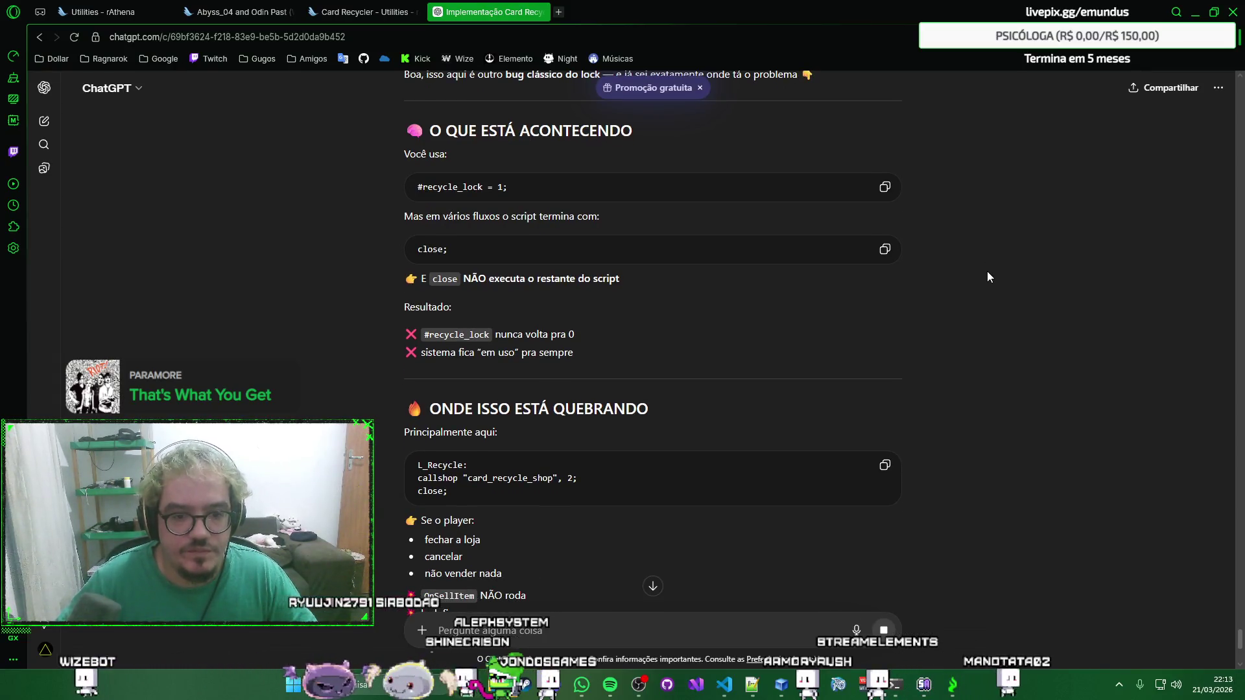
{"action": "scroll", "coordinate": [987, 277], "scroll_direction": "down", "scroll_amount": 2}
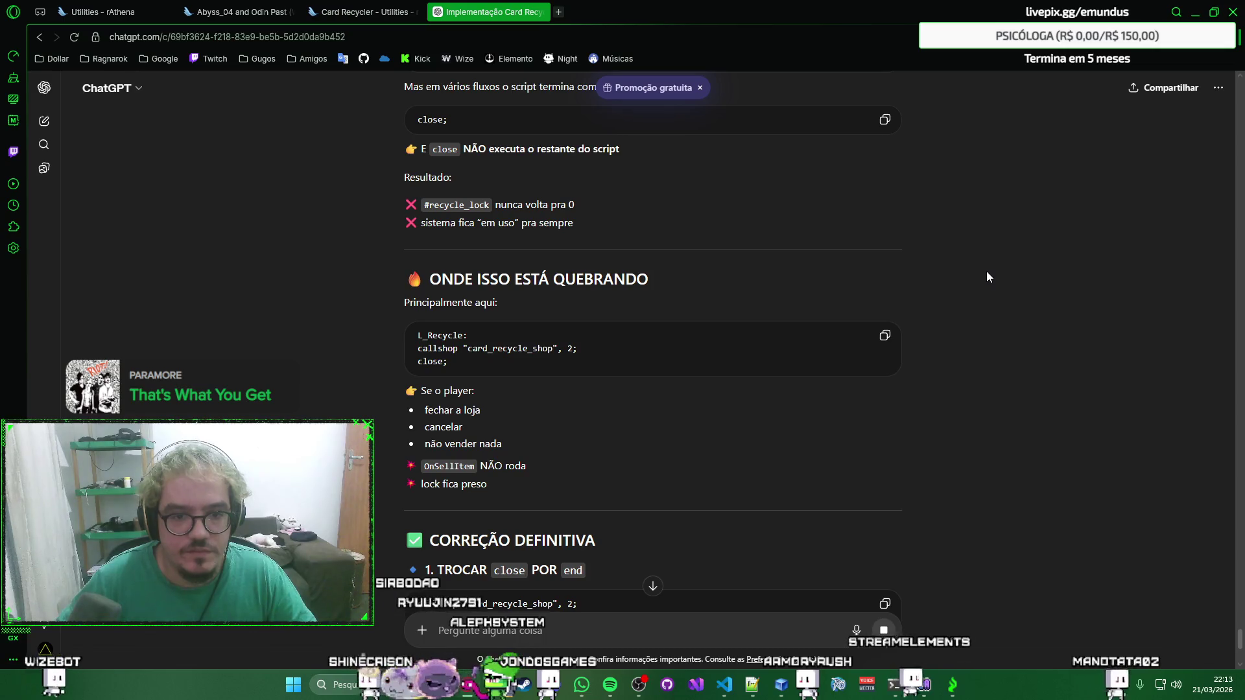
{"action": "scroll", "coordinate": [988, 277], "scroll_direction": "down", "scroll_amount": 1}
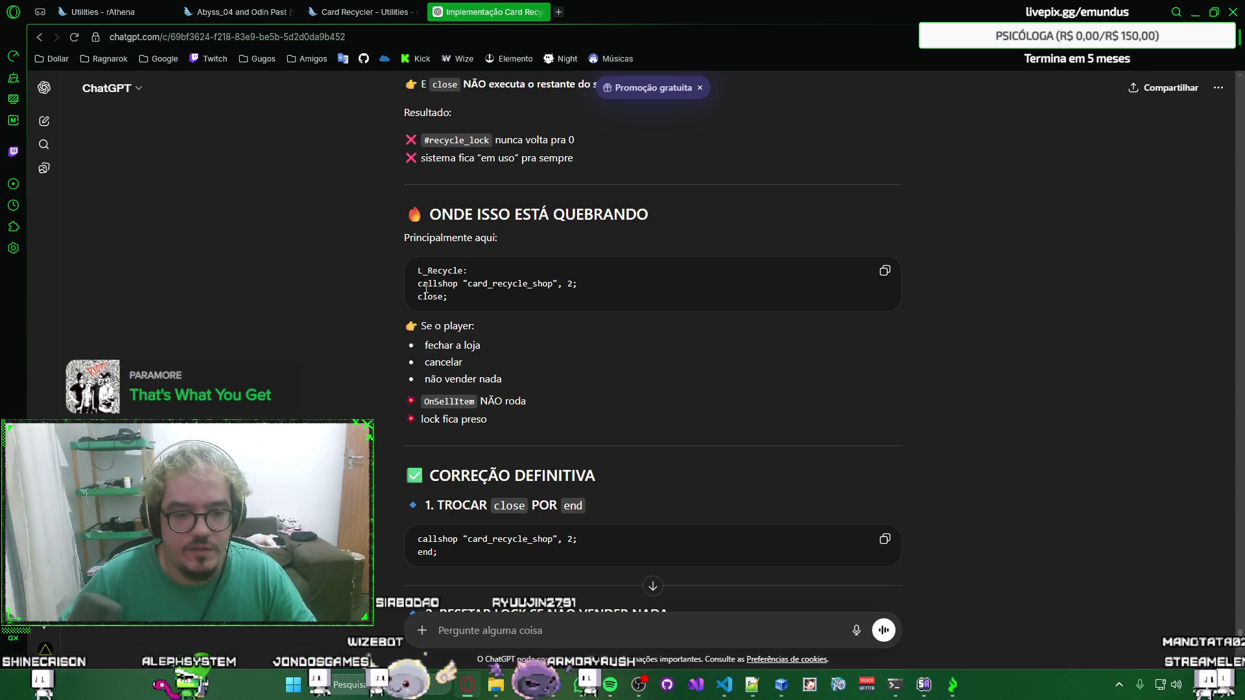
{"action": "scroll", "coordinate": [425, 289], "scroll_direction": "down", "scroll_amount": 3}
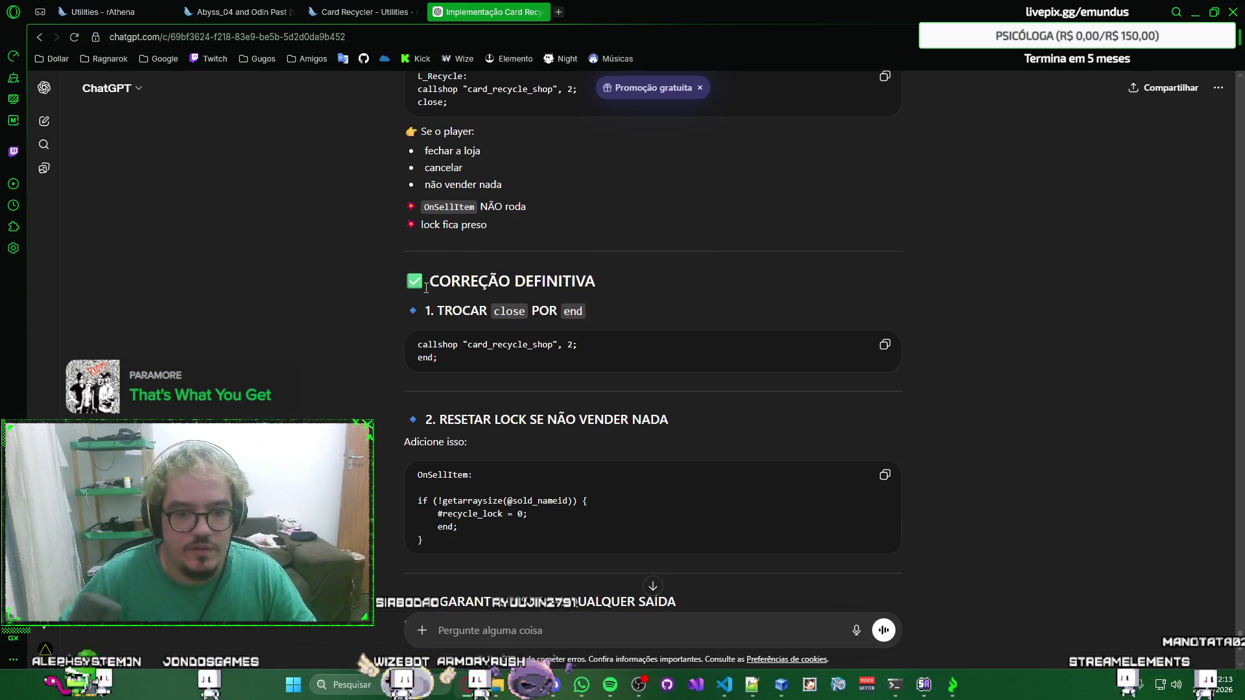
{"action": "scroll", "coordinate": [425, 288], "scroll_direction": "down", "scroll_amount": 1}
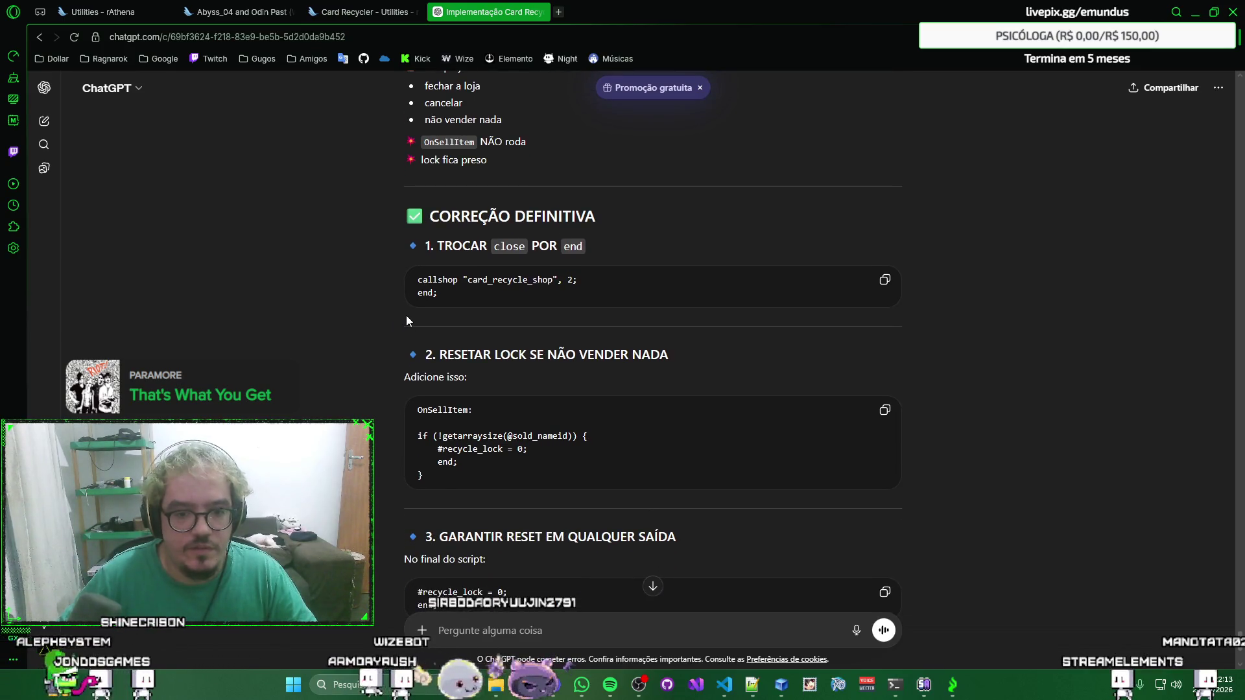
{"action": "scroll", "coordinate": [406, 316], "scroll_direction": "down", "scroll_amount": 1}
{"action": "scroll", "coordinate": [406, 316], "scroll_direction": "up", "scroll_amount": 1}
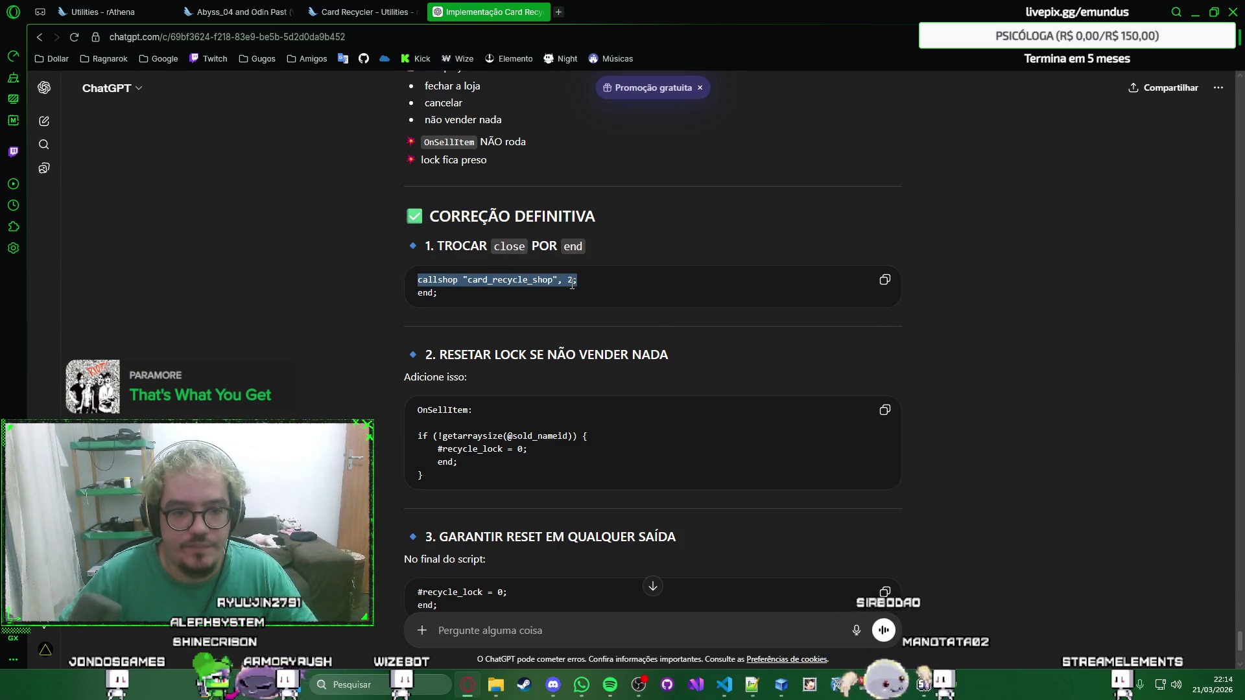
Flip between VS Code and ChatGPT, selecting the lock-reset snippet in the reply before returning to the editor.
{"action": "key", "text": "alt+Tab"}
{"action": "key", "text": "alt+Tab"}
{"action": "key", "text": "alt+Tab"}
{"action": "key", "text": "alt+Tab"}
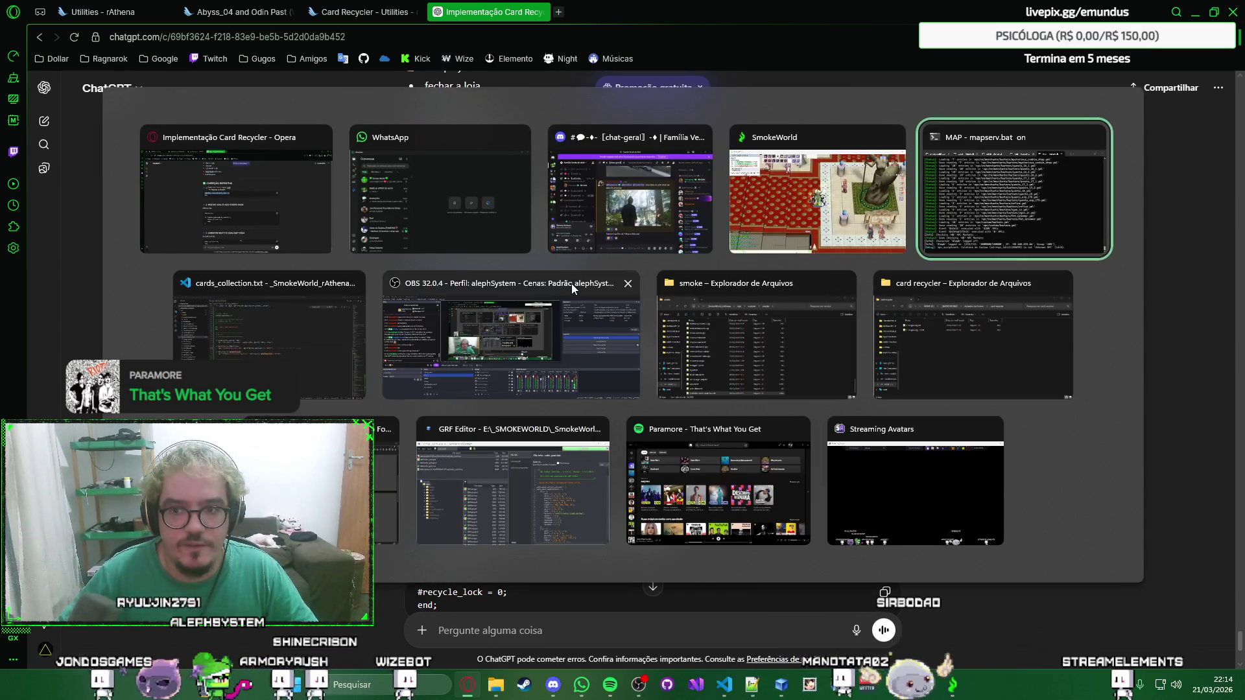
{"action": "key", "text": "alt+Tab"}
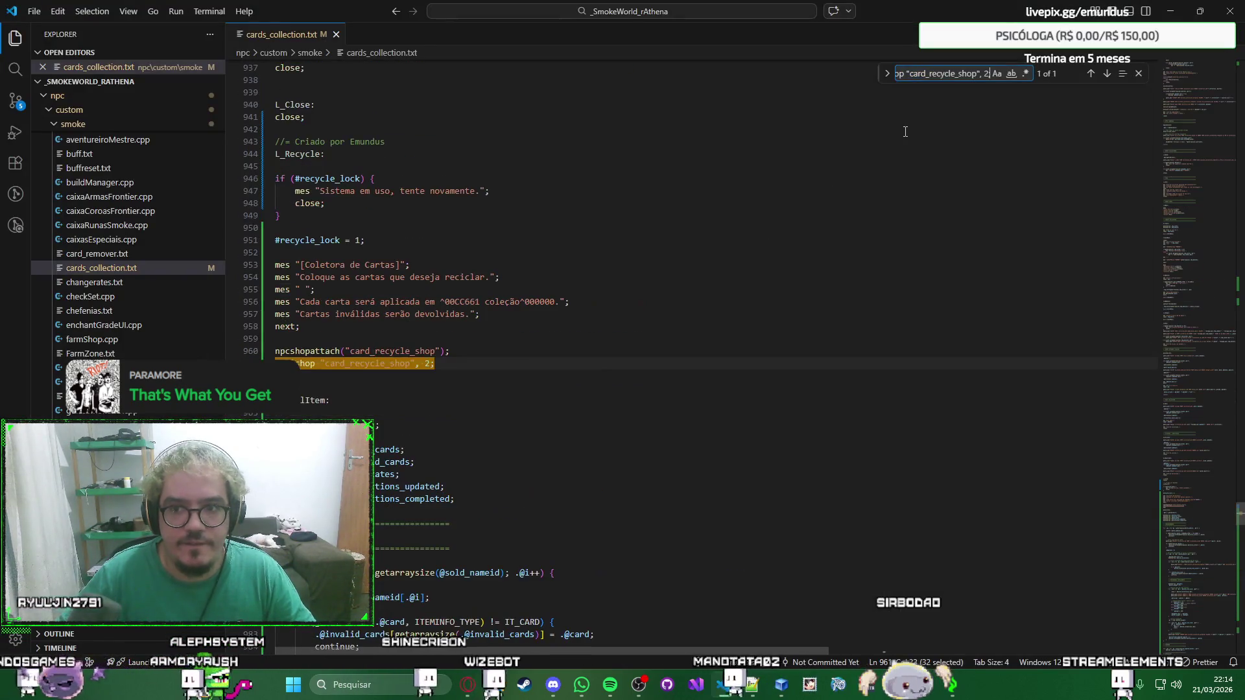
{"action": "key", "text": "alt+Tab"}
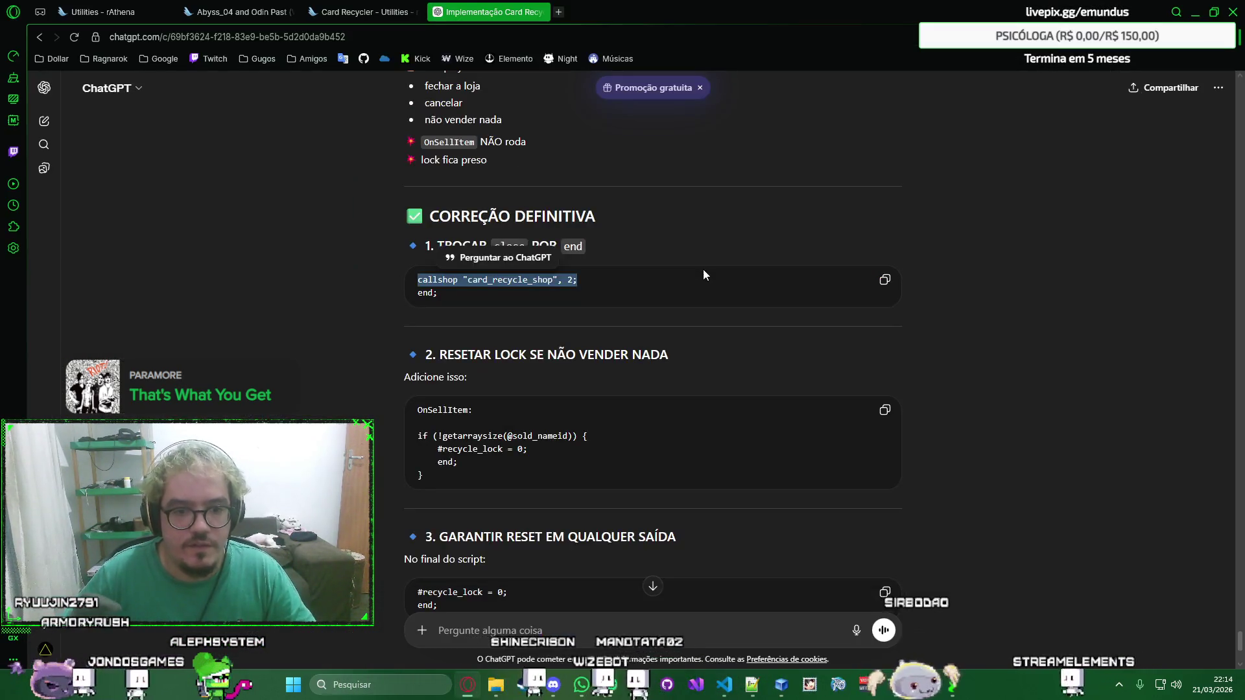
{"action": "scroll", "coordinate": [624, 335], "scroll_direction": "down", "scroll_amount": 1}
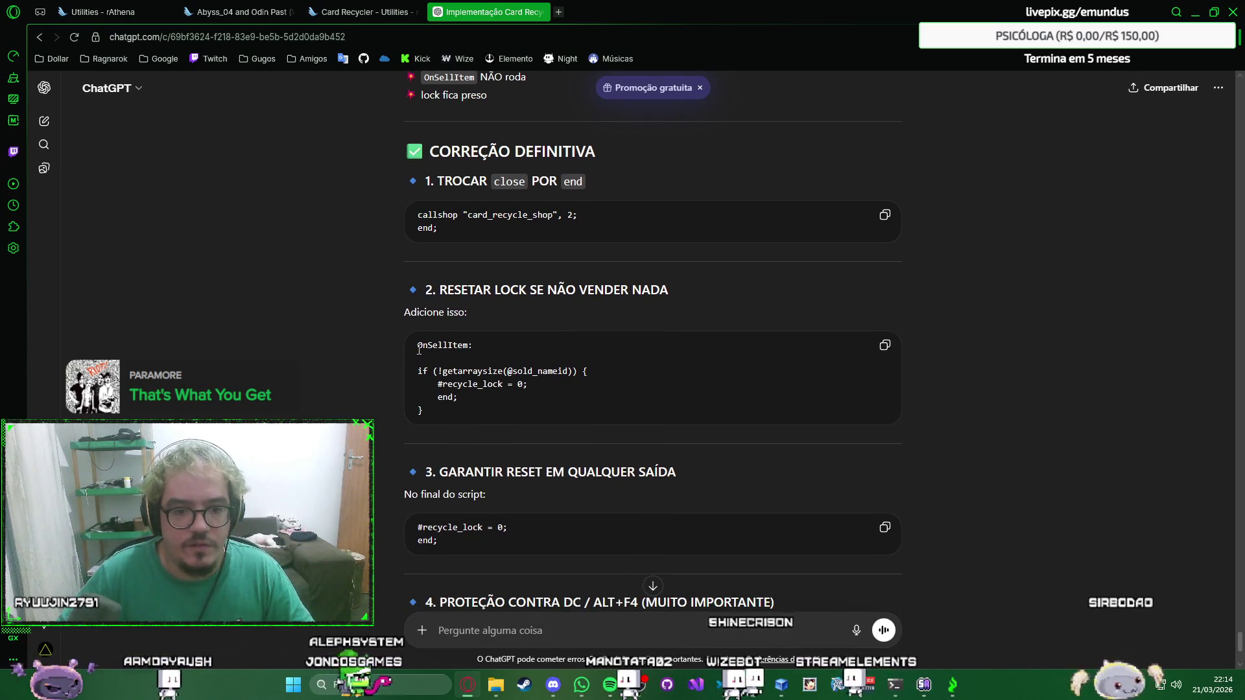
{"action": "left_click_drag", "start_coordinate": [418, 371], "coordinate": [434, 411]}
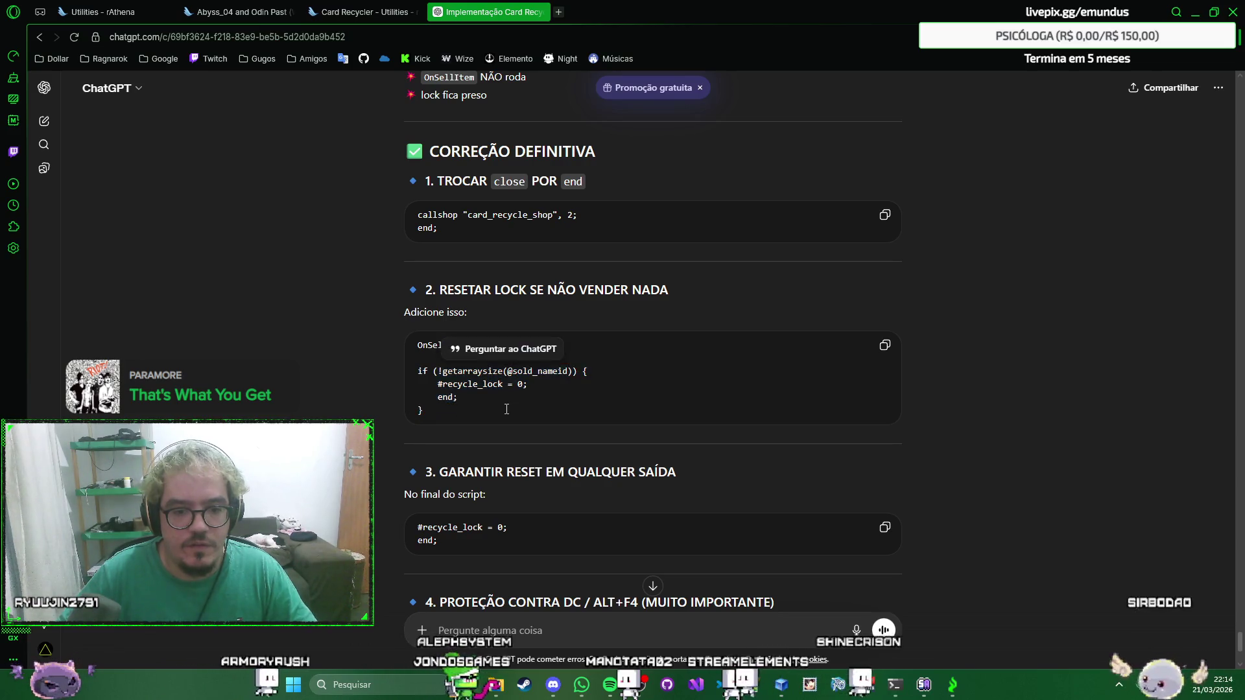
{"action": "key", "text": "alt+Tab"}
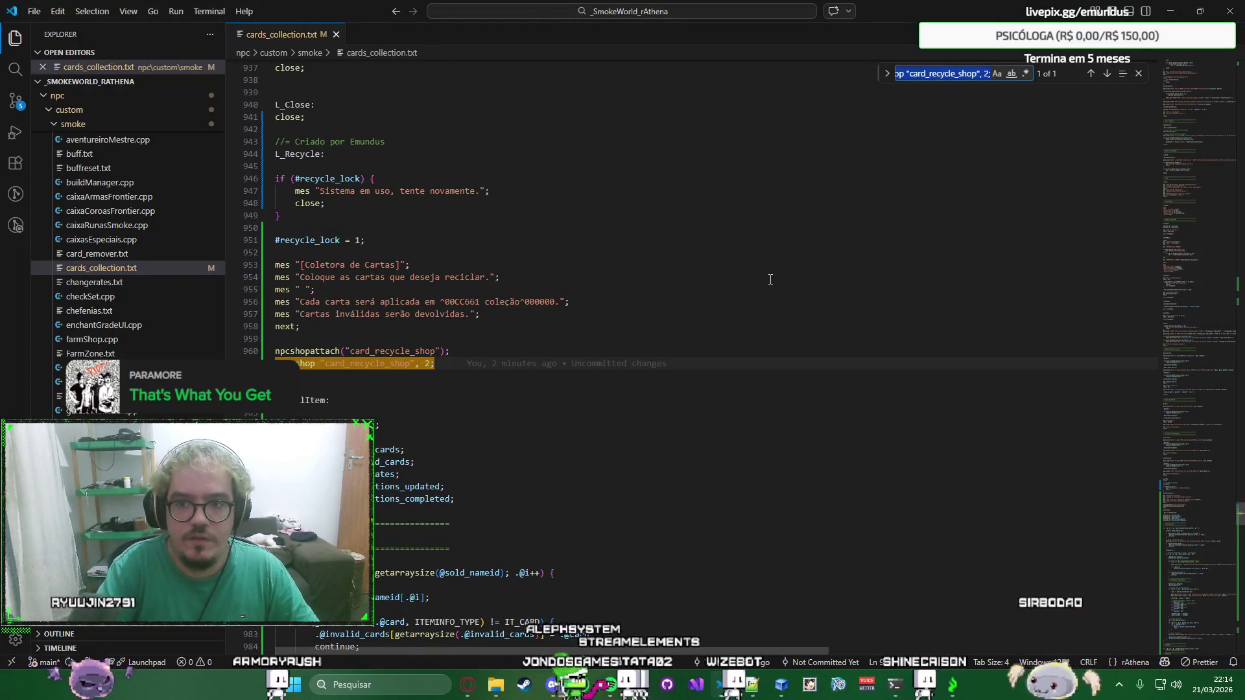
{"action": "type", "text": "L_SellItem"}
Locate the final close statement of the completed-collections block and revise it, then leave for the game.
{"action": "key", "text": "Escape"}
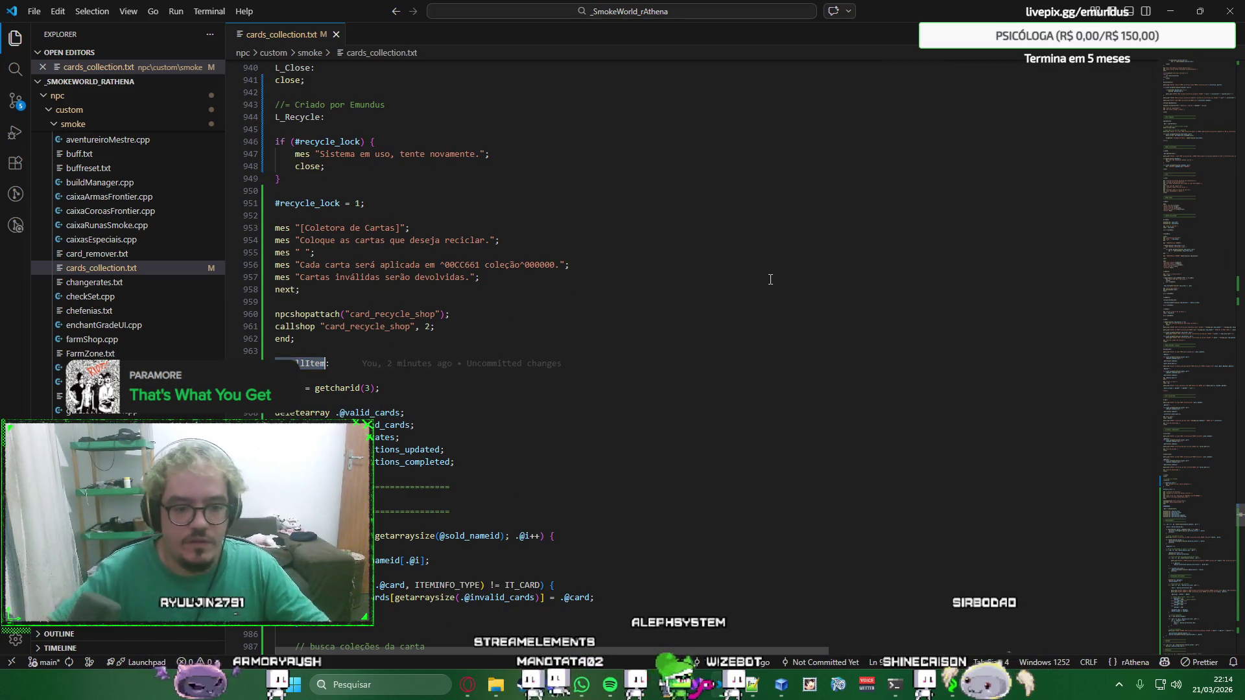
{"action": "scroll", "coordinate": [770, 279], "scroll_direction": "down", "scroll_amount": 5}
{"action": "scroll", "coordinate": [572, 310], "scroll_direction": "down", "scroll_amount": 4}
{"action": "scroll", "coordinate": [568, 309], "scroll_direction": "down", "scroll_amount": 7}
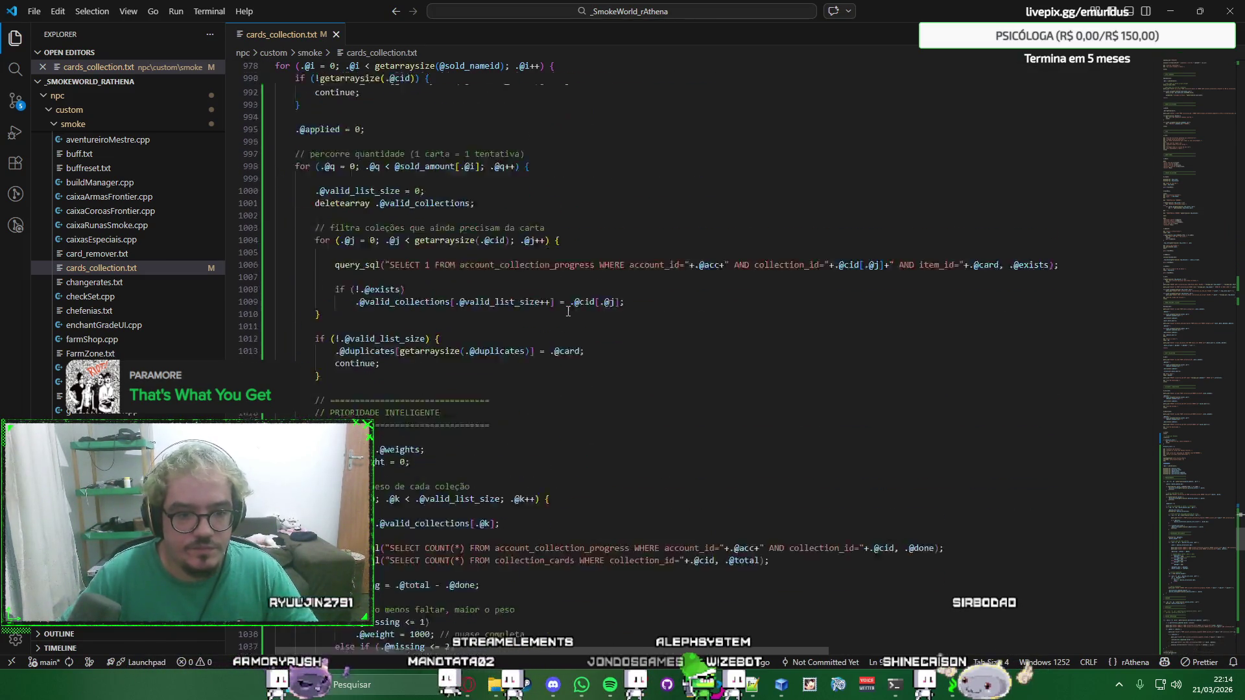
{"action": "scroll", "coordinate": [568, 310], "scroll_direction": "down", "scroll_amount": 7}
{"action": "scroll", "coordinate": [568, 310], "scroll_direction": "down", "scroll_amount": 7}
{"action": "scroll", "coordinate": [569, 312], "scroll_direction": "down", "scroll_amount": 6}
{"action": "scroll", "coordinate": [569, 311], "scroll_direction": "down", "scroll_amount": 4}
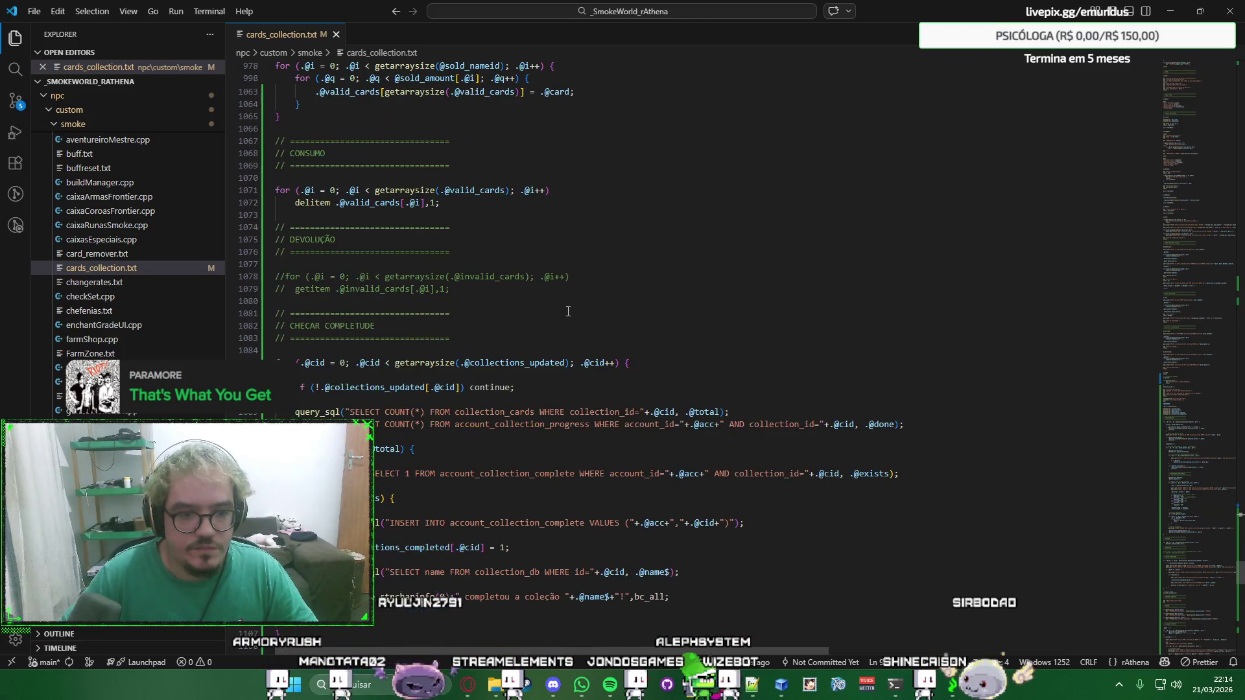
{"action": "scroll", "coordinate": [568, 310], "scroll_direction": "down", "scroll_amount": 1}
{"action": "scroll", "coordinate": [568, 310], "scroll_direction": "down", "scroll_amount": 2}
{"action": "scroll", "coordinate": [568, 310], "scroll_direction": "down", "scroll_amount": 1}
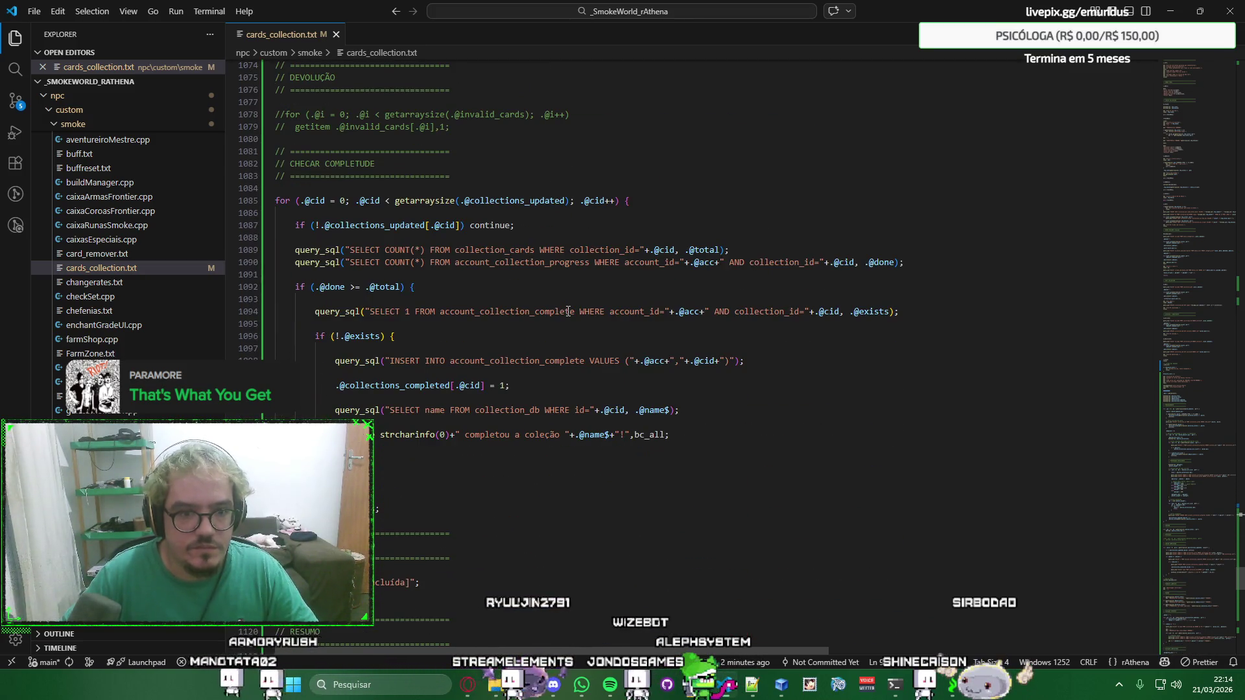
{"action": "scroll", "coordinate": [568, 310], "scroll_direction": "down", "scroll_amount": 4}
{"action": "scroll", "coordinate": [569, 310], "scroll_direction": "down", "scroll_amount": 5}
{"action": "scroll", "coordinate": [568, 310], "scroll_direction": "down", "scroll_amount": 3}
{"action": "scroll", "coordinate": [568, 312], "scroll_direction": "down", "scroll_amount": 4}
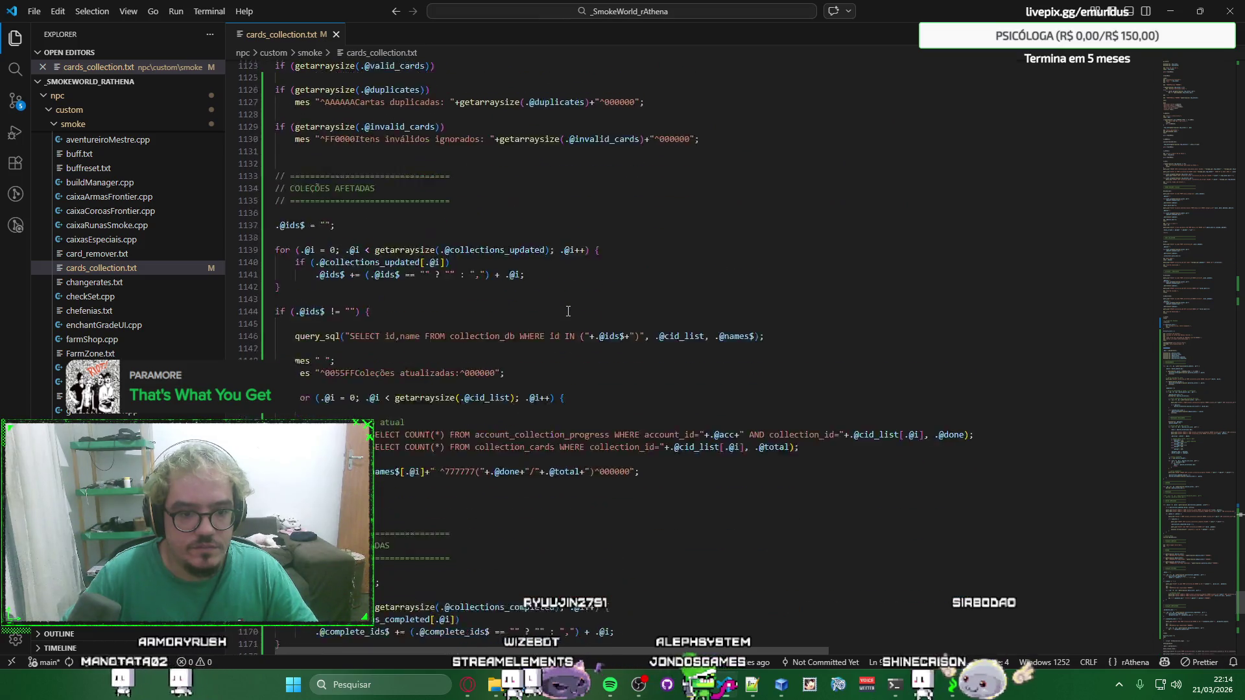
{"action": "scroll", "coordinate": [568, 311], "scroll_direction": "down", "scroll_amount": 5}
{"action": "scroll", "coordinate": [516, 334], "scroll_direction": "down", "scroll_amount": 5}
{"action": "scroll", "coordinate": [515, 333], "scroll_direction": "down", "scroll_amount": 3}
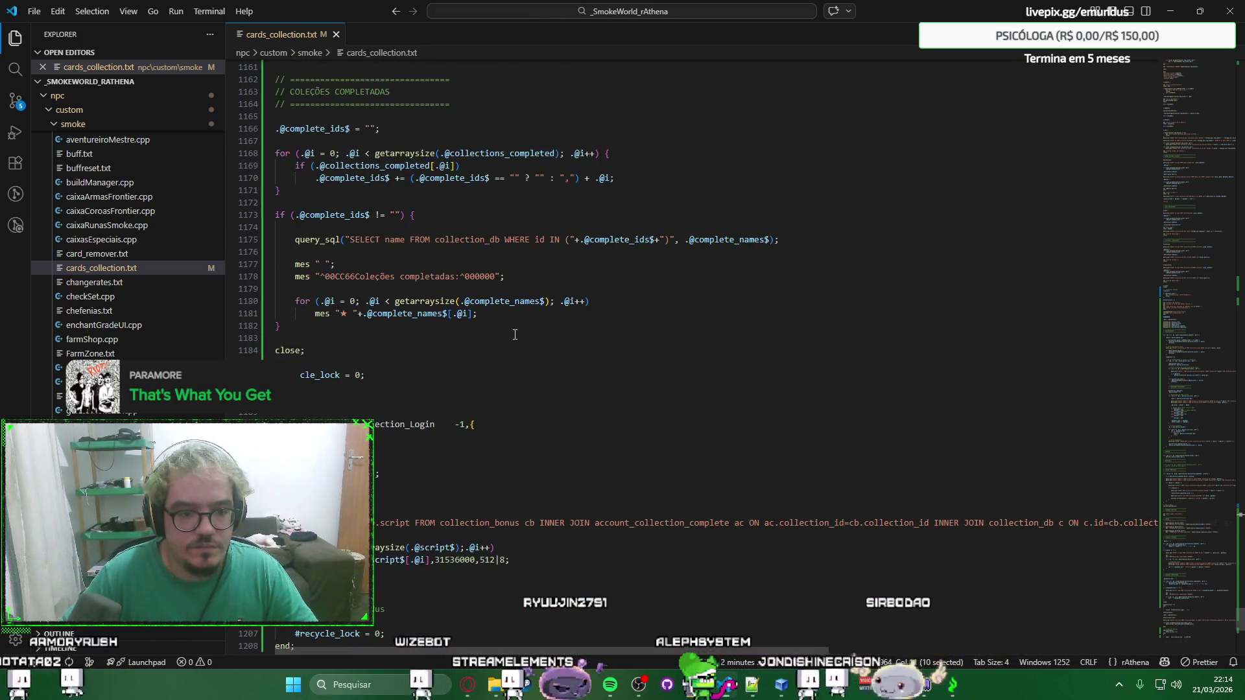
{"action": "left_click", "coordinate": [441, 350]}
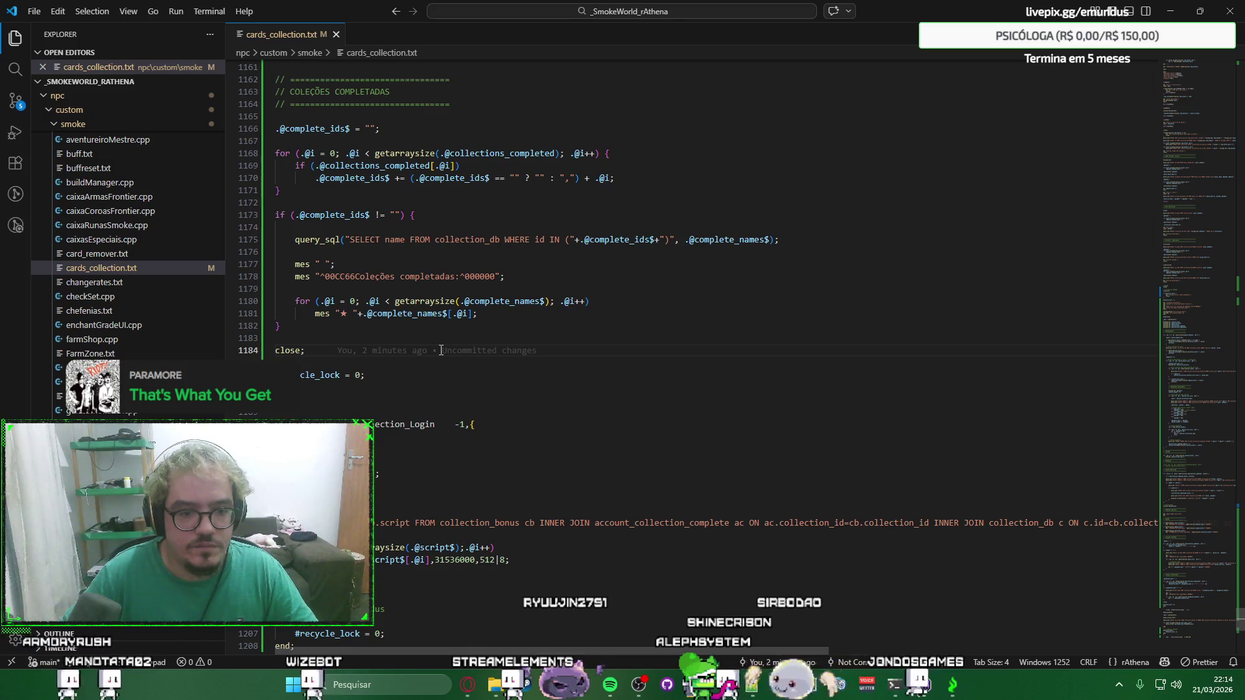
{"action": "scroll", "coordinate": [441, 350], "scroll_direction": "up", "scroll_amount": 5}
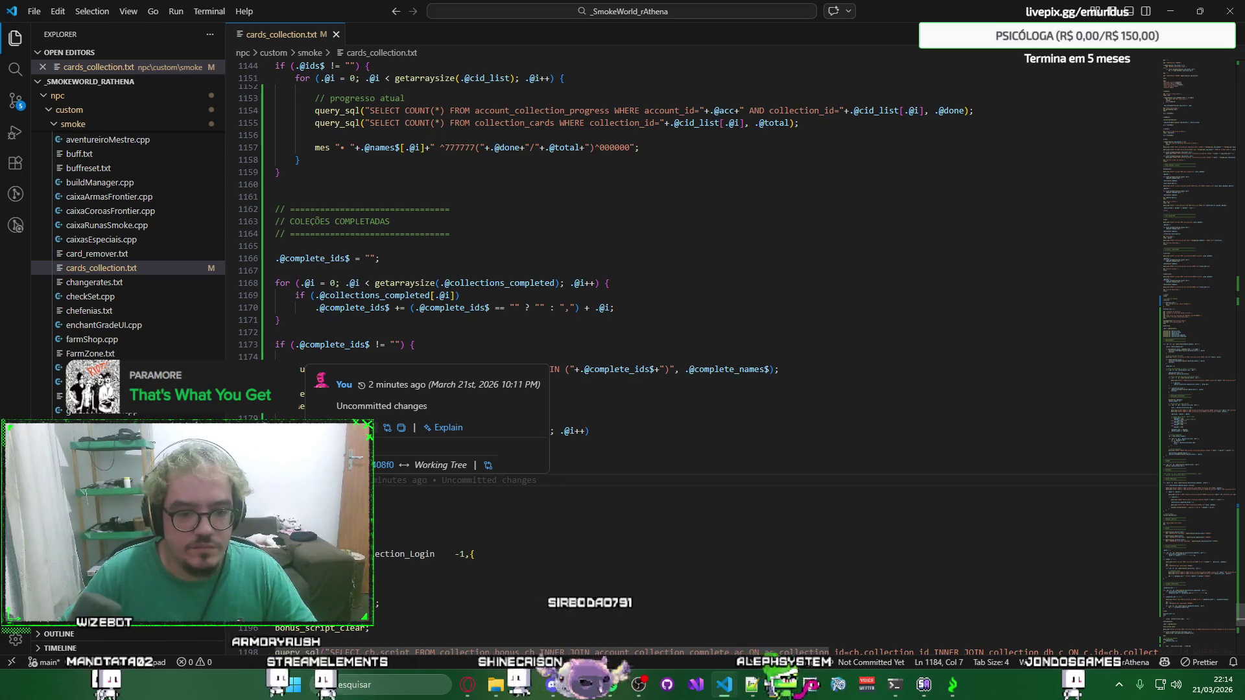
{"action": "scroll", "coordinate": [441, 350], "scroll_direction": "up", "scroll_amount": 2}
{"action": "scroll", "coordinate": [440, 351], "scroll_direction": "up", "scroll_amount": 4}
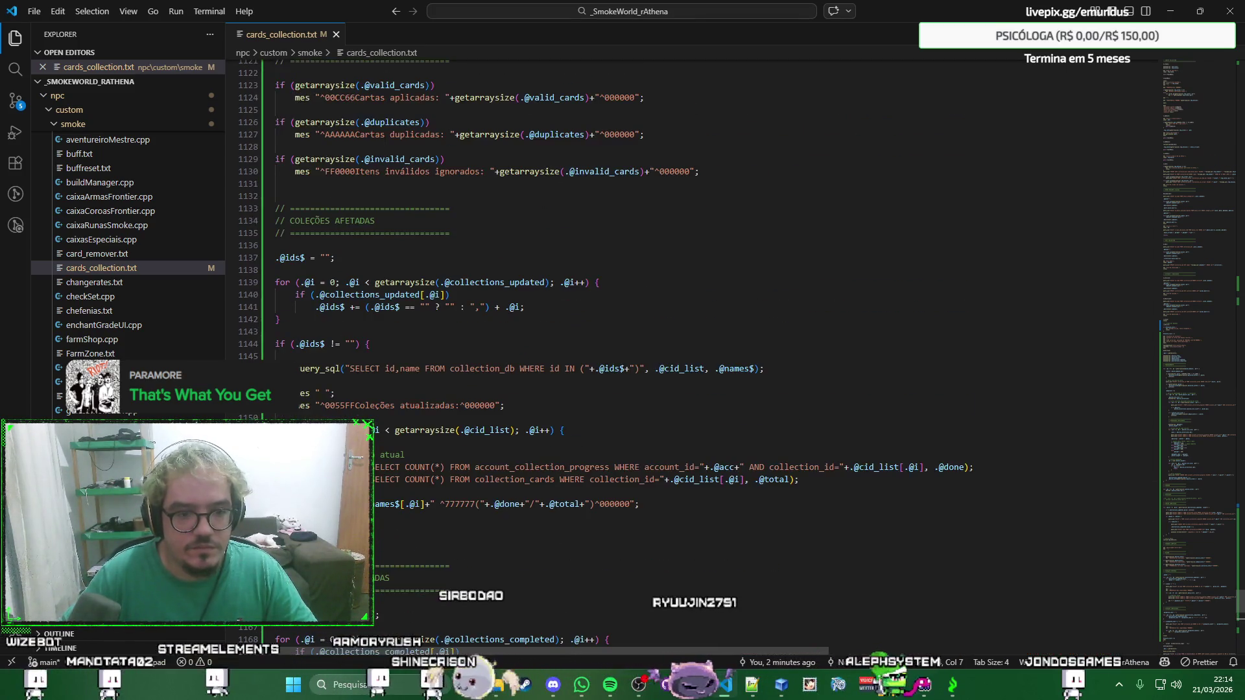
{"action": "scroll", "coordinate": [680, 341], "scroll_direction": "down", "scroll_amount": 6}
{"action": "scroll", "coordinate": [680, 340], "scroll_direction": "down", "scroll_amount": 3}
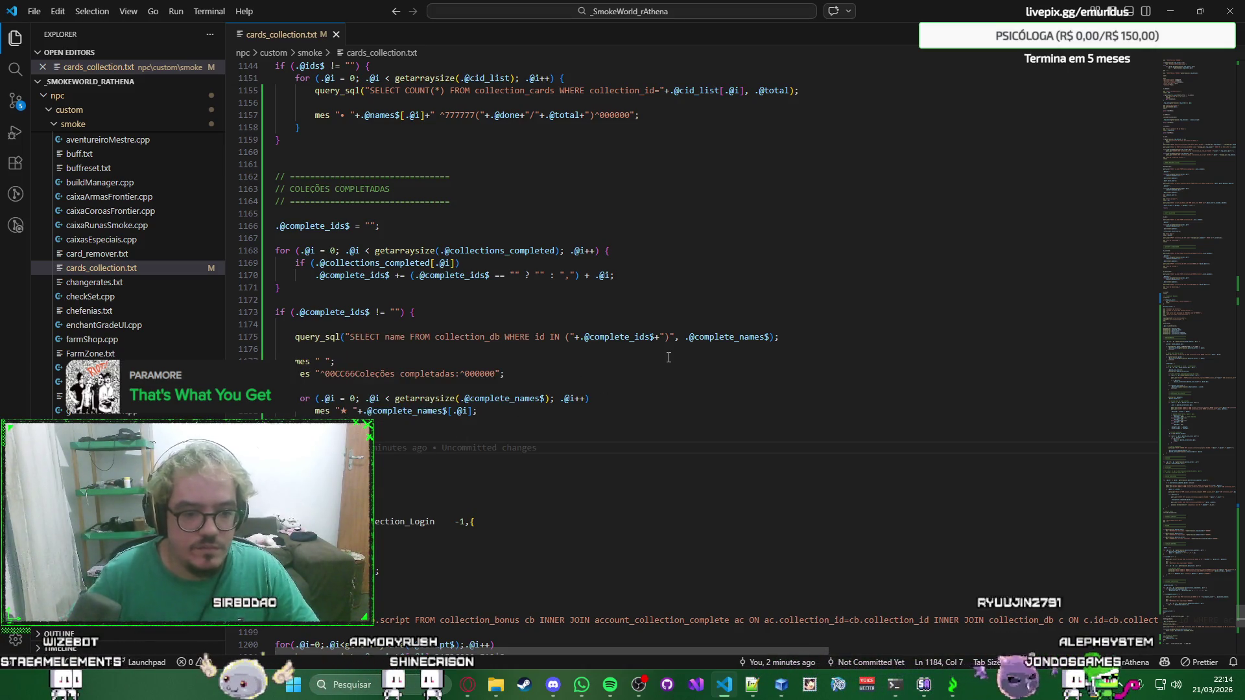
{"action": "key", "text": "alt+Tab"}
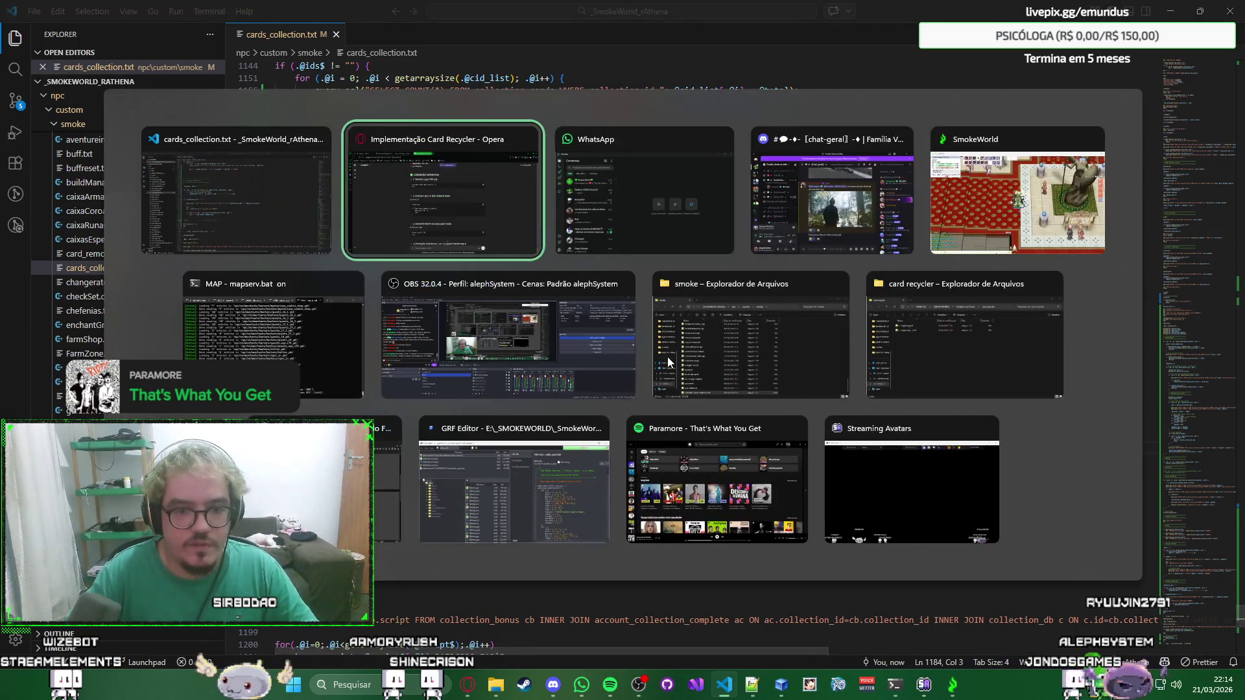
Bring SmokeWorld forward, talk to the Coletora de Cartas and relog the character.
{"action": "key", "text": "alt+Tab"}
{"action": "key", "text": "alt+Tab"}
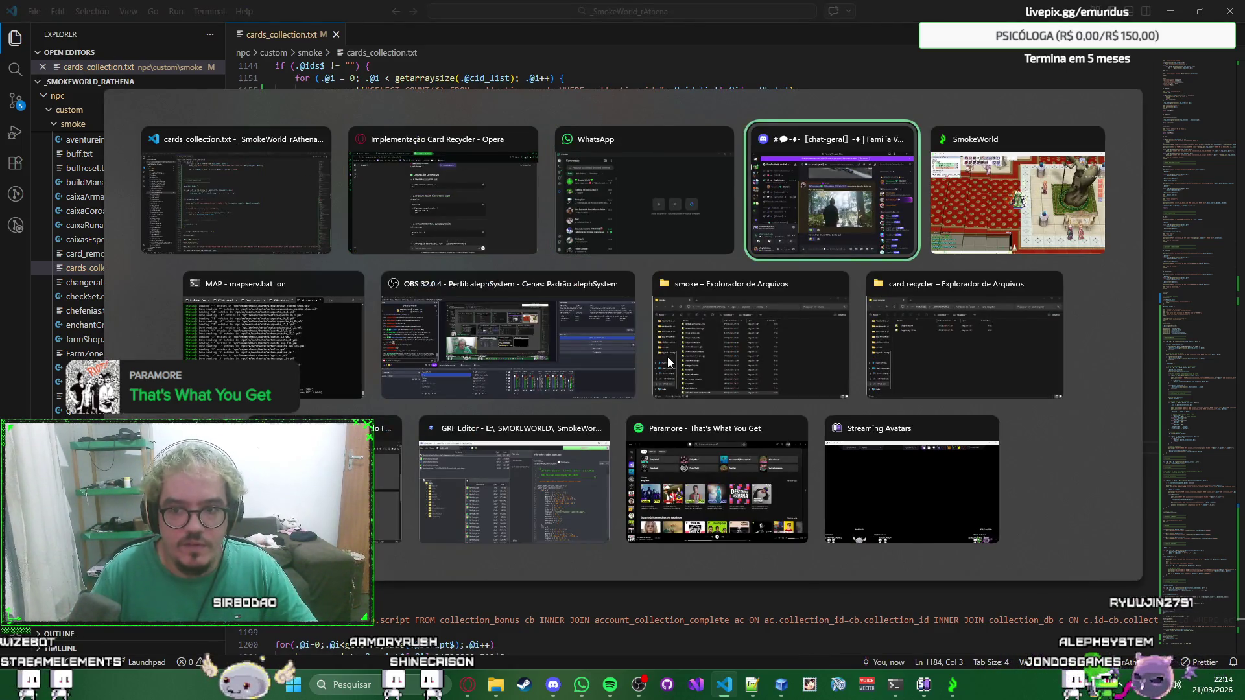
{"action": "key", "text": "alt+Tab"}
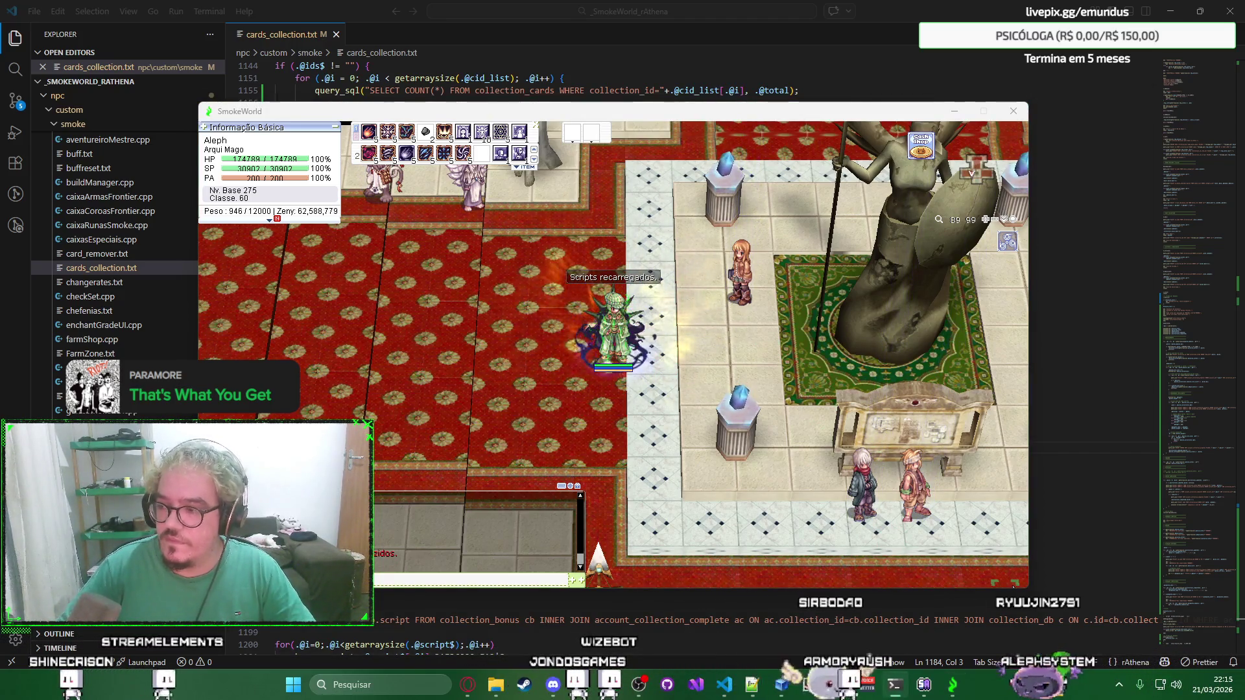
{"action": "left_click", "coordinate": [738, 282]}
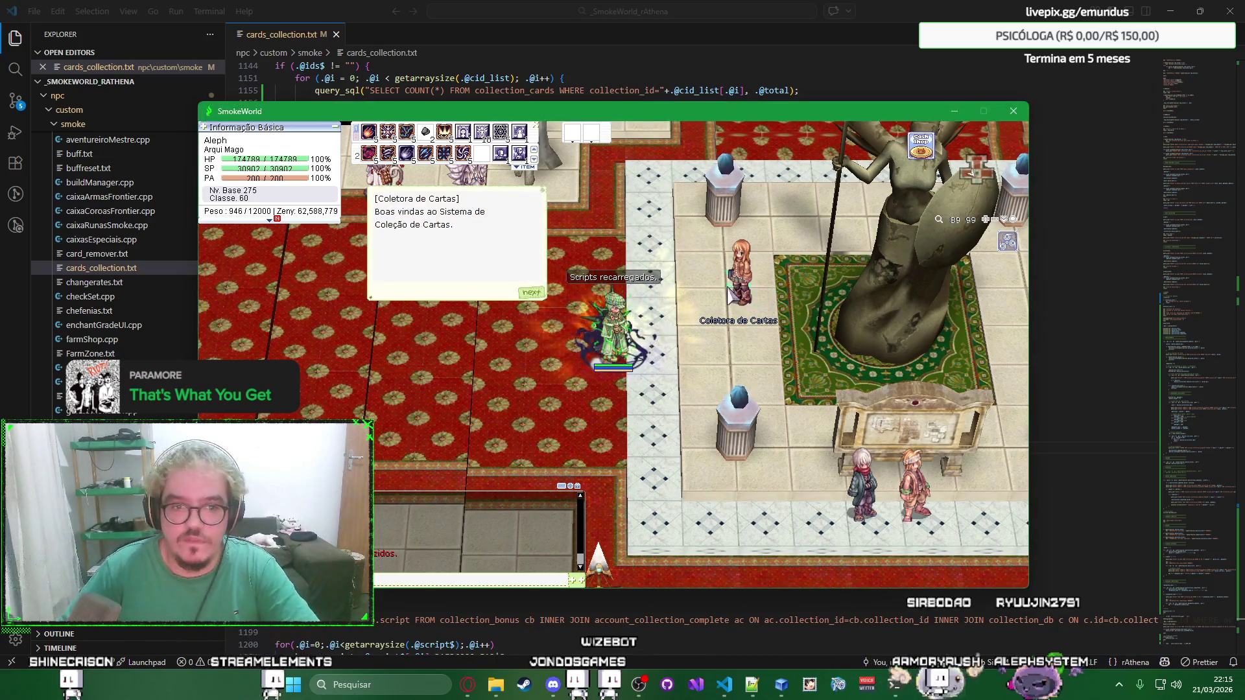
{"action": "key", "text": "Return"}
{"action": "key", "text": "Return"}
{"action": "key", "text": "Return"}
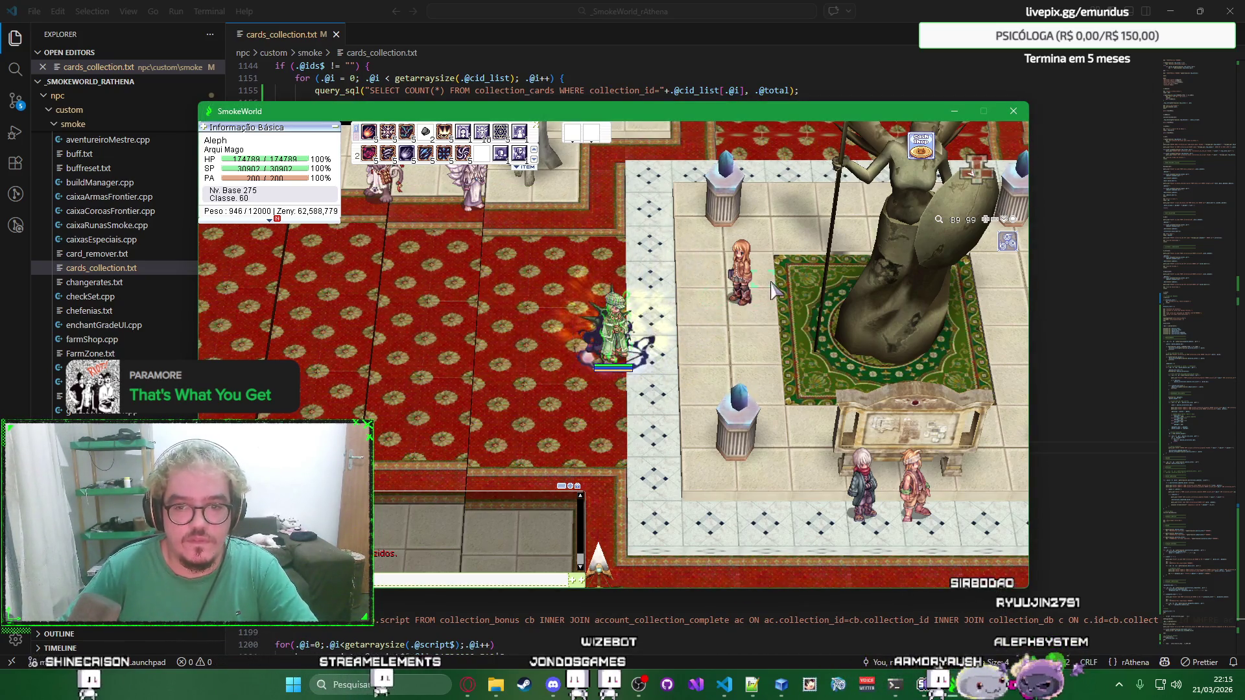
{"action": "key", "text": "Escape"}
{"action": "key", "text": "Return"}
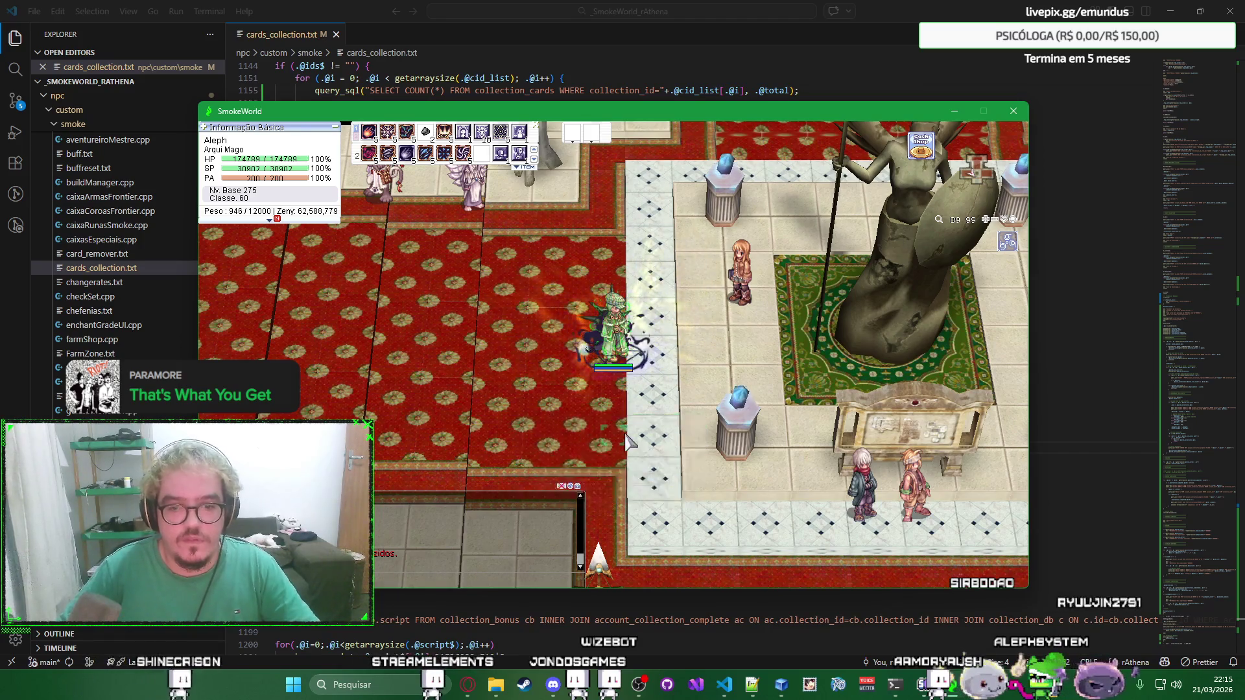
{"action": "key", "text": "Return"}
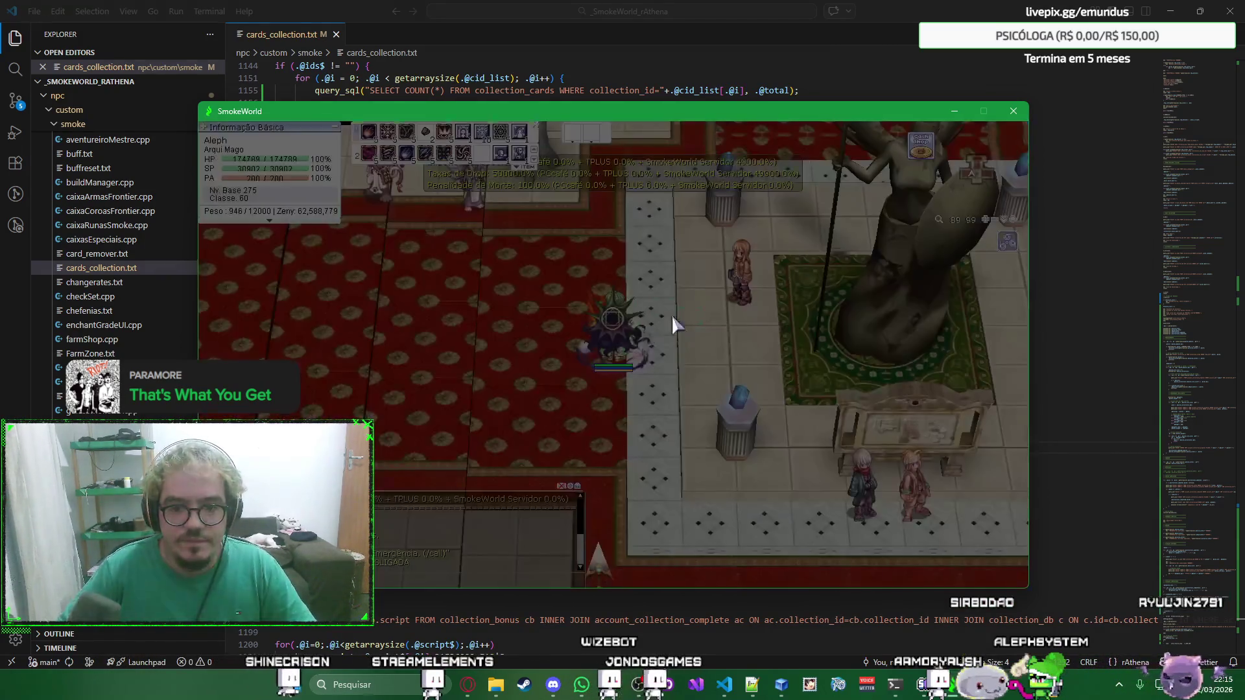
Choose Reciclar Cartas and recycle the HD Oridecon, dismissing the completion message.
{"action": "left_click", "coordinate": [738, 282]}
{"action": "key", "text": "Down"}
{"action": "key", "text": "Down"}
{"action": "key", "text": "Return"}
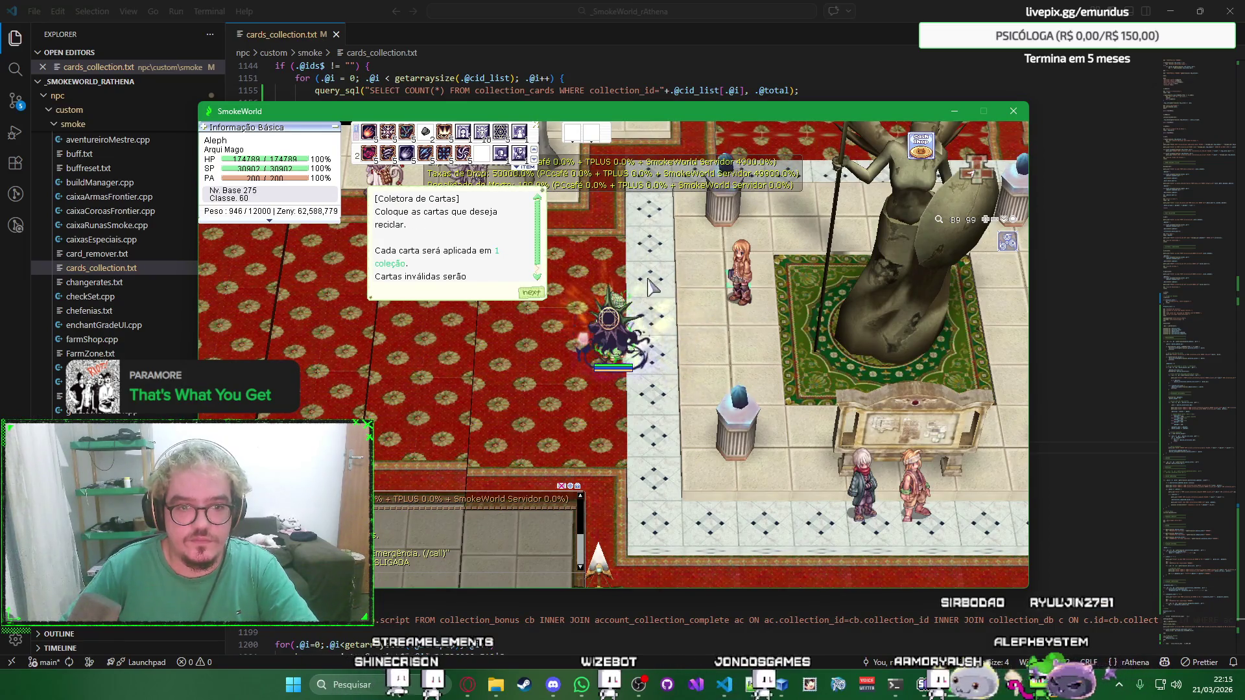
{"action": "key", "text": "Return"}
{"action": "left_click_drag", "start_coordinate": [610, 365], "coordinate": [613, 370]}
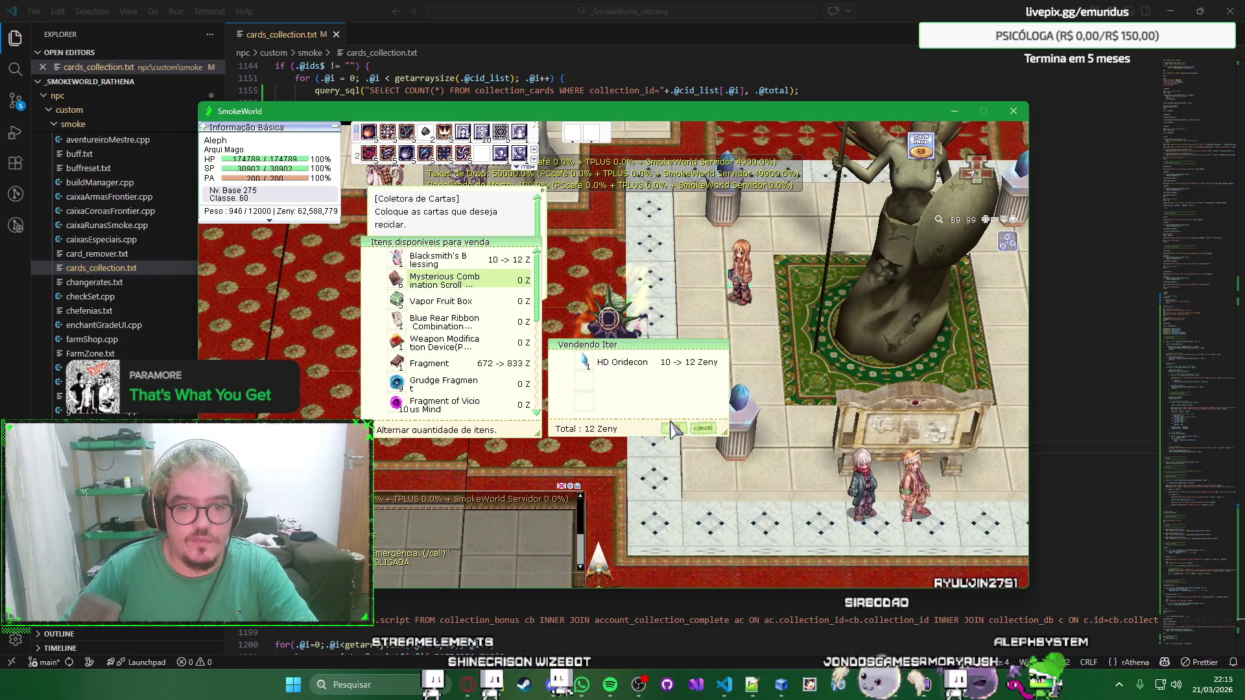
{"action": "left_click", "coordinate": [673, 429]}
Recycle Fabre Card and Pupa Card at the collector in a second pass.
{"action": "key", "text": "Return"}
{"action": "left_click", "coordinate": [724, 292]}
{"action": "key", "text": "Return"}
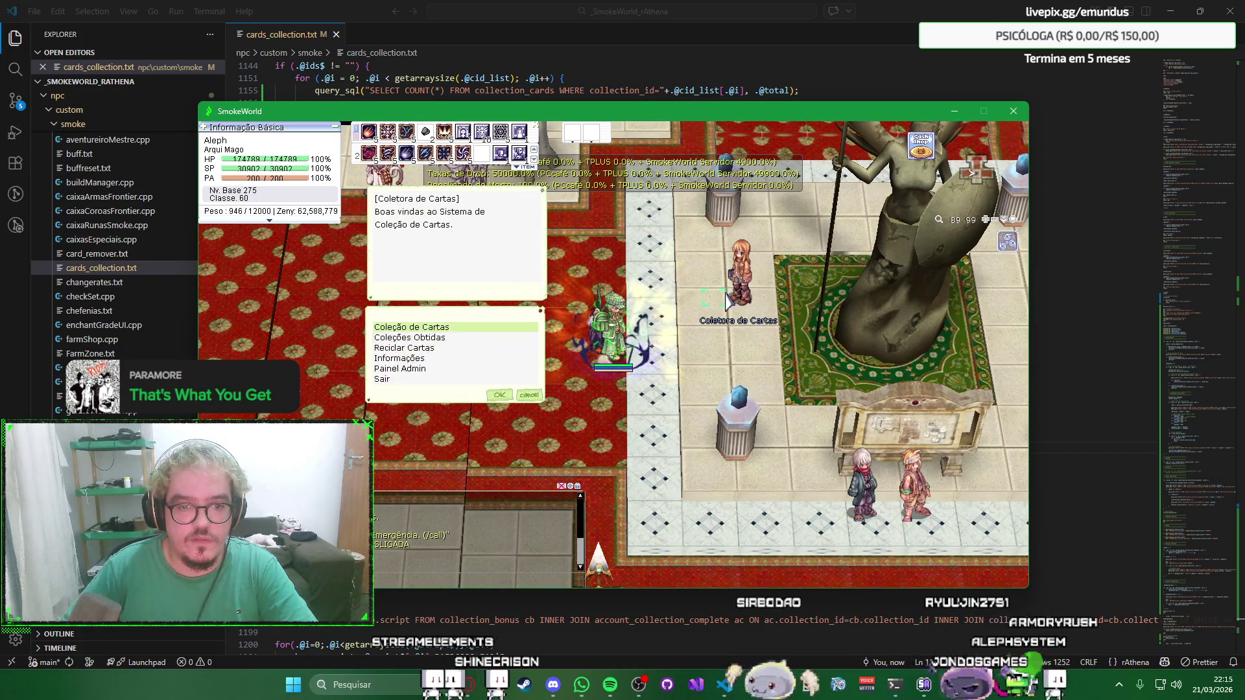
{"action": "key", "text": "Down"}
{"action": "key", "text": "Down"}
{"action": "key", "text": "Return"}
{"action": "key", "text": "Return"}
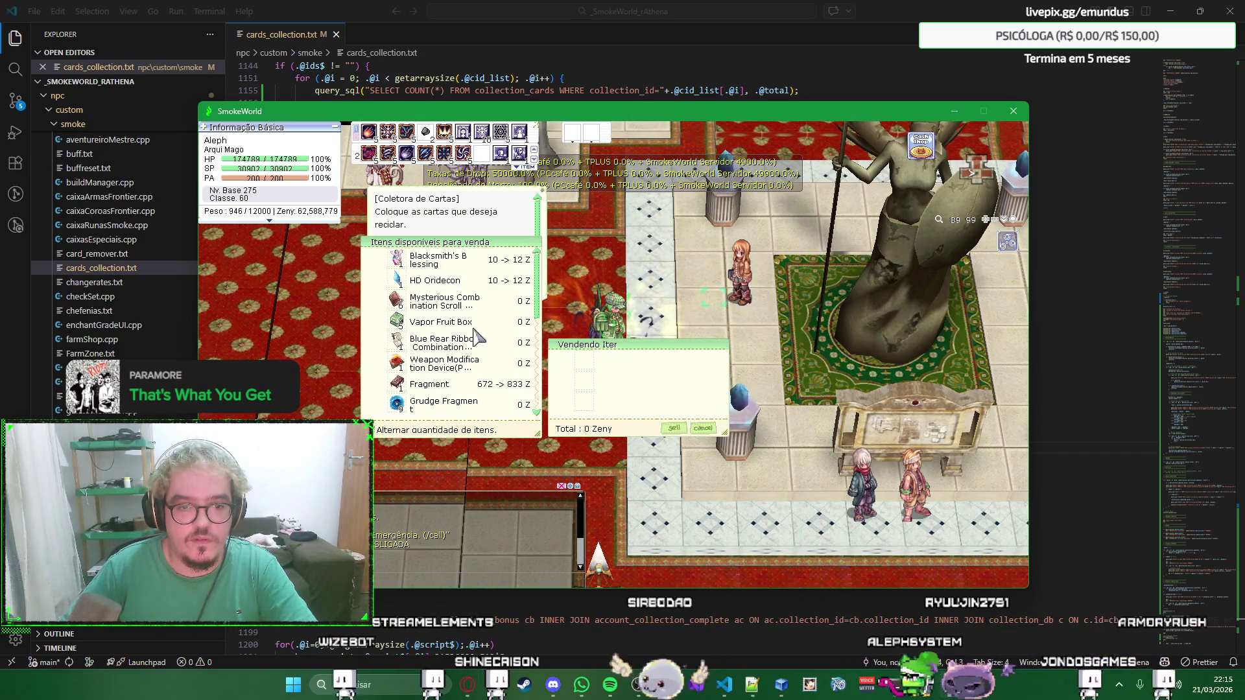
{"action": "scroll", "coordinate": [477, 335], "scroll_direction": "down", "scroll_amount": 5}
{"action": "left_click_drag", "start_coordinate": [437, 360], "coordinate": [591, 389]}
{"action": "left_click_drag", "start_coordinate": [438, 383], "coordinate": [603, 384]}
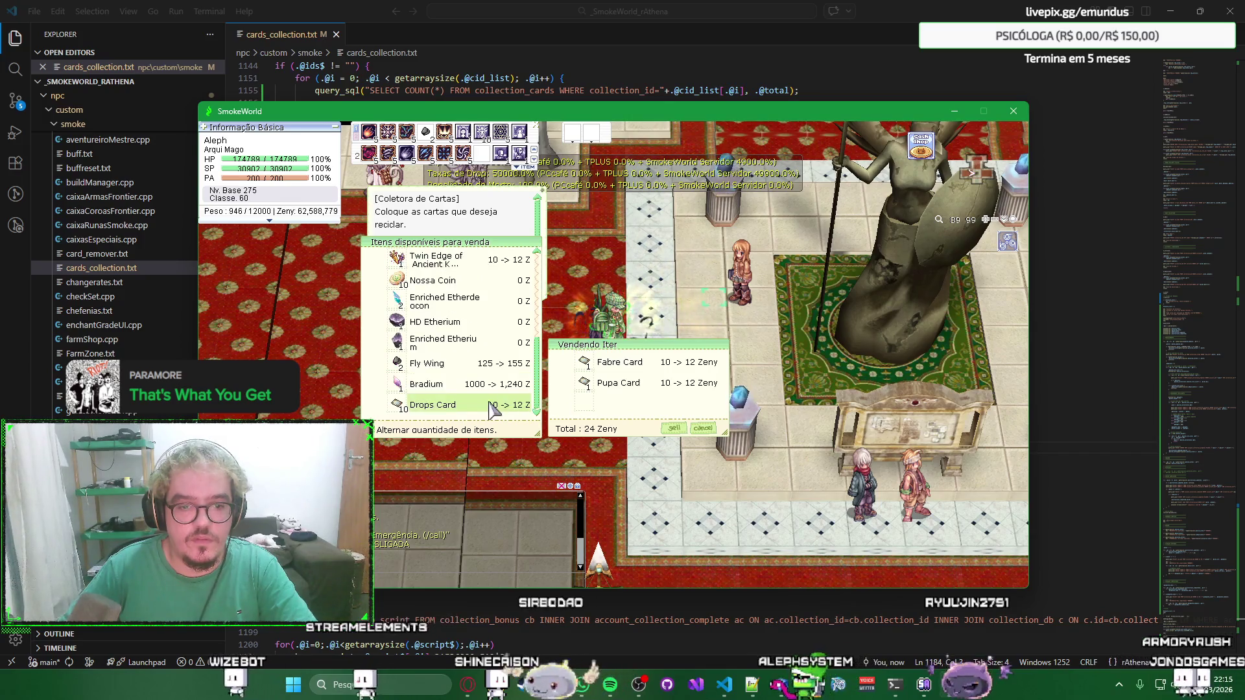
{"action": "left_click", "coordinate": [673, 428]}
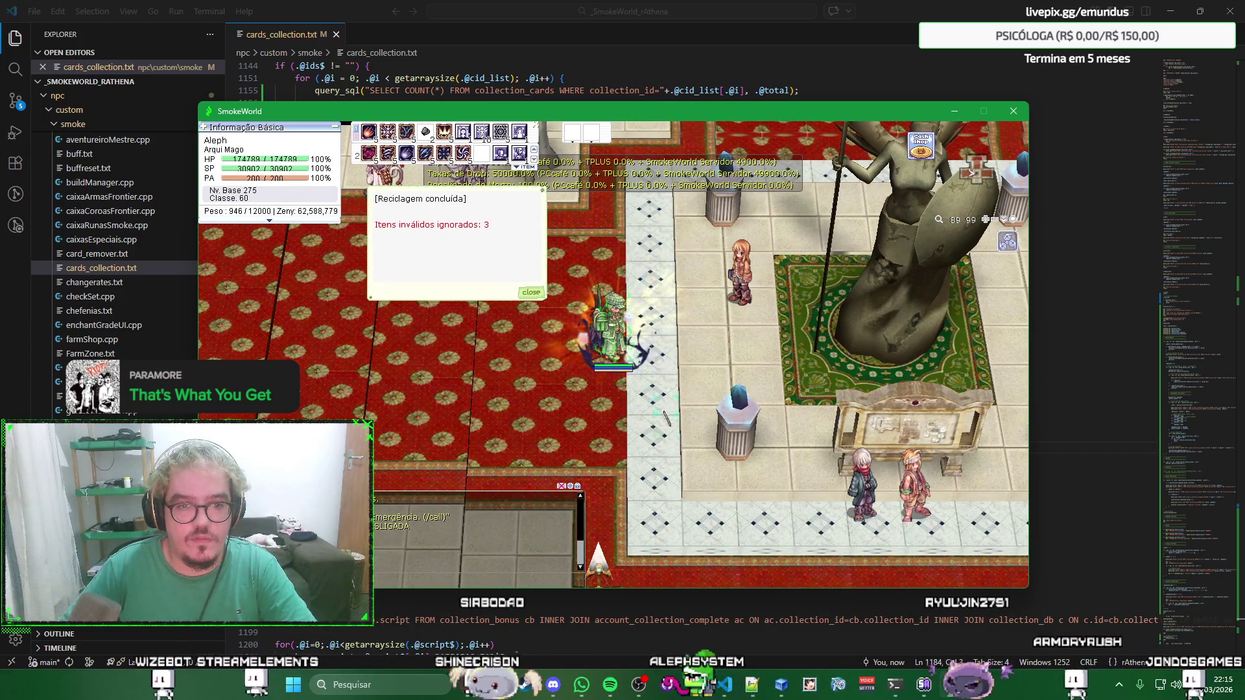
{"action": "key", "text": "Return"}
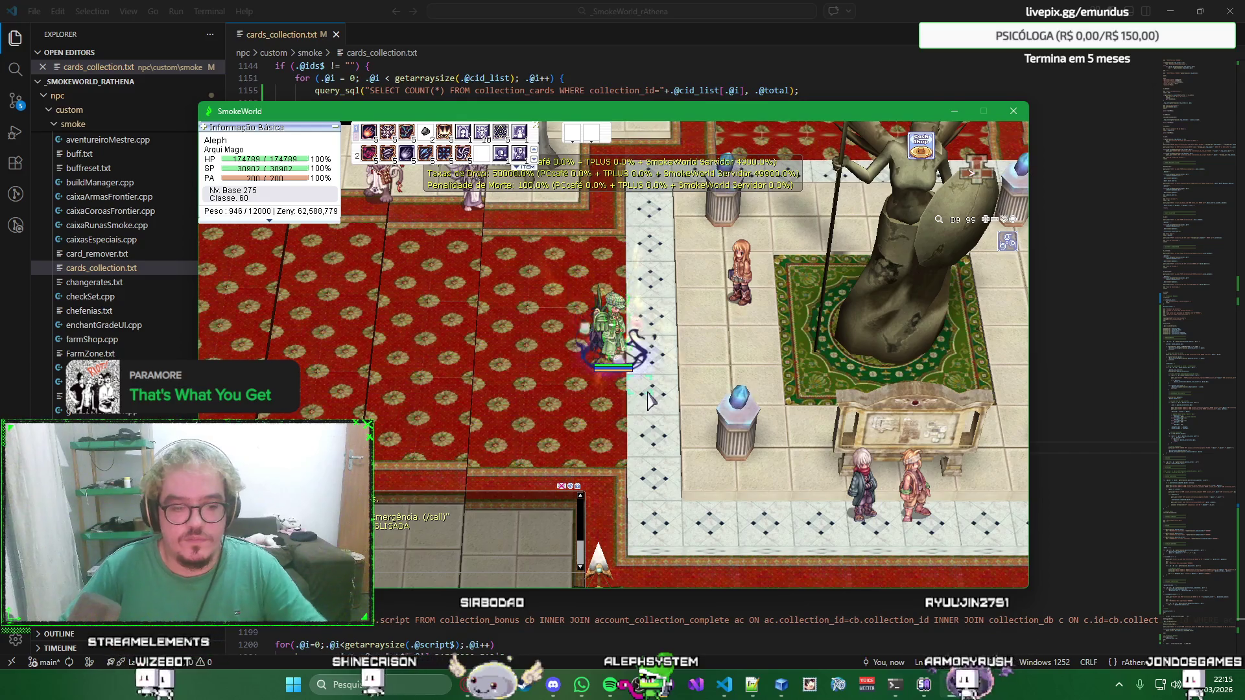
Check the equipment and inventory windows for the remaining items.
{"action": "key", "text": "alt+q"}
{"action": "key", "text": "alt+q"}
{"action": "key", "text": "alt+e"}
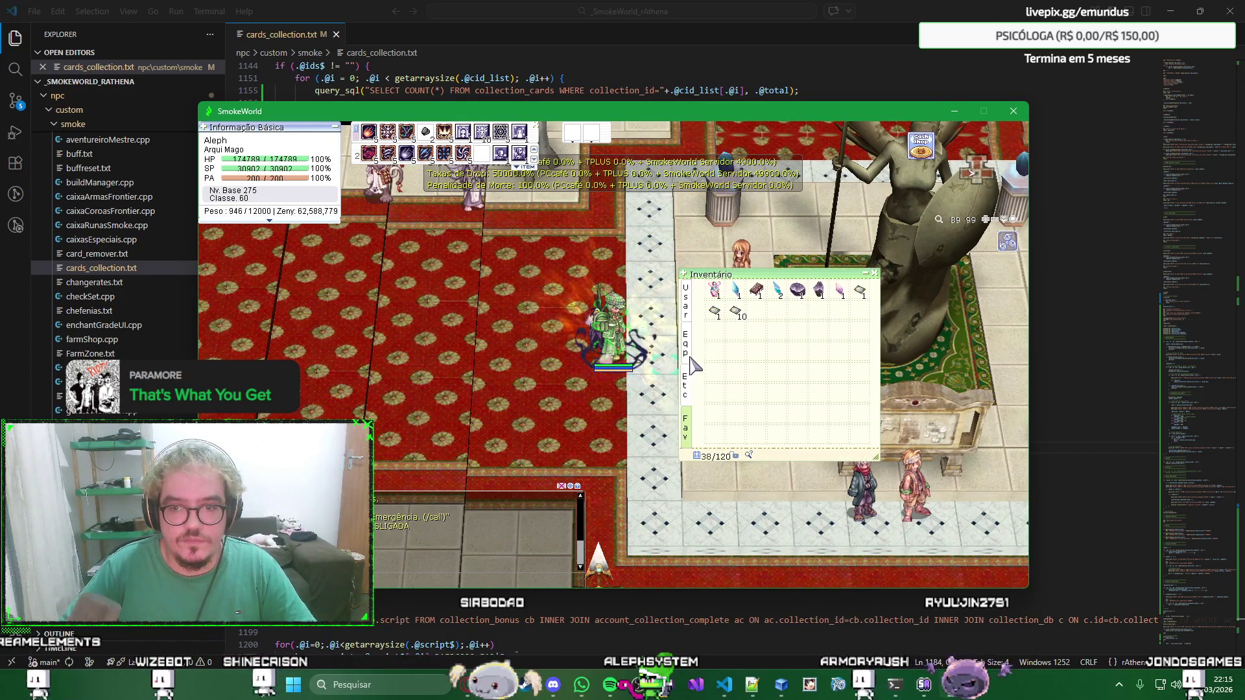
{"action": "key", "text": "alt+e"}
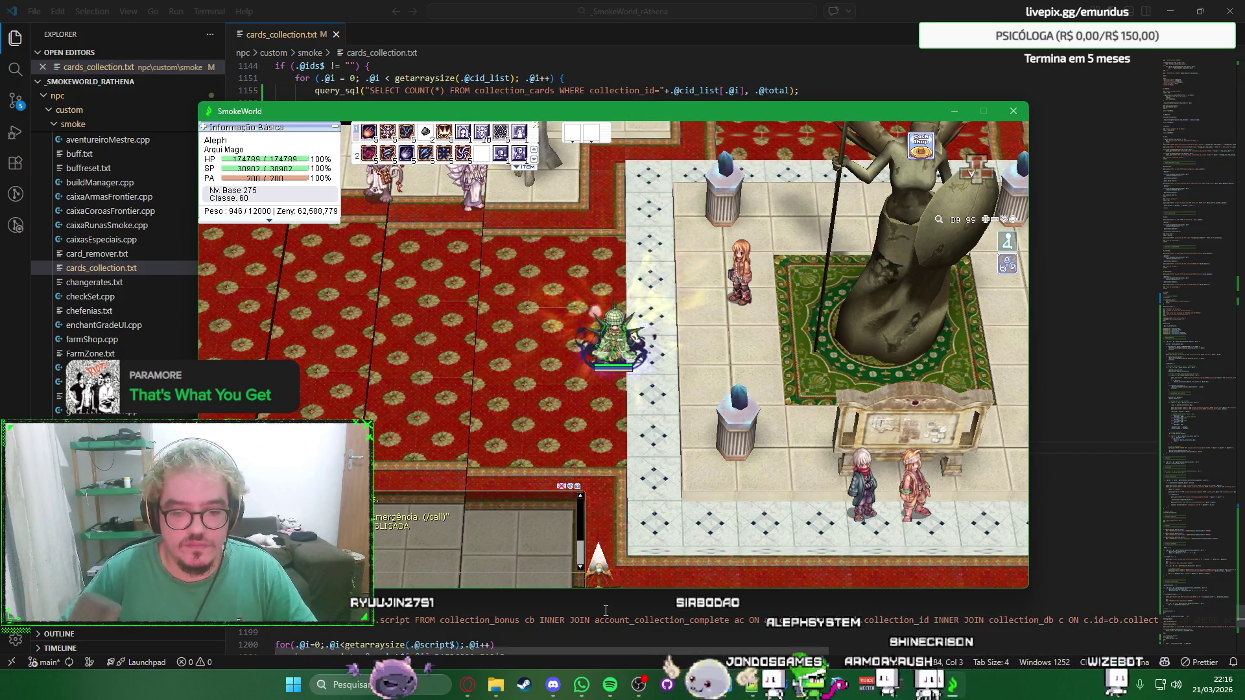
In the game, start Reciclar Cartas at the collector and cancel the shop without handing in items.
{"action": "key", "text": "alt+Tab"}
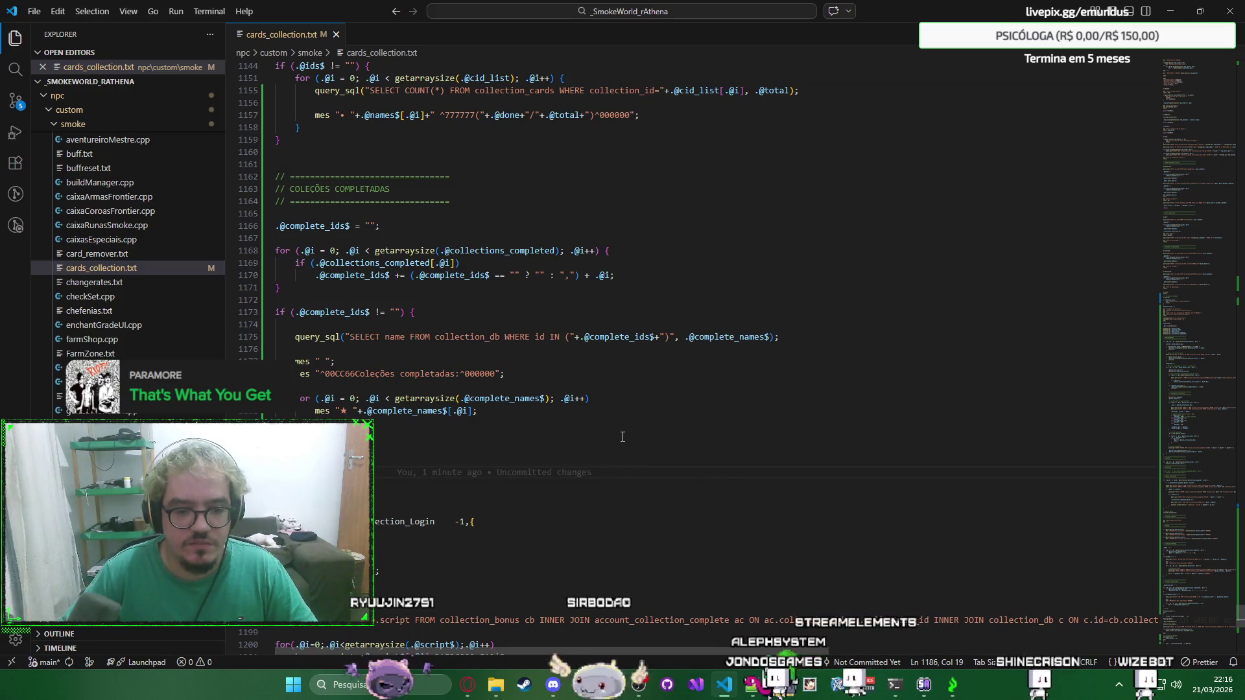
{"action": "key", "text": "alt+Tab"}
{"action": "left_click", "coordinate": [762, 268]}
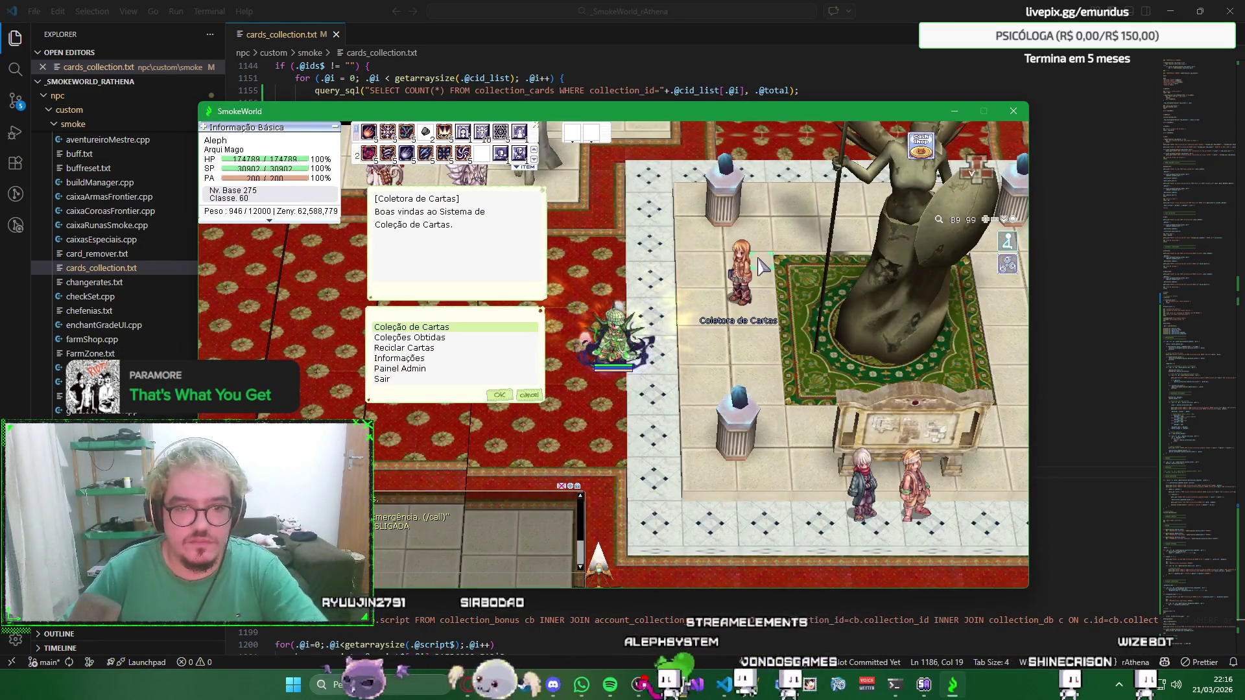
{"action": "key", "text": "Down"}
{"action": "key", "text": "Down"}
{"action": "key", "text": "Return"}
{"action": "key", "text": "Return"}
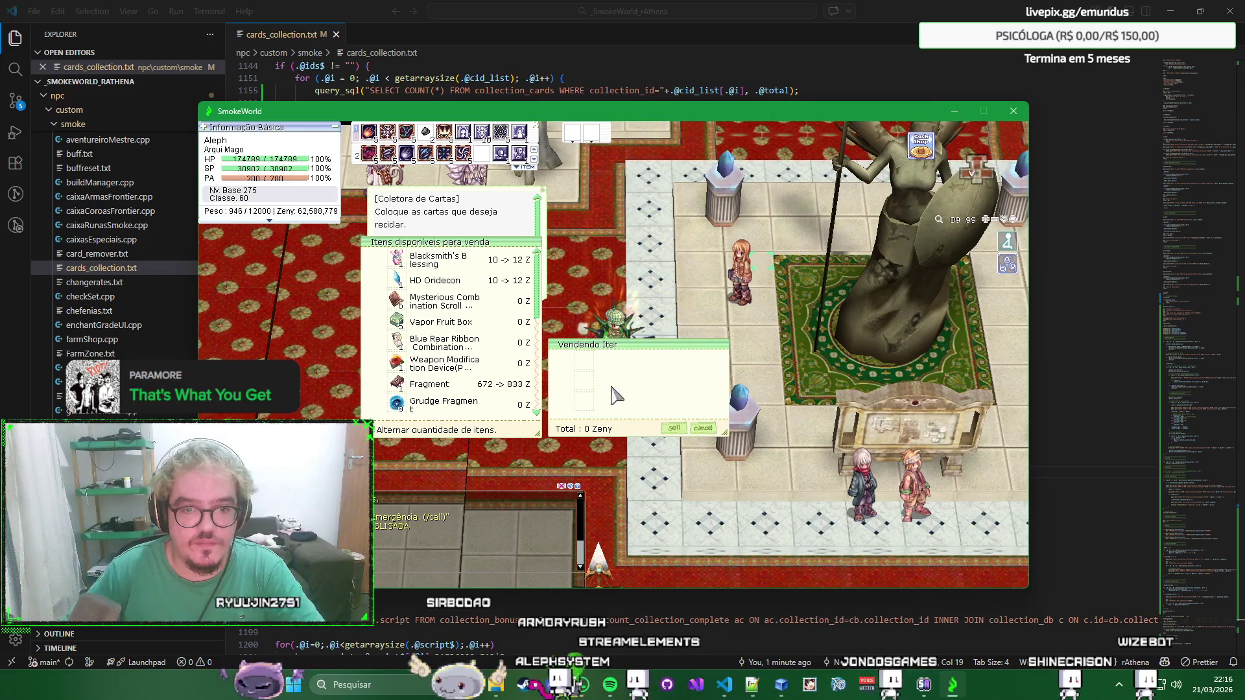
{"action": "left_click", "coordinate": [700, 428]}
Retry recycling to get the 'Sistema em uso, tente novamente.' refusal, then return to VS Code.
{"action": "left_click", "coordinate": [744, 280]}
{"action": "key", "text": "Return"}
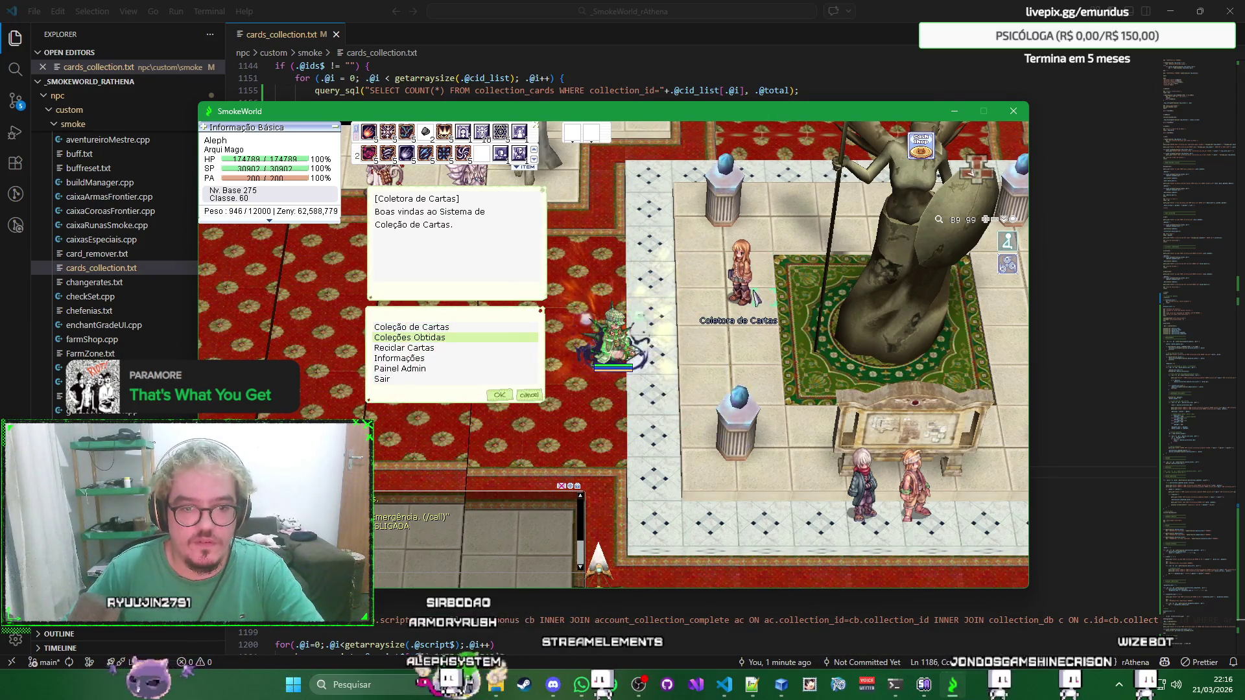
{"action": "key", "text": "Return"}
{"action": "key", "text": "Return"}
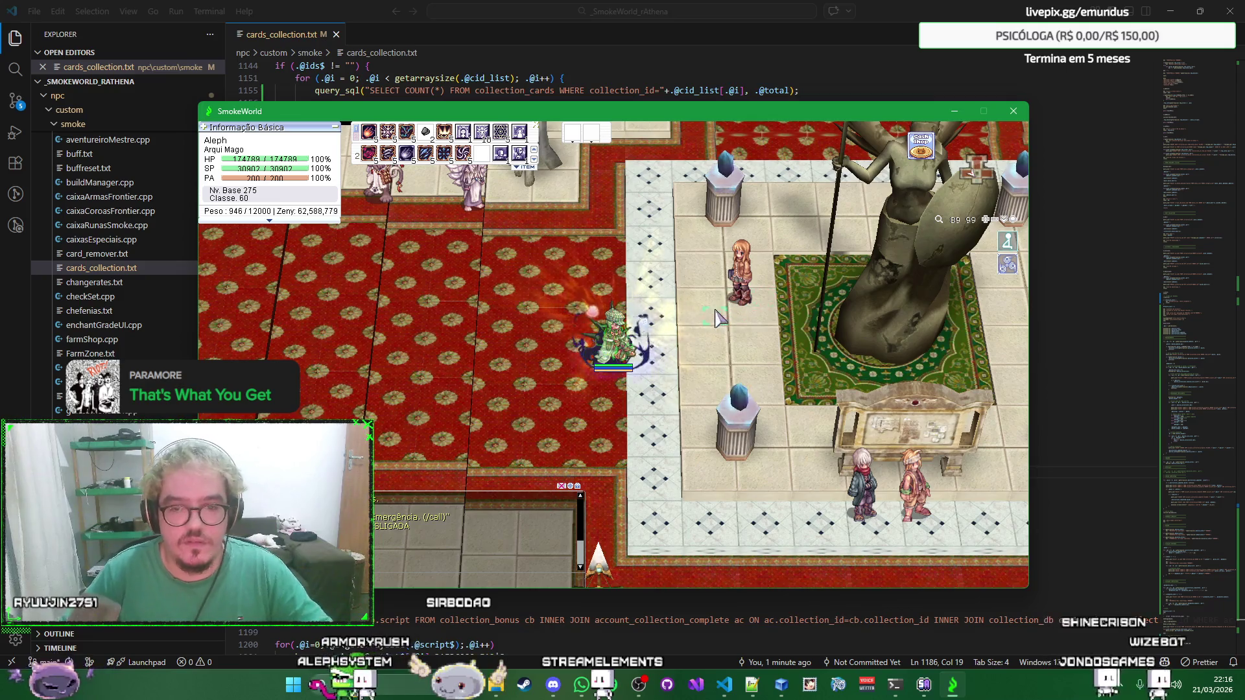
{"action": "key", "text": "alt+Tab"}
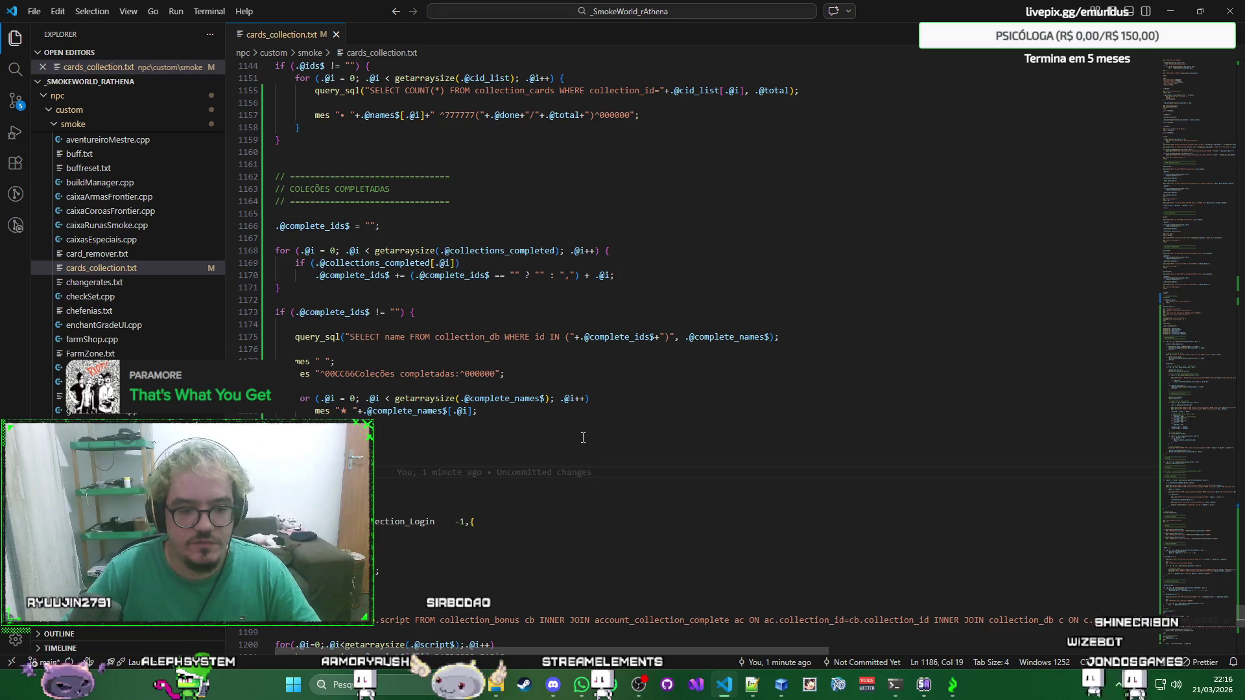
{"action": "scroll", "coordinate": [583, 438], "scroll_direction": "up", "scroll_amount": 3}
{"action": "scroll", "coordinate": [583, 438], "scroll_direction": "up", "scroll_amount": 3}
{"action": "scroll", "coordinate": [583, 438], "scroll_direction": "up", "scroll_amount": 3}
{"action": "scroll", "coordinate": [582, 438], "scroll_direction": "up", "scroll_amount": 3}
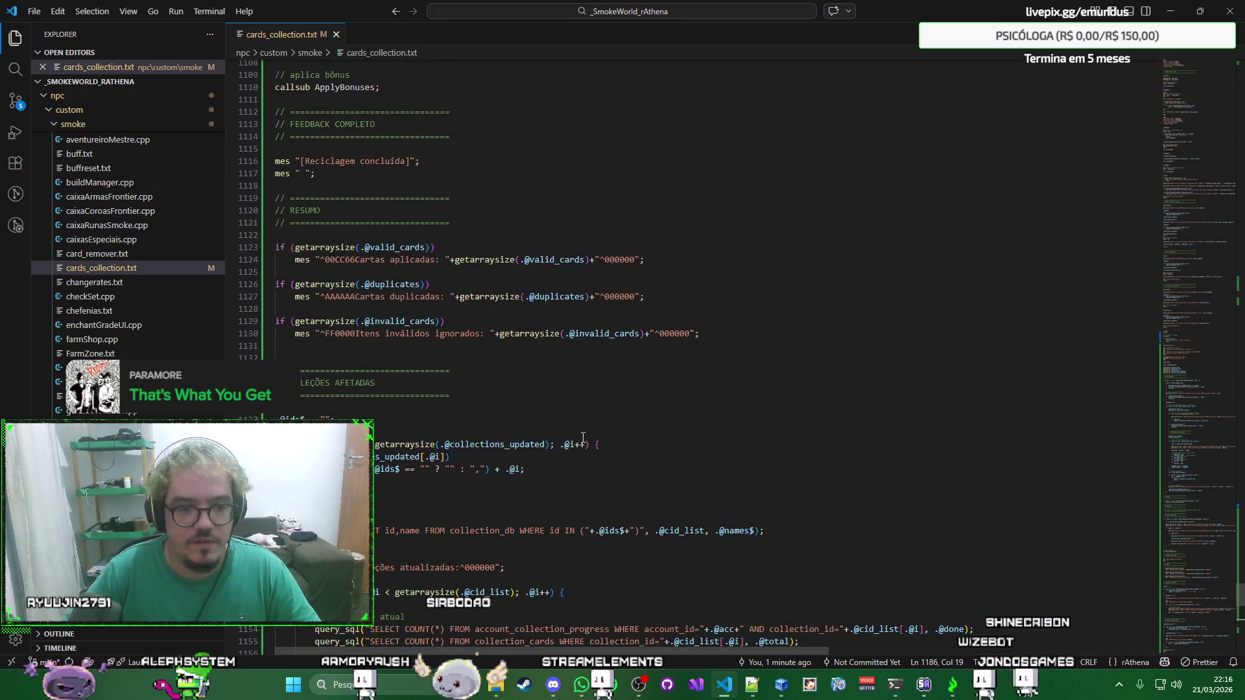
{"action": "scroll", "coordinate": [583, 438], "scroll_direction": "up", "scroll_amount": 7}
{"action": "scroll", "coordinate": [583, 439], "scroll_direction": "up", "scroll_amount": 7}
{"action": "scroll", "coordinate": [583, 438], "scroll_direction": "up", "scroll_amount": 6}
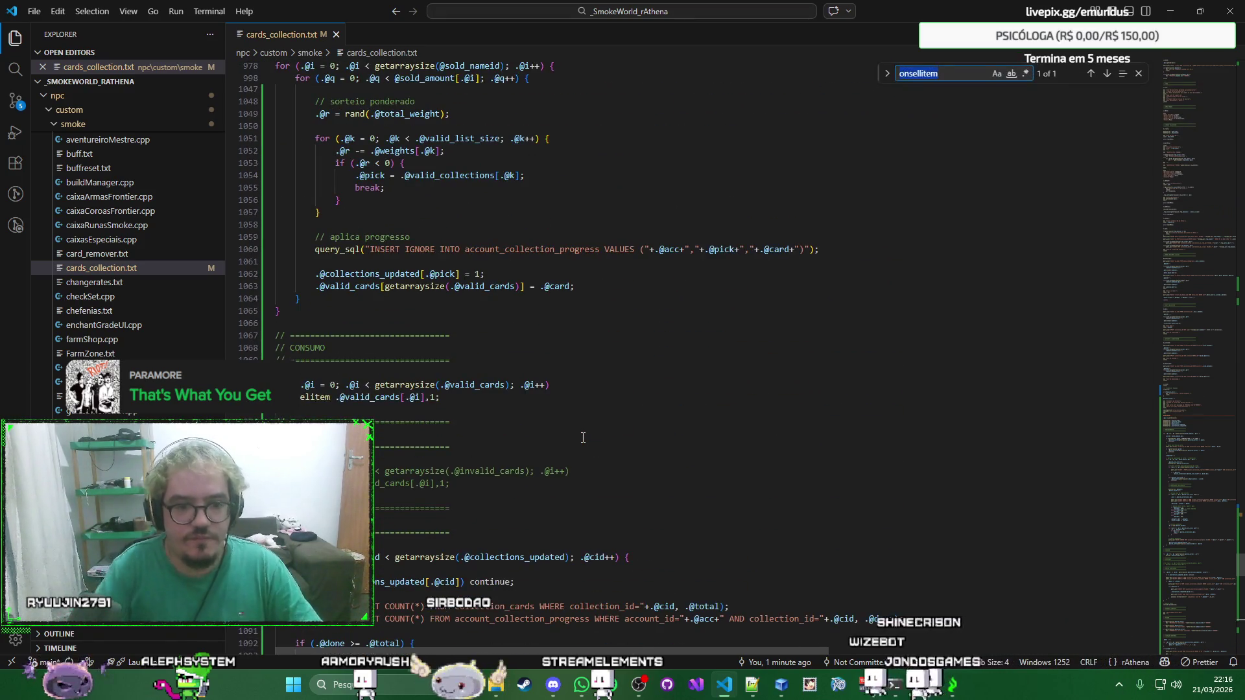
{"action": "type", "text": "onselli"}
{"action": "key", "text": "Escape"}
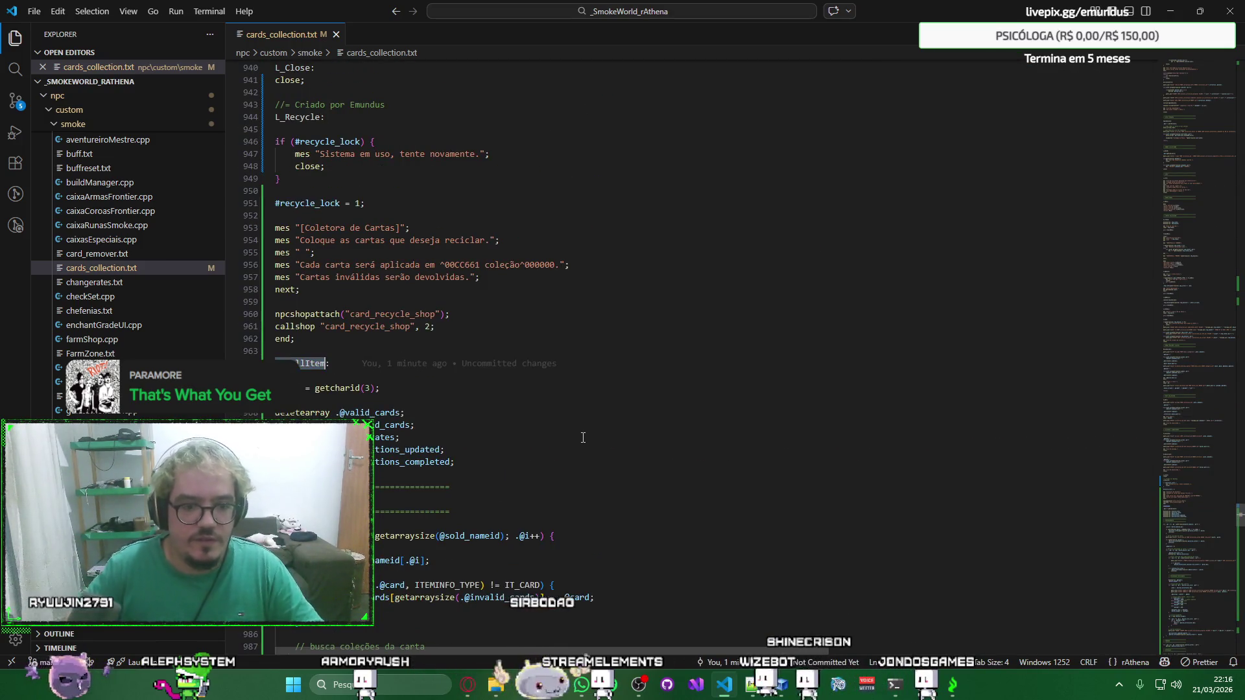
{"action": "key", "text": "Return"}
{"action": "key", "text": "ctrl+v"}
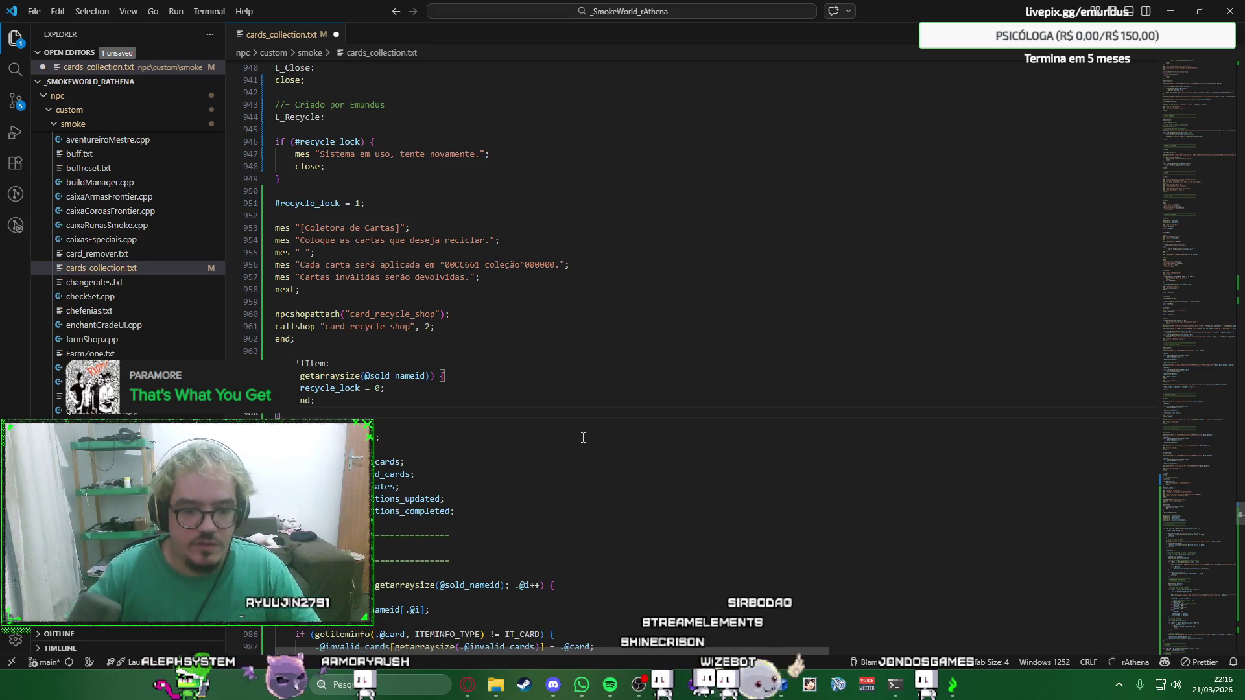
{"action": "double_click", "coordinate": [405, 377]}
{"action": "scroll", "coordinate": [429, 380], "scroll_direction": "down", "scroll_amount": 2}
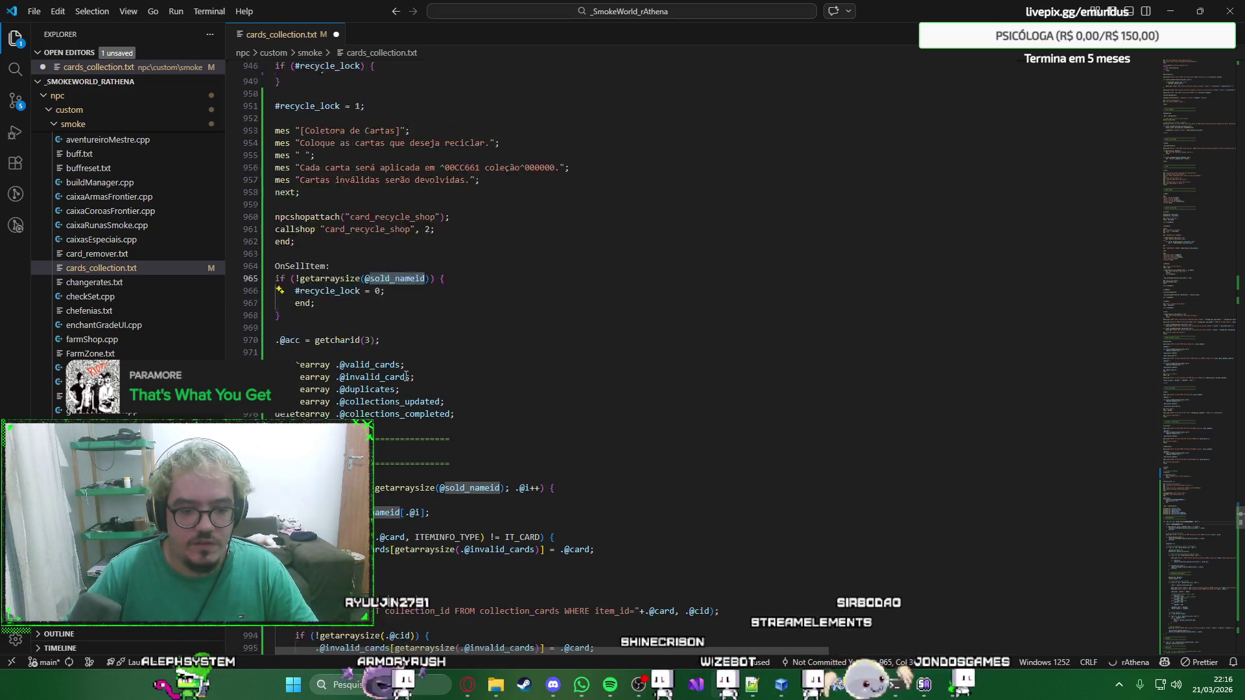
{"action": "scroll", "coordinate": [428, 380], "scroll_direction": "down", "scroll_amount": 1}
{"action": "scroll", "coordinate": [449, 382], "scroll_direction": "up", "scroll_amount": 3}
{"action": "left_click", "coordinate": [472, 371]}
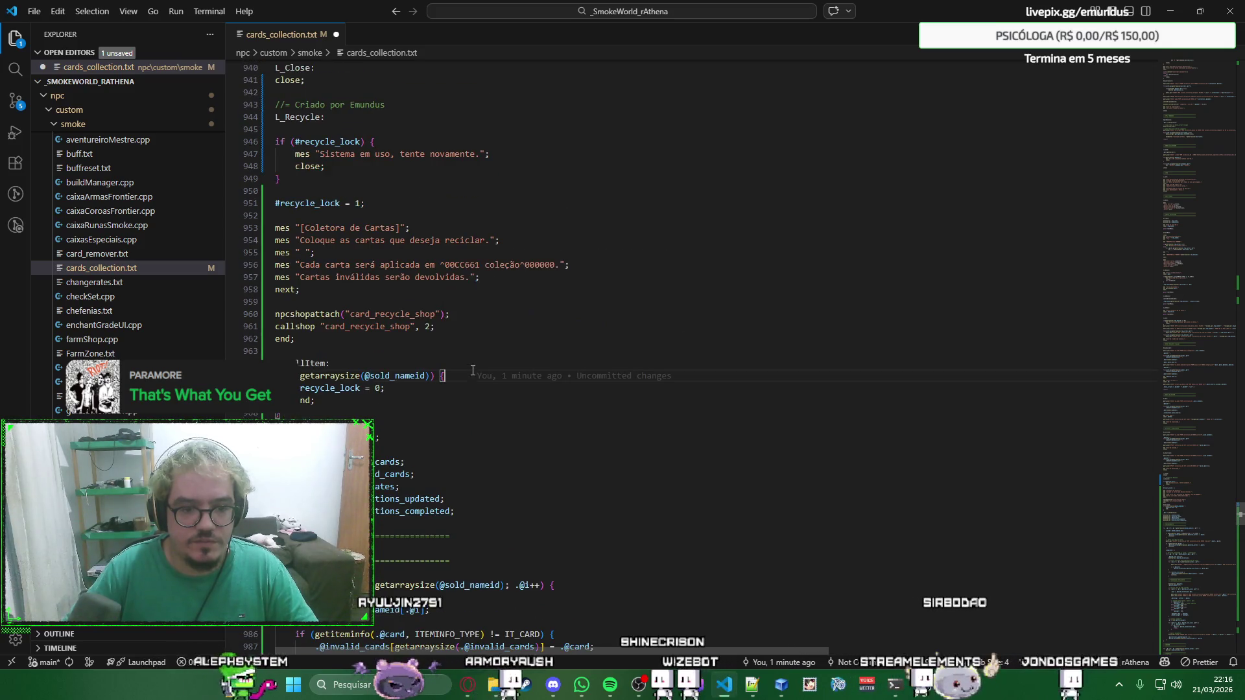
{"action": "key", "text": "Return"}
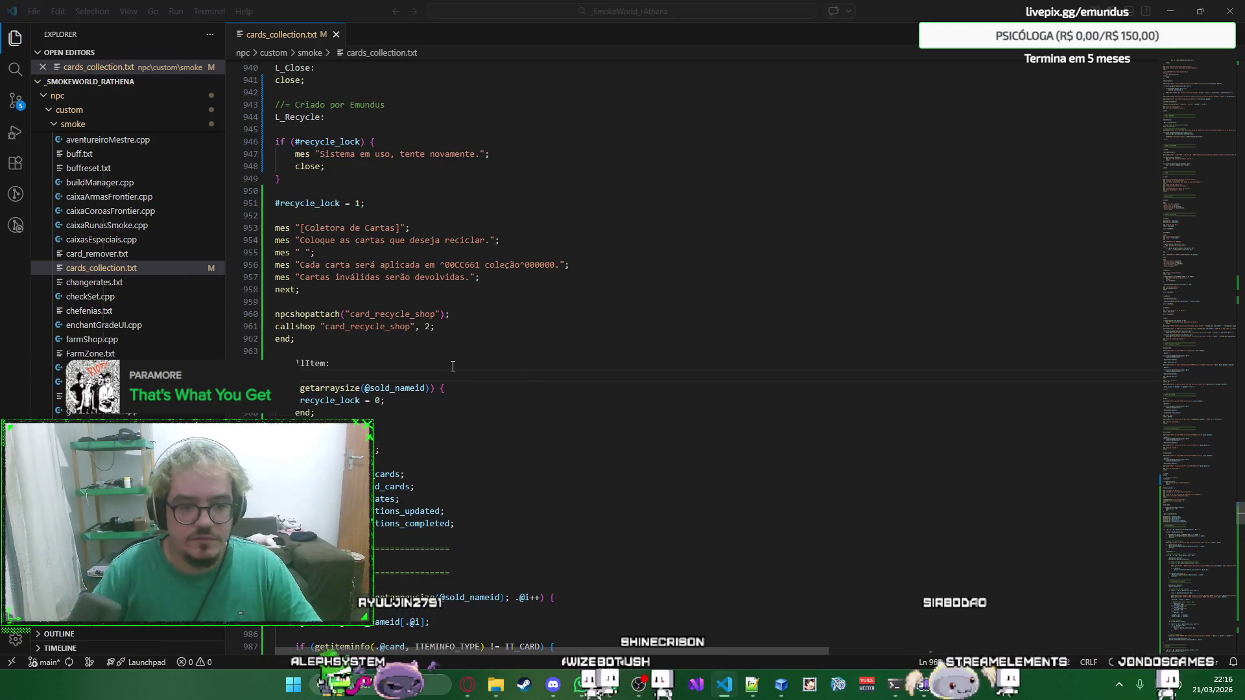
{"action": "key", "text": "alt+Tab"}
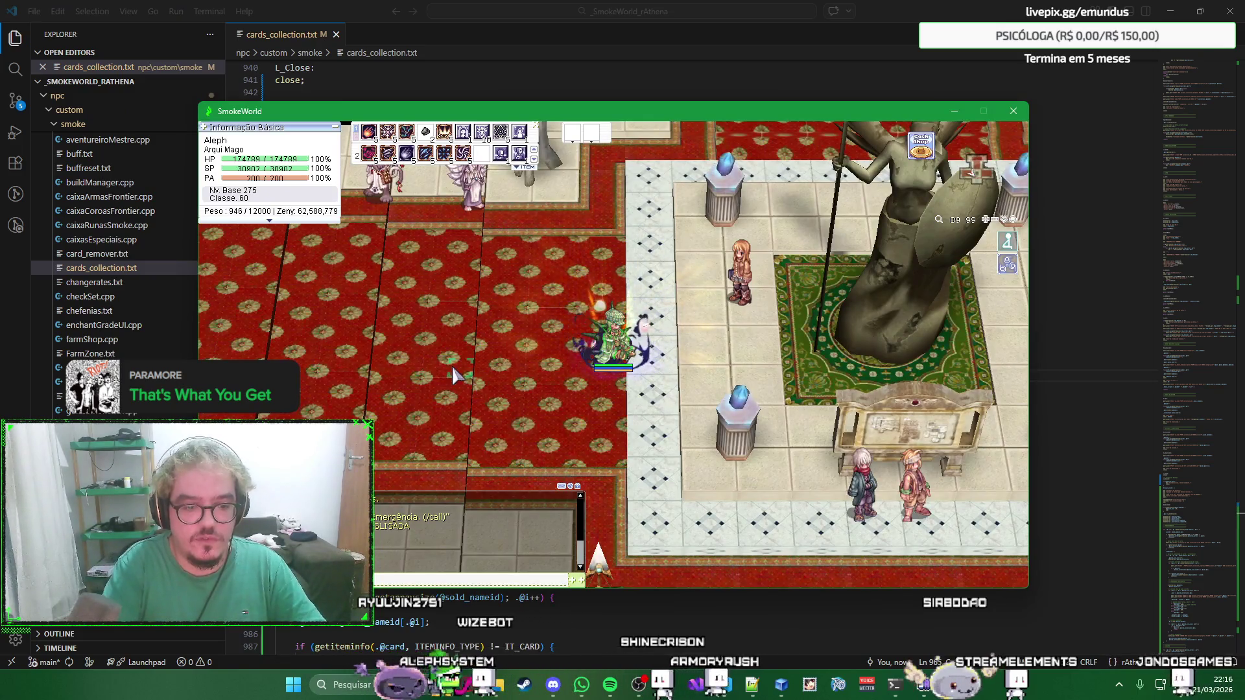
Reload the server scripts in SmokeWorld and relog the character.
{"action": "key", "text": "alt+Tab"}
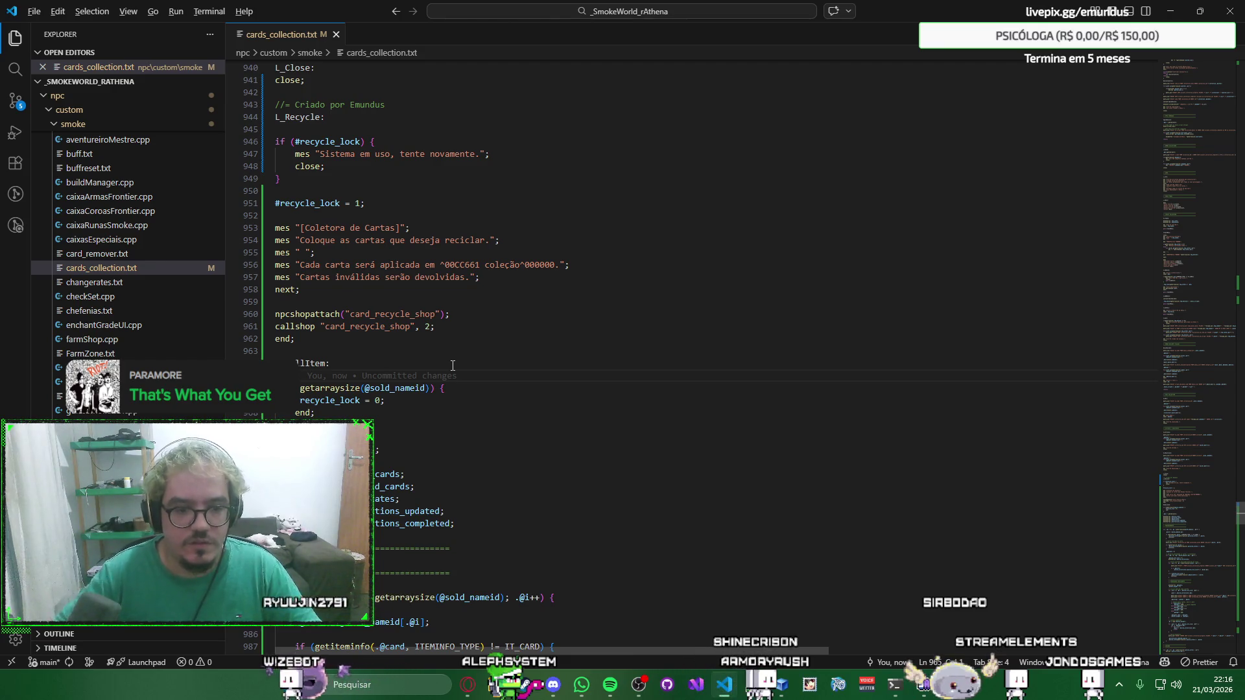
{"action": "key", "text": "alt+Tab"}
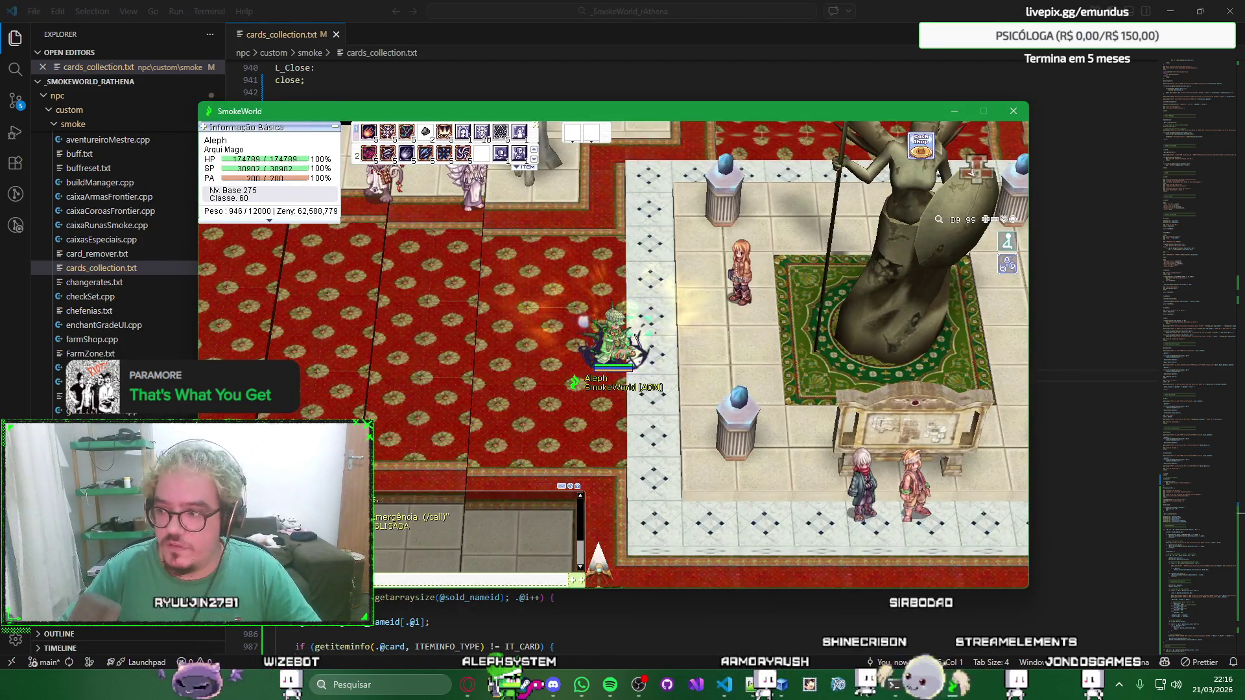
{"action": "key", "text": "Return"}
{"action": "key", "text": "Escape"}
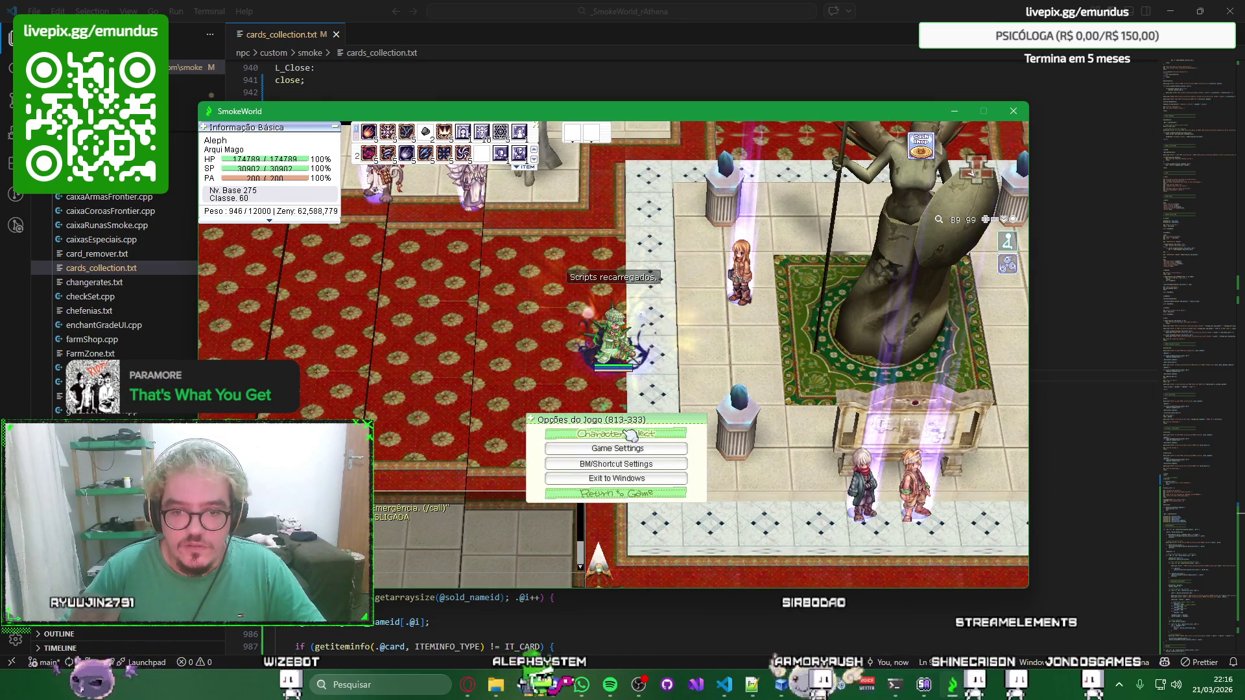
{"action": "left_click", "coordinate": [629, 435]}
{"action": "key", "text": "Return"}
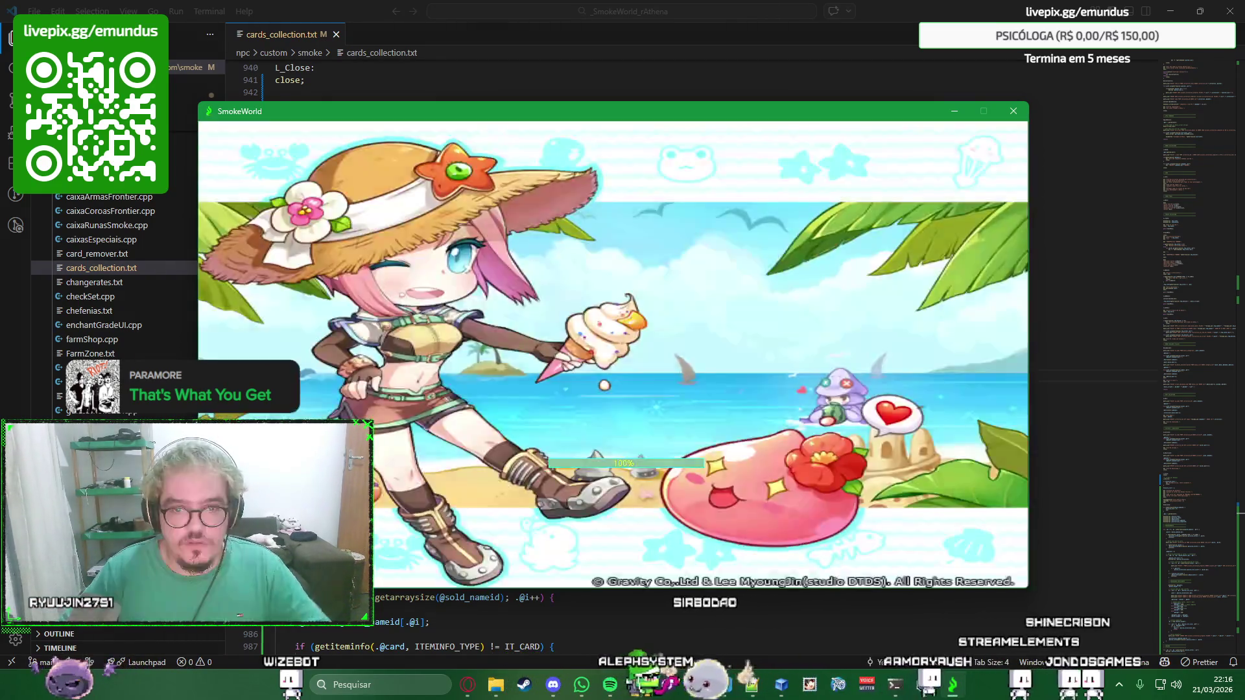
Start Reciclar Cartas at the collector and leave without handing in items.
{"action": "left_click", "coordinate": [739, 282]}
{"action": "key", "text": "Return"}
{"action": "key", "text": "Down"}
{"action": "key", "text": "Down"}
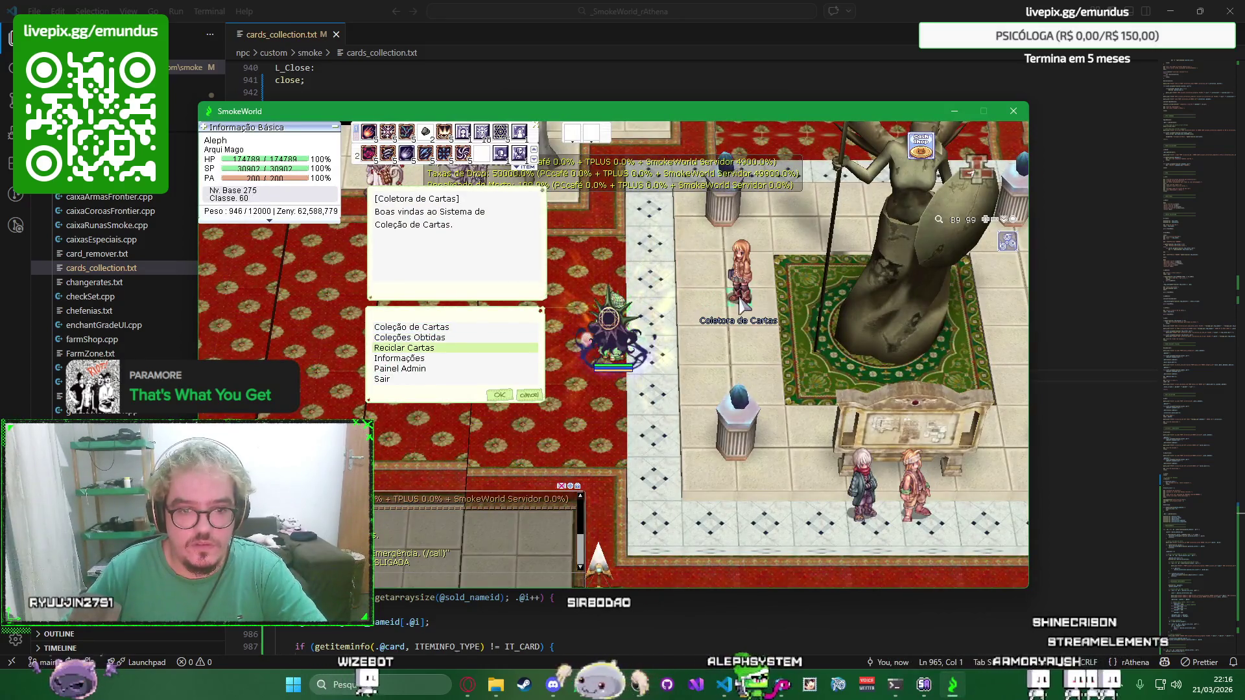
{"action": "key", "text": "Return"}
{"action": "key", "text": "Return"}
{"action": "left_click", "coordinate": [693, 421]}
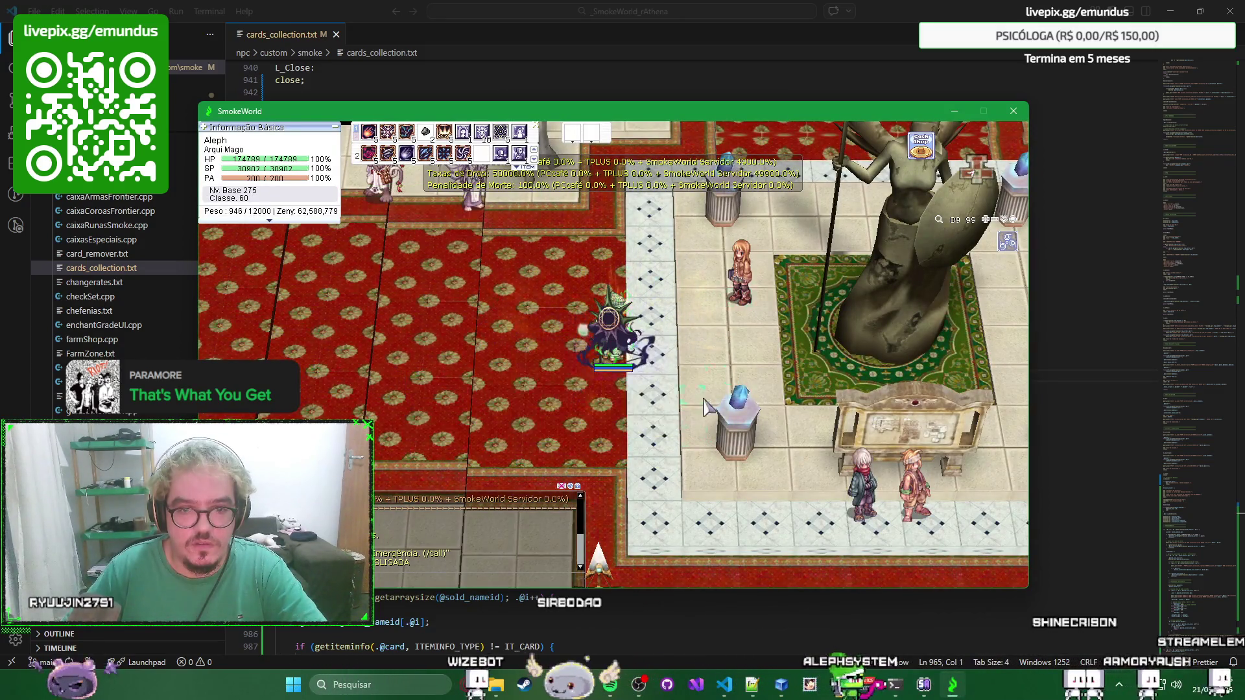
Retry Reciclar Cartas twice, hitting the 'Sistema em uso' refusal and then the menu again.
{"action": "left_click", "coordinate": [739, 282]}
{"action": "key", "text": "Return"}
{"action": "key", "text": "Return"}
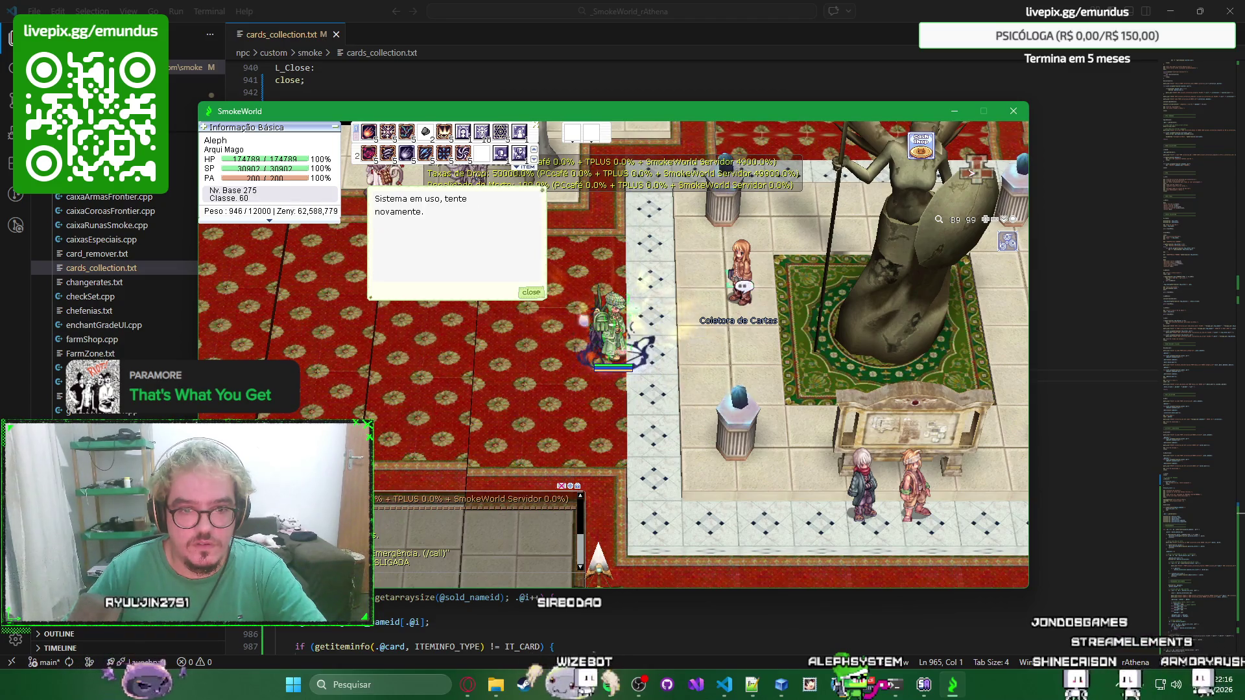
{"action": "key", "text": "Return"}
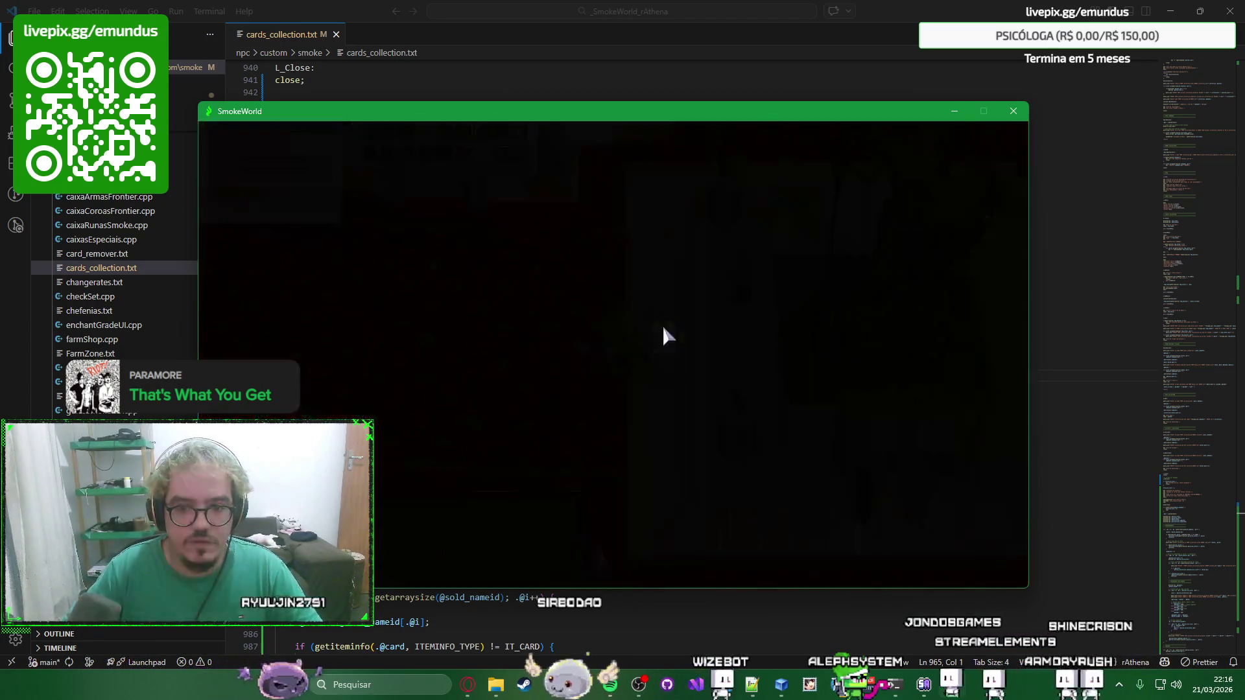
{"action": "left_click", "coordinate": [740, 277]}
{"action": "key", "text": "Return"}
{"action": "key", "text": "Down"}
{"action": "key", "text": "Down"}
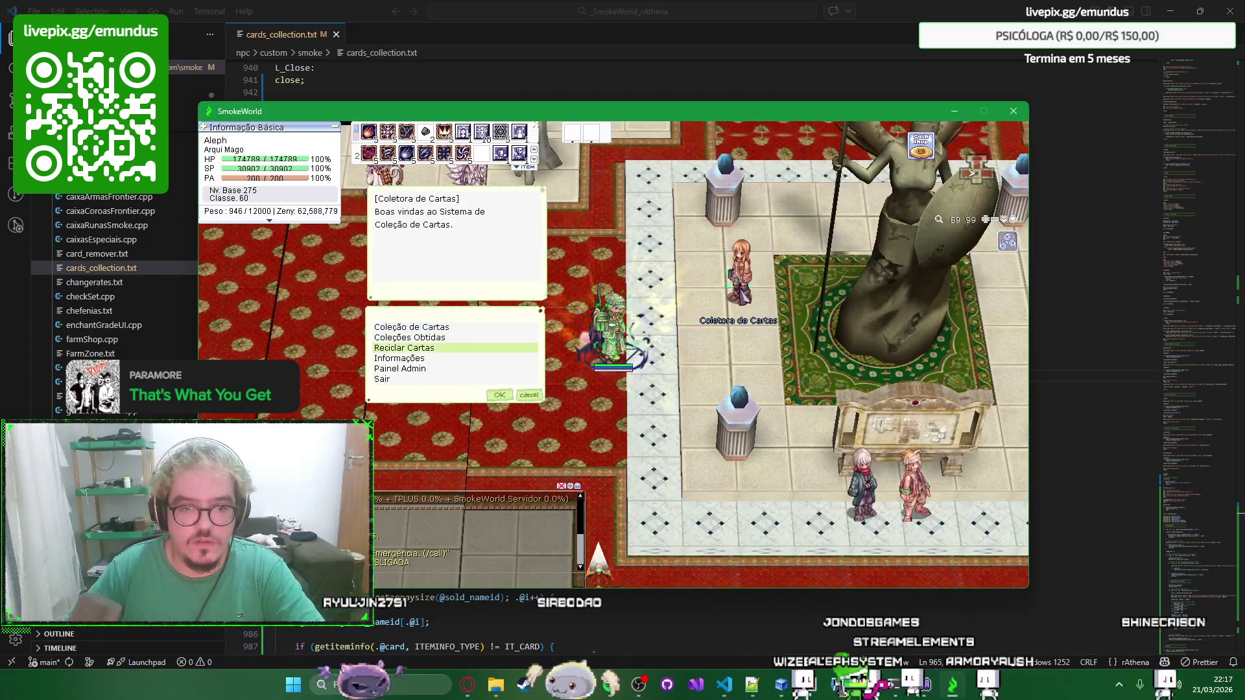
{"action": "key", "text": "Return"}
{"action": "key", "text": "Return"}
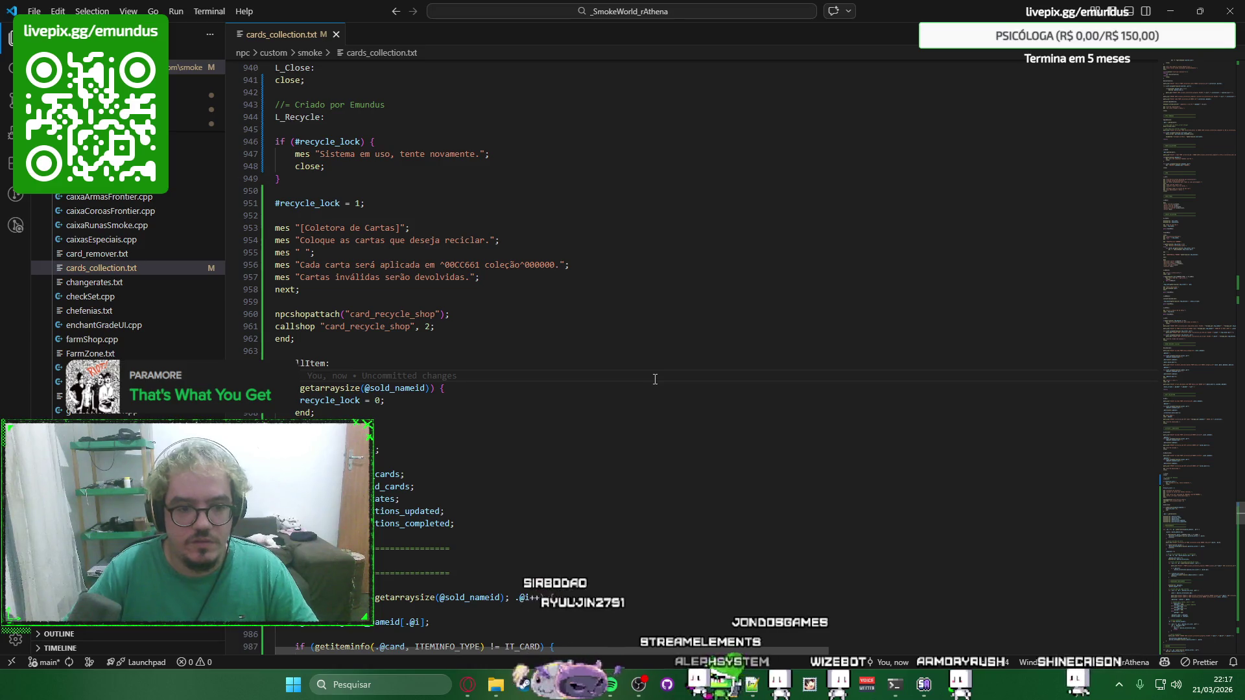
Search cards_collection.txt for 'sistema em u' to reach the lock check at line 947, then switch to ChatGPT.
{"action": "key", "text": "ctrl+f"}
{"action": "type", "text": "siste"}
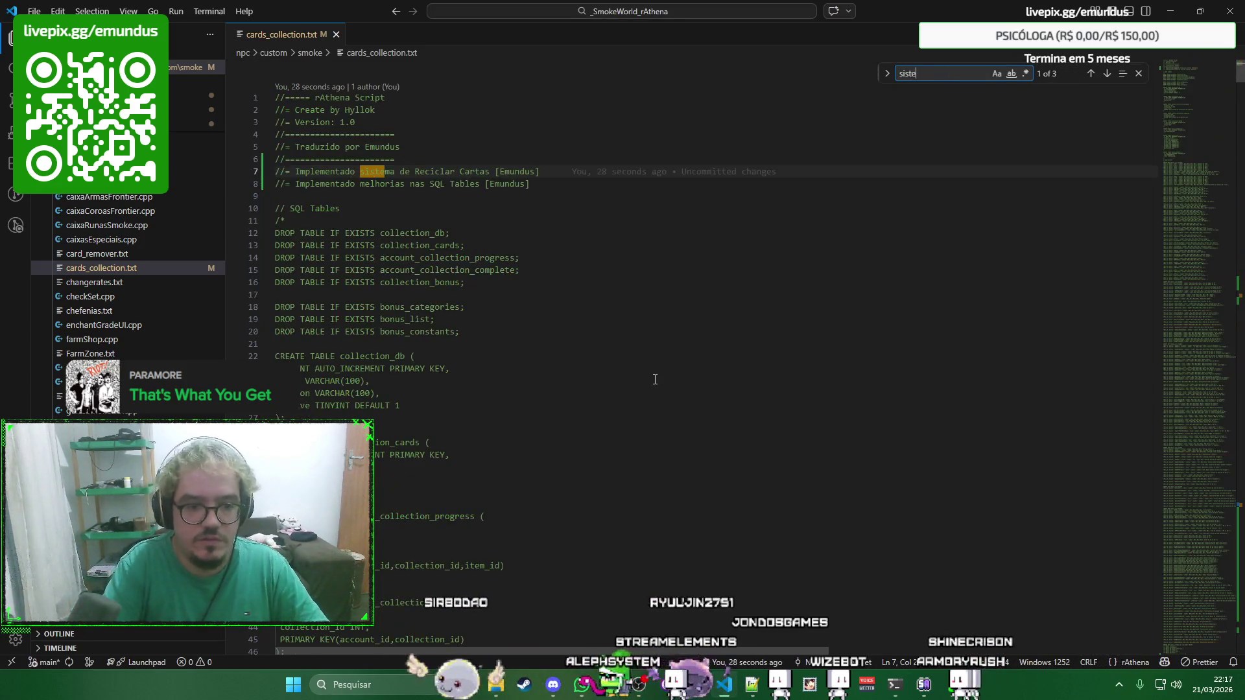
{"action": "type", "text": "ma em uso"}
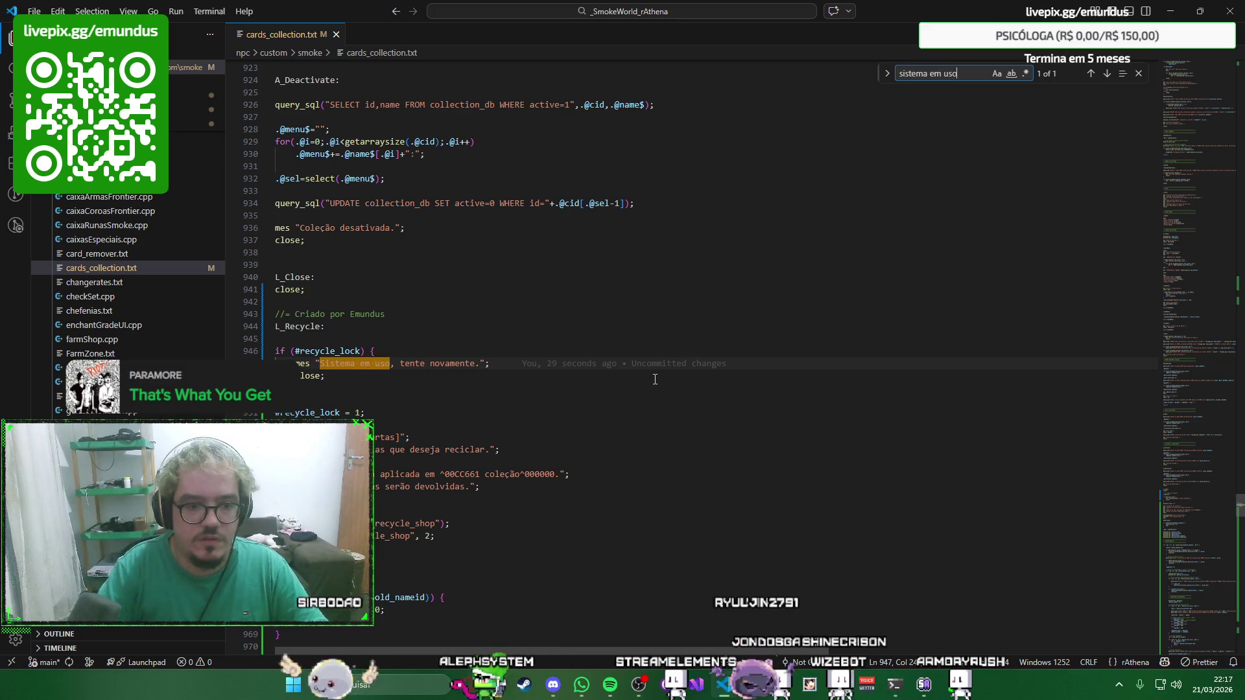
{"action": "key", "text": "Escape"}
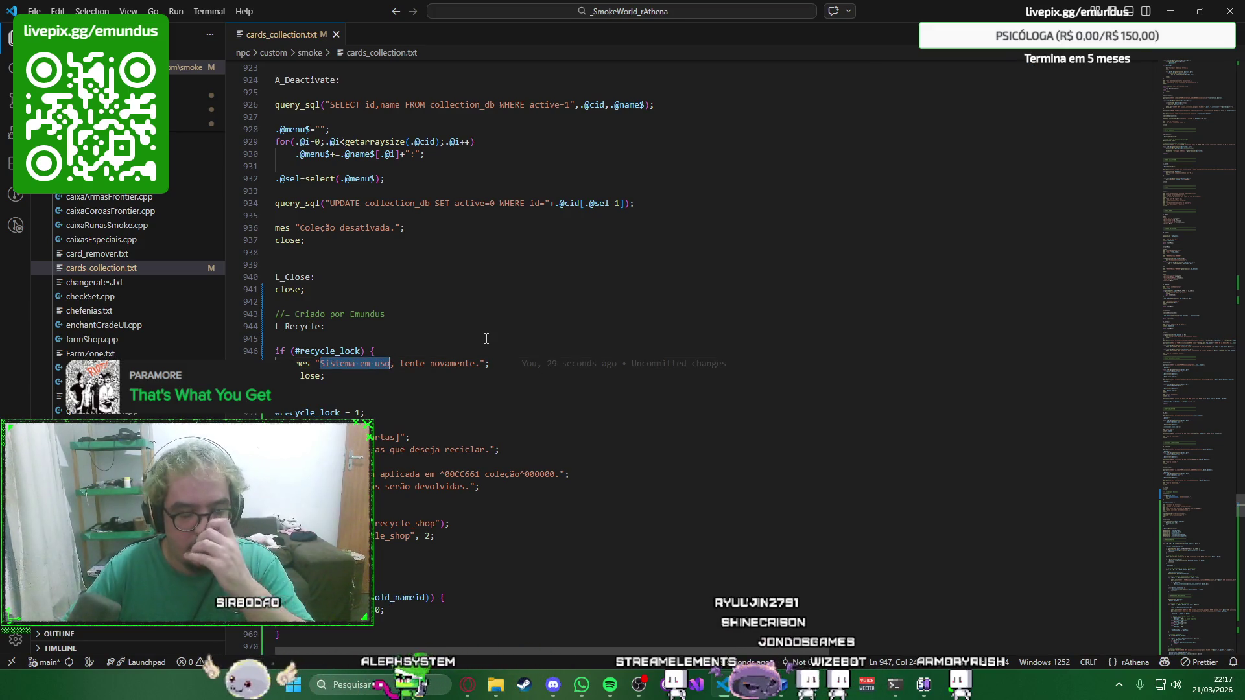
{"action": "key", "text": "alt+Tab"}
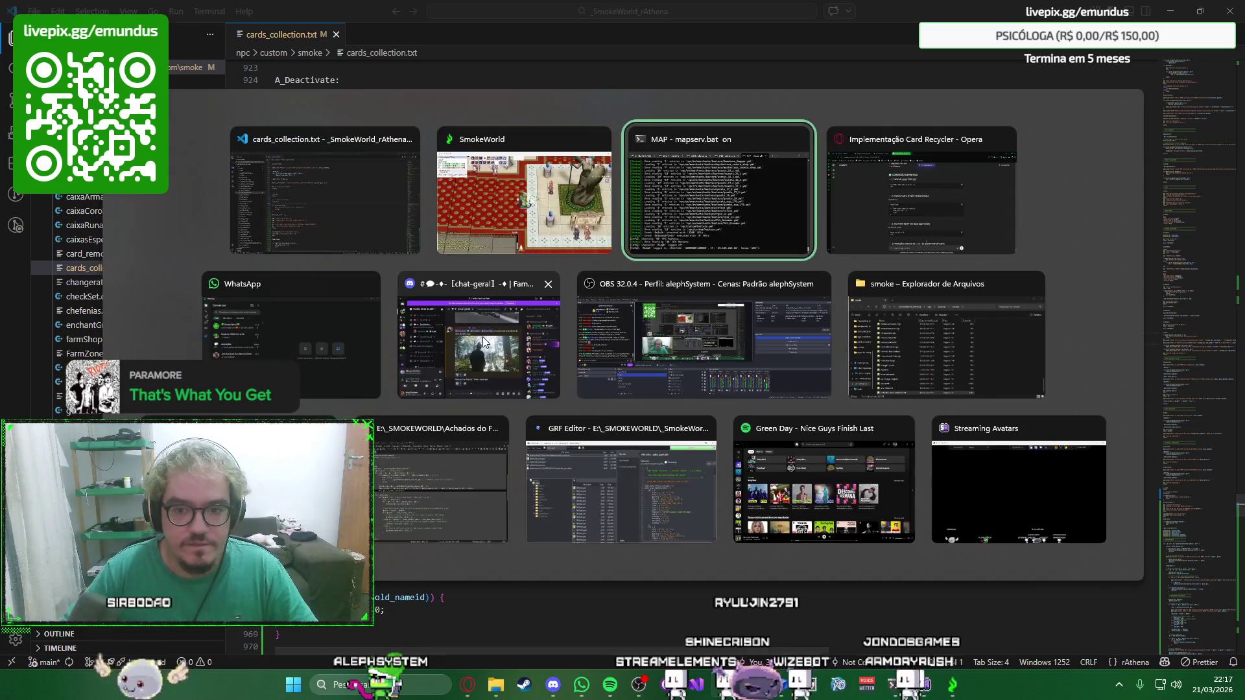
{"action": "scroll", "coordinate": [746, 290], "scroll_direction": "down", "scroll_amount": 1}
{"action": "scroll", "coordinate": [739, 215], "scroll_direction": "down", "scroll_amount": 1}
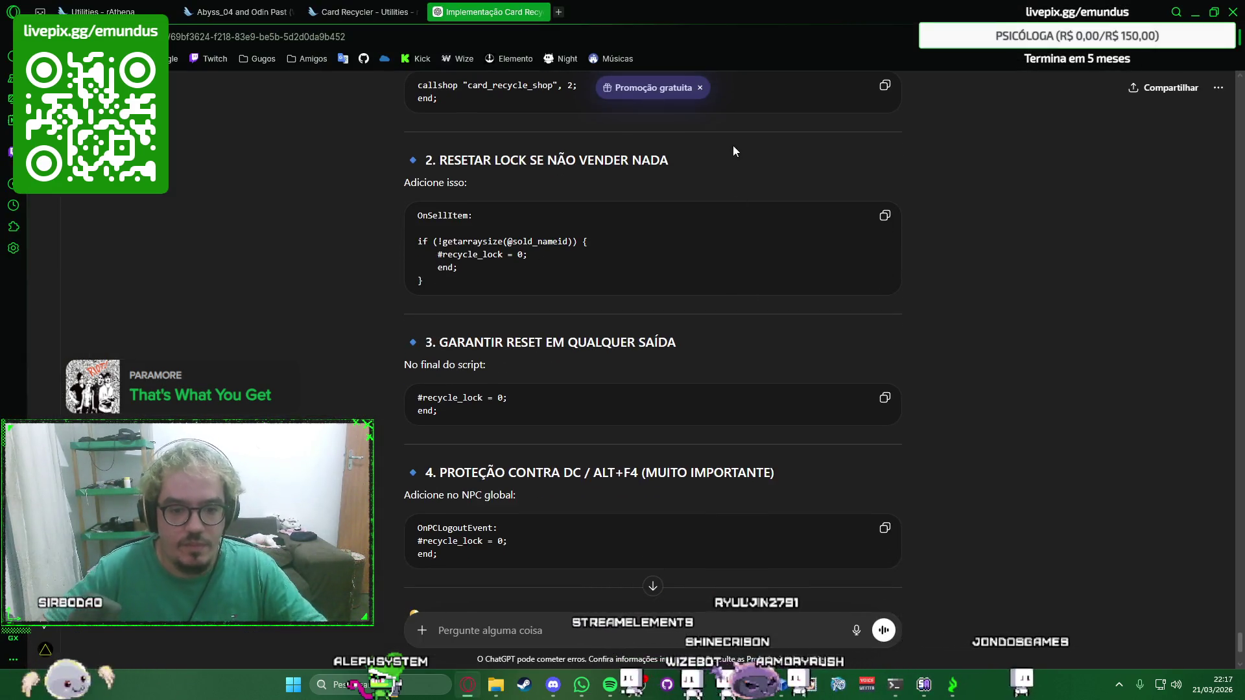
{"action": "scroll", "coordinate": [734, 147], "scroll_direction": "down", "scroll_amount": 1}
{"action": "scroll", "coordinate": [740, 302], "scroll_direction": "down", "scroll_amount": 1}
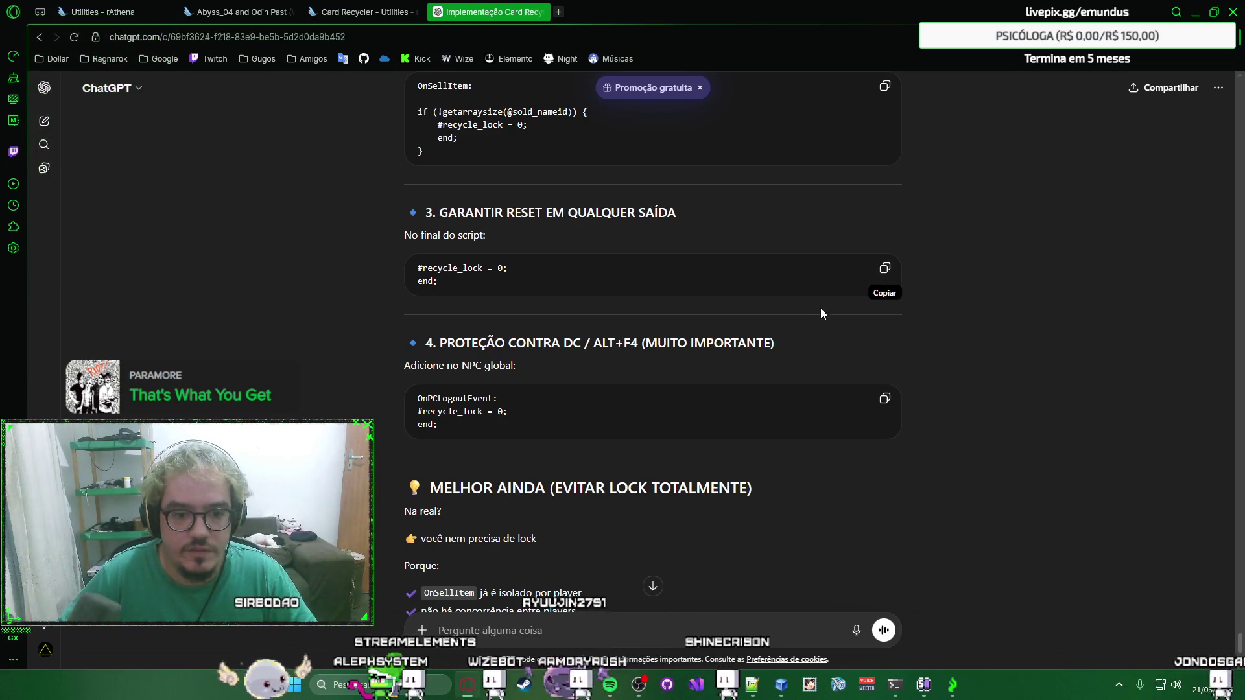
{"action": "scroll", "coordinate": [819, 312], "scroll_direction": "down", "scroll_amount": 2}
{"action": "scroll", "coordinate": [817, 316], "scroll_direction": "up", "scroll_amount": 1}
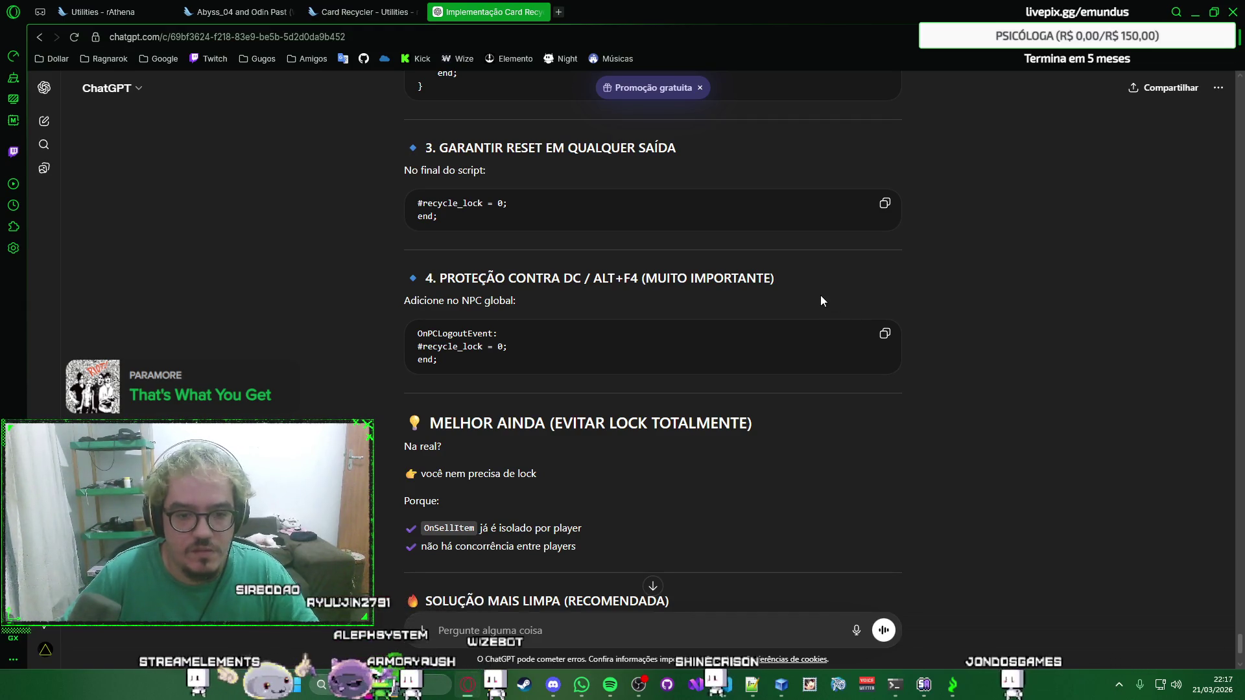
{"action": "scroll", "coordinate": [820, 301], "scroll_direction": "down", "scroll_amount": 2}
{"action": "scroll", "coordinate": [820, 300], "scroll_direction": "down", "scroll_amount": 1}
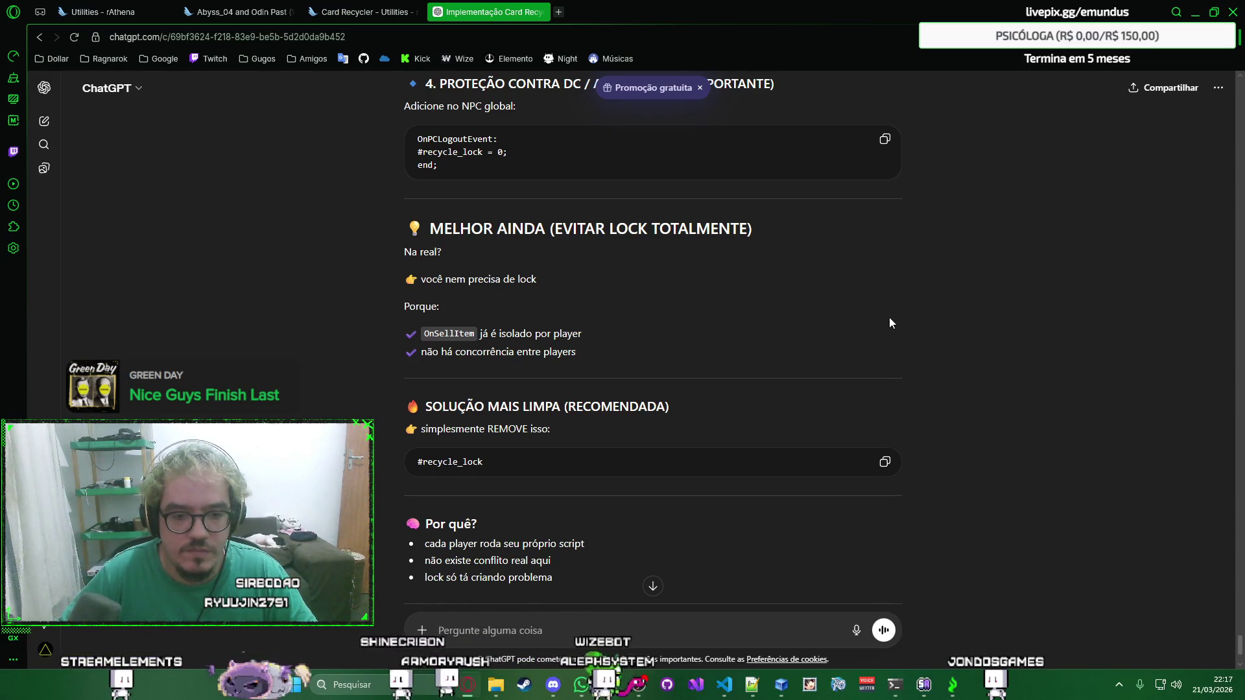
{"action": "scroll", "coordinate": [890, 317], "scroll_direction": "down", "scroll_amount": 1}
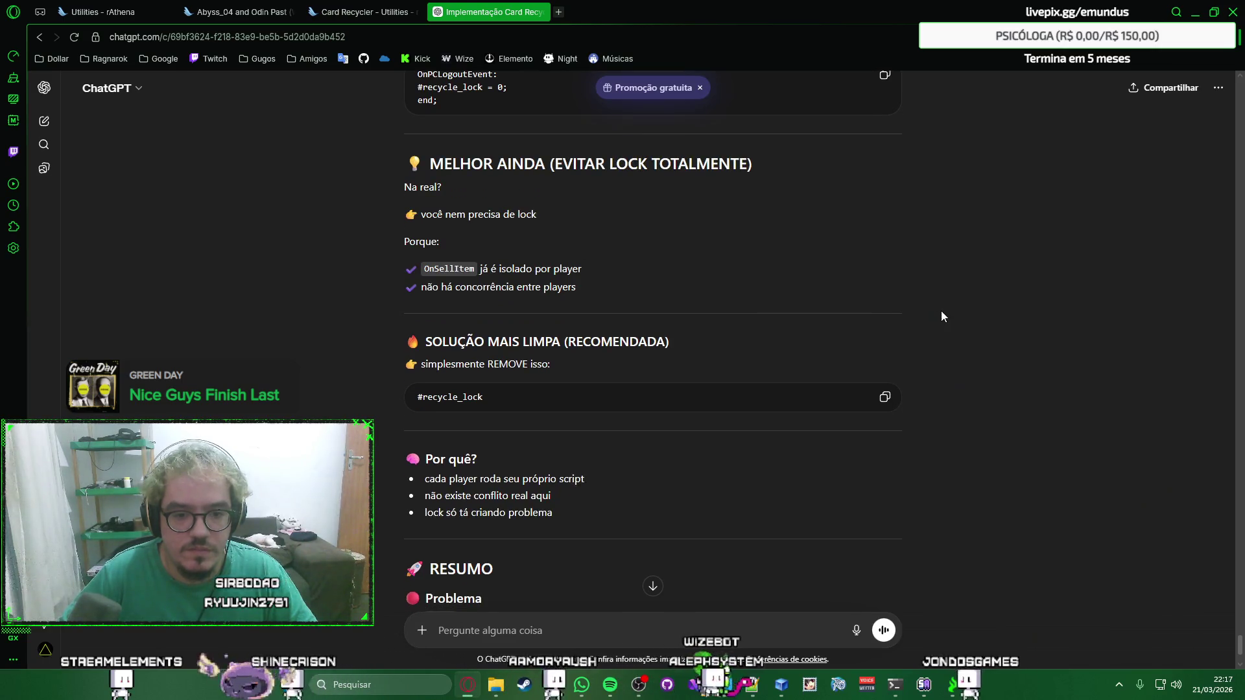
{"action": "scroll", "coordinate": [902, 300], "scroll_direction": "down", "scroll_amount": 1}
{"action": "scroll", "coordinate": [903, 301], "scroll_direction": "down", "scroll_amount": 1}
{"action": "scroll", "coordinate": [903, 301], "scroll_direction": "down", "scroll_amount": 2}
{"action": "scroll", "coordinate": [899, 302], "scroll_direction": "up", "scroll_amount": 2}
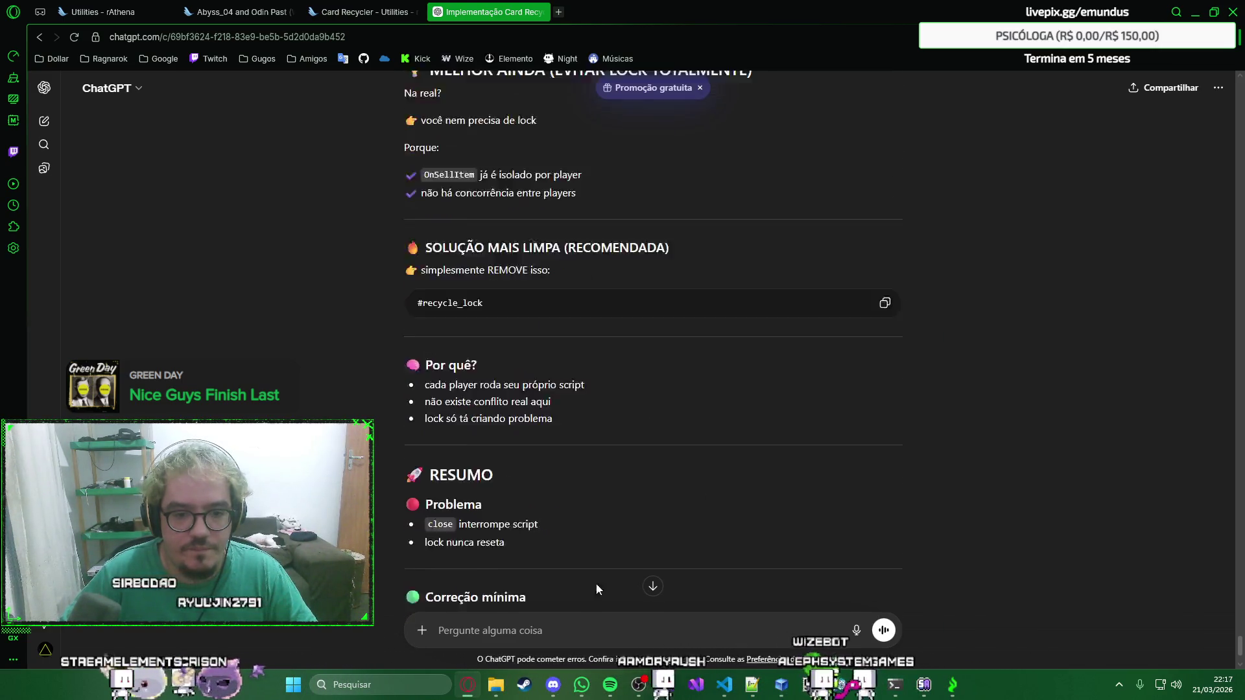
Ask ChatGPT whether every #recycle_lock use should be removed.
{"action": "left_click", "coordinate": [585, 625]}
{"action": "type", "text": "so"}
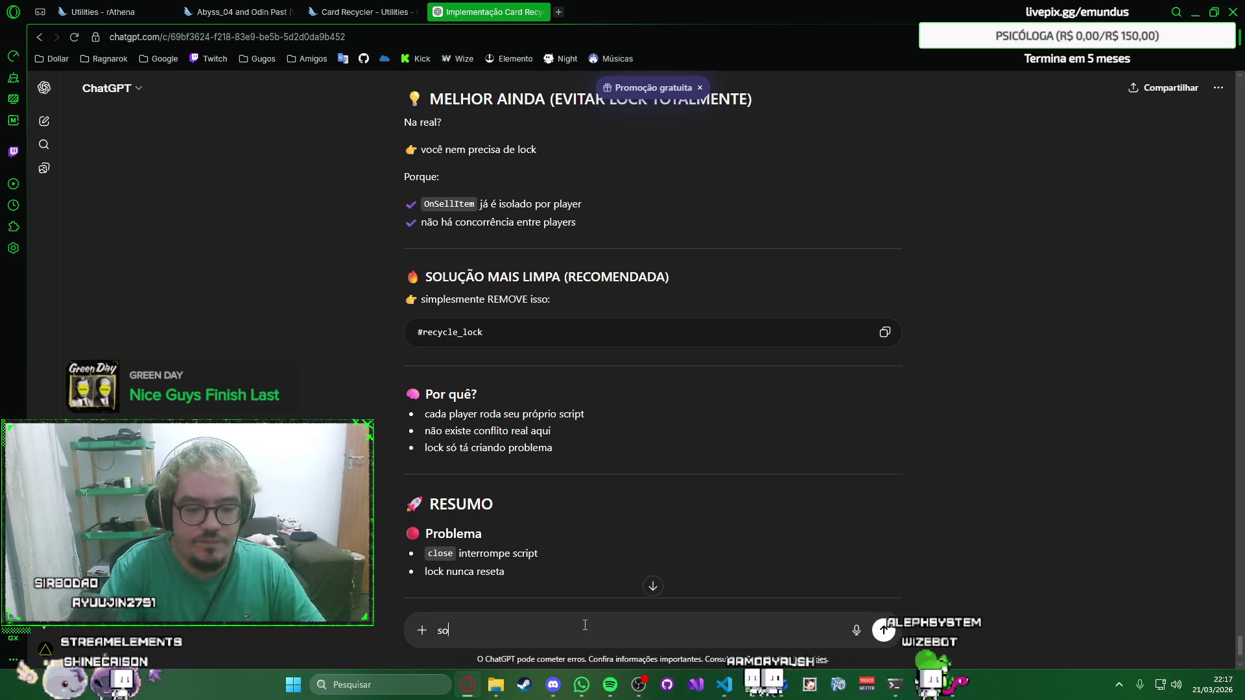
{"action": "key", "text": "BackSpace"}
{"action": "key", "text": "BackSpace"}
{"action": "type", "text": "devo remover todas as instâncias de #recycle_lock?"}
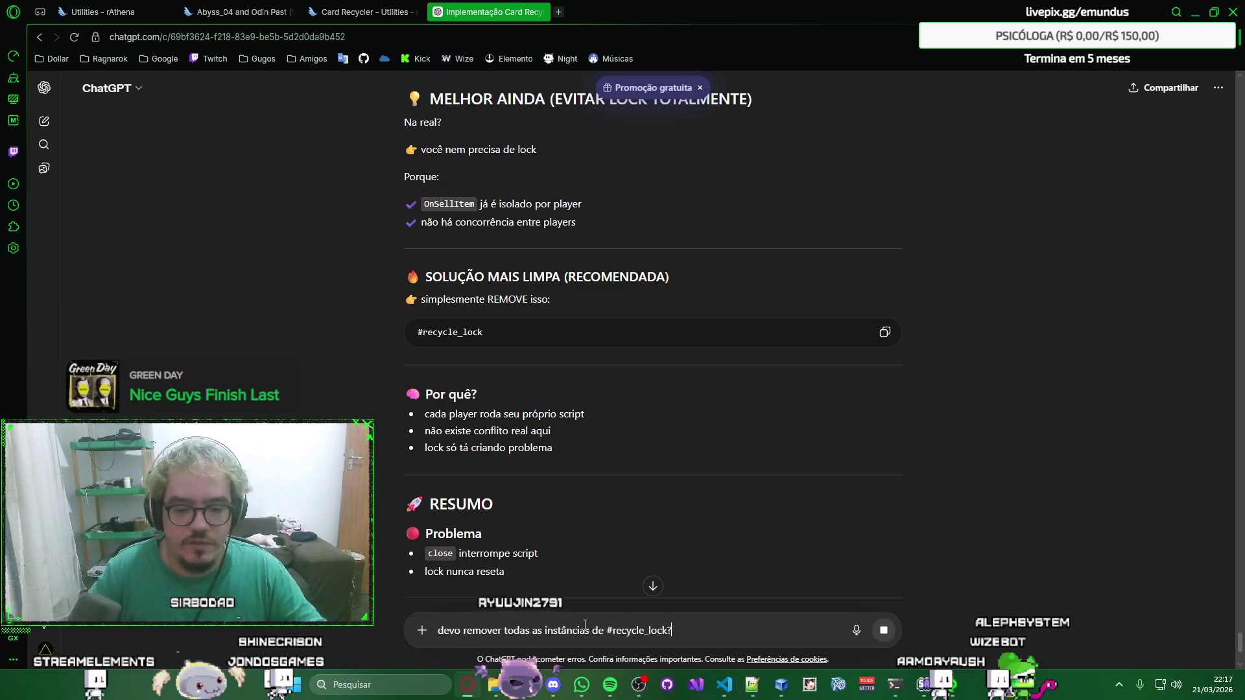
{"action": "key", "text": "Return"}
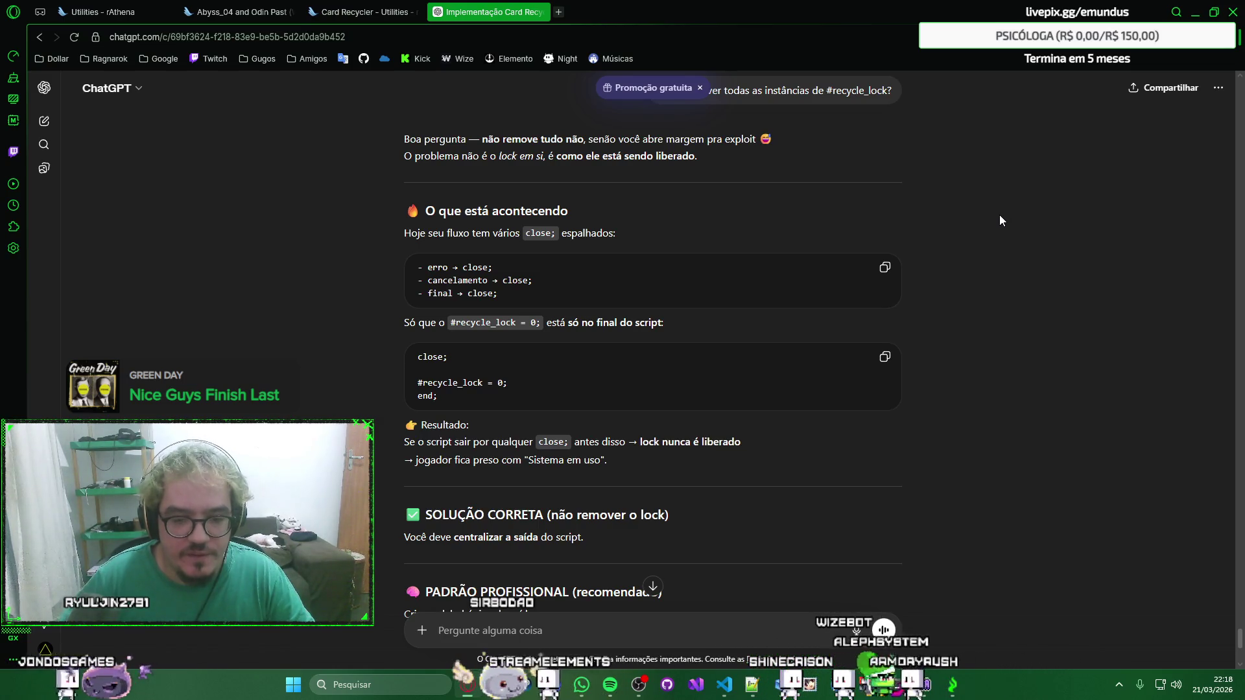
{"action": "scroll", "coordinate": [1000, 215], "scroll_direction": "down", "scroll_amount": 3}
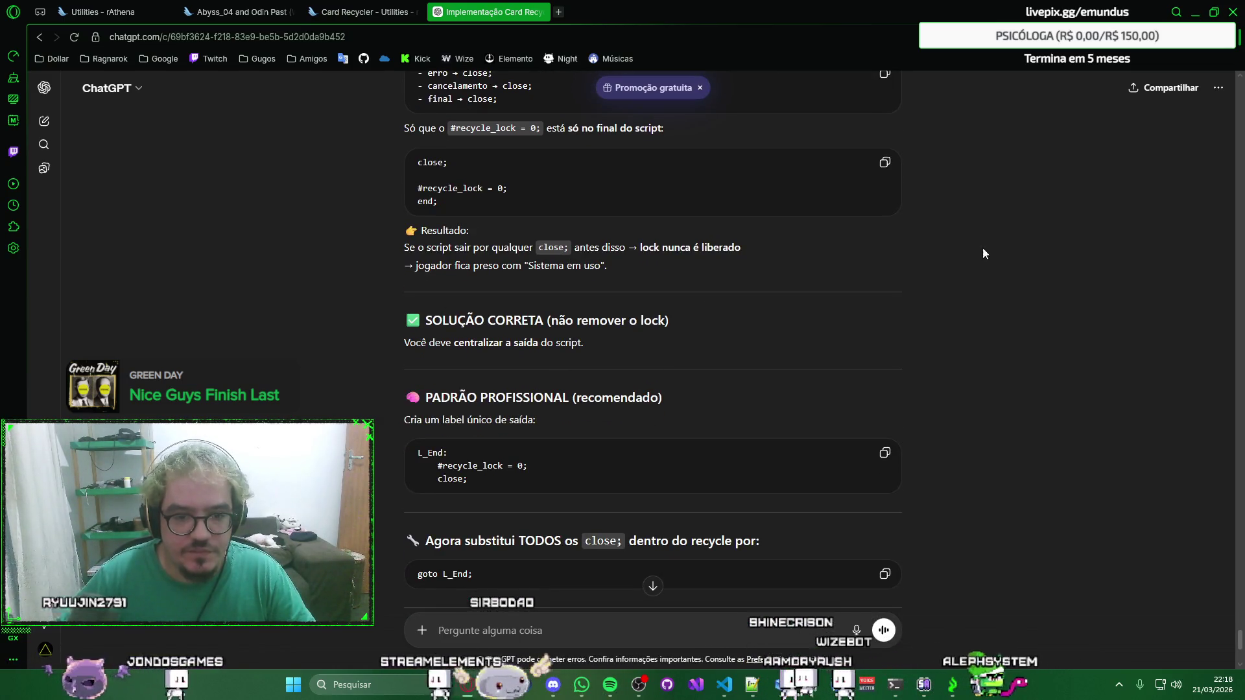
{"action": "scroll", "coordinate": [982, 249], "scroll_direction": "down", "scroll_amount": 2}
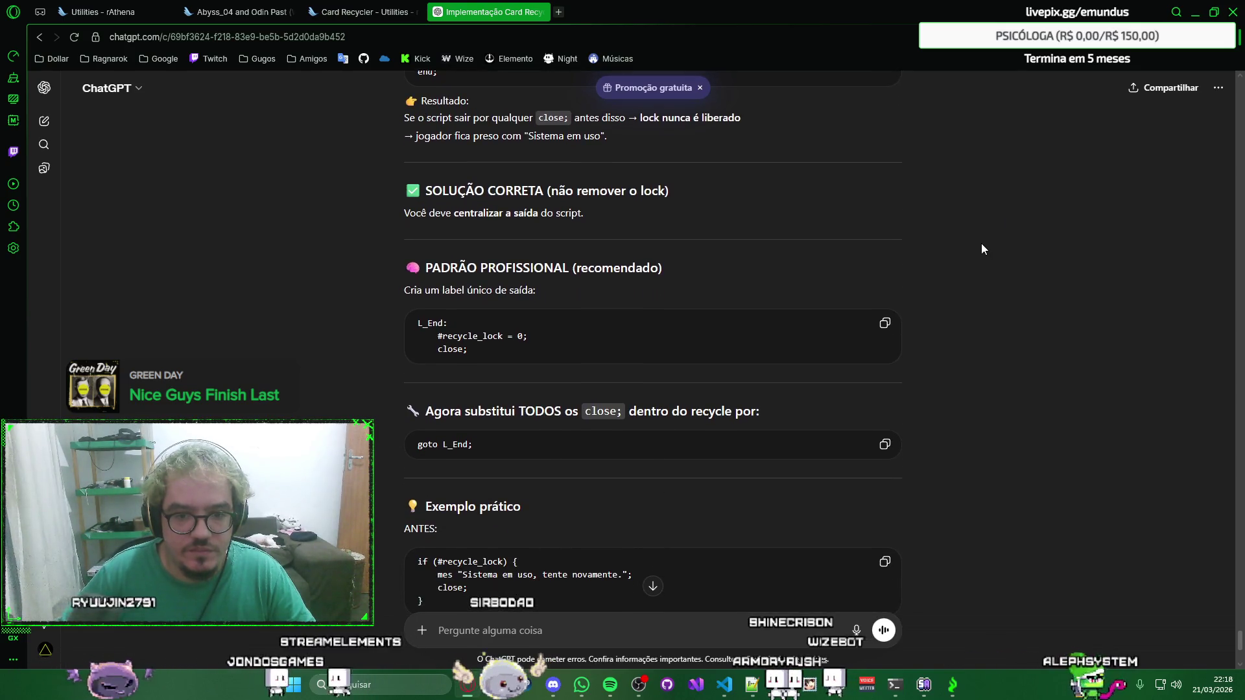
Copy the suggested L_End exit block and return to cards_collection.txt.
{"action": "right_click", "coordinate": [1029, 270]}
{"action": "left_click", "coordinate": [1022, 264]}
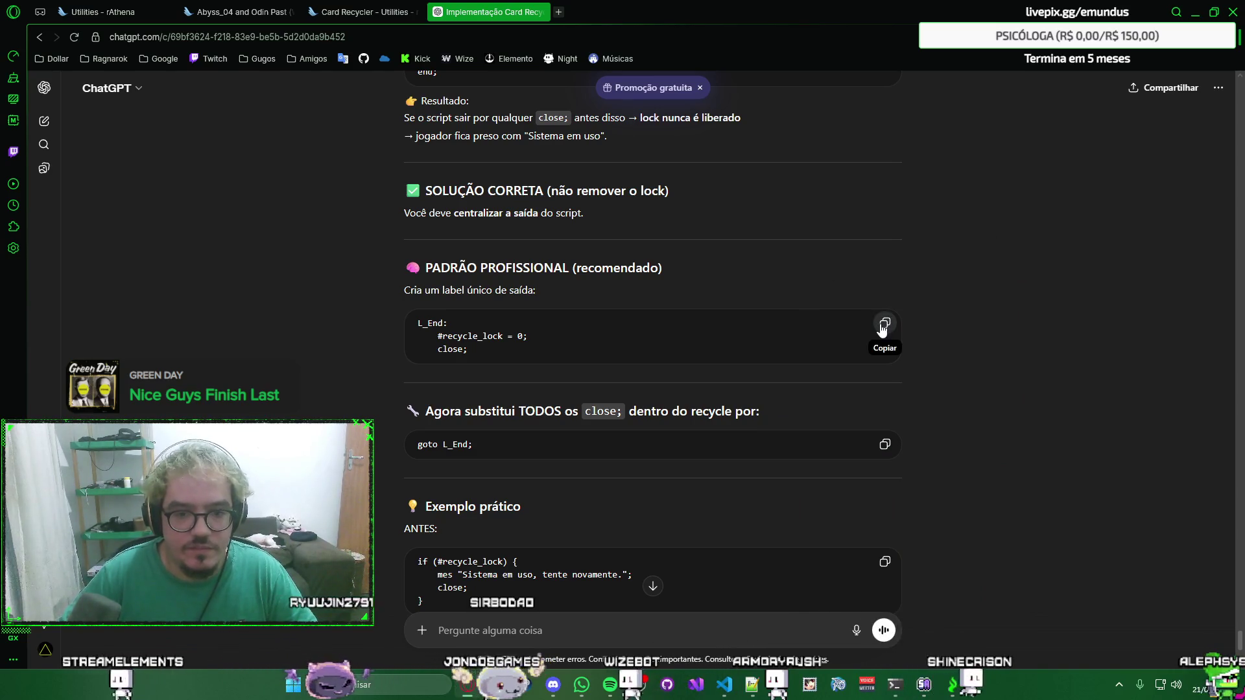
{"action": "scroll", "coordinate": [882, 330], "scroll_direction": "down", "scroll_amount": 1}
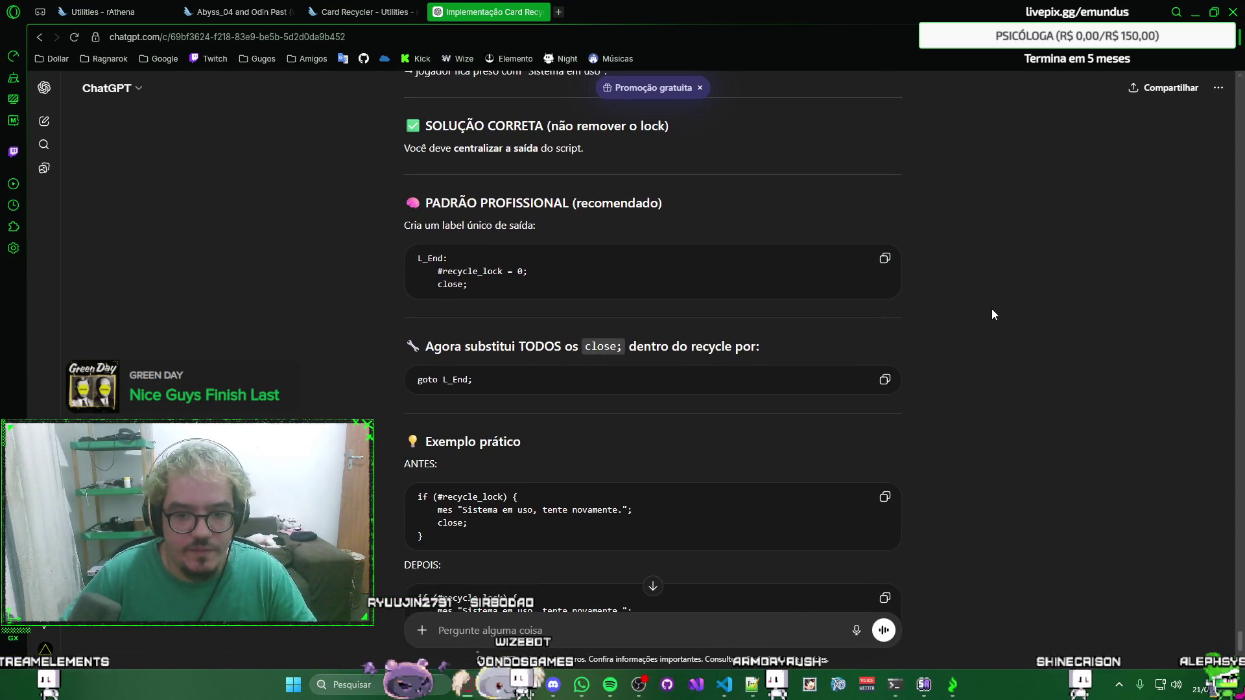
{"action": "key", "text": "alt+Tab"}
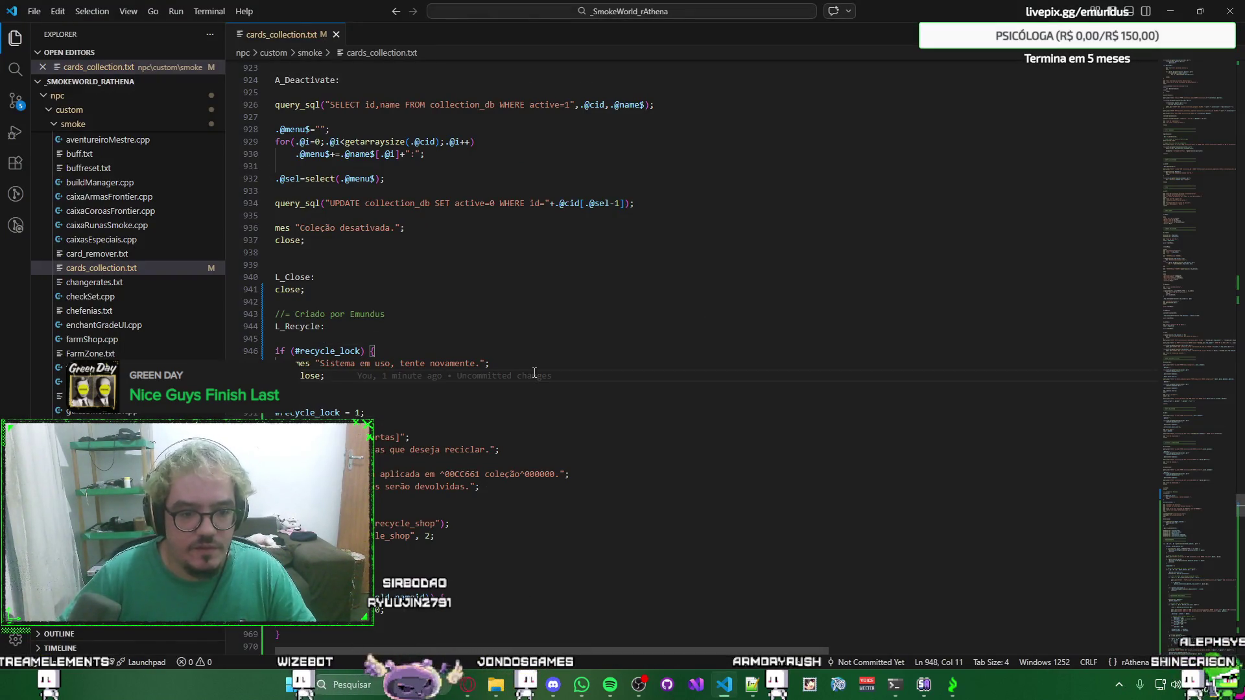
{"action": "scroll", "coordinate": [534, 373], "scroll_direction": "down", "scroll_amount": 2}
{"action": "scroll", "coordinate": [535, 373], "scroll_direction": "down", "scroll_amount": 4}
{"action": "scroll", "coordinate": [534, 373], "scroll_direction": "down", "scroll_amount": 7}
{"action": "scroll", "coordinate": [534, 373], "scroll_direction": "down", "scroll_amount": 7}
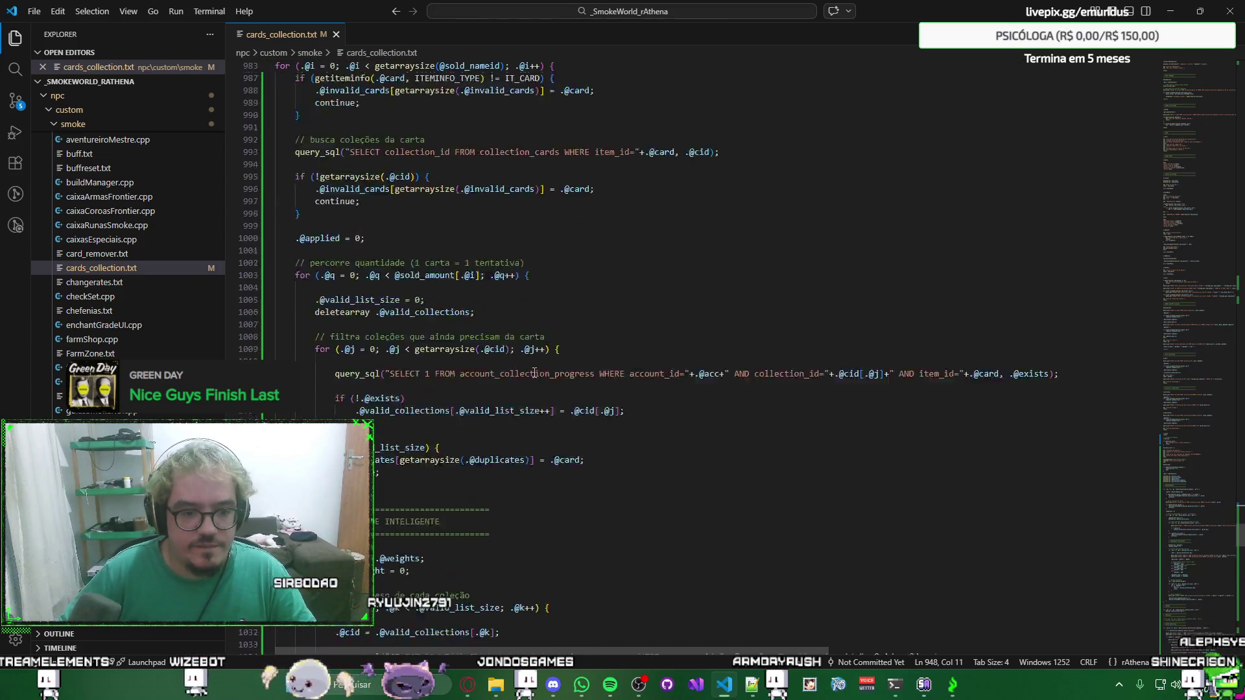
{"action": "scroll", "coordinate": [535, 372], "scroll_direction": "down", "scroll_amount": 8}
{"action": "scroll", "coordinate": [534, 373], "scroll_direction": "down", "scroll_amount": 8}
{"action": "scroll", "coordinate": [535, 373], "scroll_direction": "down", "scroll_amount": 8}
{"action": "scroll", "coordinate": [522, 372], "scroll_direction": "down", "scroll_amount": 7}
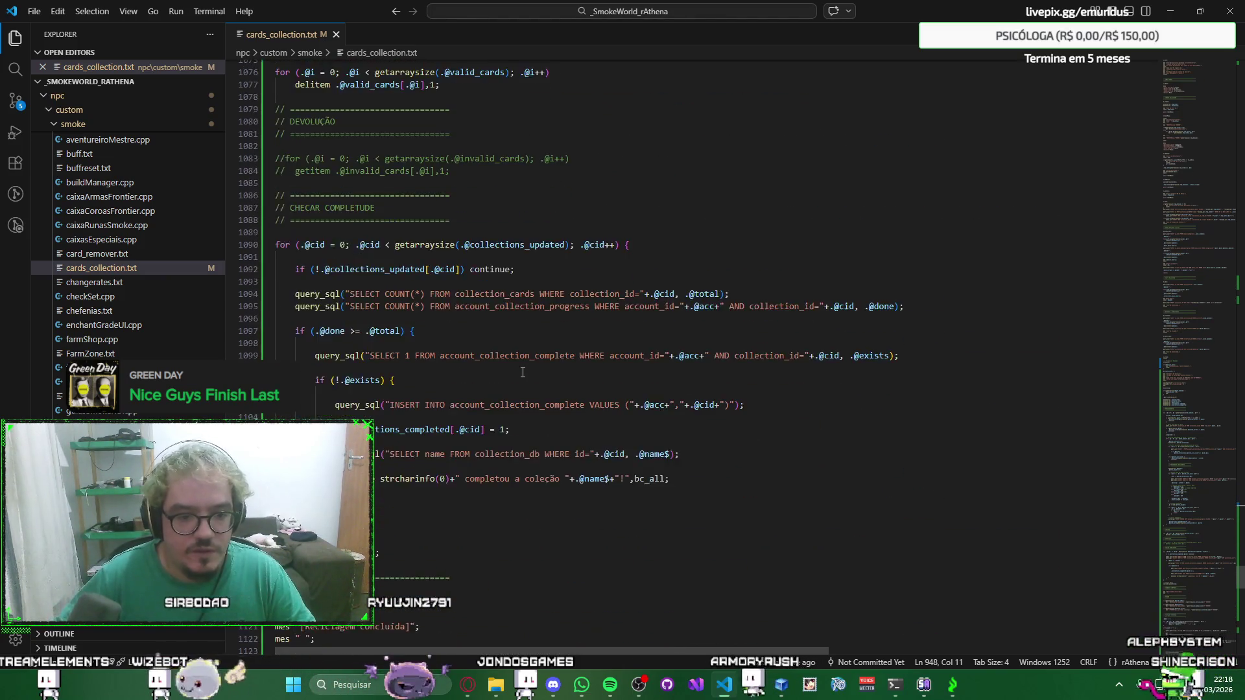
{"action": "scroll", "coordinate": [522, 372], "scroll_direction": "down", "scroll_amount": 6}
{"action": "scroll", "coordinate": [522, 372], "scroll_direction": "down", "scroll_amount": 6}
{"action": "scroll", "coordinate": [522, 372], "scroll_direction": "down", "scroll_amount": 6}
{"action": "scroll", "coordinate": [522, 372], "scroll_direction": "down", "scroll_amount": 6}
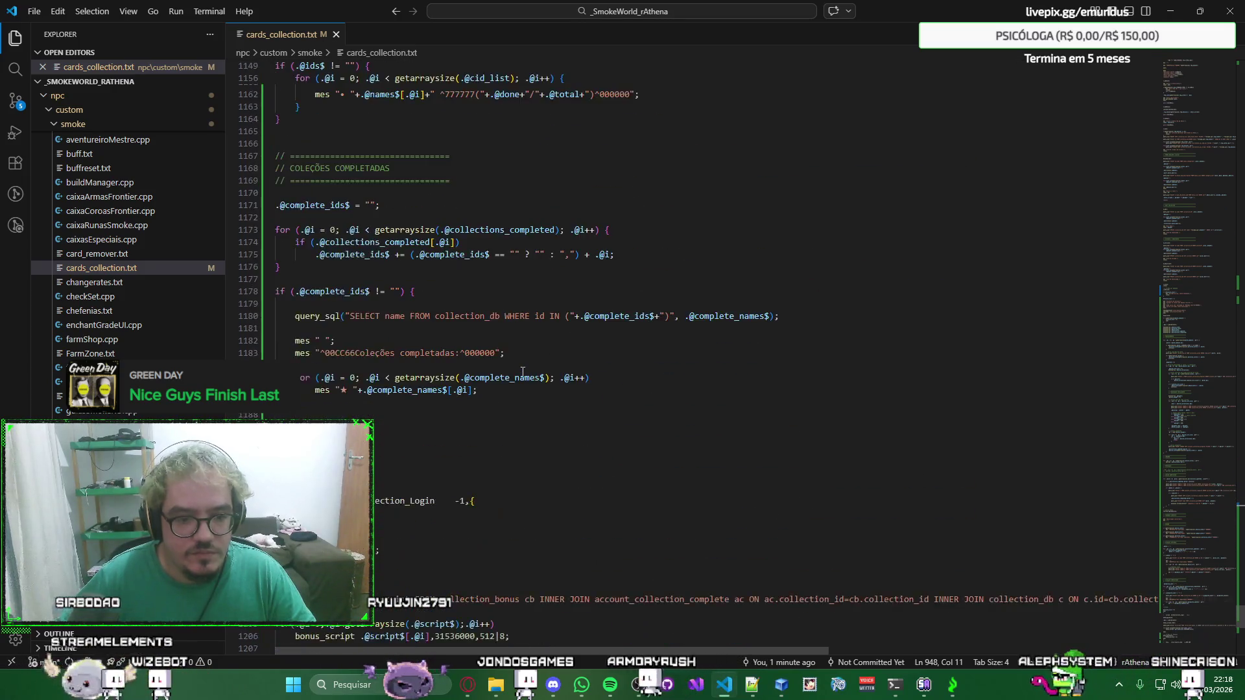
{"action": "scroll", "coordinate": [523, 372], "scroll_direction": "down", "scroll_amount": 8}
Insert the L_End label with #recycle_lock = 0 and close above the old reset line.
{"action": "left_click", "coordinate": [423, 288]}
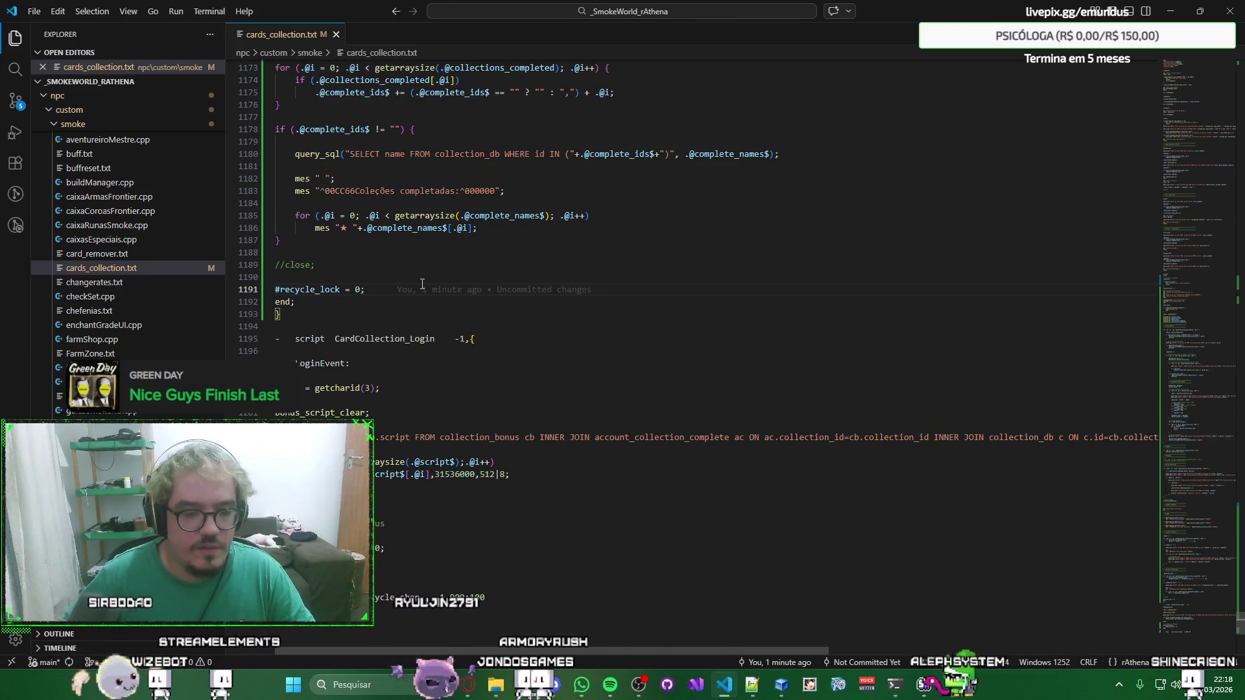
{"action": "key", "text": "Home"}
{"action": "key", "text": "Return"}
{"action": "key", "text": "Up"}
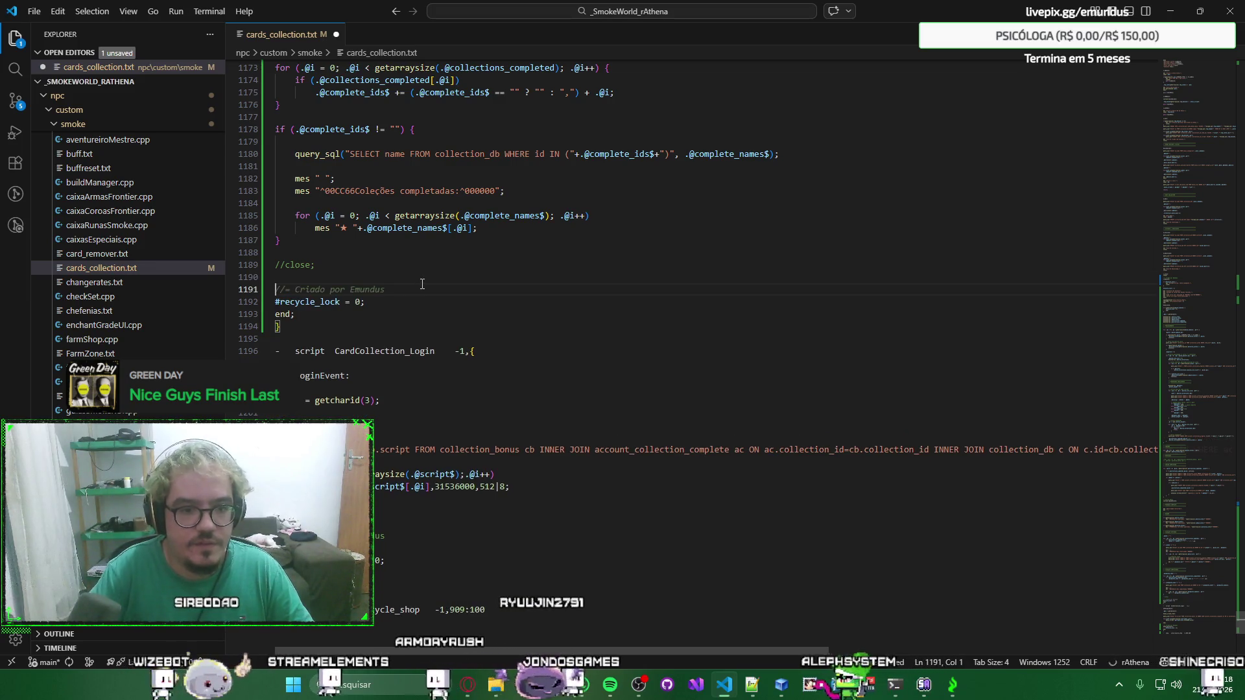
{"action": "type", "text": "L_End:"}
{"action": "key", "text": "Return"}
{"action": "type", "text": "#recycle_lock = 0;"}
{"action": "key", "text": "Return"}
{"action": "type", "text": "close;"}
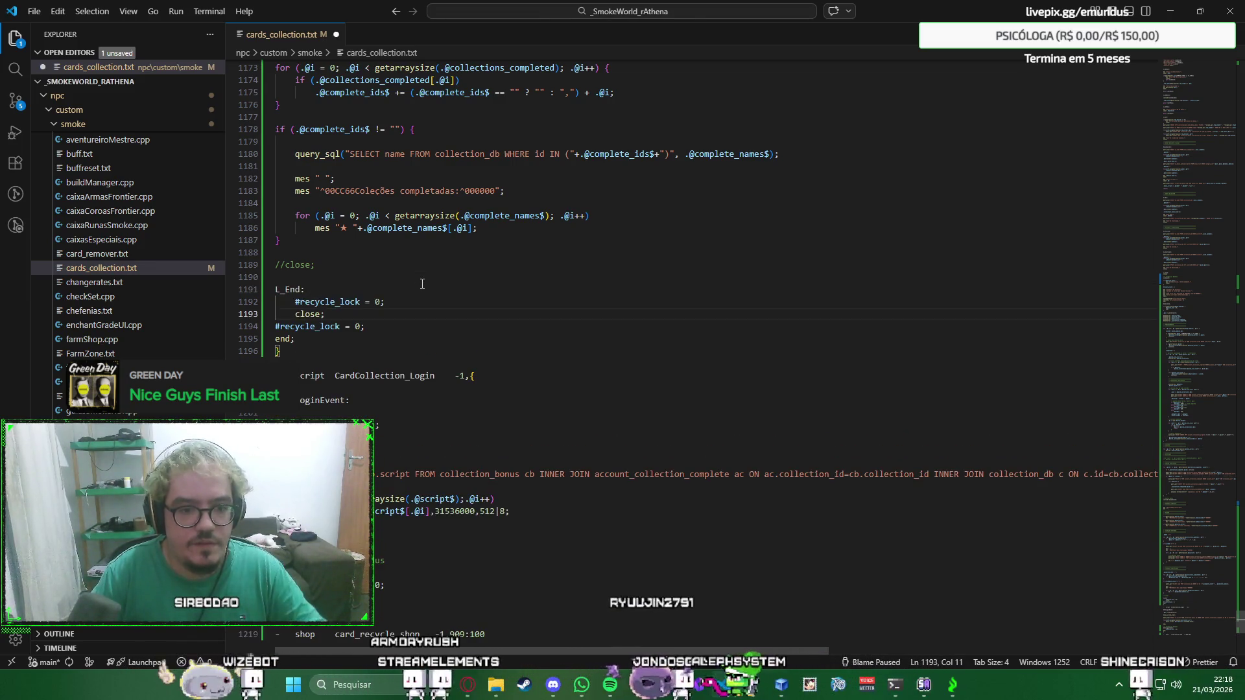
Delete the old reset and end lines and save the script.
{"action": "key", "text": "Down"}
{"action": "key", "text": "Down"}
{"action": "key", "text": "shift+Home"}
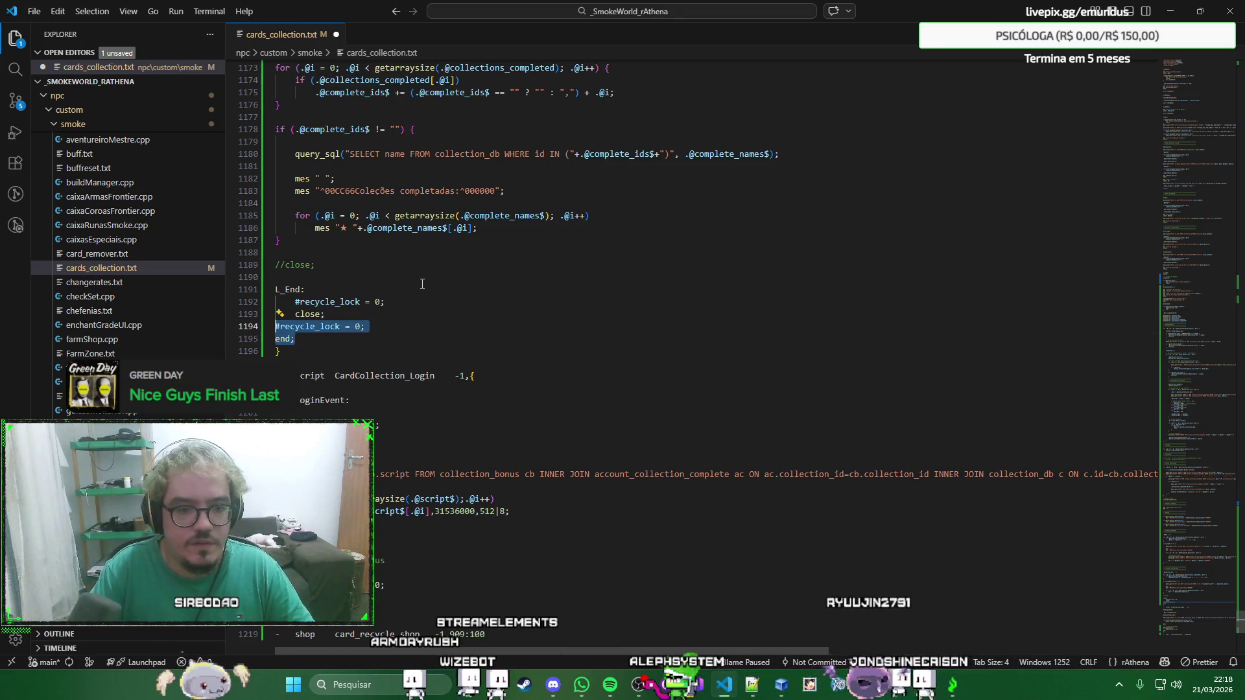
{"action": "key", "text": "BackSpace"}
{"action": "key", "text": "BackSpace"}
{"action": "key", "text": "ctrl+s"}
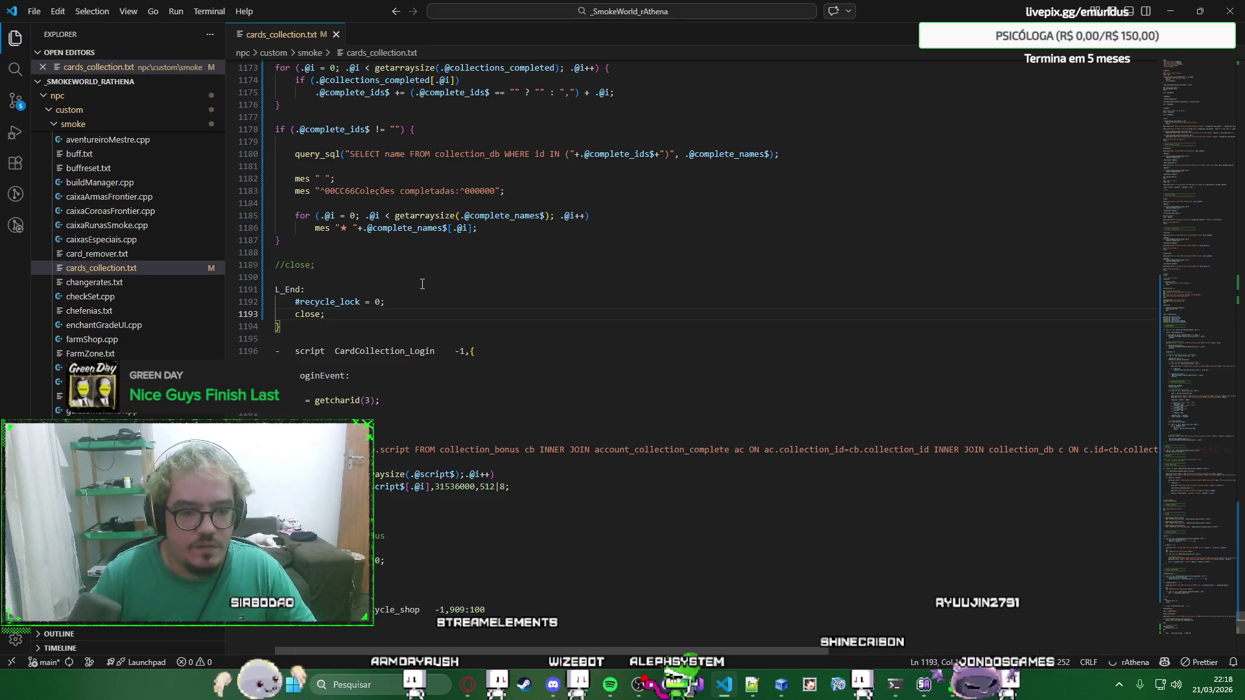
Compare the L_End block (lines 1191–1193) against ChatGPT's answer.
{"action": "key", "text": "alt+Tab"}
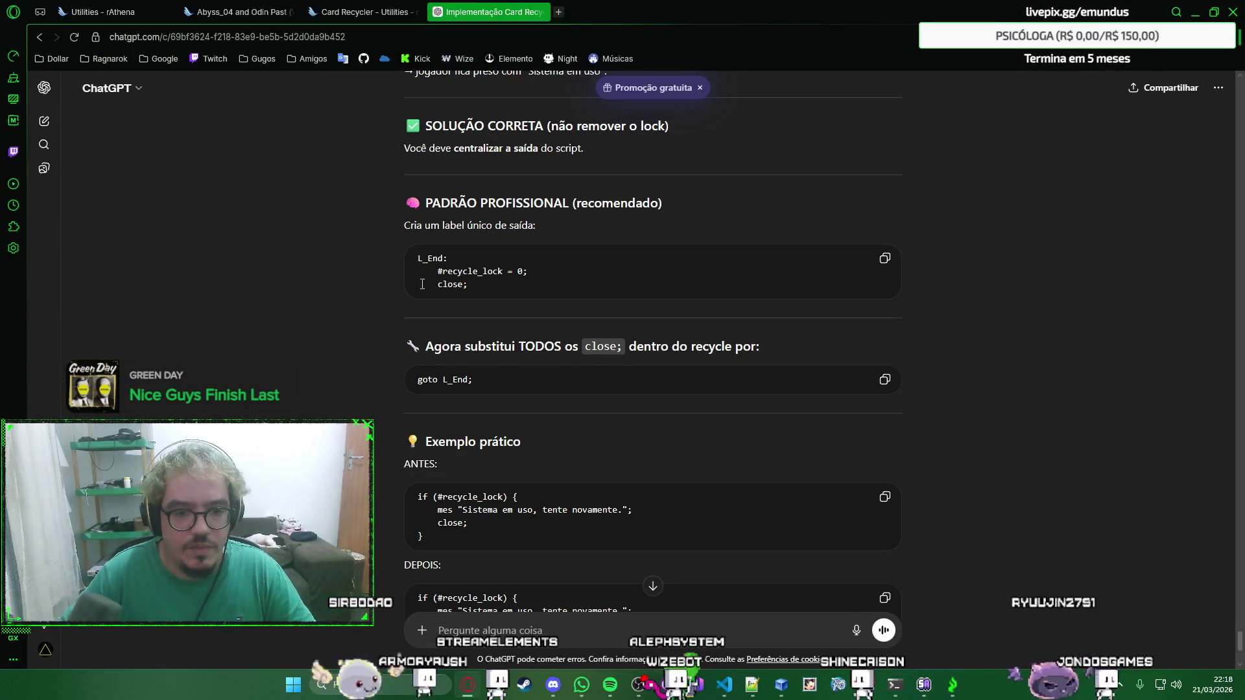
{"action": "key", "text": "alt+Tab"}
{"action": "left_click_drag", "start_coordinate": [389, 314], "coordinate": [284, 302]}
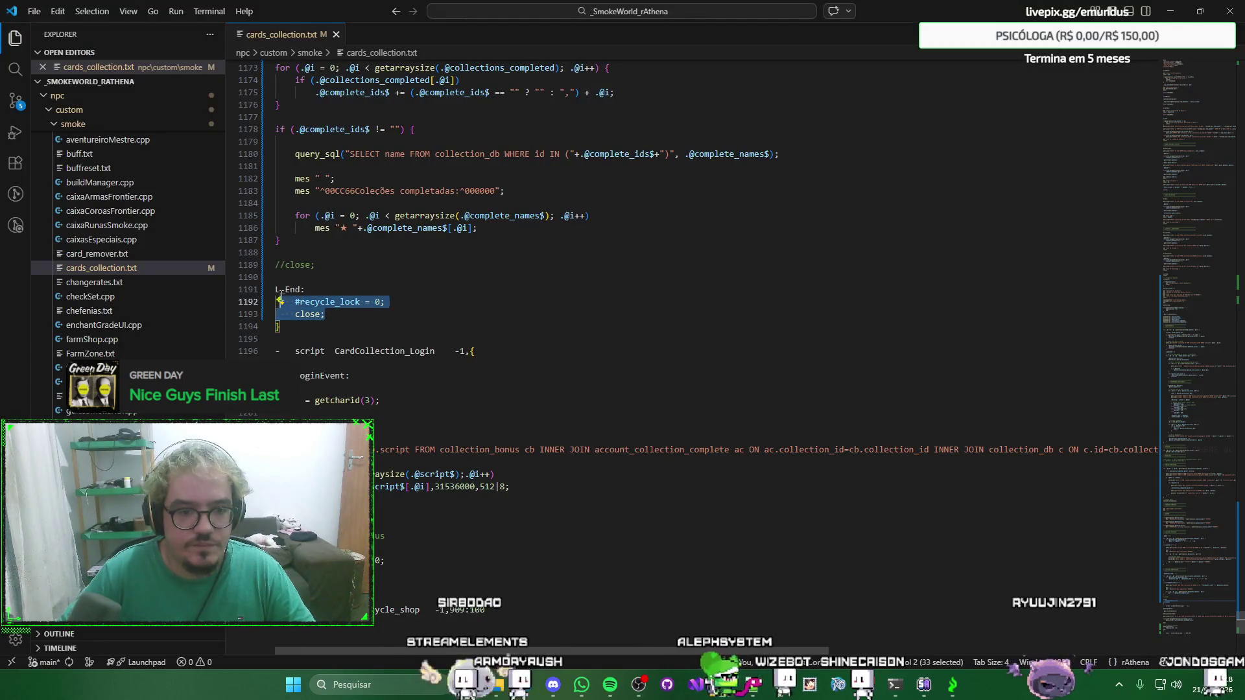
{"action": "left_click", "coordinate": [402, 295]}
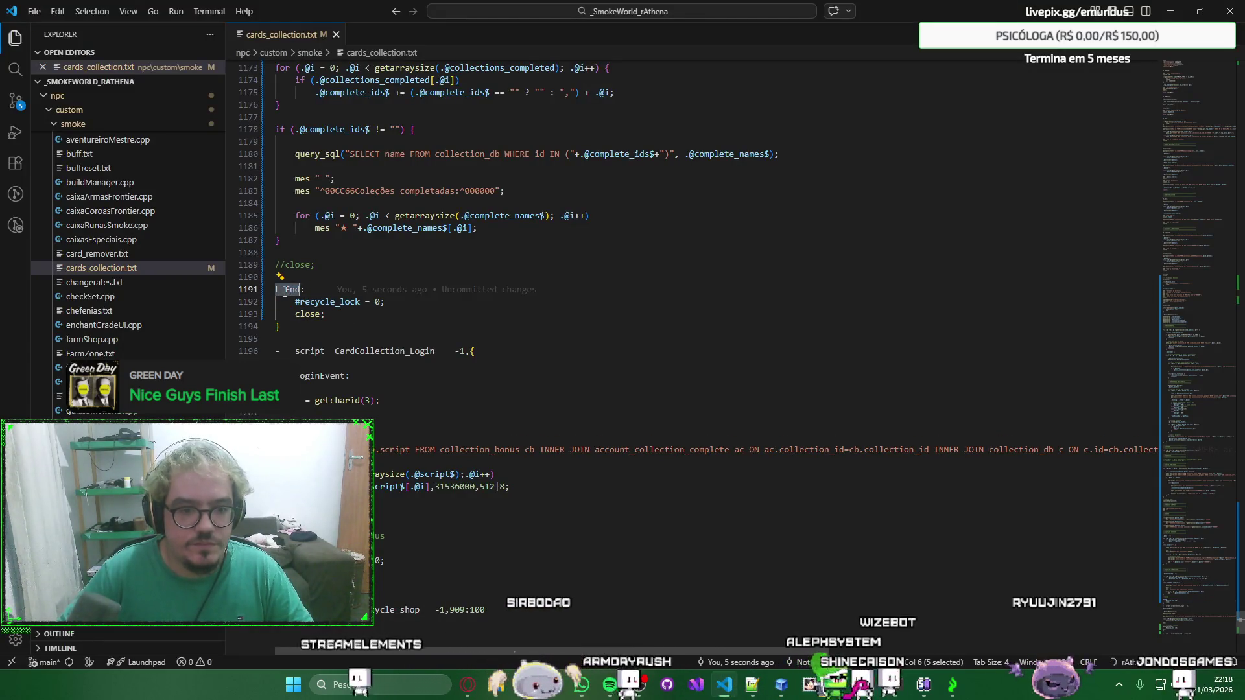
{"action": "key", "text": "alt+Tab"}
{"action": "key", "text": "alt+Tab"}
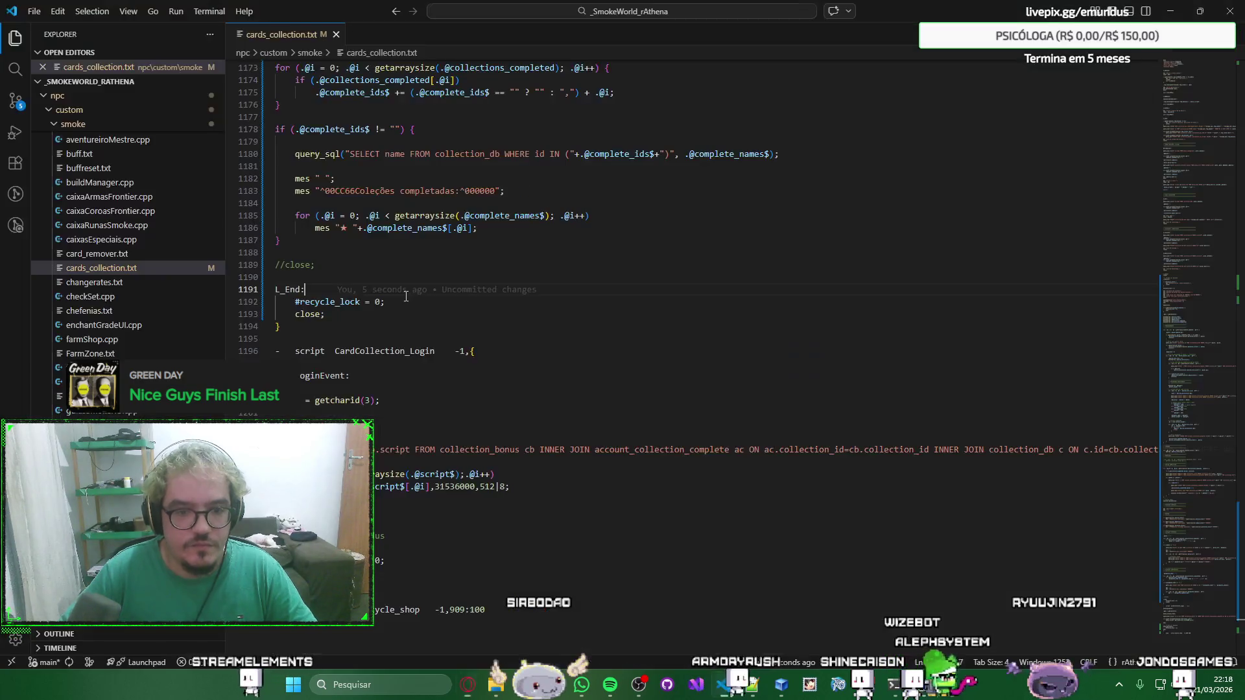
{"action": "key", "text": "alt+Tab"}
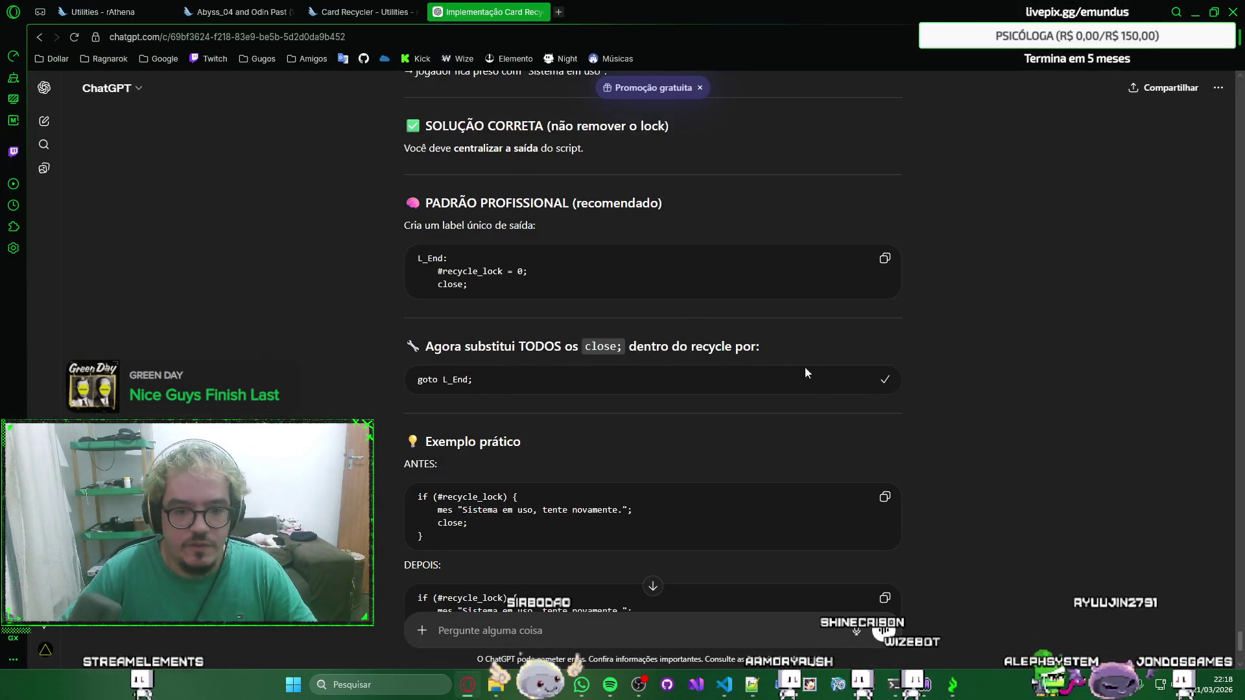
Step back to the lock check's close; at line 948 to replace it with goto L_End, checking ChatGPT's advice.
{"action": "key", "text": "alt+Tab"}
{"action": "type", "text": "close"}
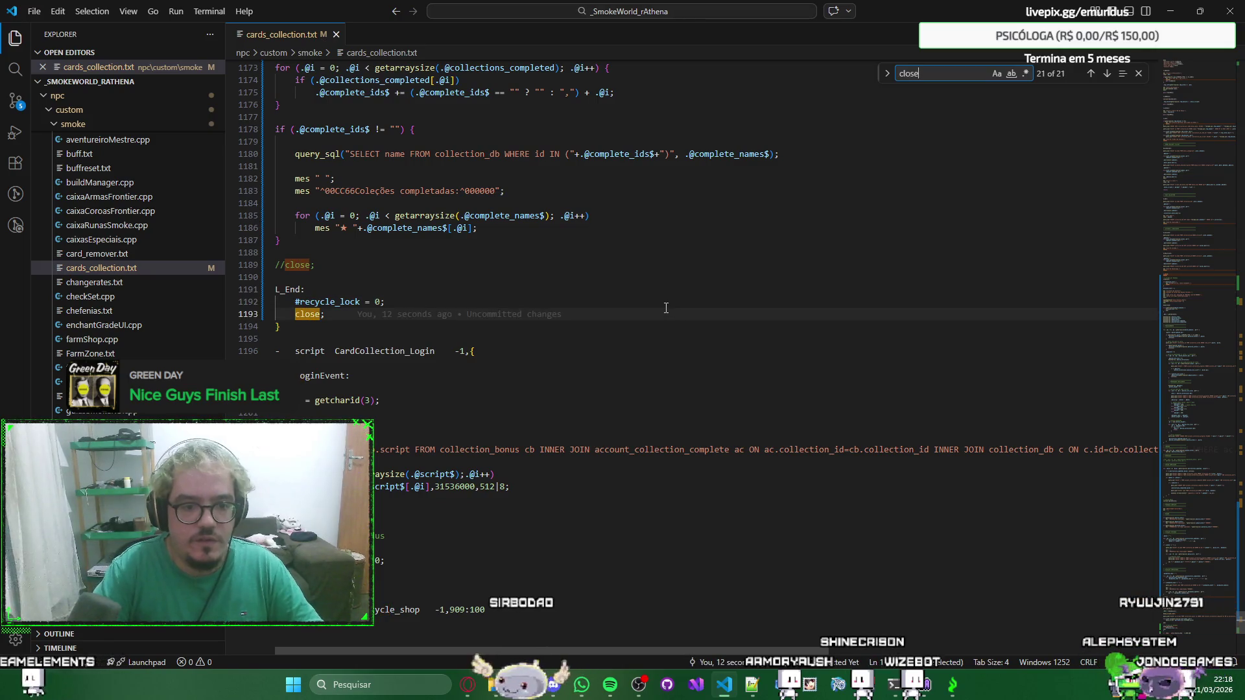
{"action": "type", "text": ";"}
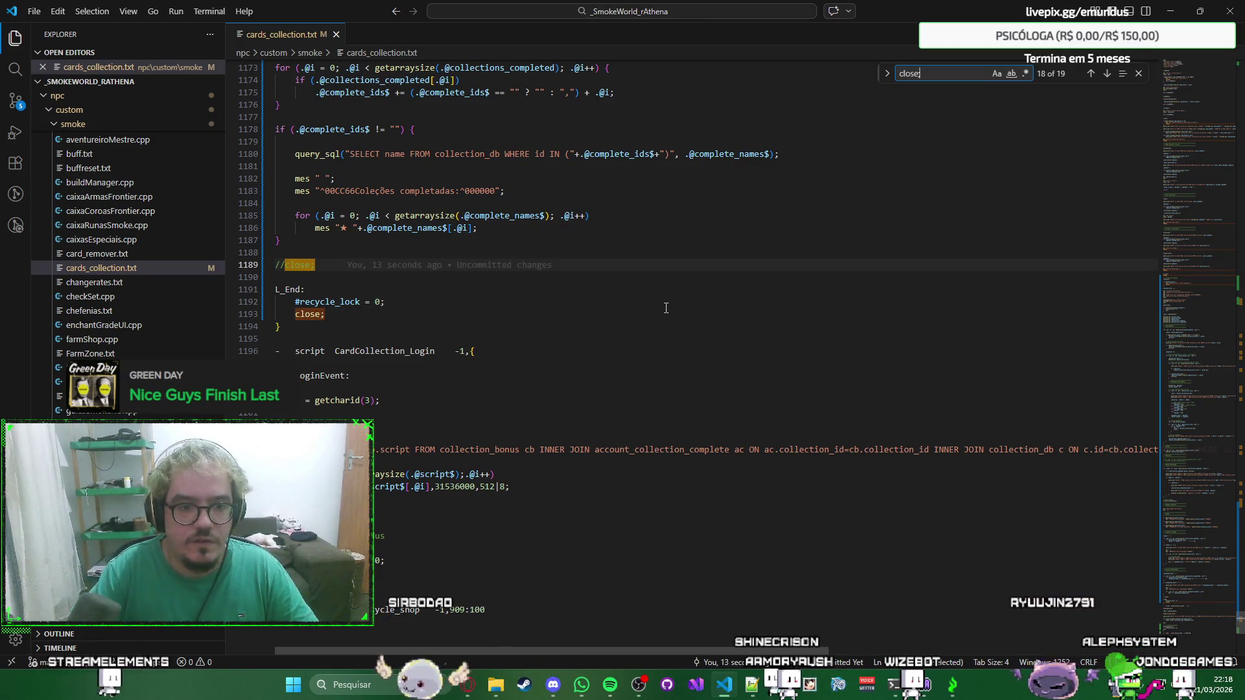
{"action": "key", "text": "shift+Return"}
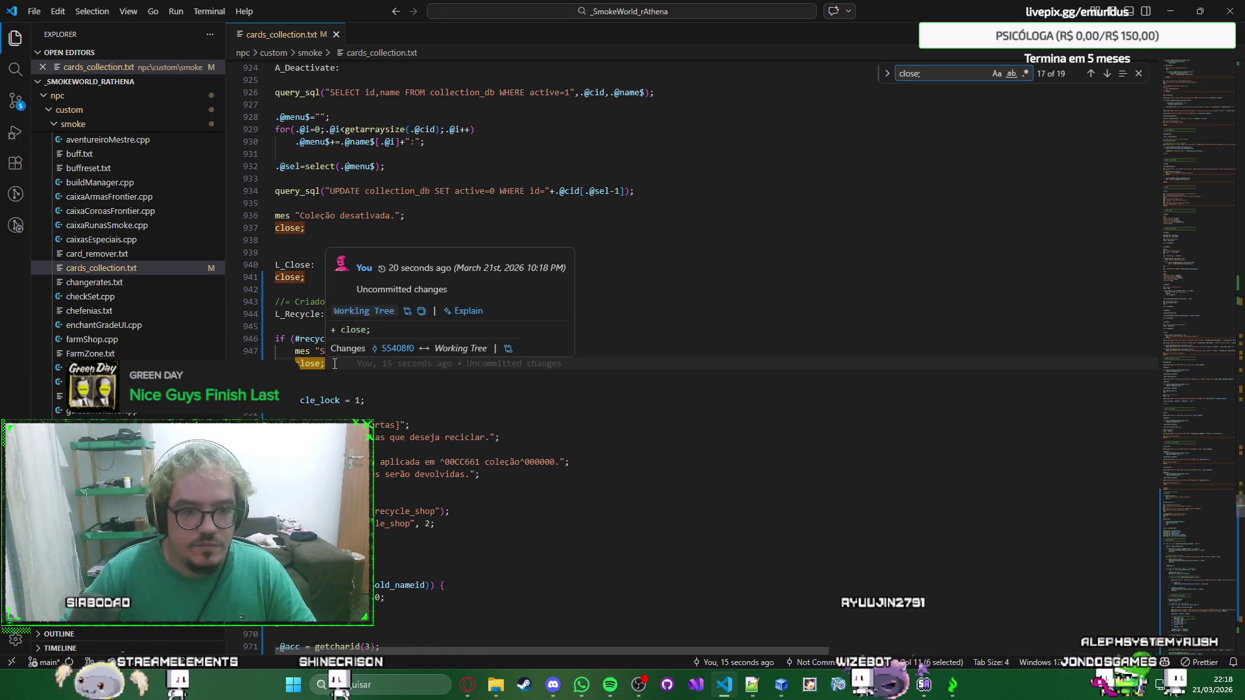
{"action": "key", "text": "alt+Tab"}
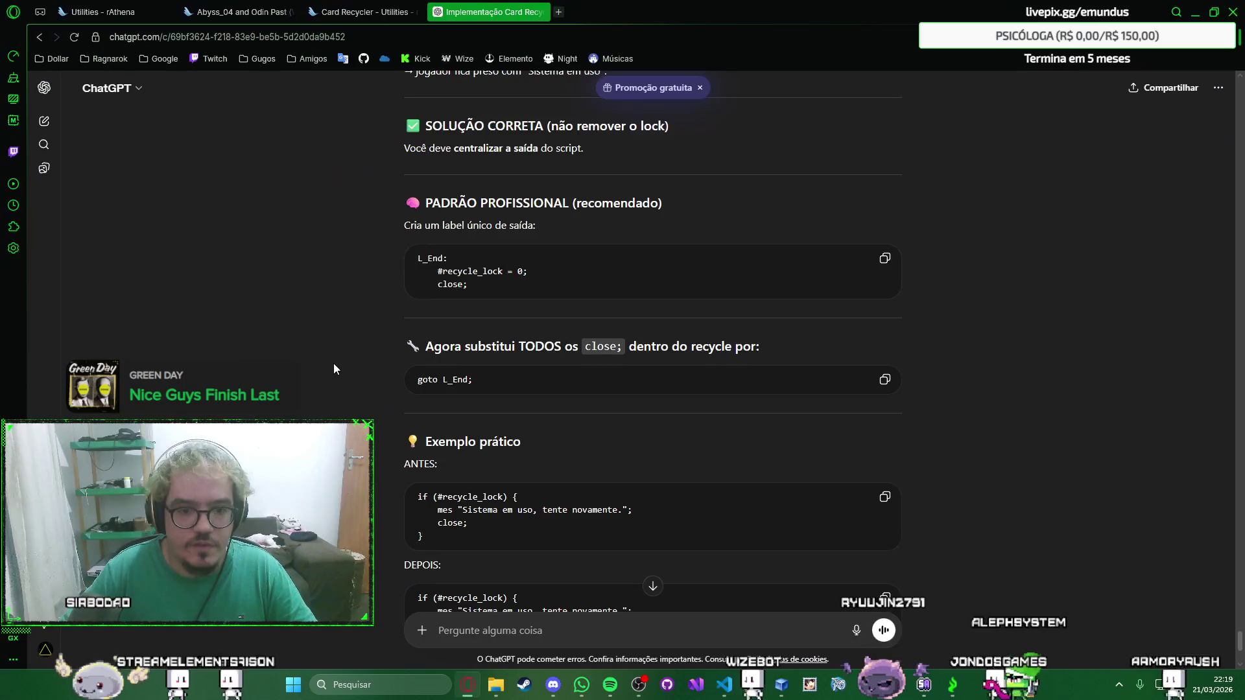
{"action": "key", "text": "alt+Tab"}
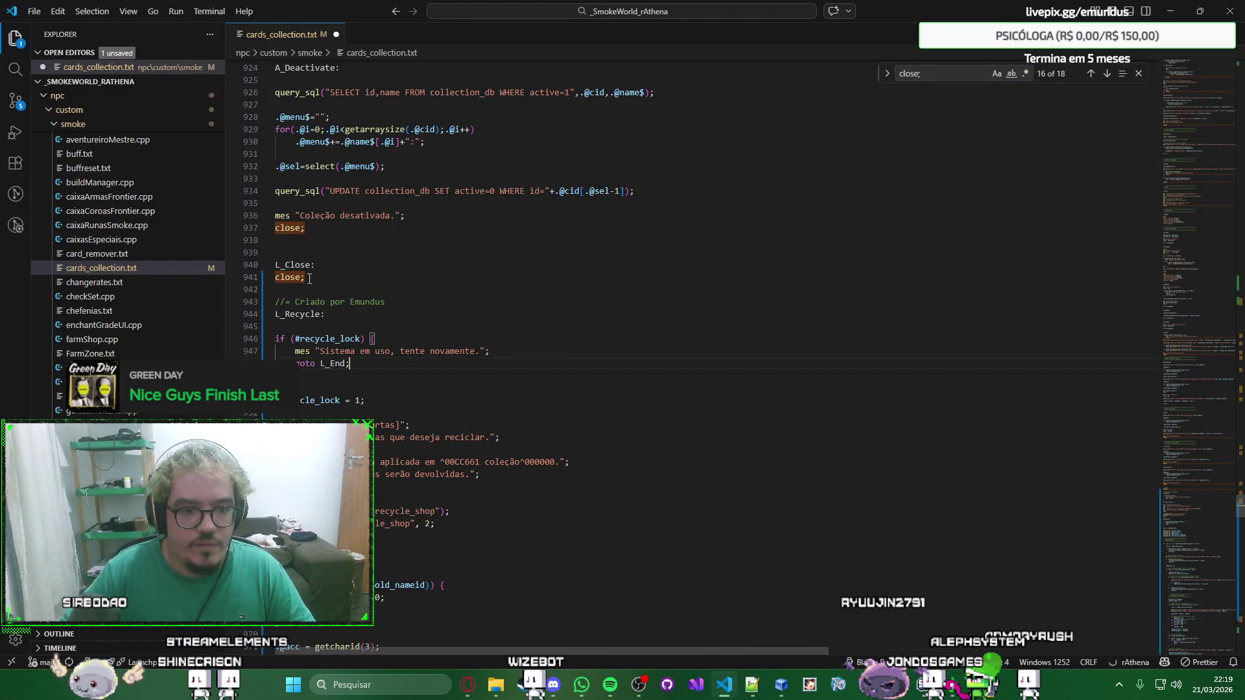
Replace the close under L_Close with goto L_End, trying and undoing the same on line 937.
{"action": "key", "text": "shift+Home"}
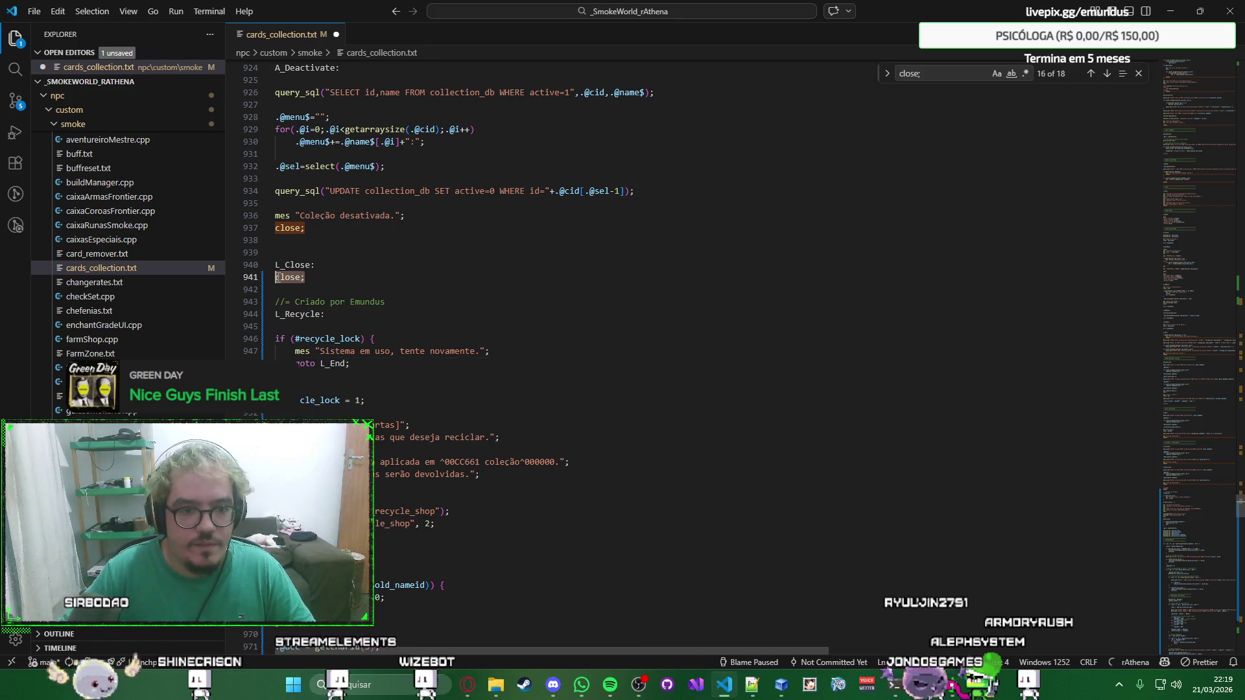
{"action": "type", "text": "goto L_End;"}
{"action": "scroll", "coordinate": [262, 322], "scroll_direction": "up", "scroll_amount": 3}
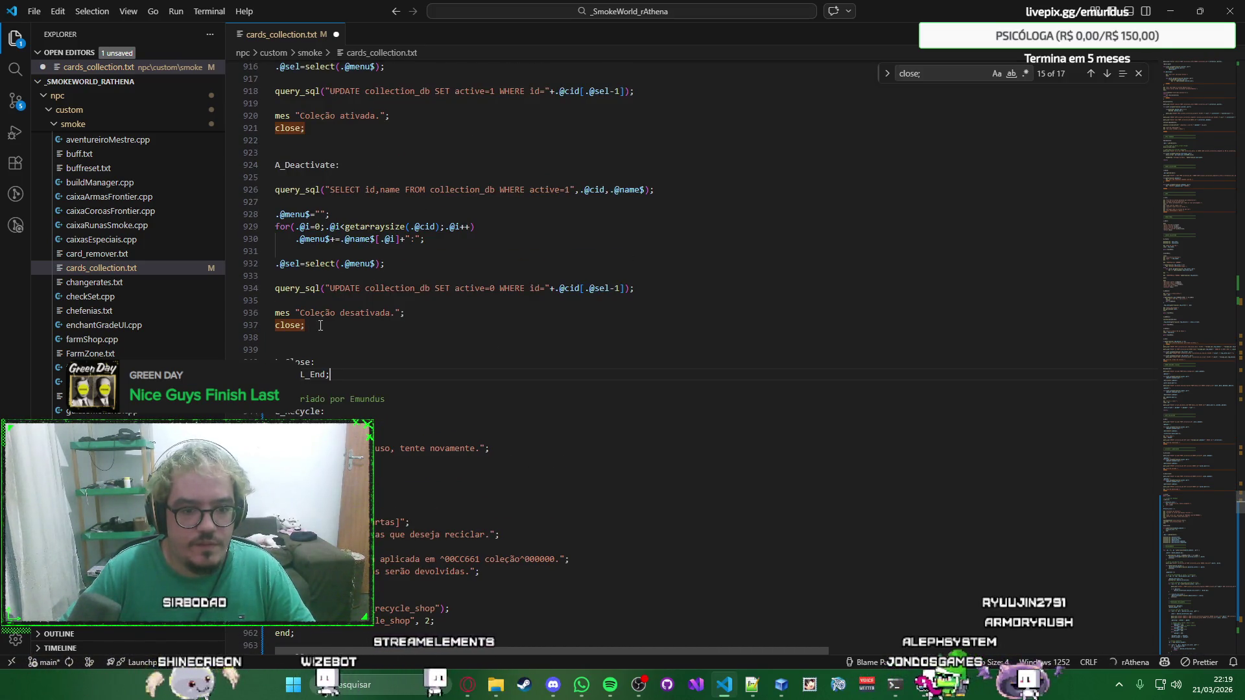
{"action": "double_click", "coordinate": [277, 325]}
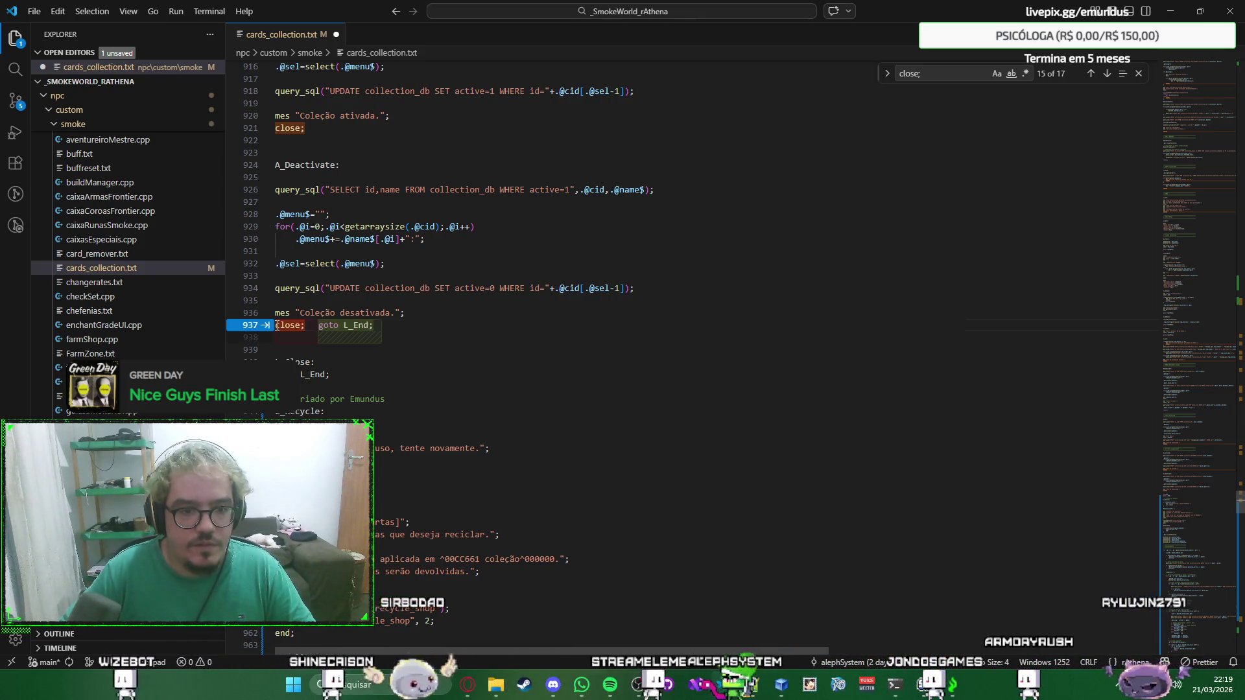
{"action": "key", "text": "Tab"}
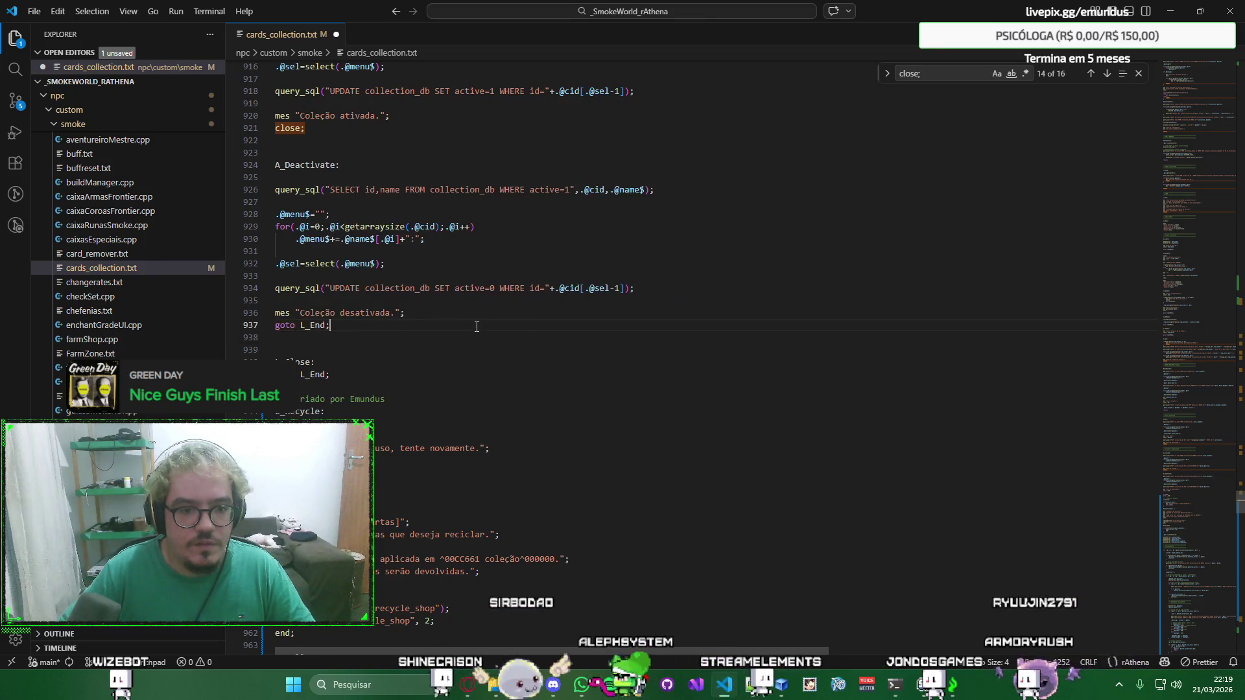
{"action": "key", "text": "ctrl+z"}
{"action": "scroll", "coordinate": [768, 226], "scroll_direction": "down", "scroll_amount": 1}
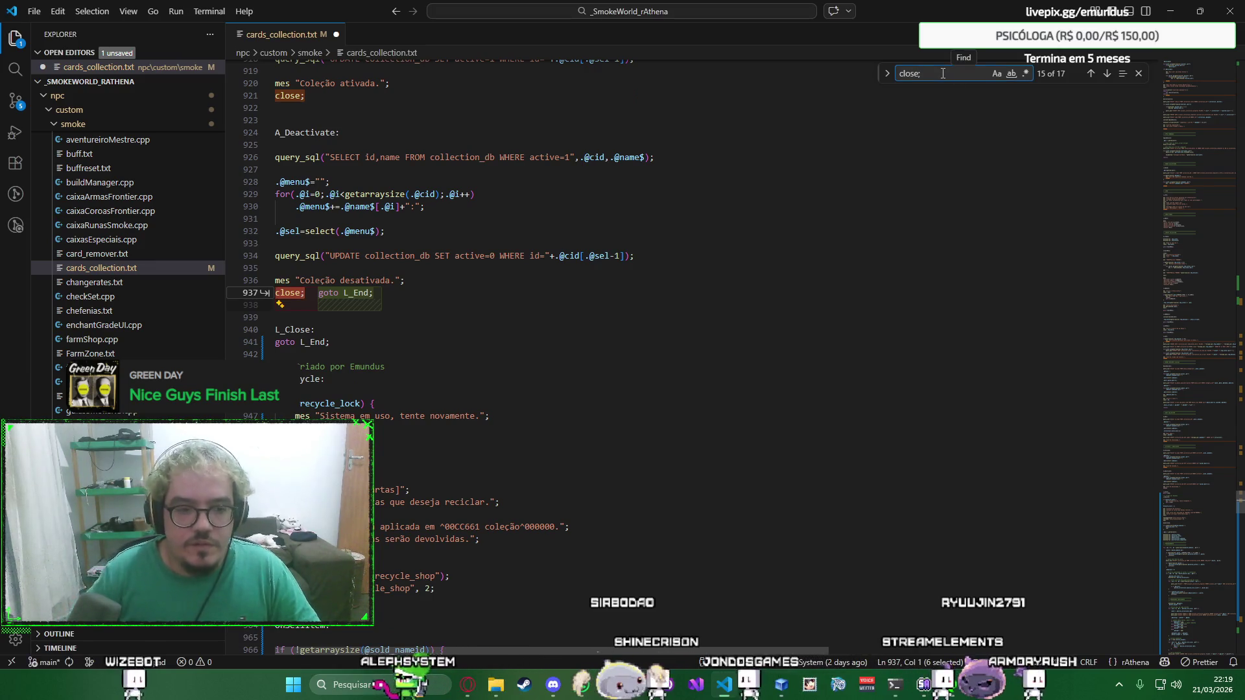
Cycle the Find matches through all 17 close statements, from line 824 to 1193 and back to 697.
{"action": "key", "text": "shift+Return"}
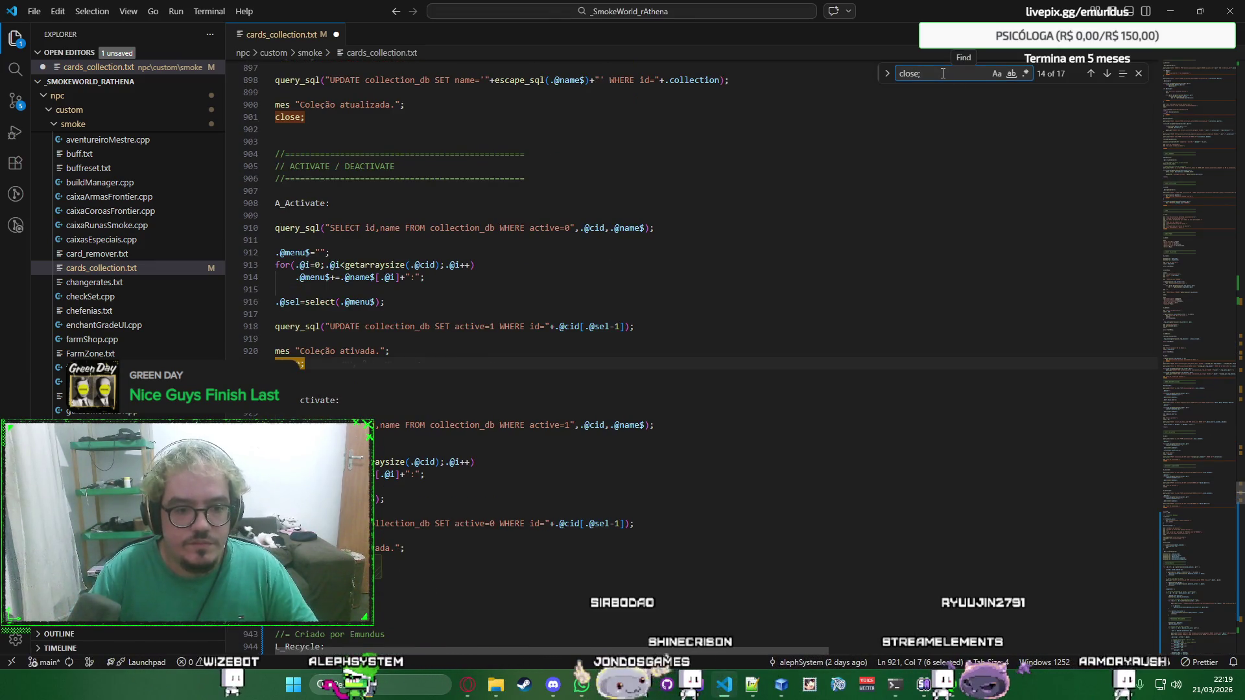
{"action": "key", "text": "shift+Return"}
{"action": "key", "text": "shift+Return"}
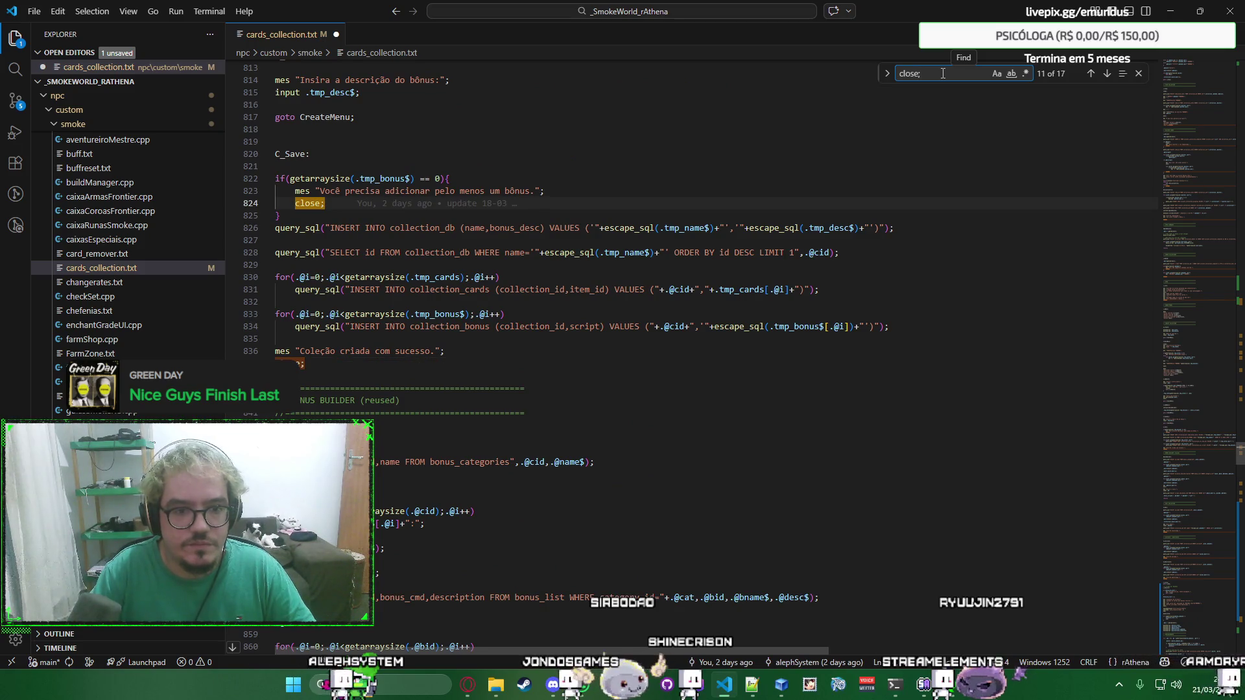
{"action": "key", "text": "shift+Return"}
{"action": "key", "text": "Return"}
{"action": "key", "text": "BackSpace"}
{"action": "key", "text": "Return"}
{"action": "key", "text": "Return"}
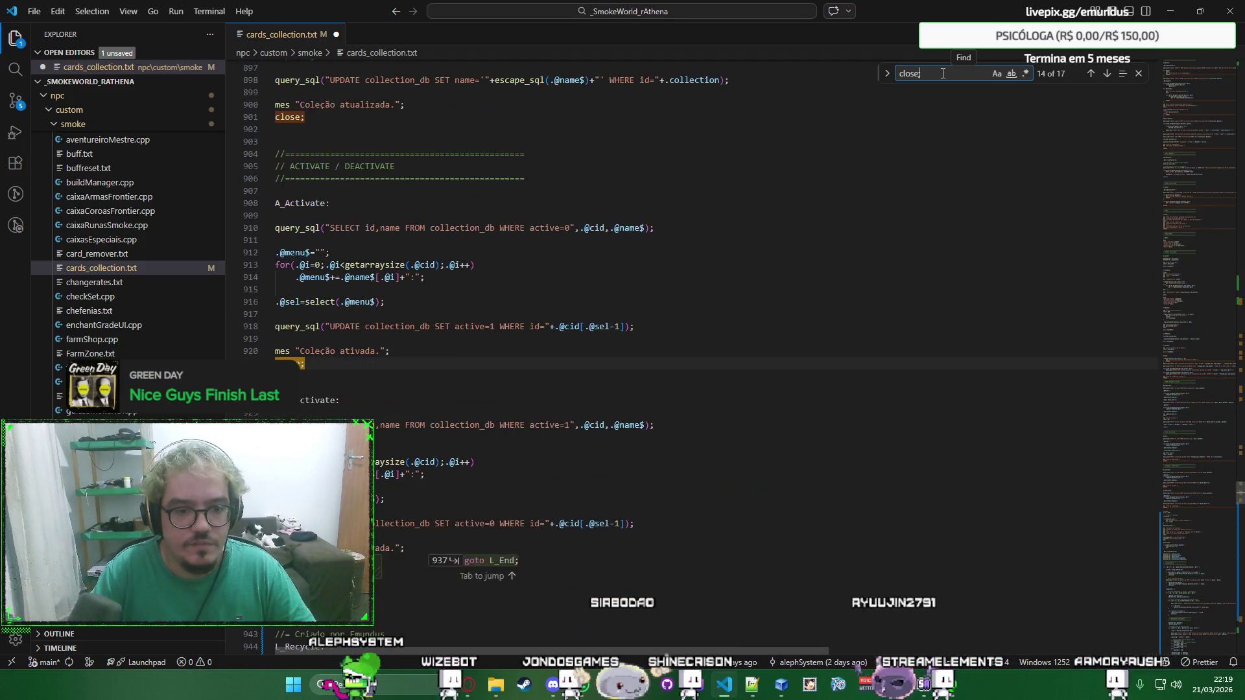
{"action": "key", "text": "Return"}
{"action": "key", "text": "Return"}
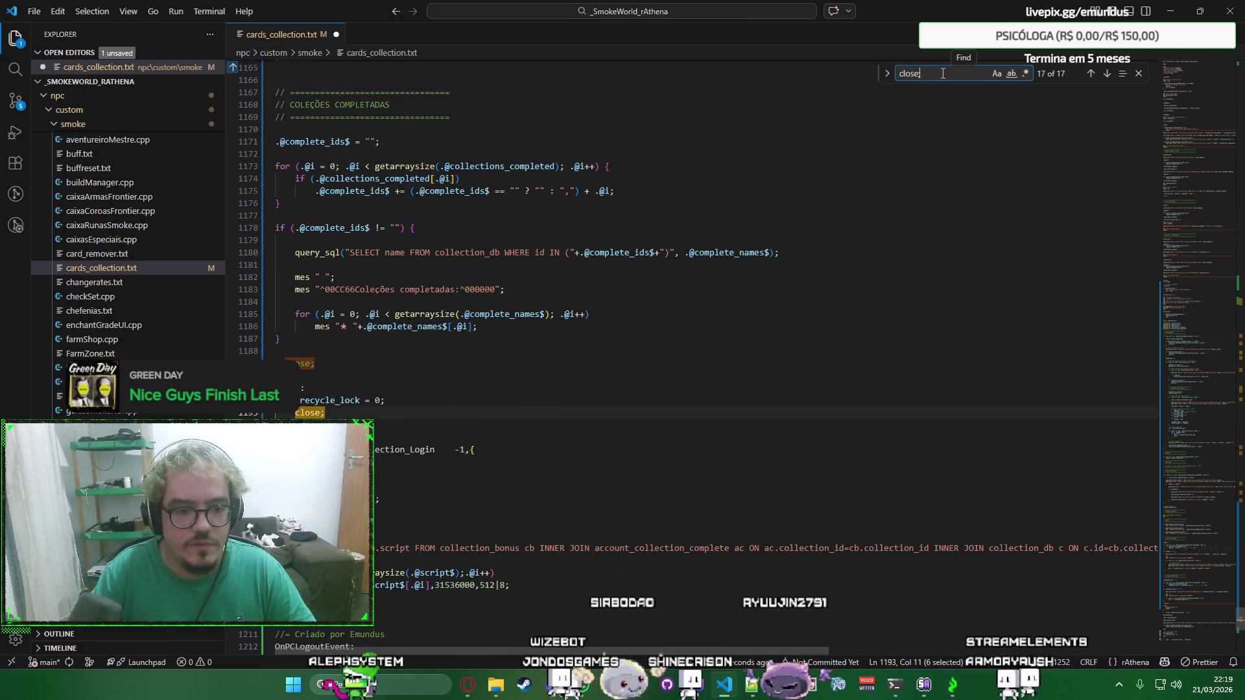
{"action": "type", "text": ";"}
{"action": "key", "text": "BackSpace"}
{"action": "key", "text": "Return"}
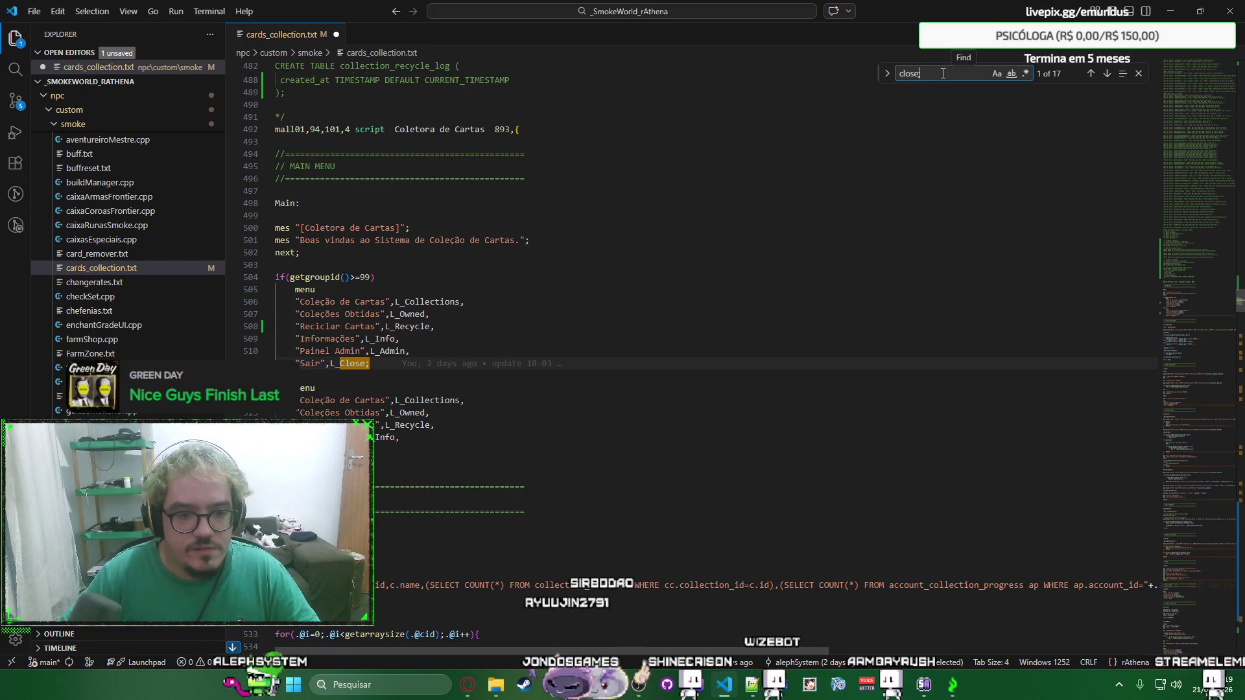
{"action": "key", "text": "Return"}
{"action": "key", "text": "Return"}
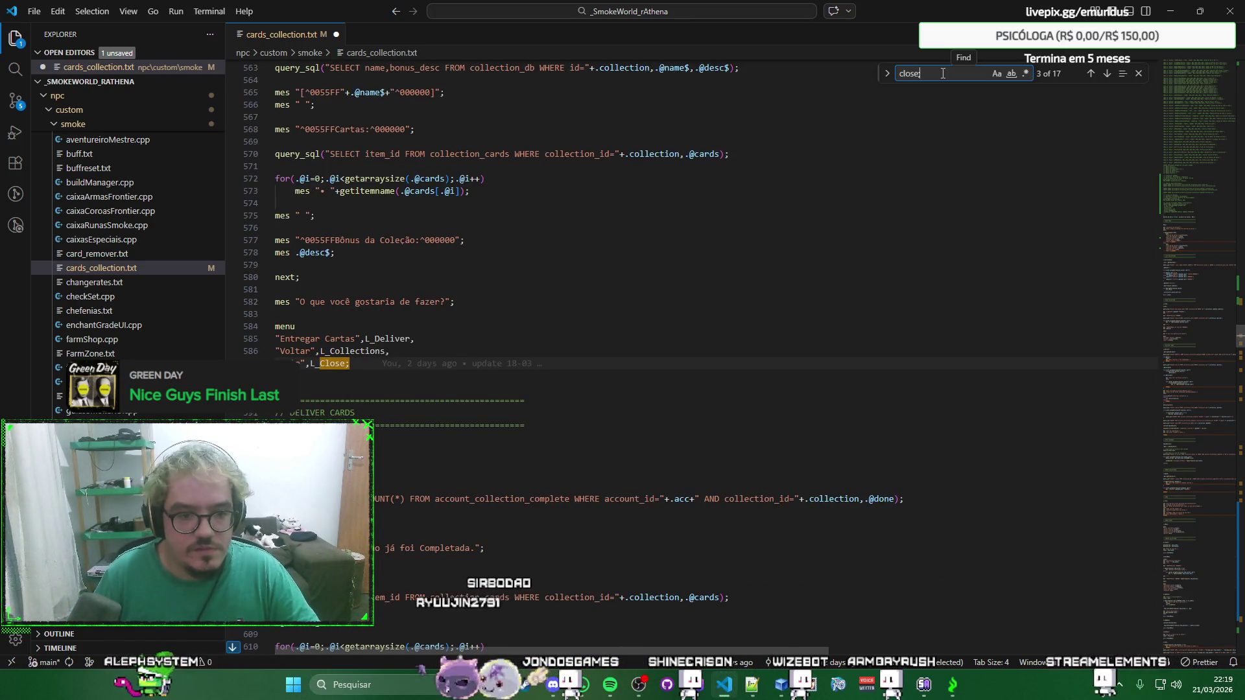
{"action": "type", "text": ";"}
{"action": "key", "text": "Return"}
{"action": "key", "text": "Return"}
{"action": "key", "text": "Return"}
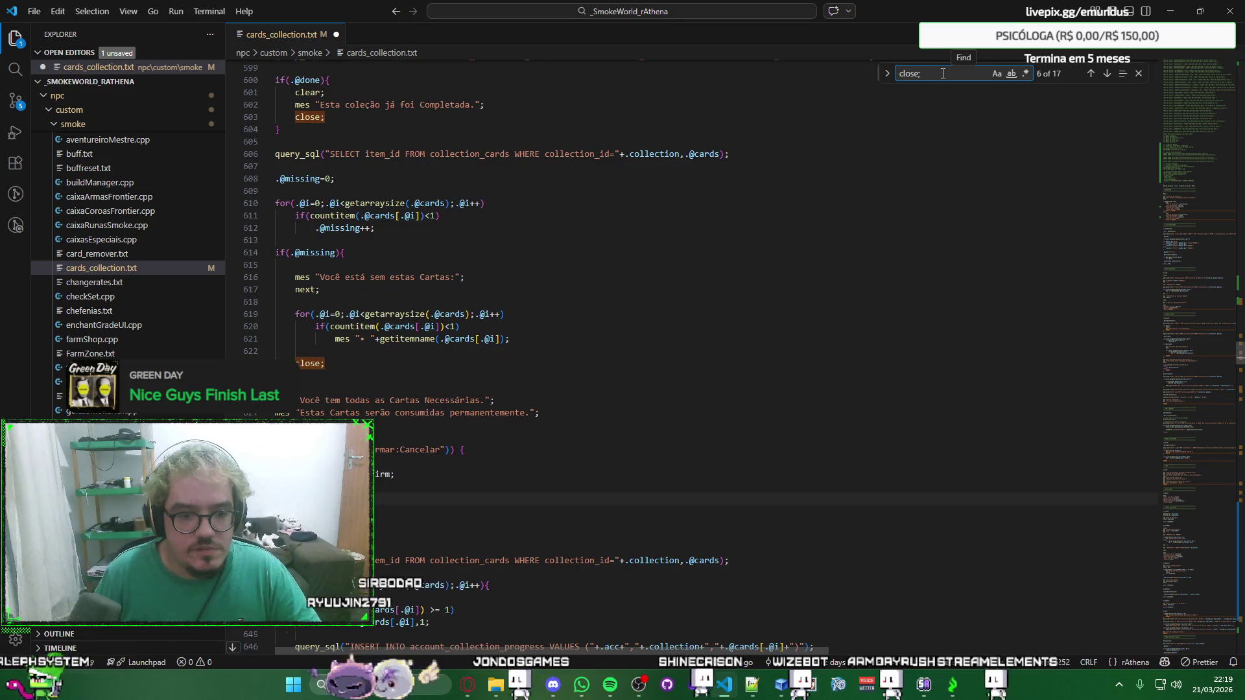
{"action": "key", "text": "Return"}
{"action": "key", "text": "Return"}
{"action": "key", "text": "Escape"}
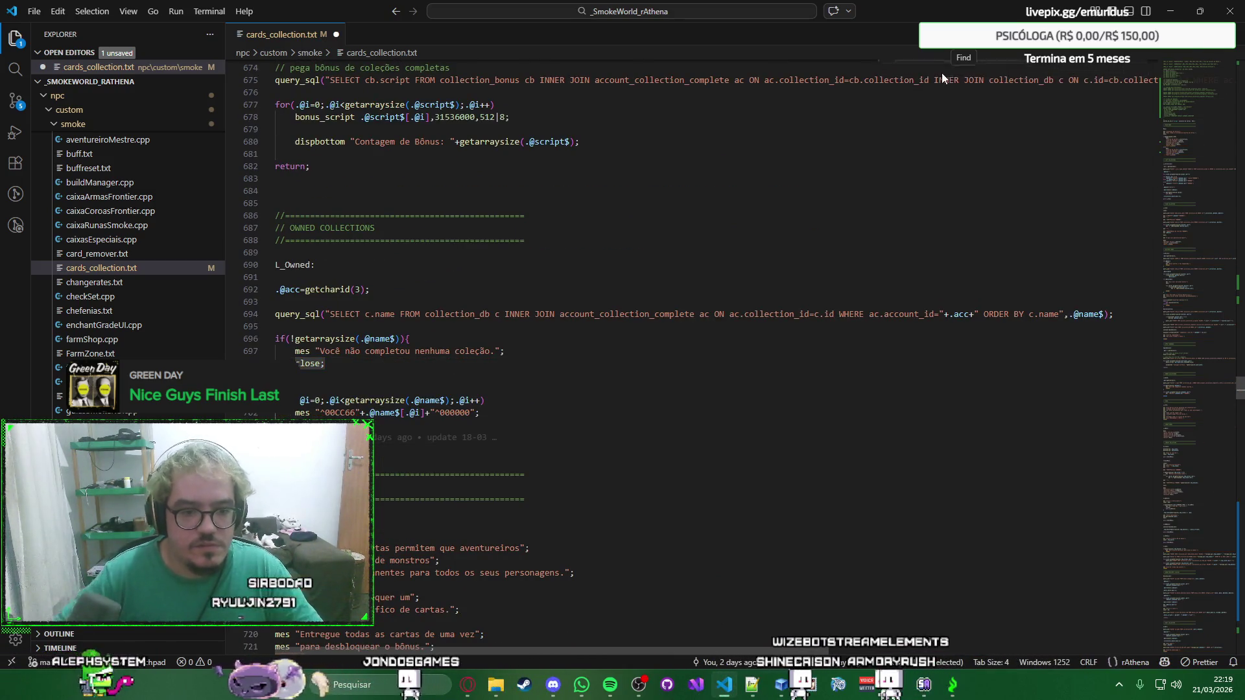
{"action": "scroll", "coordinate": [624, 374], "scroll_direction": "down", "scroll_amount": 8}
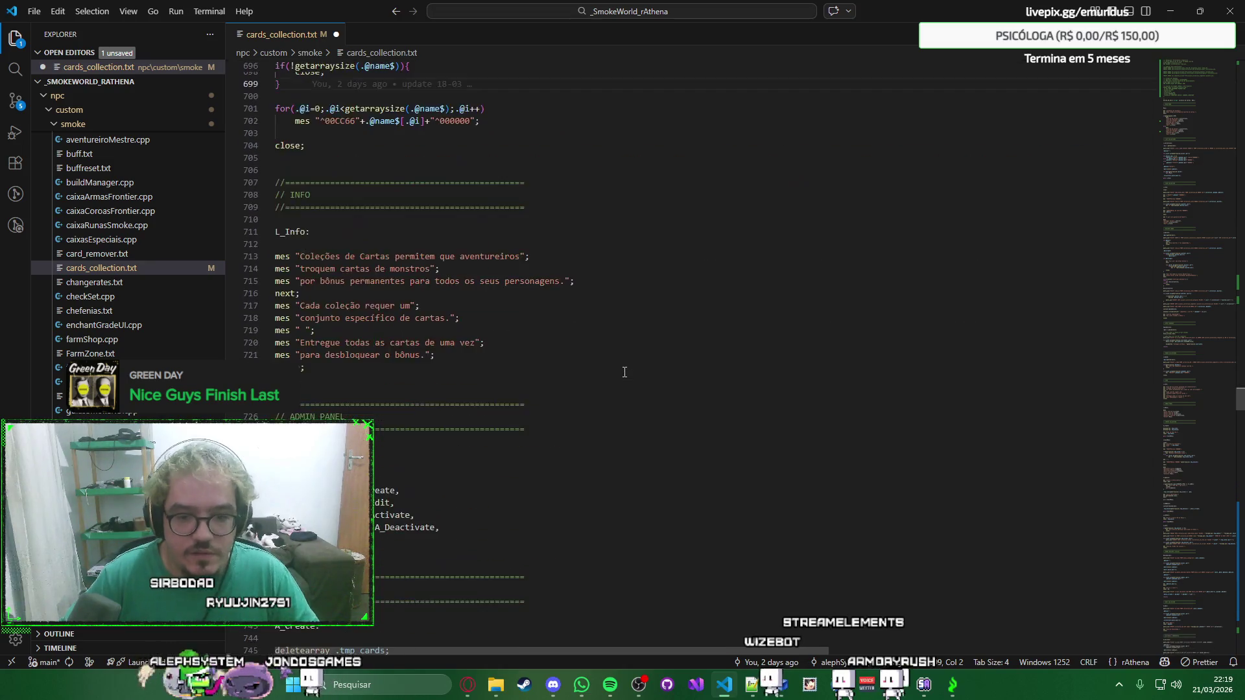
{"action": "scroll", "coordinate": [662, 356], "scroll_direction": "down", "scroll_amount": 7}
{"action": "scroll", "coordinate": [668, 339], "scroll_direction": "down", "scroll_amount": 7}
{"action": "scroll", "coordinate": [662, 330], "scroll_direction": "down", "scroll_amount": 6}
{"action": "scroll", "coordinate": [662, 321], "scroll_direction": "down", "scroll_amount": 9}
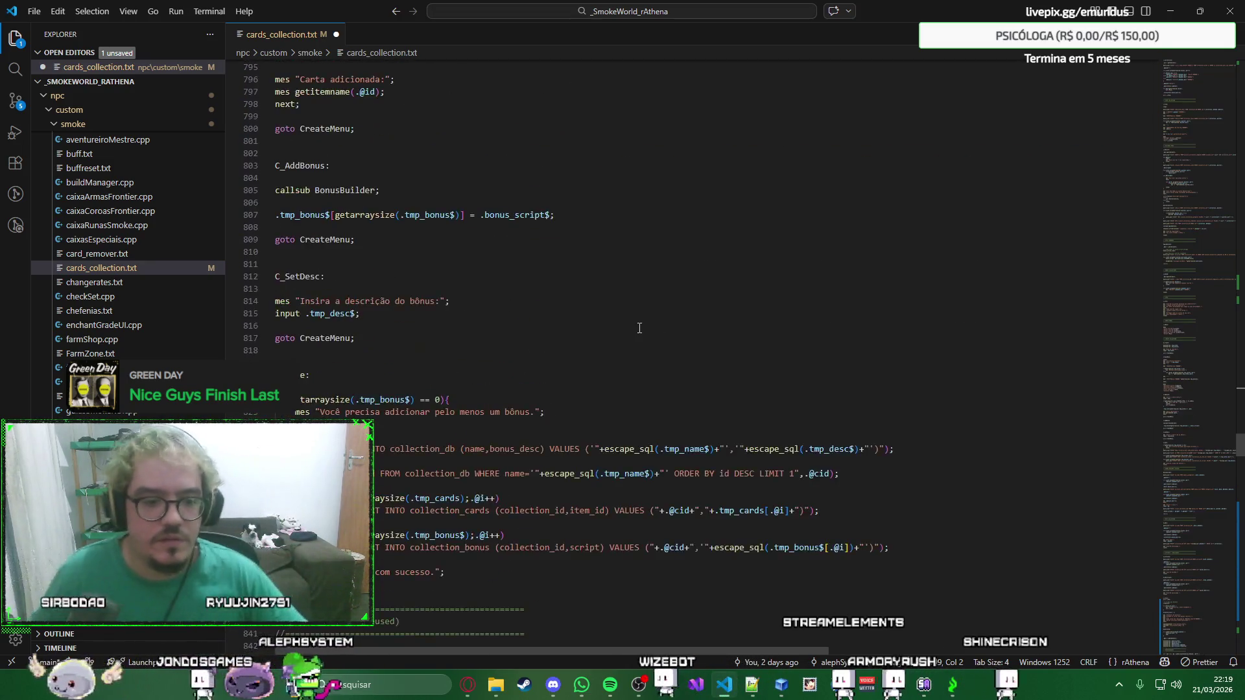
{"action": "scroll", "coordinate": [661, 302], "scroll_direction": "down", "scroll_amount": 11}
{"action": "scroll", "coordinate": [663, 283], "scroll_direction": "down", "scroll_amount": 6}
{"action": "scroll", "coordinate": [662, 268], "scroll_direction": "down", "scroll_amount": 5}
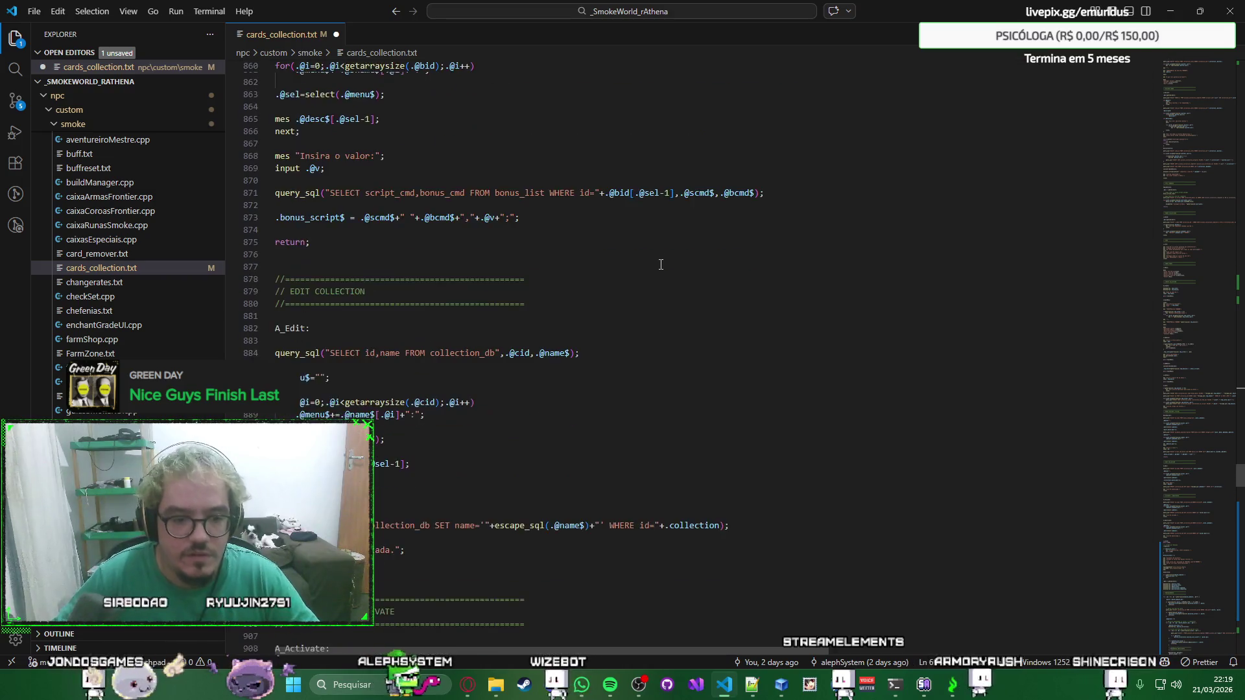
{"action": "scroll", "coordinate": [659, 253], "scroll_direction": "down", "scroll_amount": 7}
{"action": "scroll", "coordinate": [659, 245], "scroll_direction": "down", "scroll_amount": 7}
{"action": "scroll", "coordinate": [1174, 392], "scroll_direction": "down", "scroll_amount": 5}
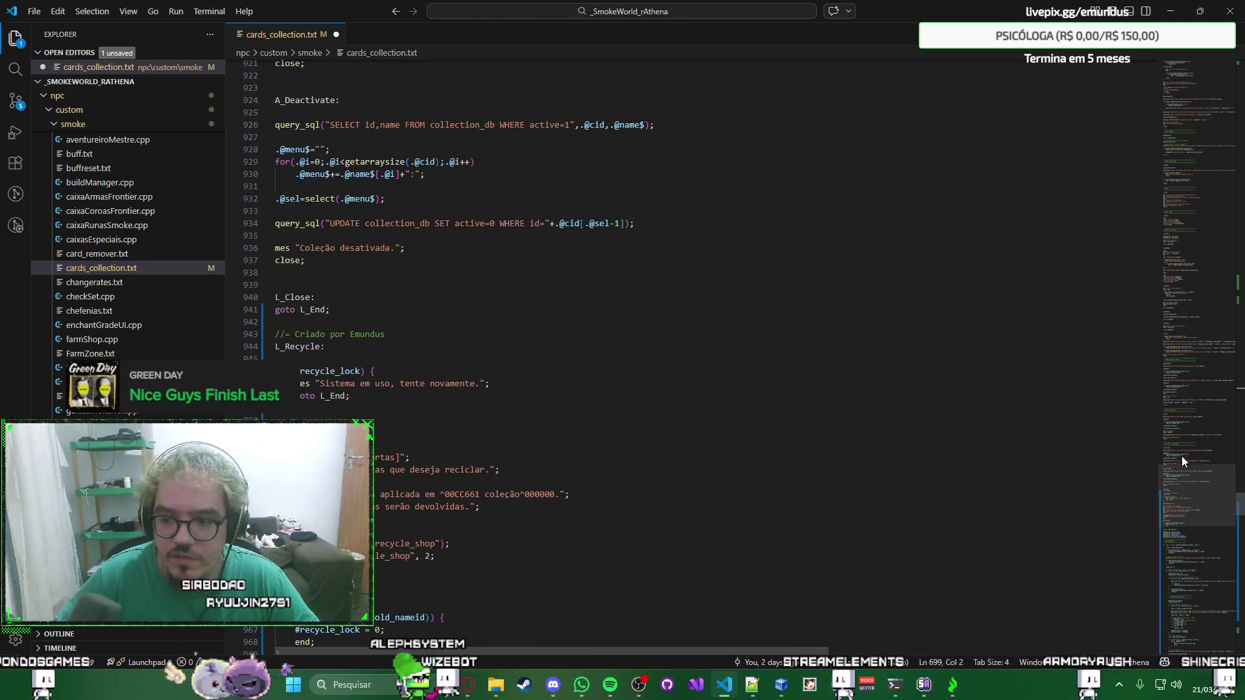
{"action": "scroll", "coordinate": [1181, 486], "scroll_direction": "down", "scroll_amount": 5}
{"action": "scroll", "coordinate": [1181, 492], "scroll_direction": "down", "scroll_amount": 1}
Scroll to the L_End exit label near line 1191 after the completed-collections block.
{"action": "left_click_drag", "start_coordinate": [1182, 495], "coordinate": [1179, 572]}
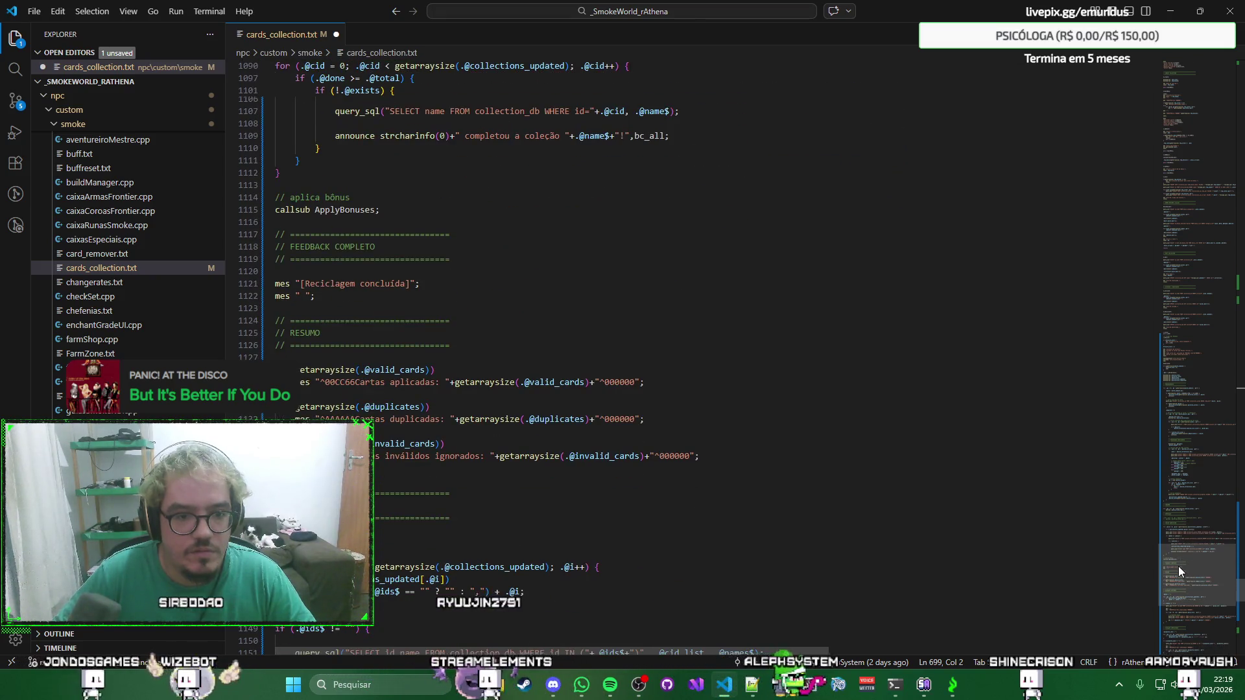
{"action": "scroll", "coordinate": [592, 266], "scroll_direction": "down", "scroll_amount": 6}
{"action": "scroll", "coordinate": [592, 265], "scroll_direction": "down", "scroll_amount": 2}
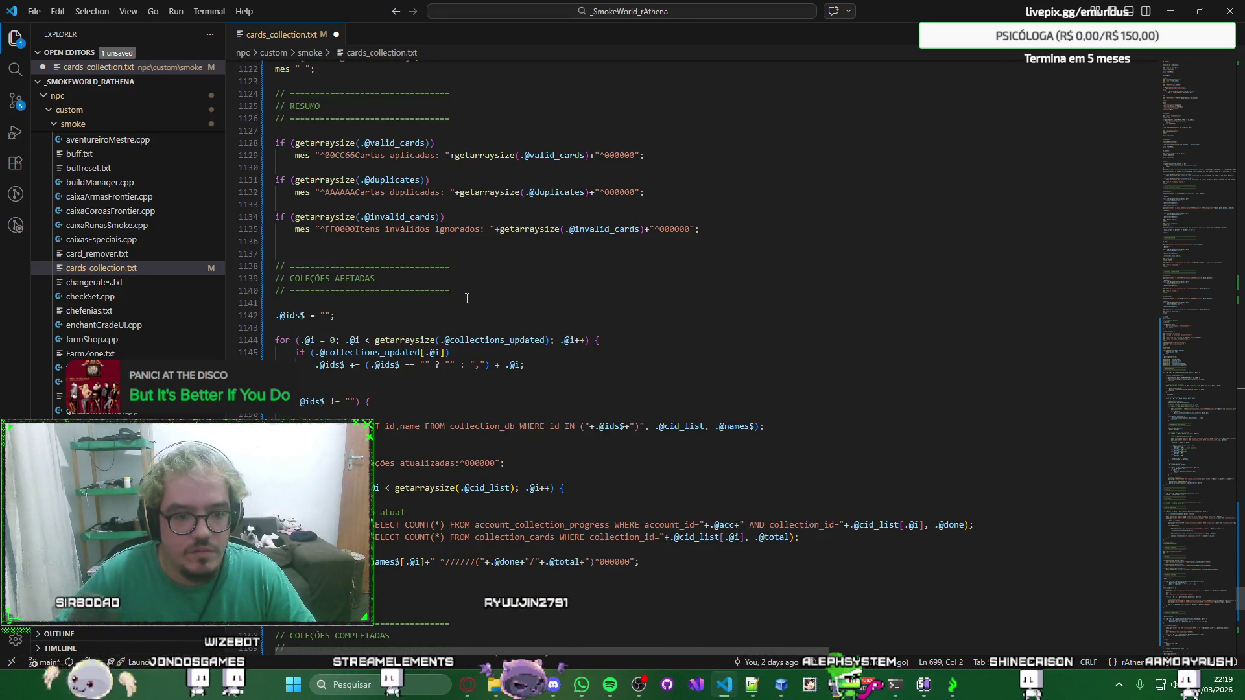
{"action": "scroll", "coordinate": [566, 301], "scroll_direction": "down", "scroll_amount": 3}
{"action": "scroll", "coordinate": [566, 300], "scroll_direction": "down", "scroll_amount": 4}
{"action": "scroll", "coordinate": [566, 301], "scroll_direction": "down", "scroll_amount": 5}
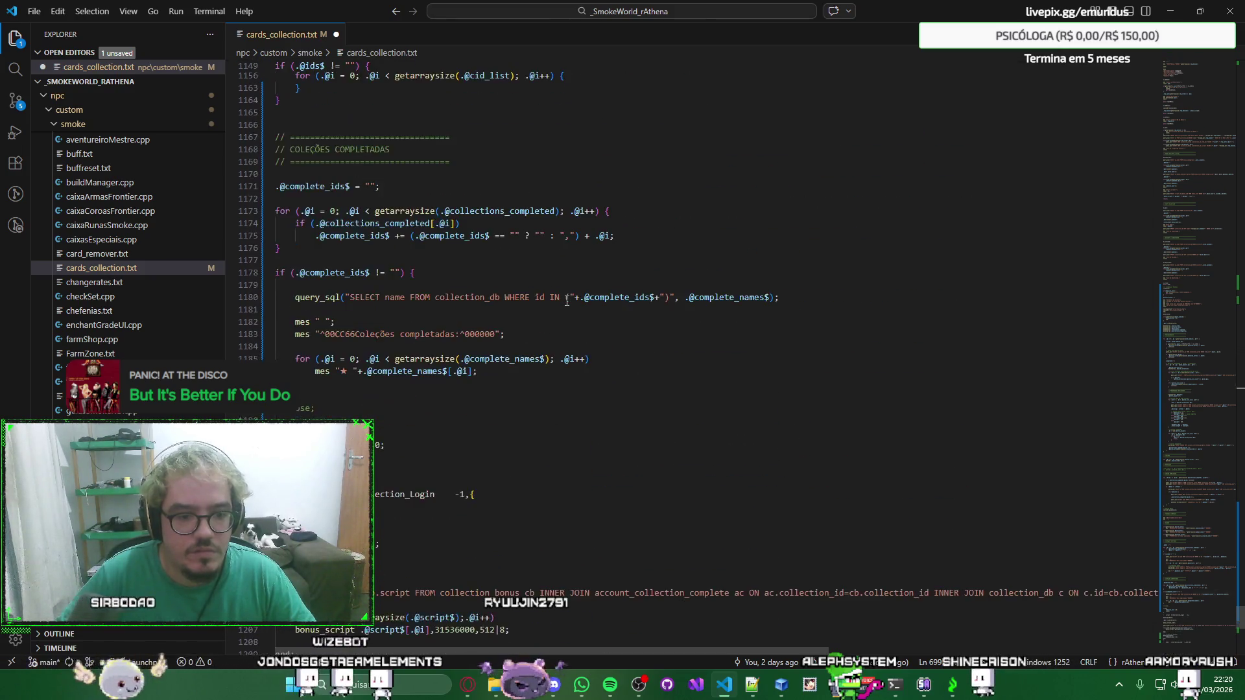
{"action": "scroll", "coordinate": [566, 301], "scroll_direction": "down", "scroll_amount": 1}
{"action": "scroll", "coordinate": [567, 301], "scroll_direction": "down", "scroll_amount": 2}
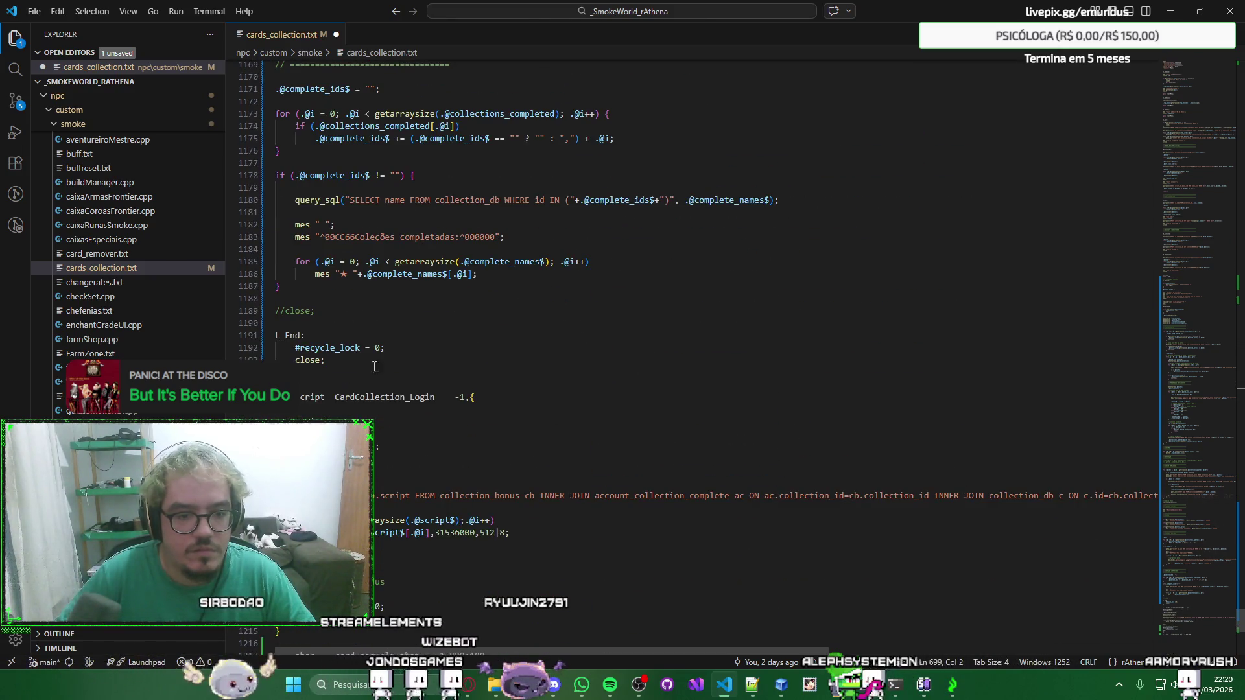
{"action": "left_click", "coordinate": [342, 365]}
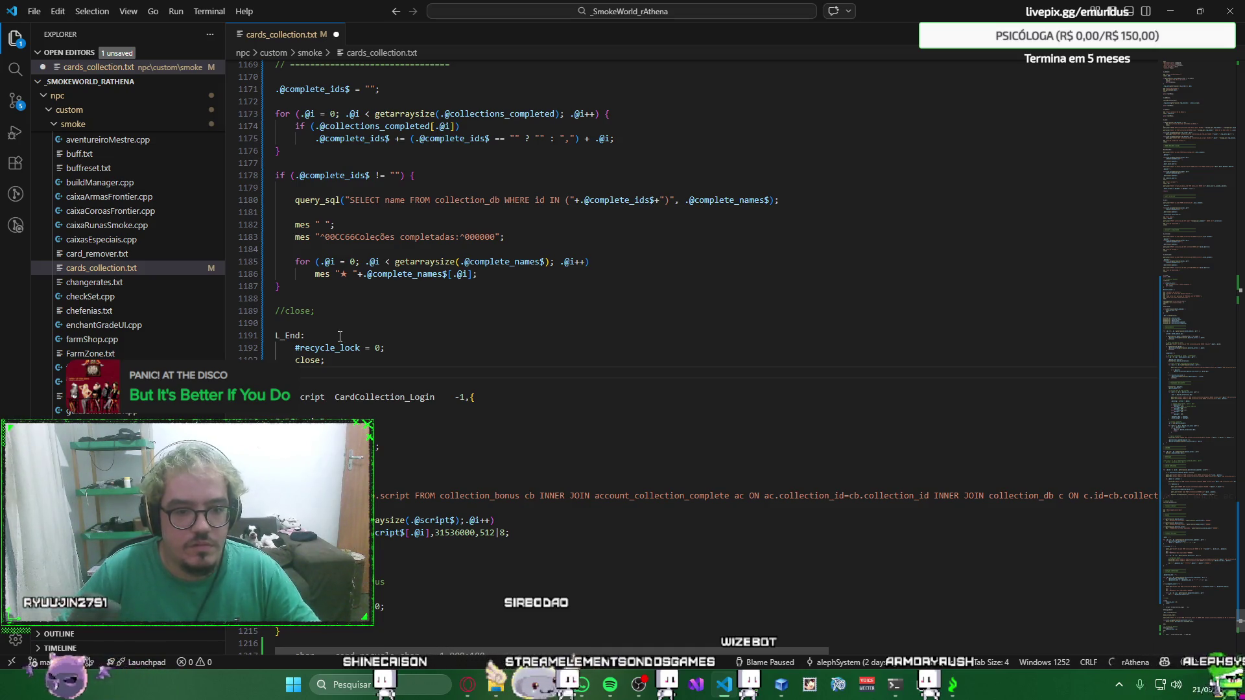
Delete the L_End: label so #recycle_lock = 0; follows directly, then head to the browser.
{"action": "left_click", "coordinate": [360, 336]}
{"action": "key", "text": "BackSpace"}
{"action": "key", "text": "BackSpace"}
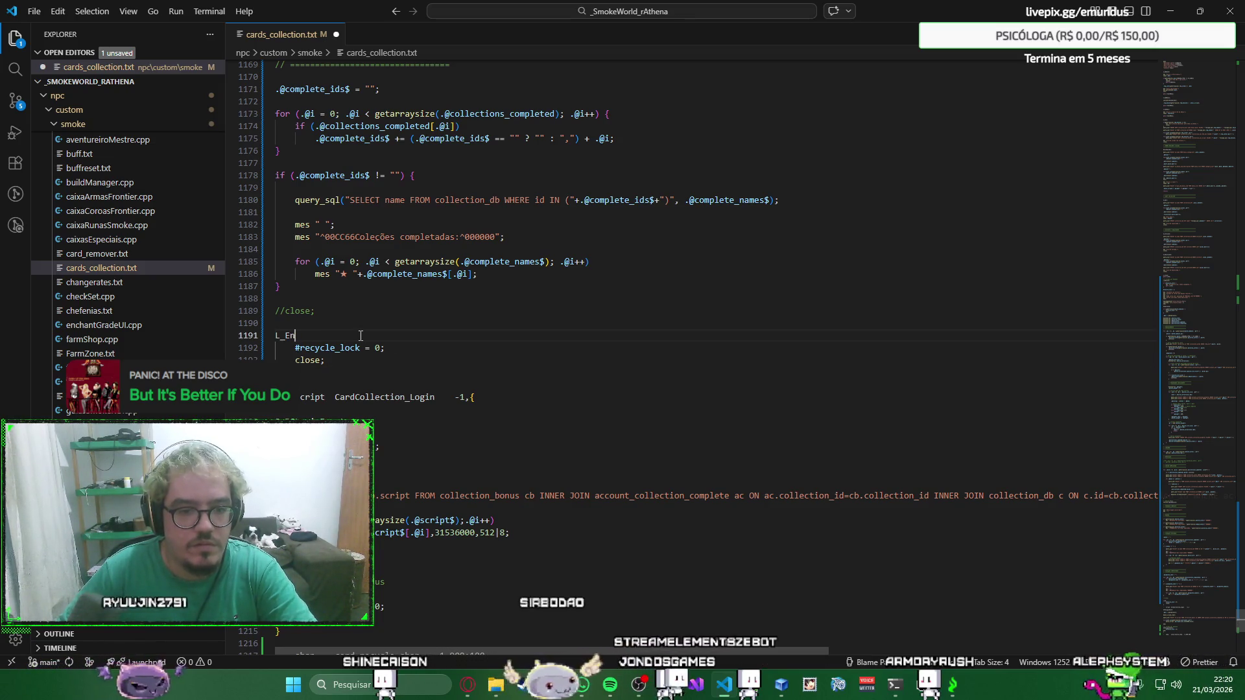
{"action": "key", "text": "BackSpace"}
{"action": "key", "text": "Delete"}
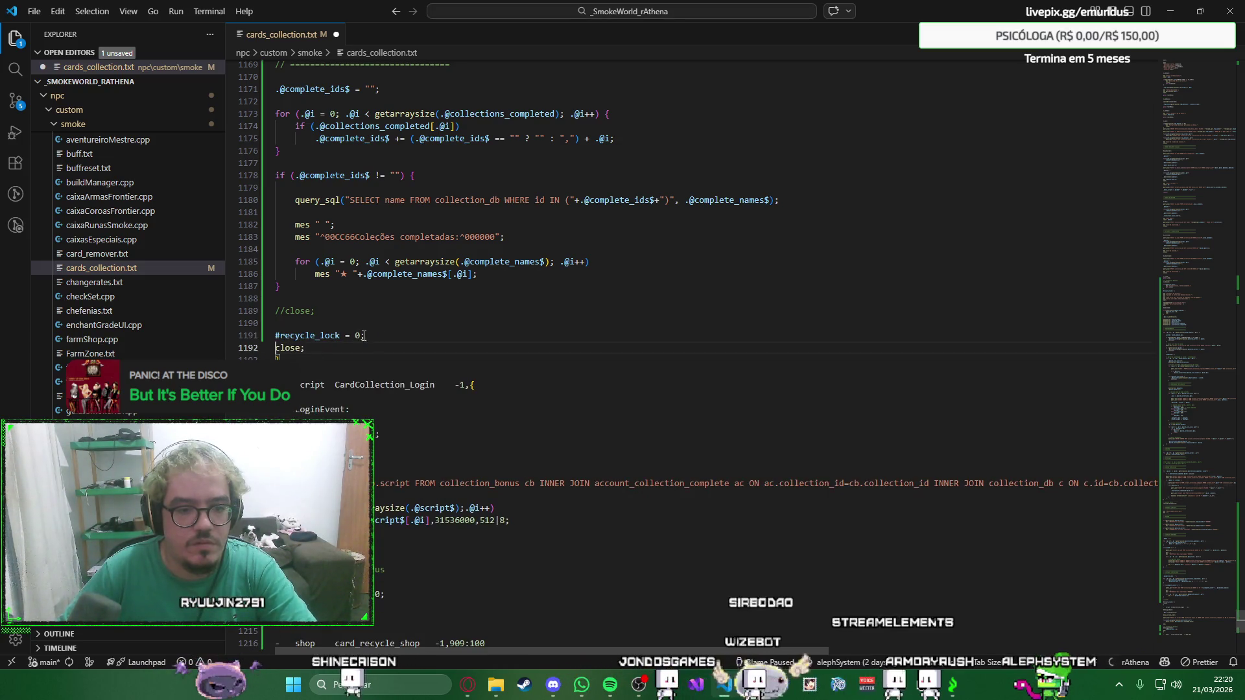
{"action": "key", "text": "alt+Tab"}
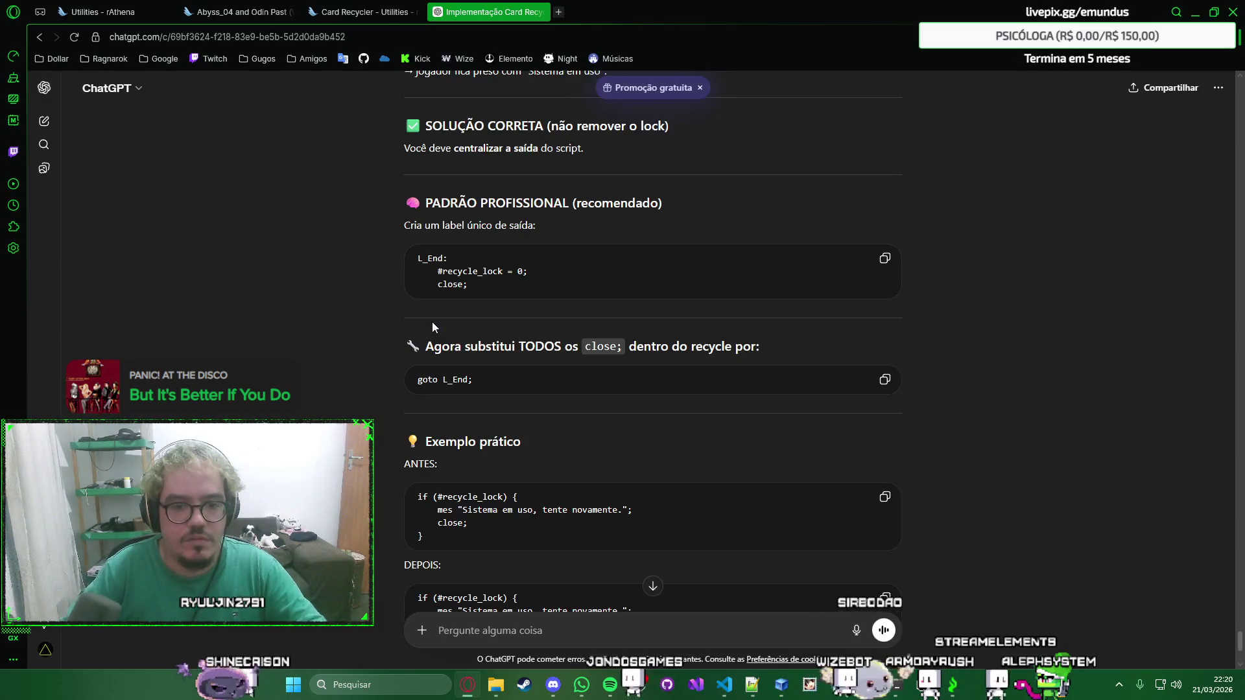
Glance at ChatGPT's L_End exit pattern and bring the SmokeWorld client forward.
{"action": "key", "text": "alt+Tab"}
{"action": "key", "text": "Tab"}
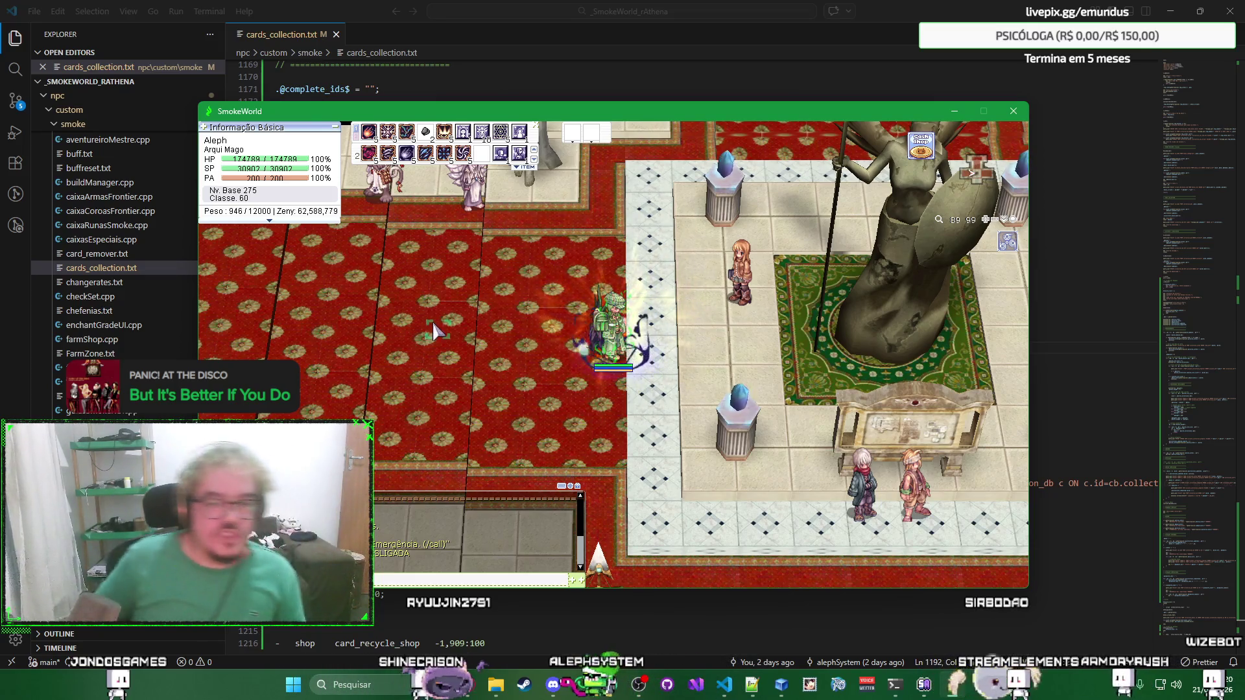
Ask the Coletora de Cartas to Reciclar Cartas, get 'Sistema em uso', and return to the editor.
{"action": "left_click", "coordinate": [738, 278]}
{"action": "key", "text": "Return"}
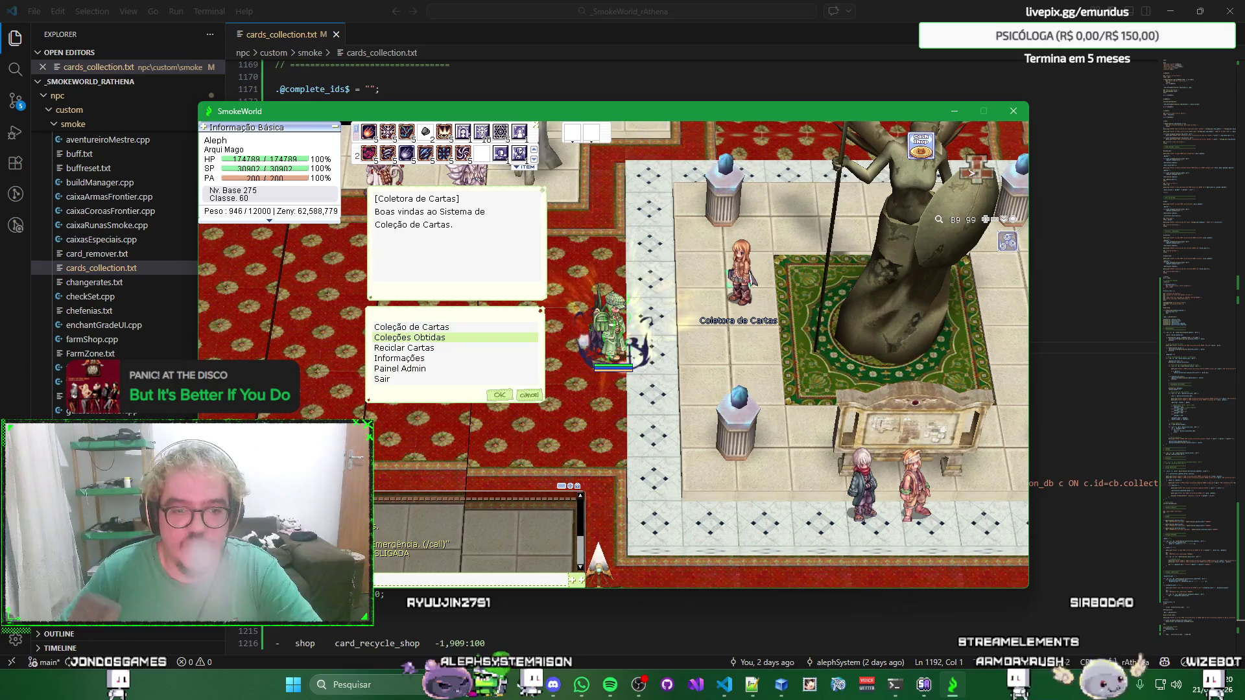
{"action": "key", "text": "Return"}
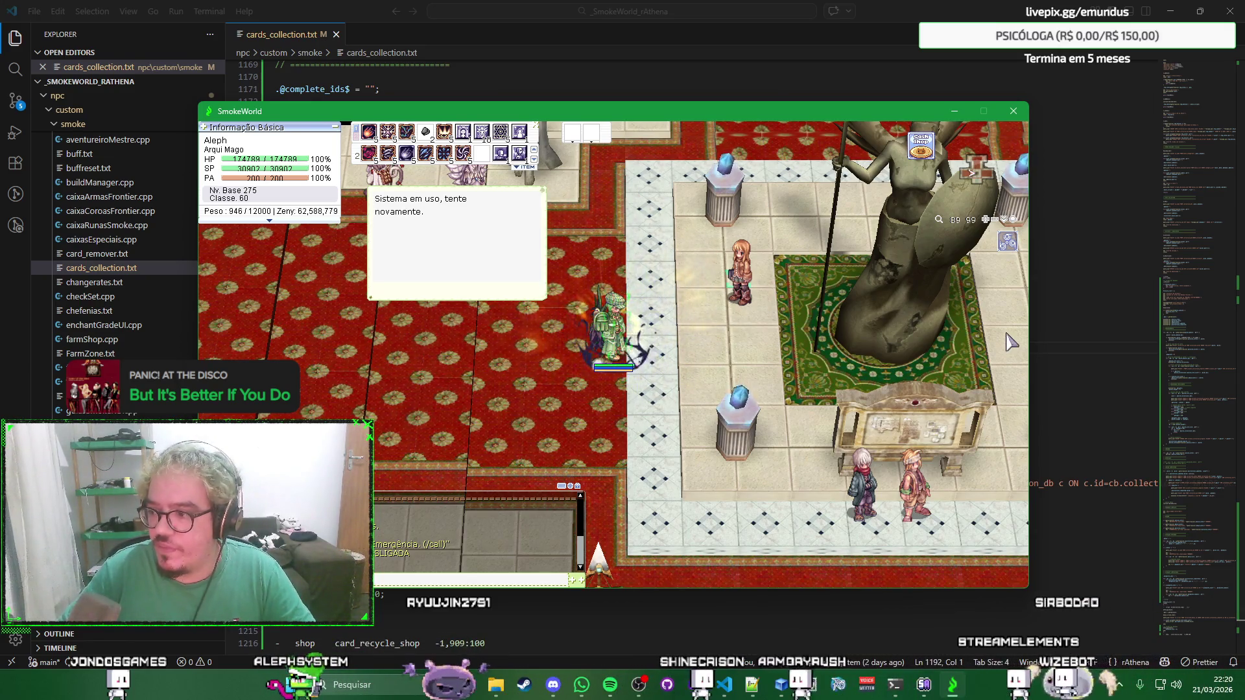
{"action": "key", "text": "alt+Tab"}
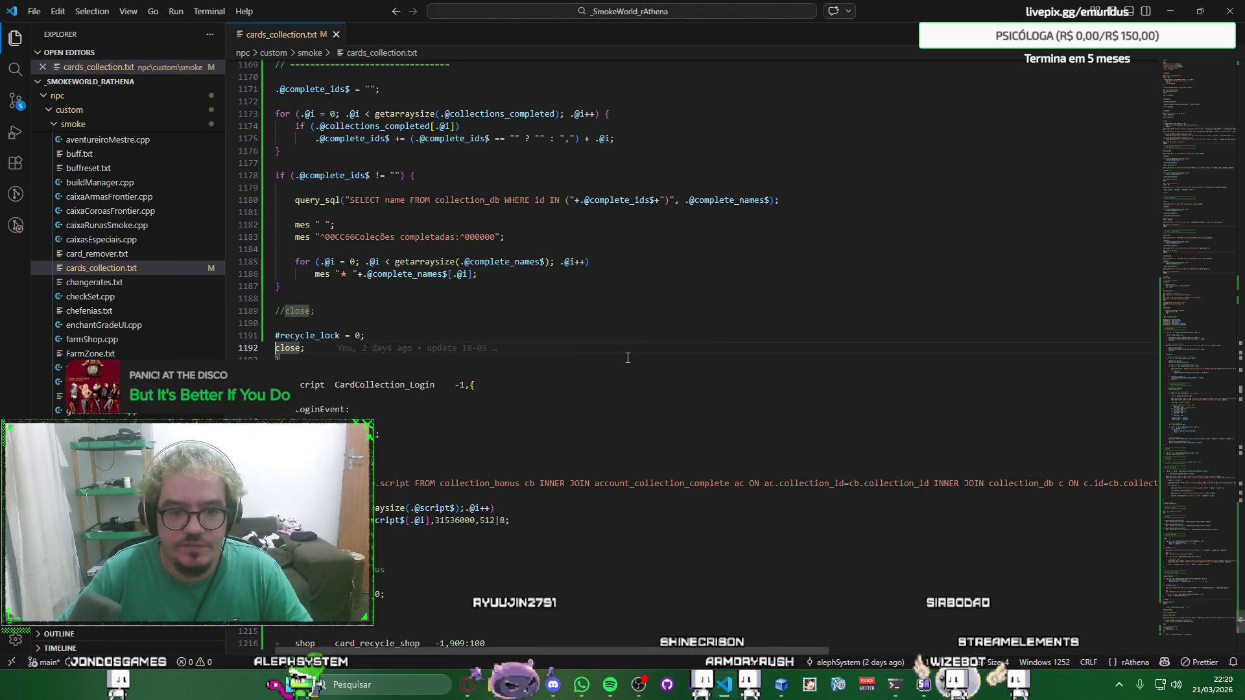
Find goto L_End and replace the one in the recycle-lock check on line 948 with close;.
{"action": "key", "text": "ctrl+f"}
{"action": "type", "text": "goto"}
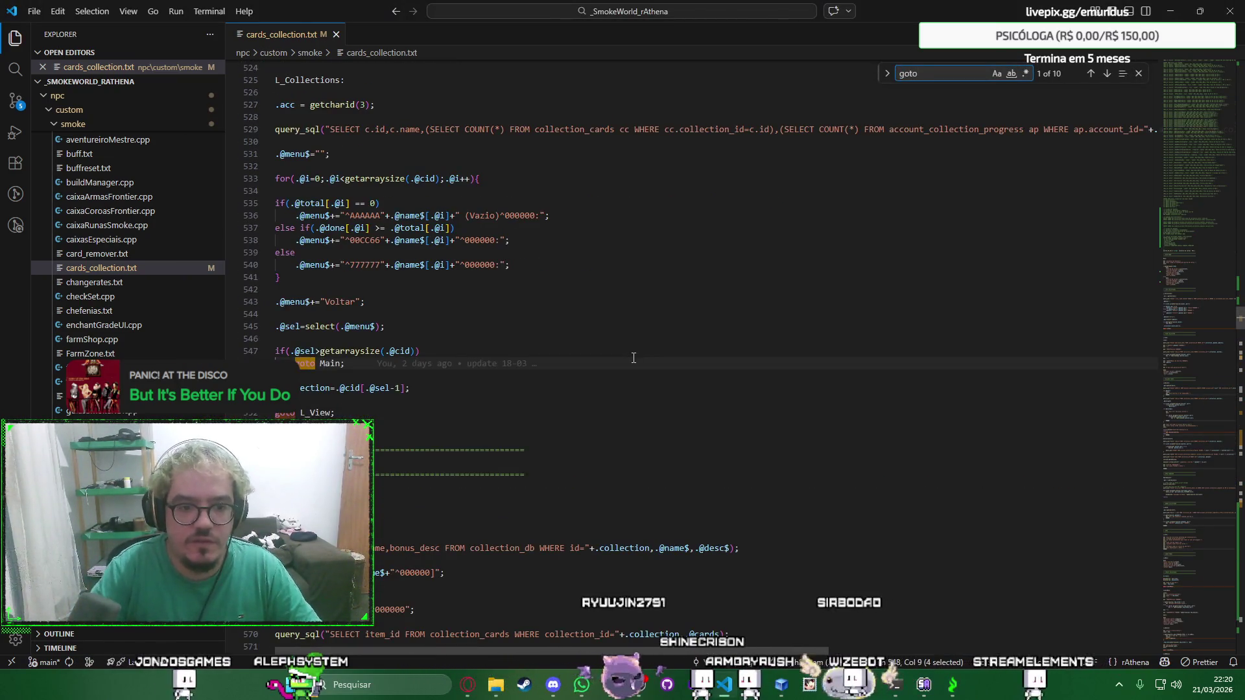
{"action": "type", "text": " L_End;"}
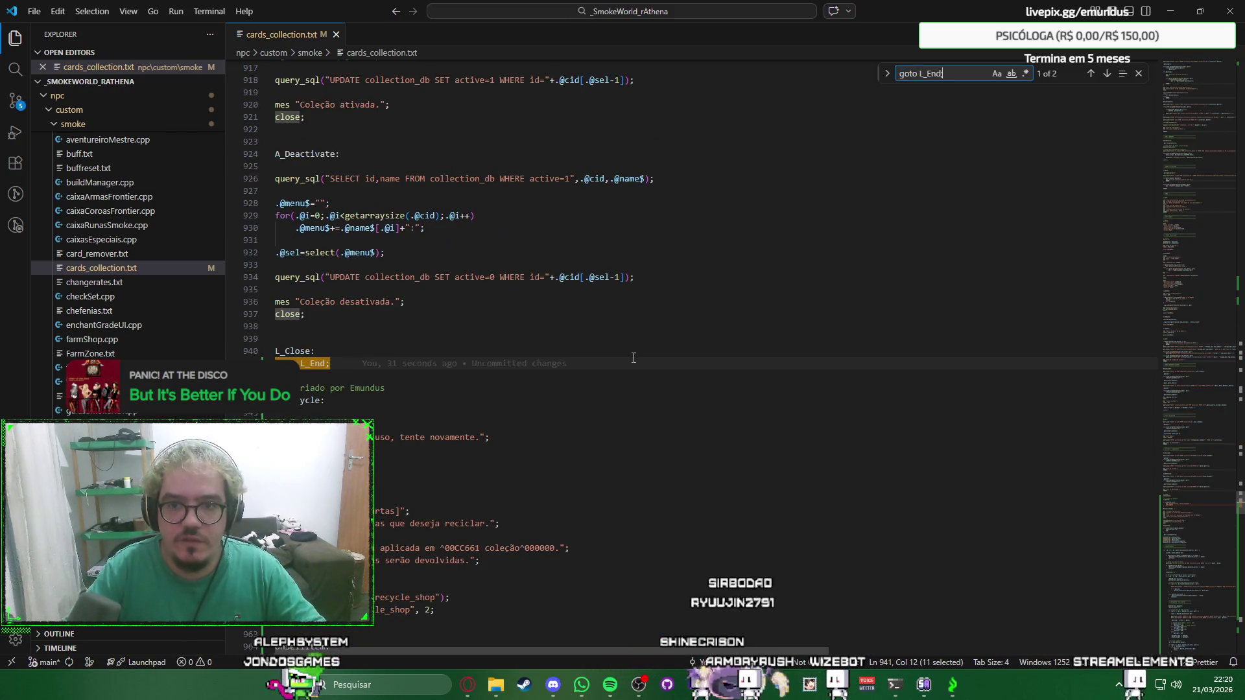
{"action": "key", "text": "Escape"}
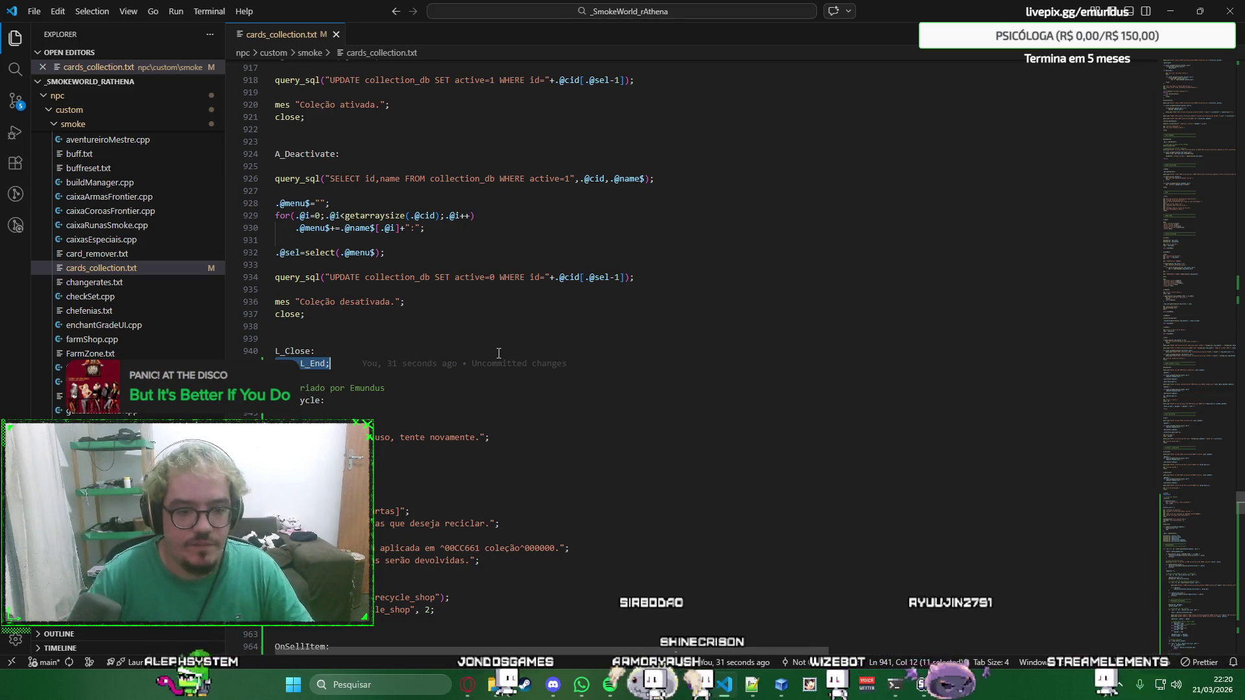
{"action": "scroll", "coordinate": [498, 353], "scroll_direction": "down", "scroll_amount": 2}
{"action": "left_click", "coordinate": [400, 385]}
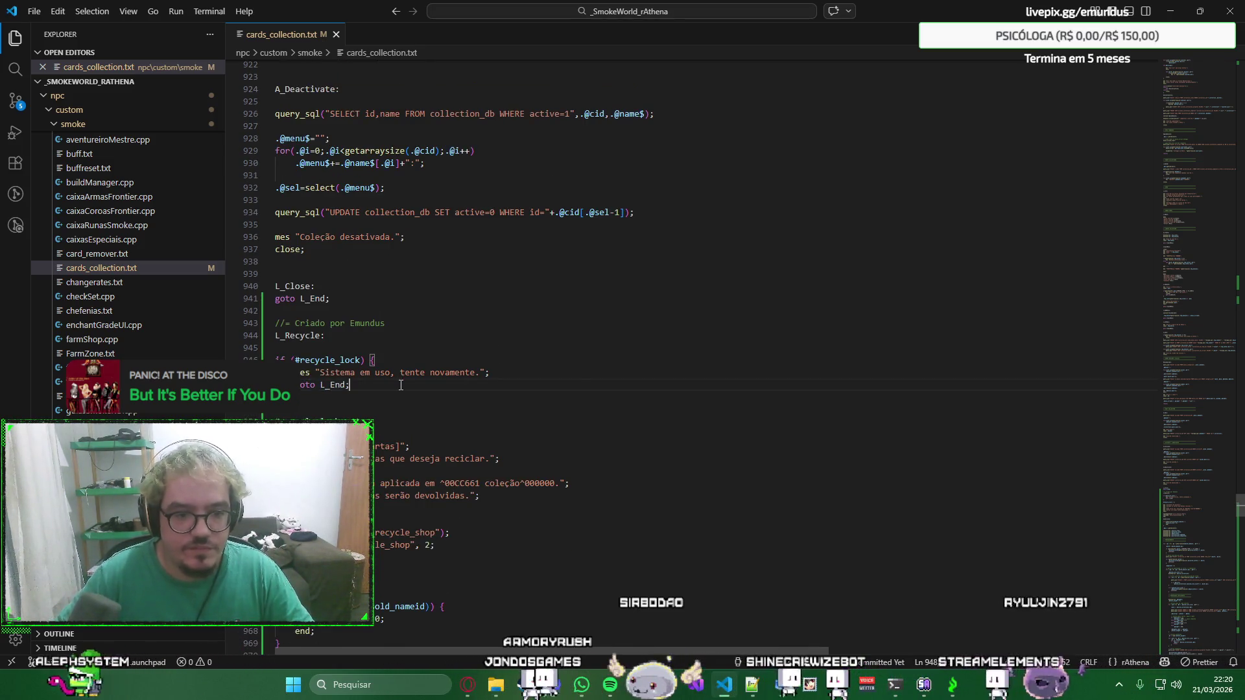
{"action": "key", "text": "shift+Home"}
{"action": "key", "text": "BackSpace"}
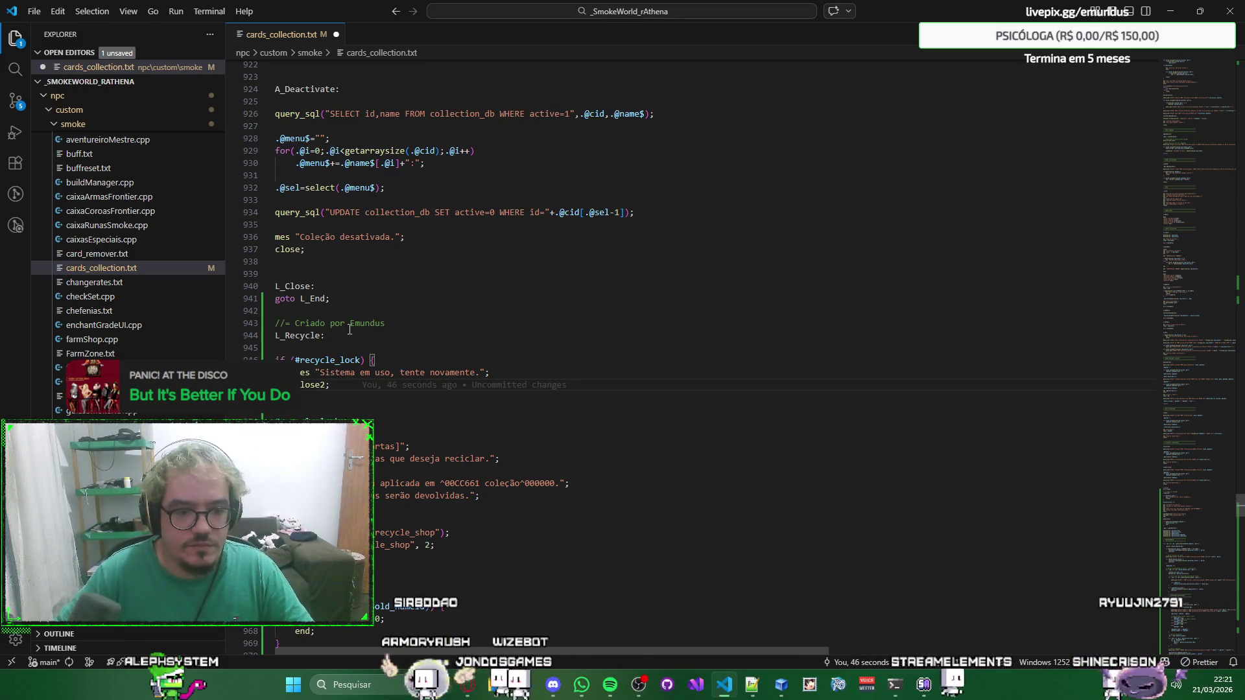
{"action": "key", "text": "BackSpace"}
{"action": "key", "text": "BackSpace"}
{"action": "type", "text": ";"}
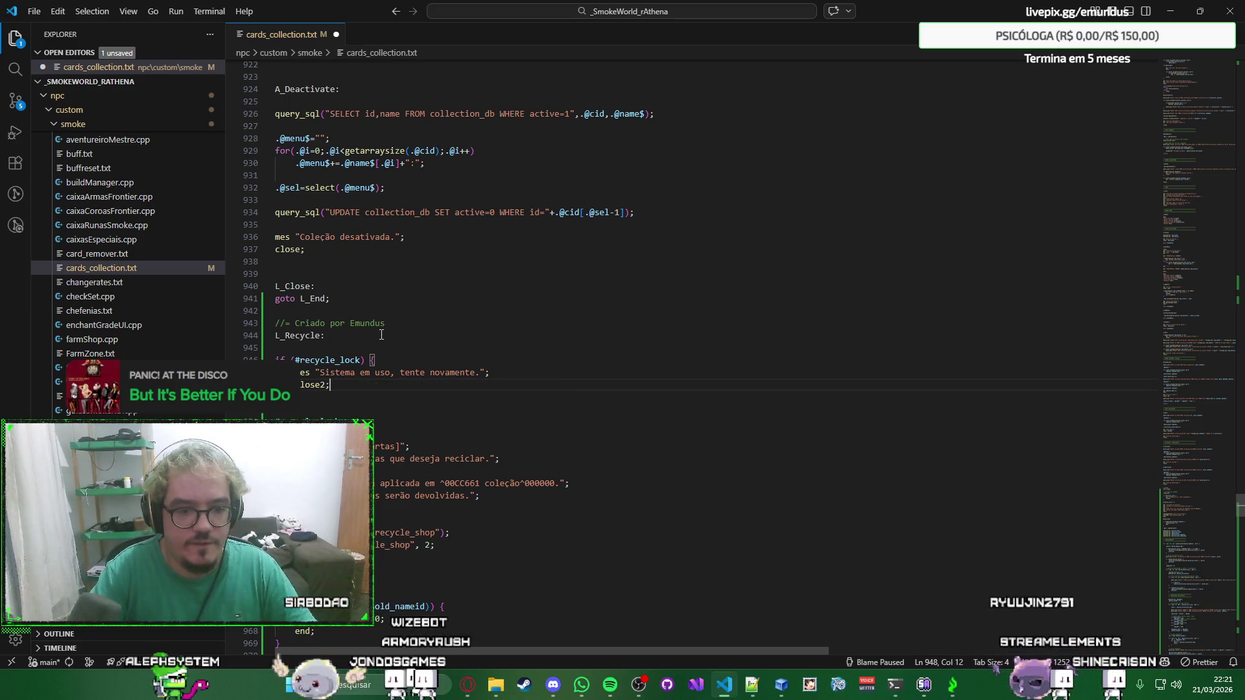
Replace the goto L_End under L_Close with close;, save the script, and switch to the game.
{"action": "key", "text": "Up"}
{"action": "key", "text": "Up"}
{"action": "key", "text": "Up"}
{"action": "key", "text": "Up"}
{"action": "key", "text": "Up"}
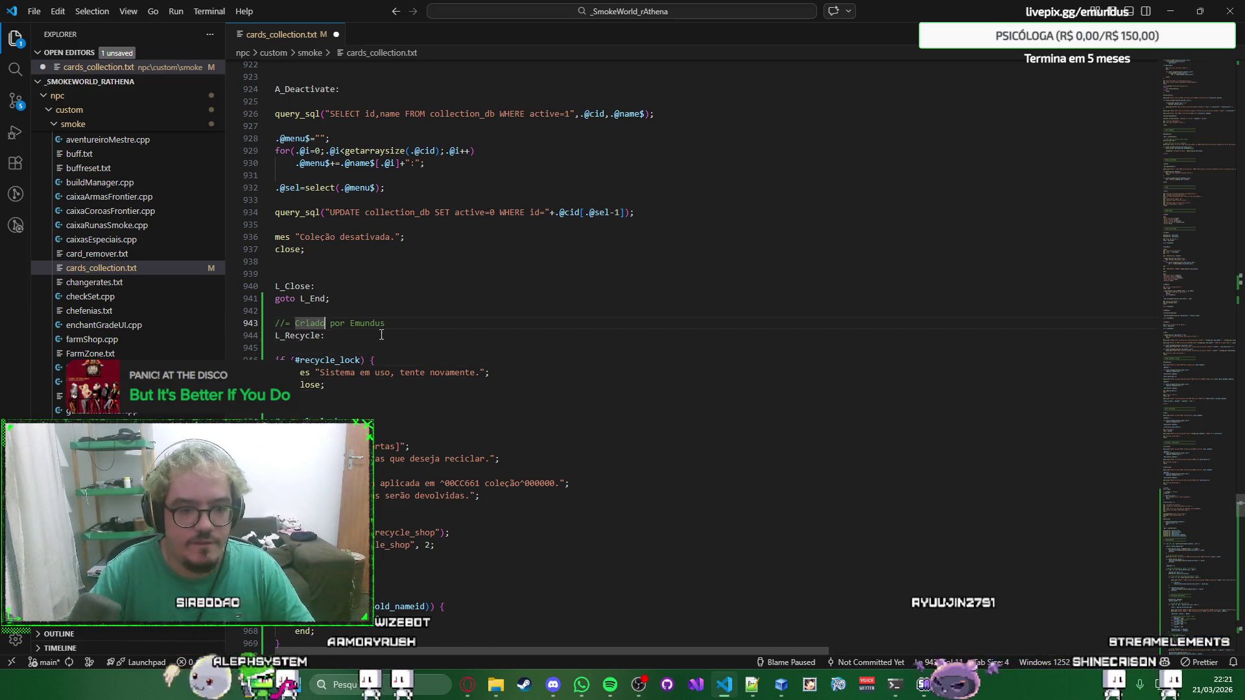
{"action": "key", "text": "Up"}
{"action": "key", "text": "Up"}
{"action": "key", "text": "End"}
{"action": "key", "text": "shift+Home"}
{"action": "type", "text": "close;"}
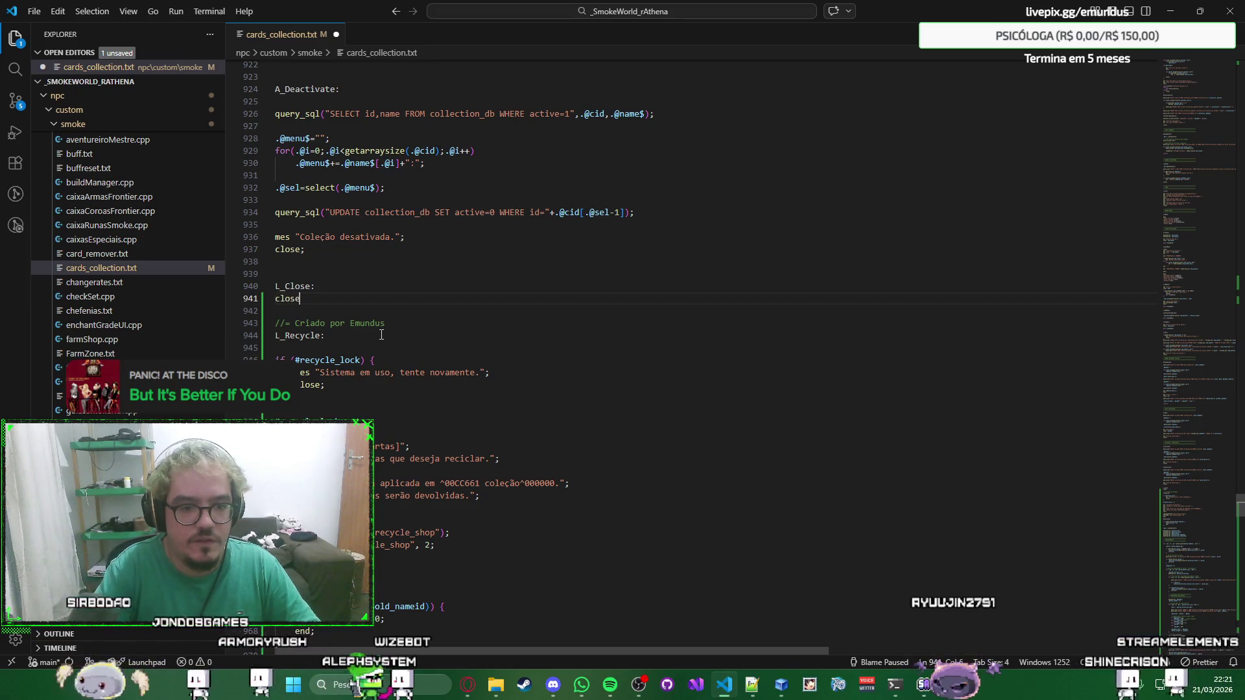
{"action": "key", "text": "ctrl+s"}
{"action": "key", "text": "alt+Tab"}
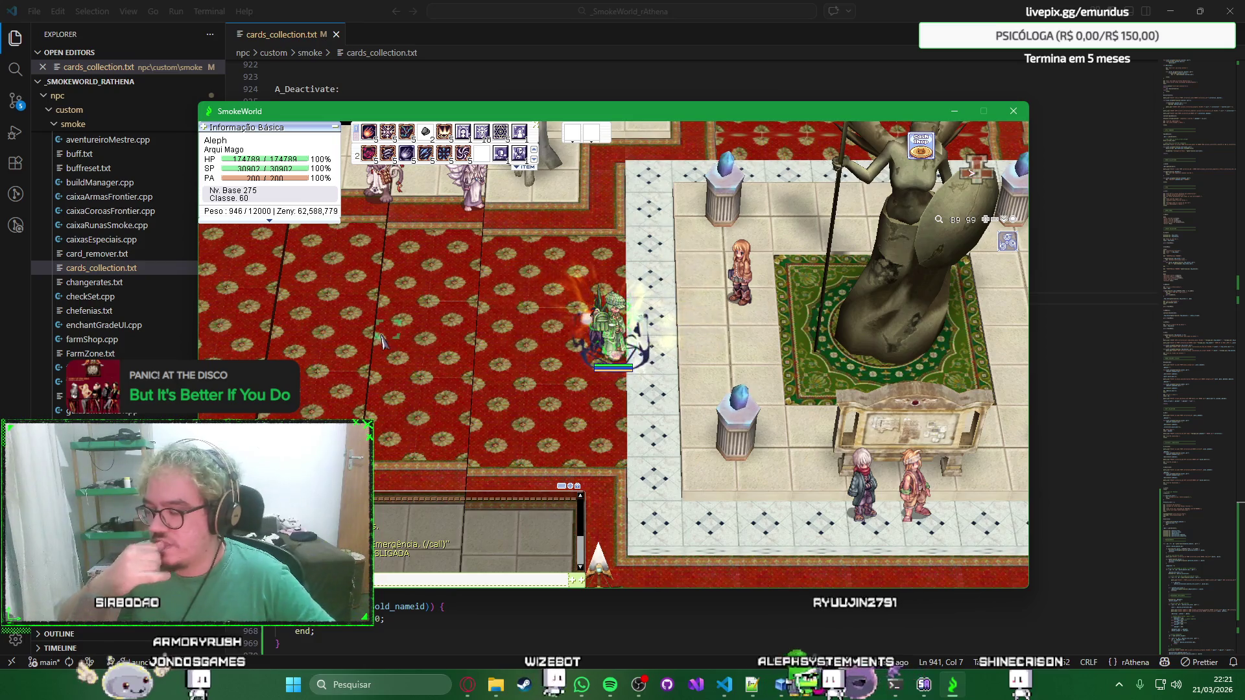
Retry Reciclar Cartas at the Coletora de Cartas after the reload; it still reports the system in use.
{"action": "key", "text": "alt+Tab"}
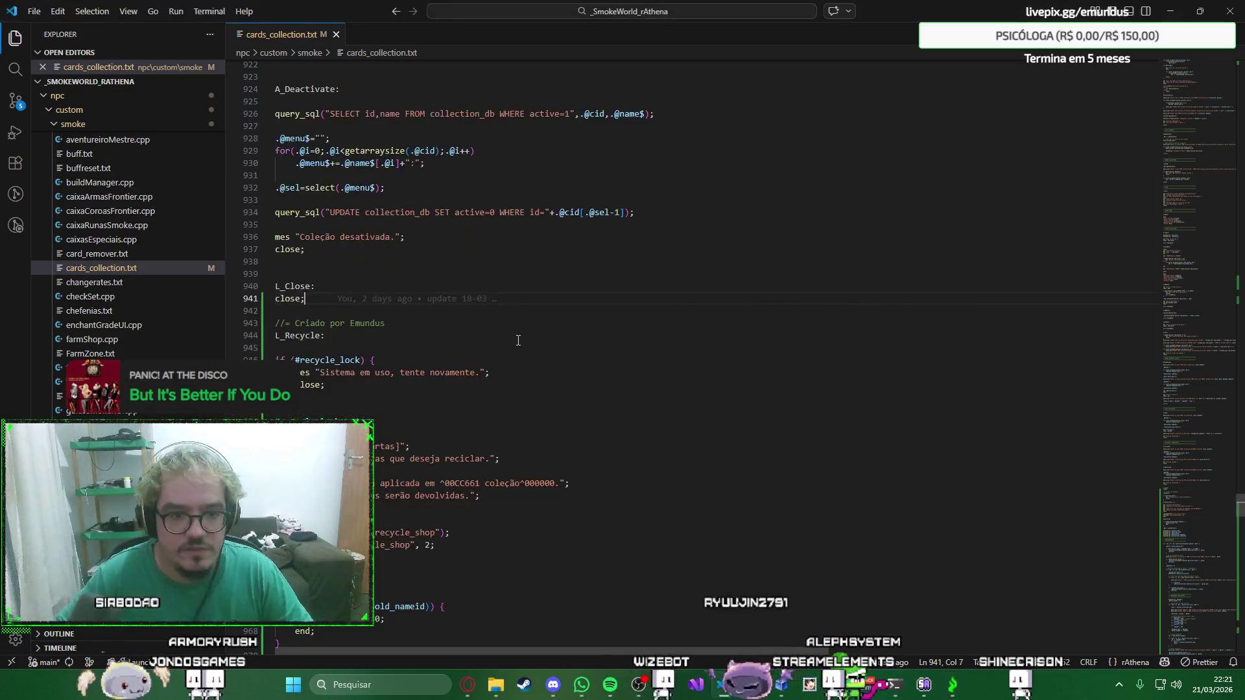
{"action": "key", "text": "alt+Tab"}
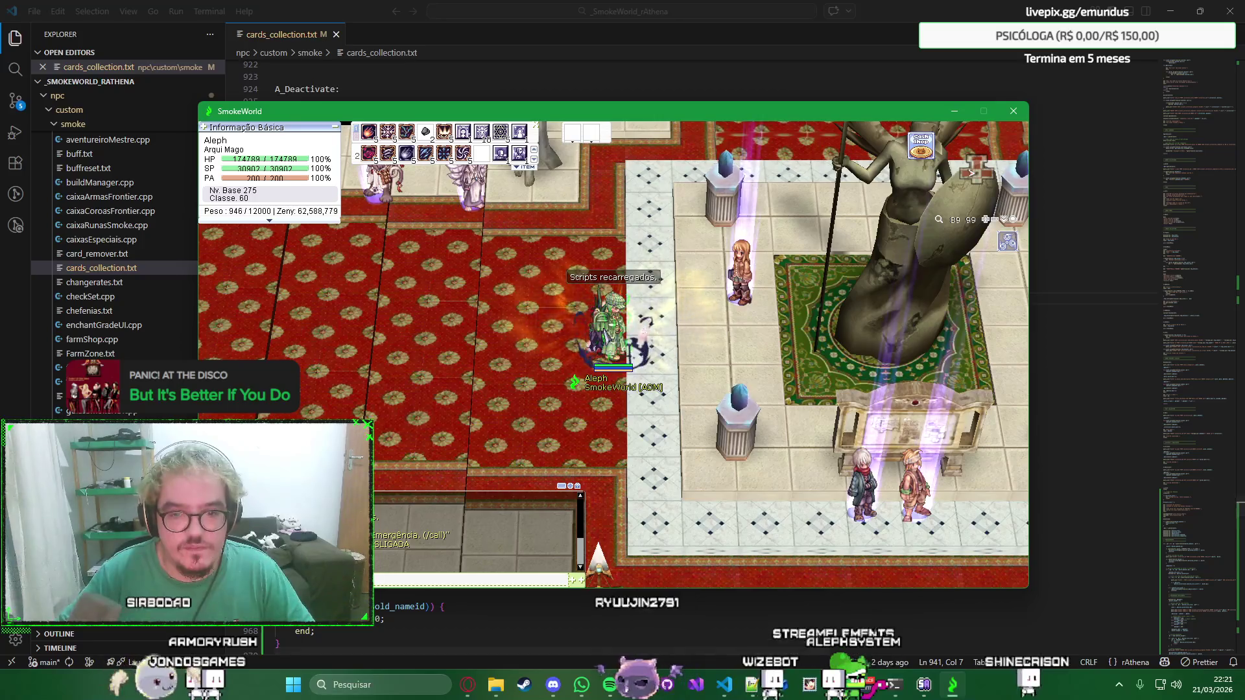
{"action": "left_click", "coordinate": [742, 280]}
{"action": "key", "text": "Down"}
{"action": "key", "text": "Down"}
{"action": "key", "text": "Return"}
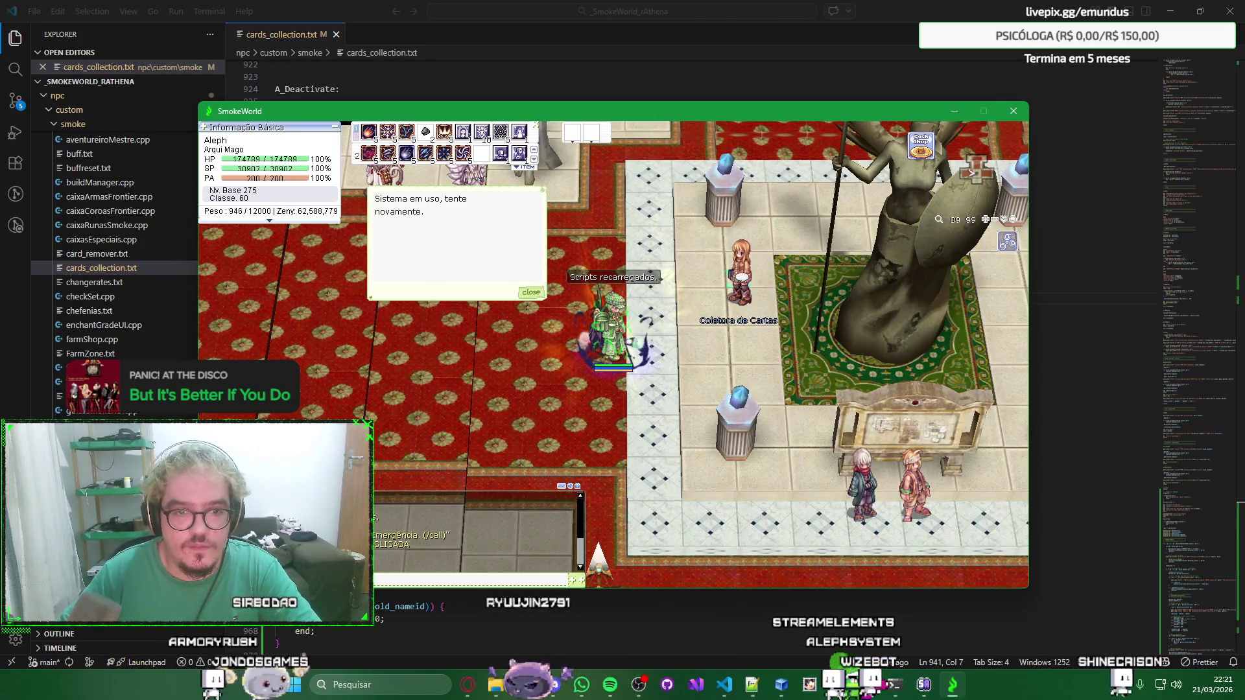
{"action": "key", "text": "Return"}
{"action": "key", "text": "Return"}
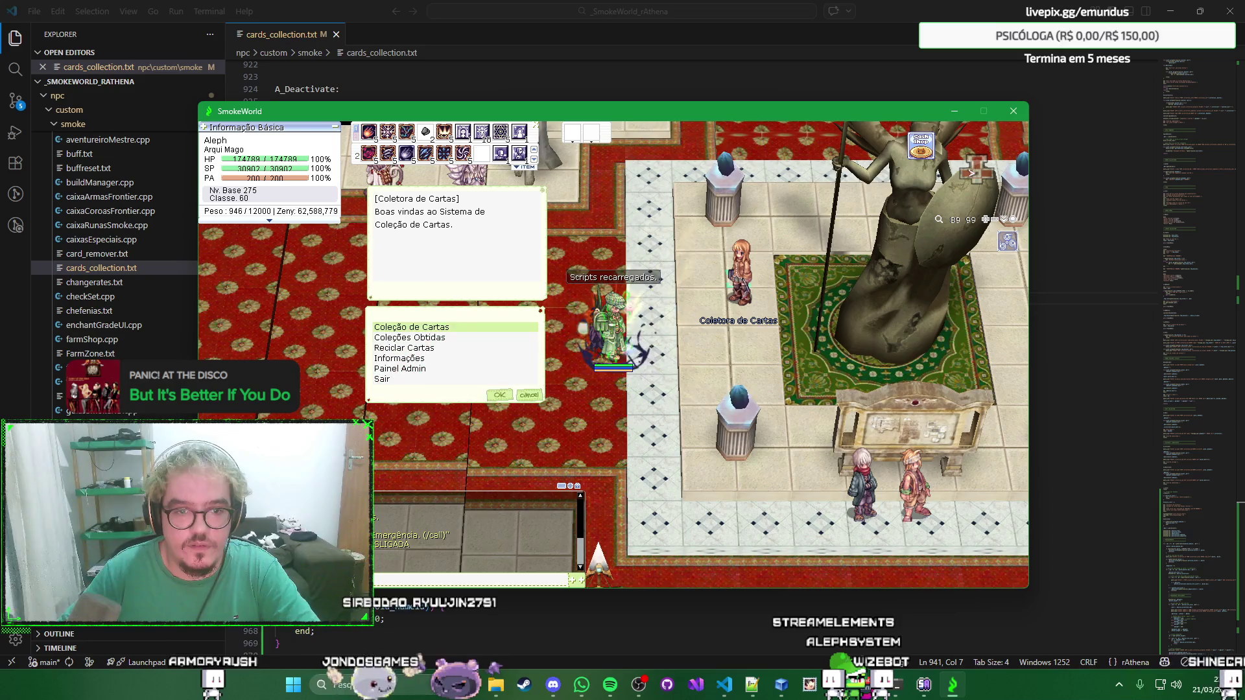
{"action": "key", "text": "Return"}
{"action": "key", "text": "Return"}
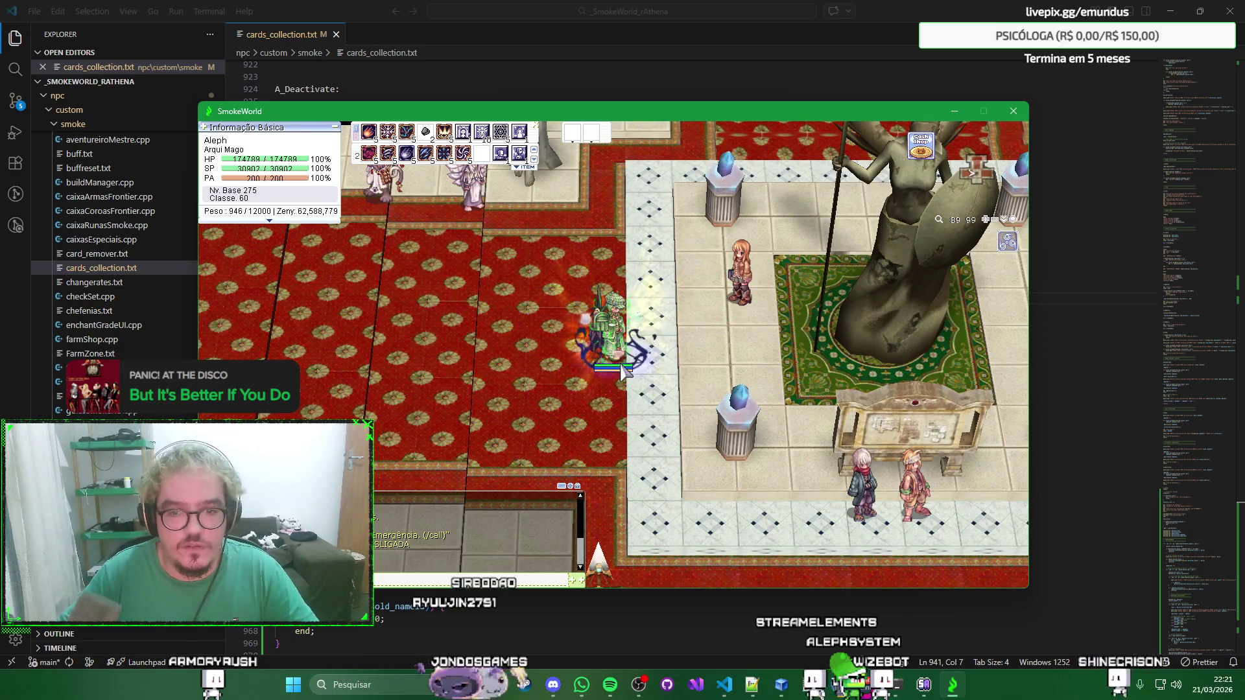
Relog via Character Select, try recycling again, and close the card sell window.
{"action": "key", "text": "Escape"}
{"action": "left_click", "coordinate": [624, 435]}
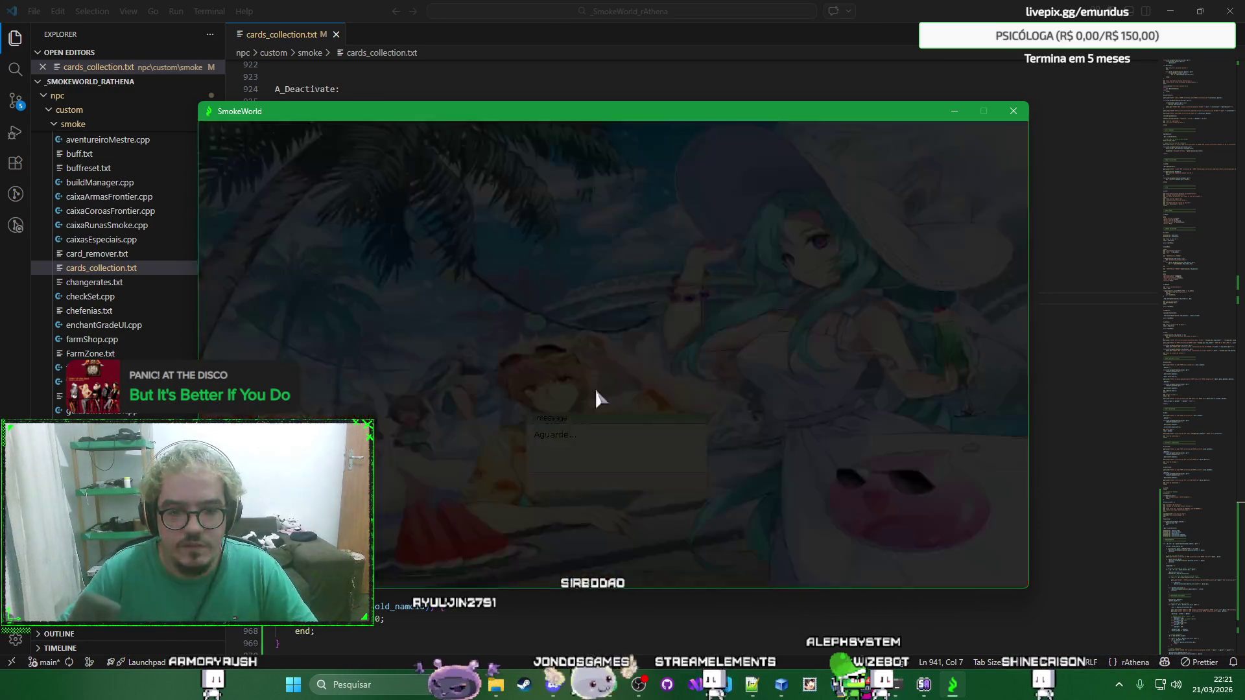
{"action": "key", "text": "Return"}
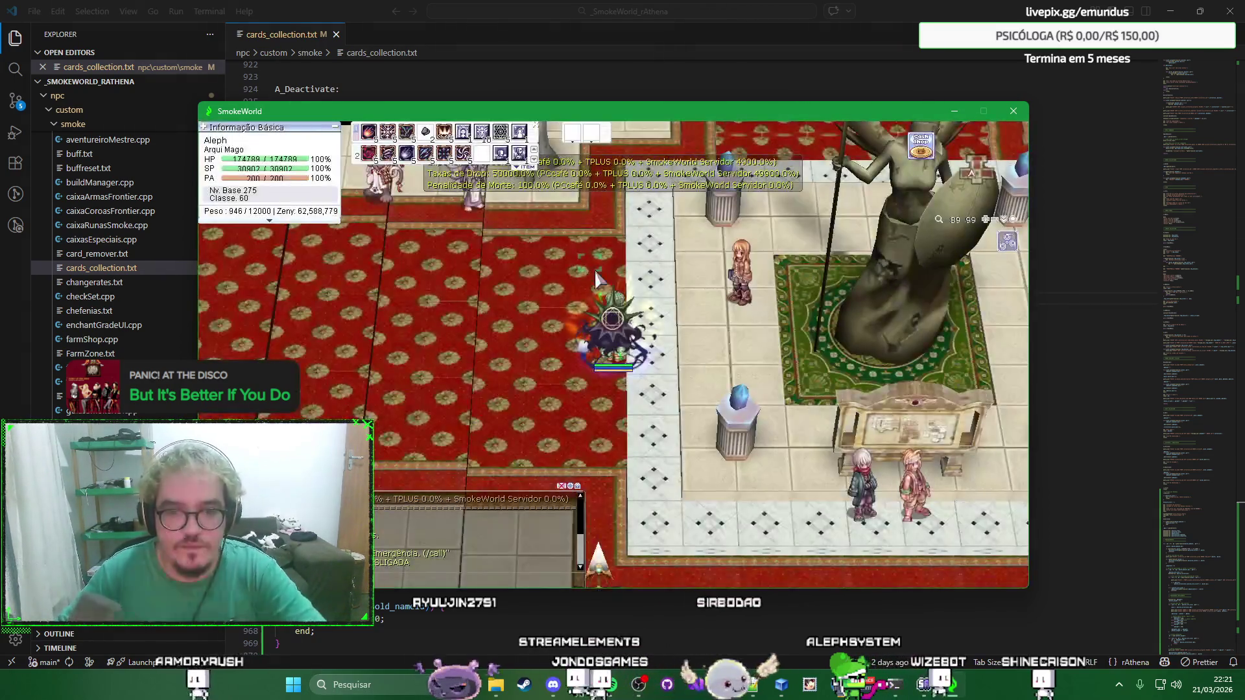
{"action": "left_click", "coordinate": [755, 297]}
{"action": "key", "text": "Return"}
{"action": "key", "text": "Down"}
{"action": "key", "text": "Down"}
{"action": "key", "text": "Return"}
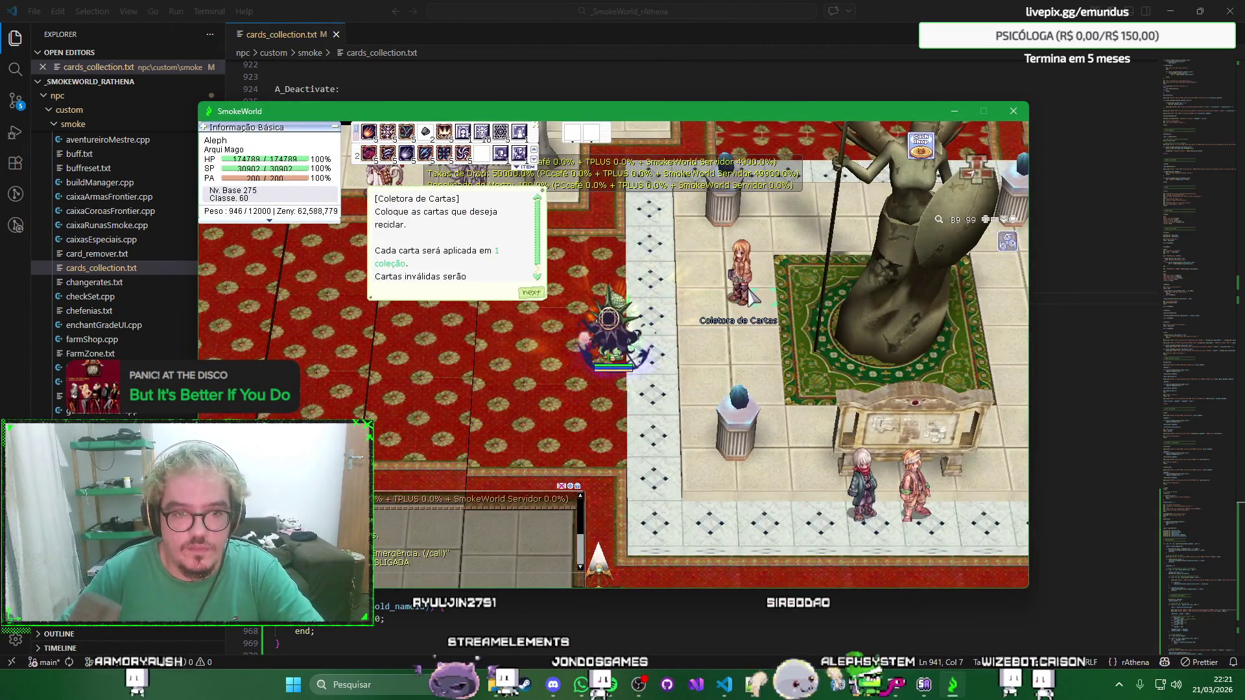
{"action": "key", "text": "Return"}
{"action": "left_click", "coordinate": [703, 428]}
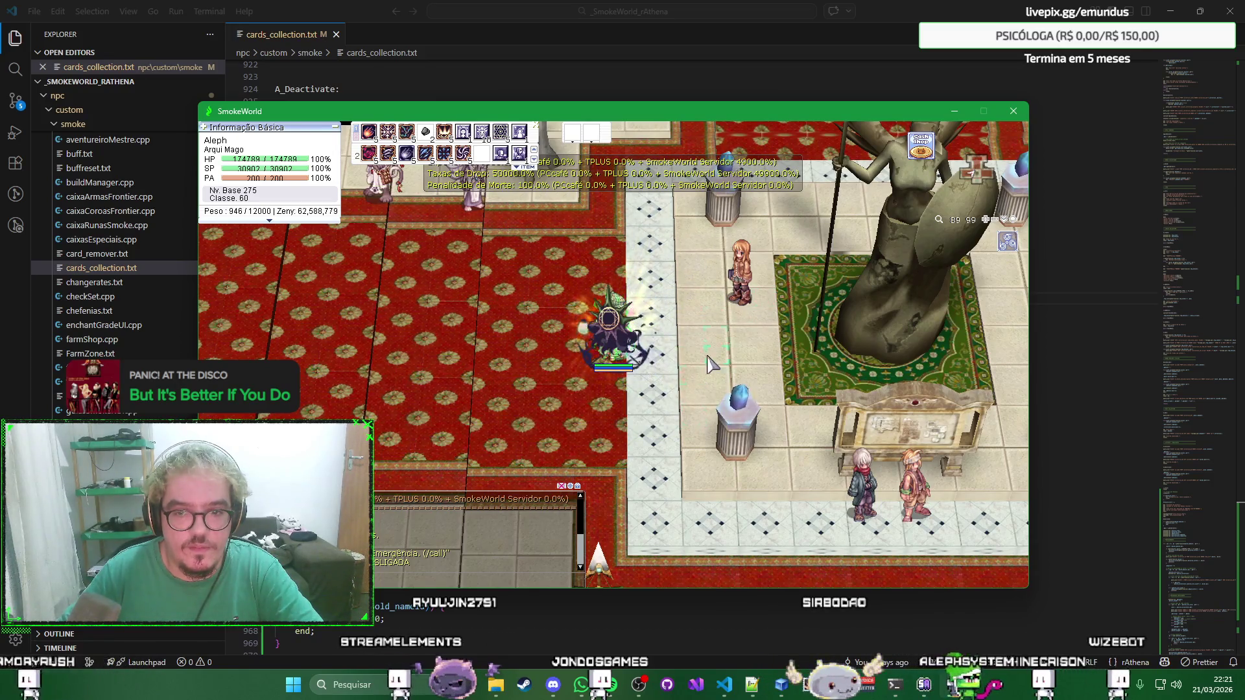
Talk to the collector once more, get the busy message, relog again, and return to VS Code.
{"action": "left_click", "coordinate": [739, 277]}
{"action": "key", "text": "Down"}
{"action": "key", "text": "Return"}
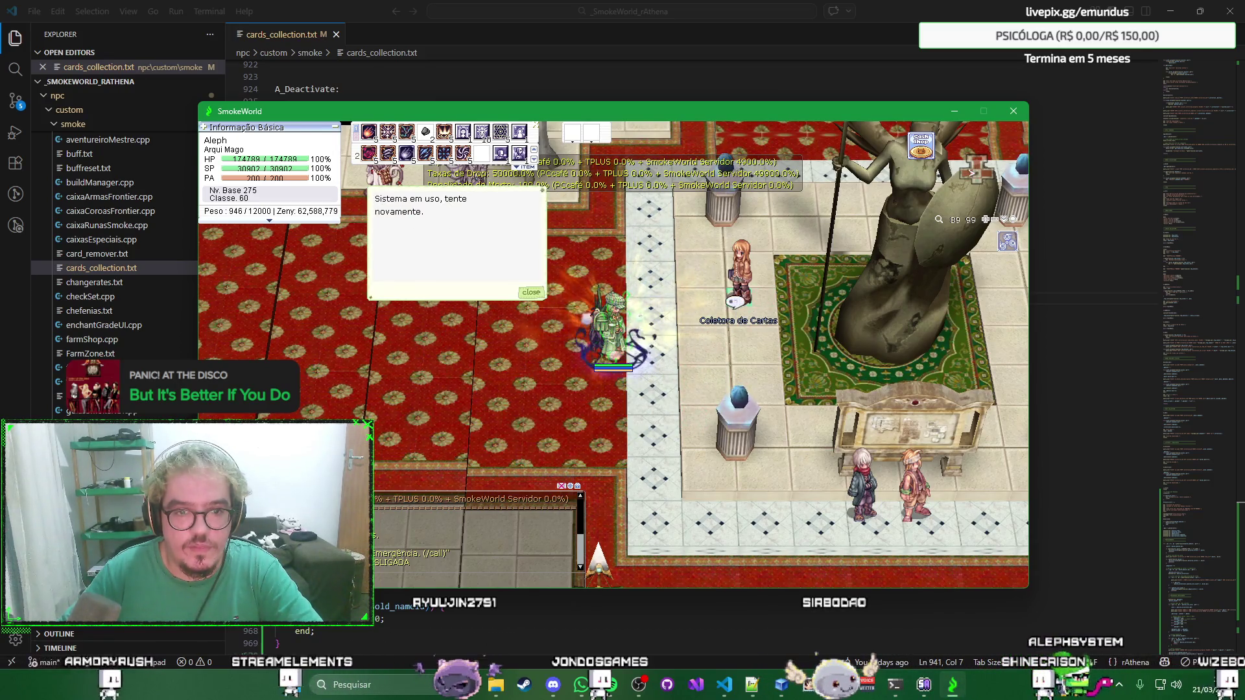
{"action": "key", "text": "Return"}
{"action": "key", "text": "Escape"}
{"action": "left_click", "coordinate": [635, 433]}
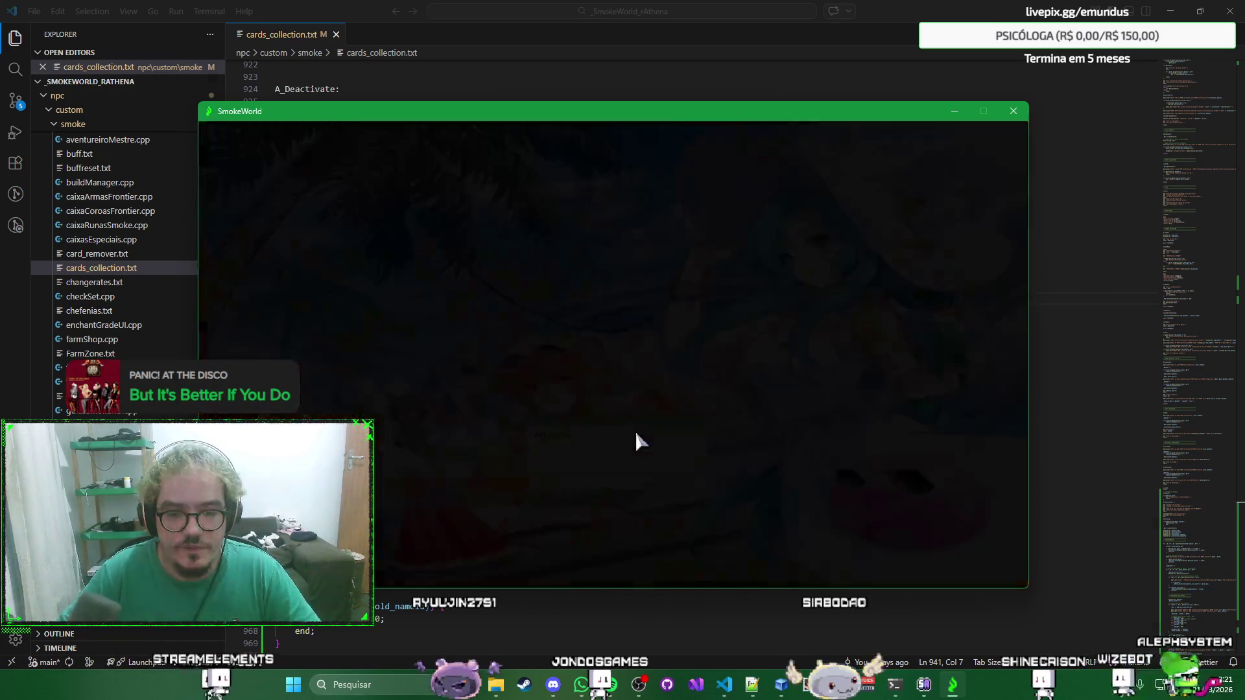
{"action": "key", "text": "Return"}
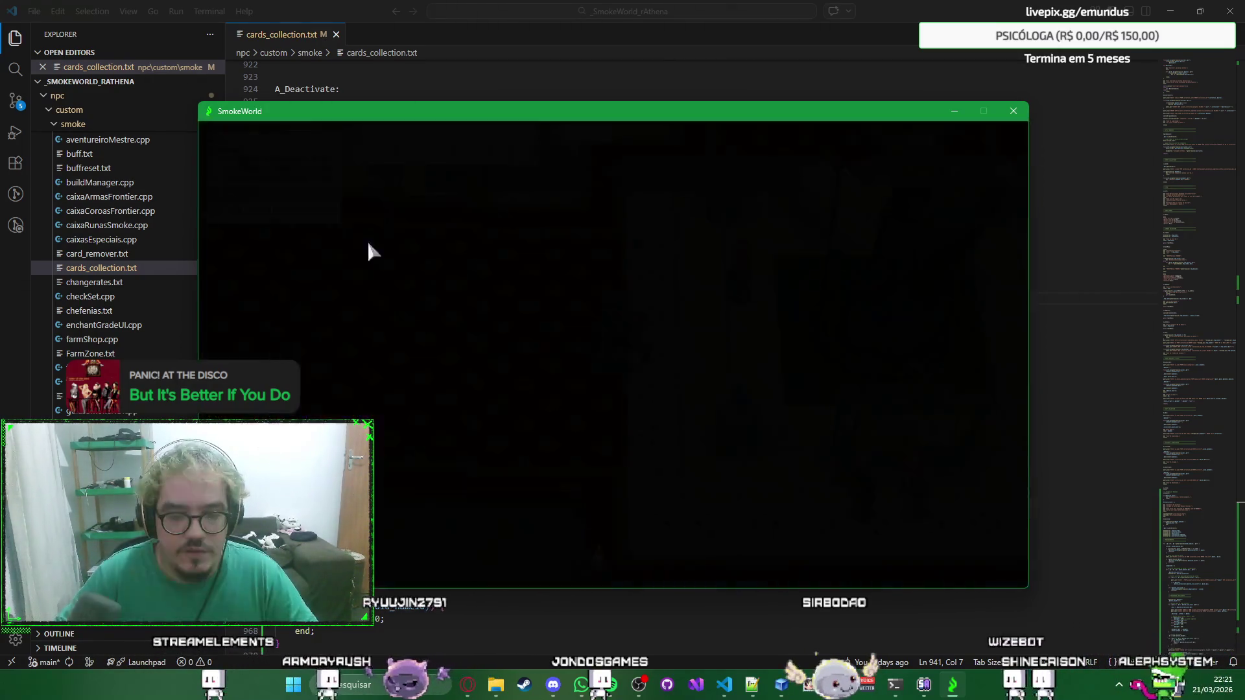
{"action": "key", "text": "alt+Tab"}
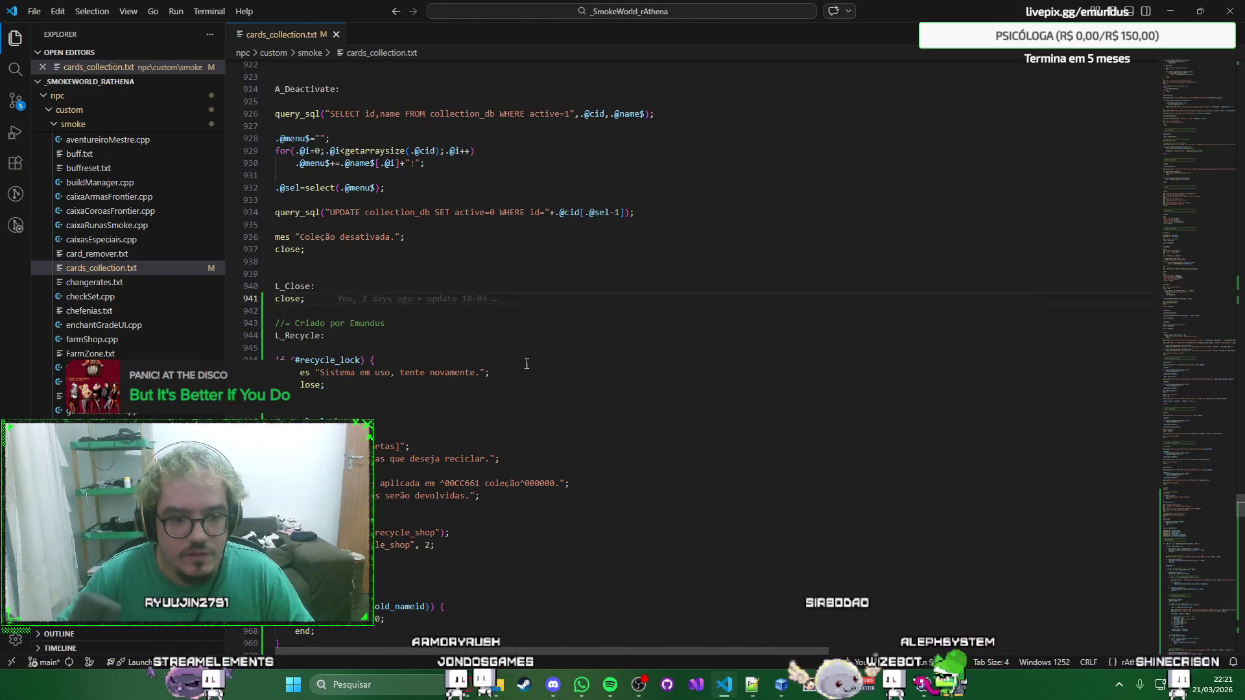
{"action": "scroll", "coordinate": [540, 366], "scroll_direction": "down", "scroll_amount": 1}
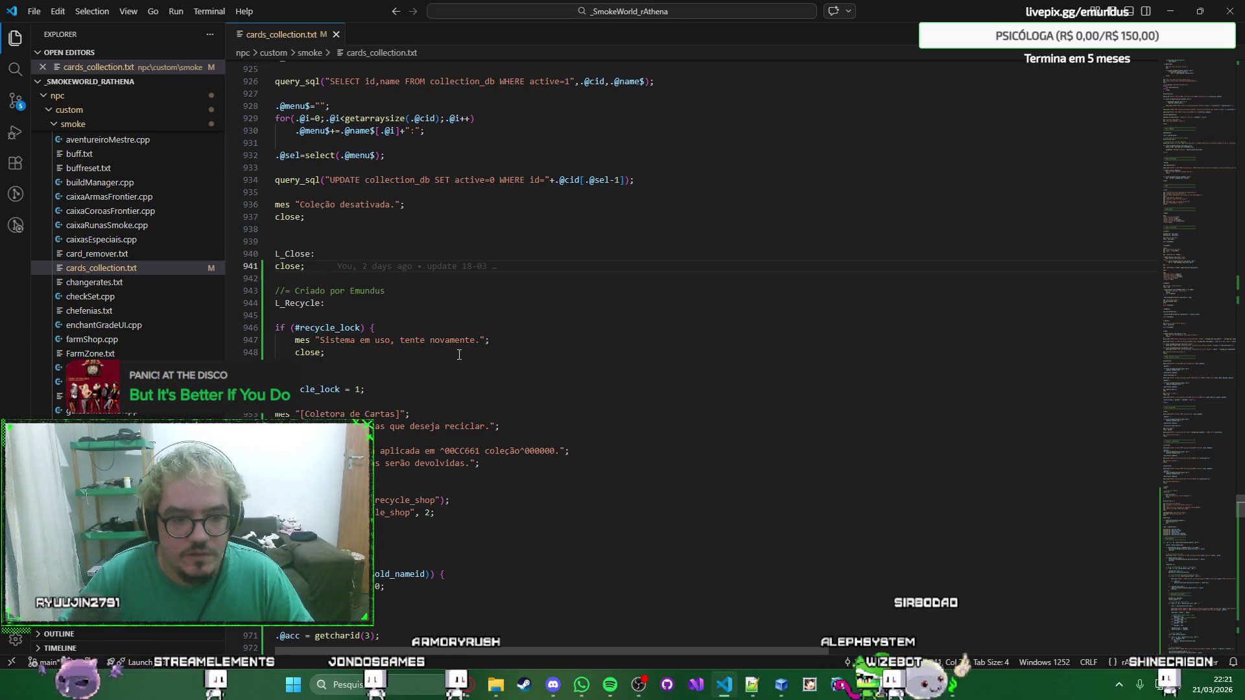
{"action": "scroll", "coordinate": [516, 357], "scroll_direction": "down", "scroll_amount": 2}
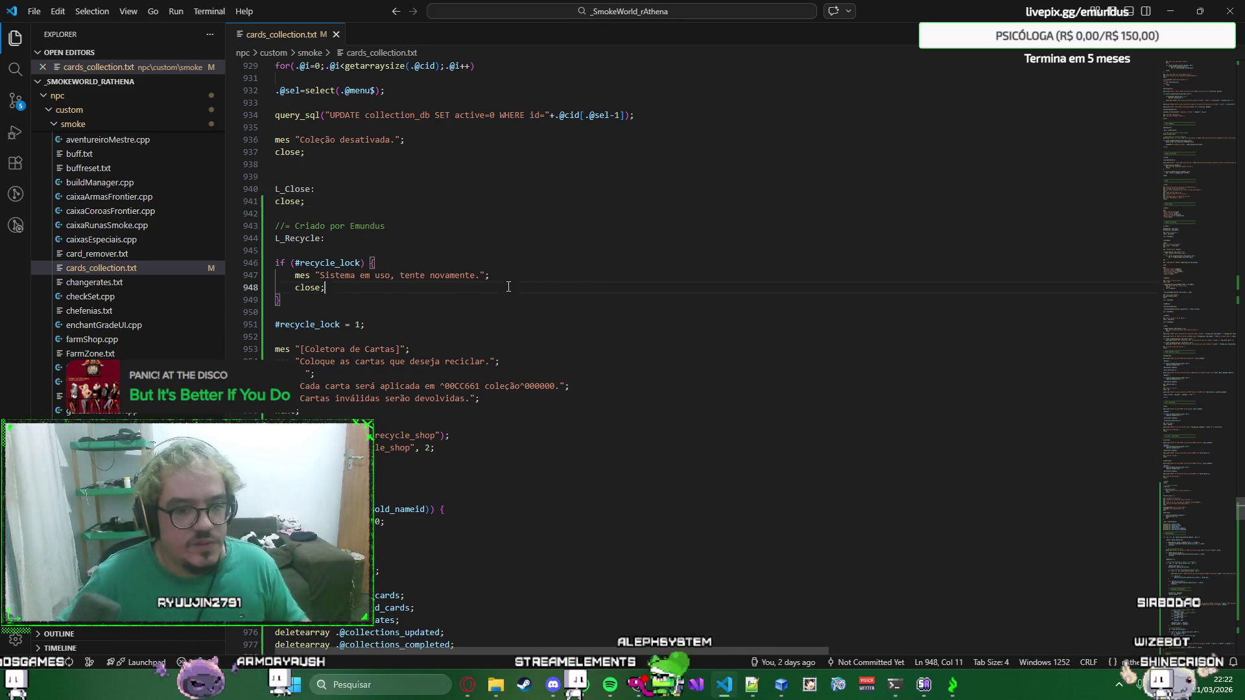
Look over the #recycle_lock check near line 946, then switch to the ChatGPT conversation.
{"action": "right_click", "coordinate": [596, 284]}
{"action": "left_click", "coordinate": [583, 285]}
{"action": "scroll", "coordinate": [585, 286], "scroll_direction": "down", "scroll_amount": 5}
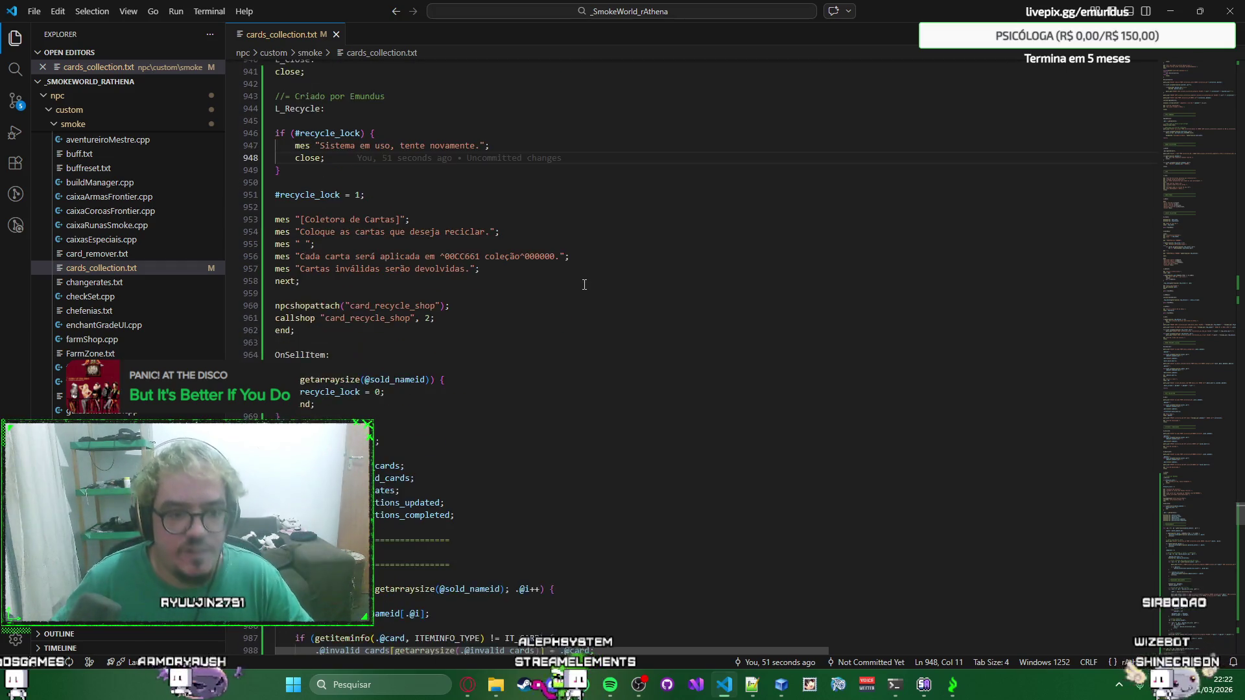
{"action": "scroll", "coordinate": [589, 287], "scroll_direction": "down", "scroll_amount": 3}
{"action": "scroll", "coordinate": [594, 288], "scroll_direction": "down", "scroll_amount": 2}
{"action": "scroll", "coordinate": [603, 290], "scroll_direction": "up", "scroll_amount": 5}
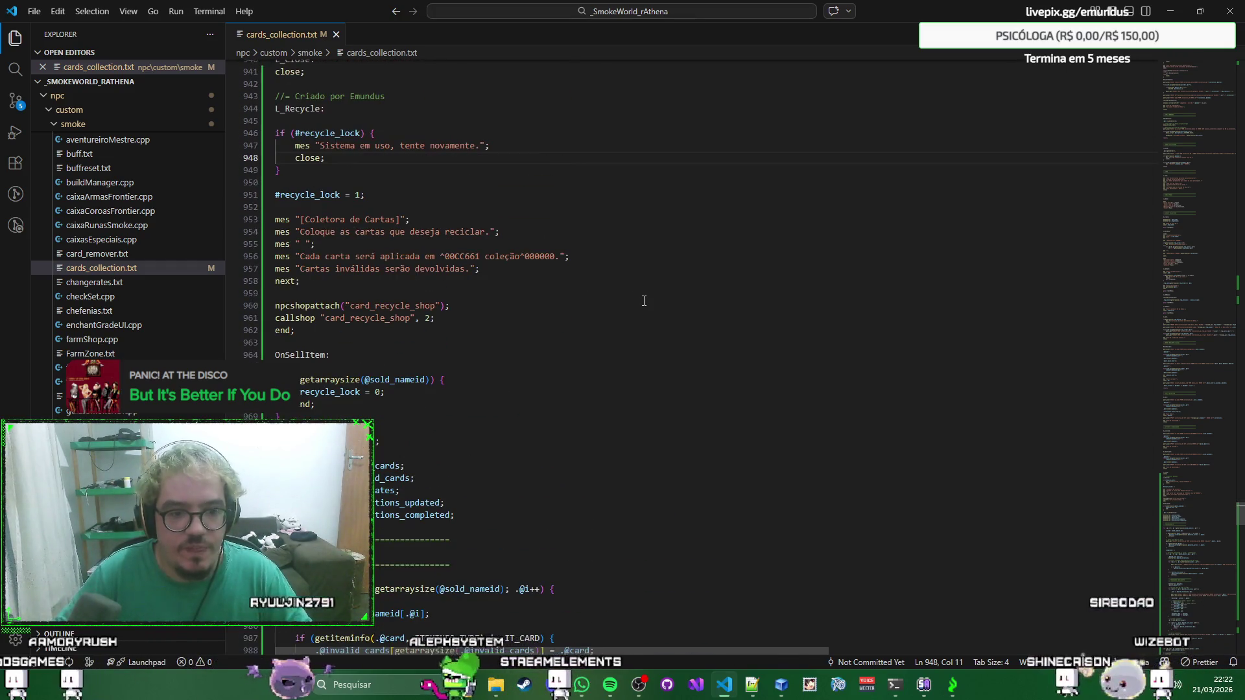
{"action": "key", "text": "alt+Tab"}
{"action": "key", "text": "alt+Tab"}
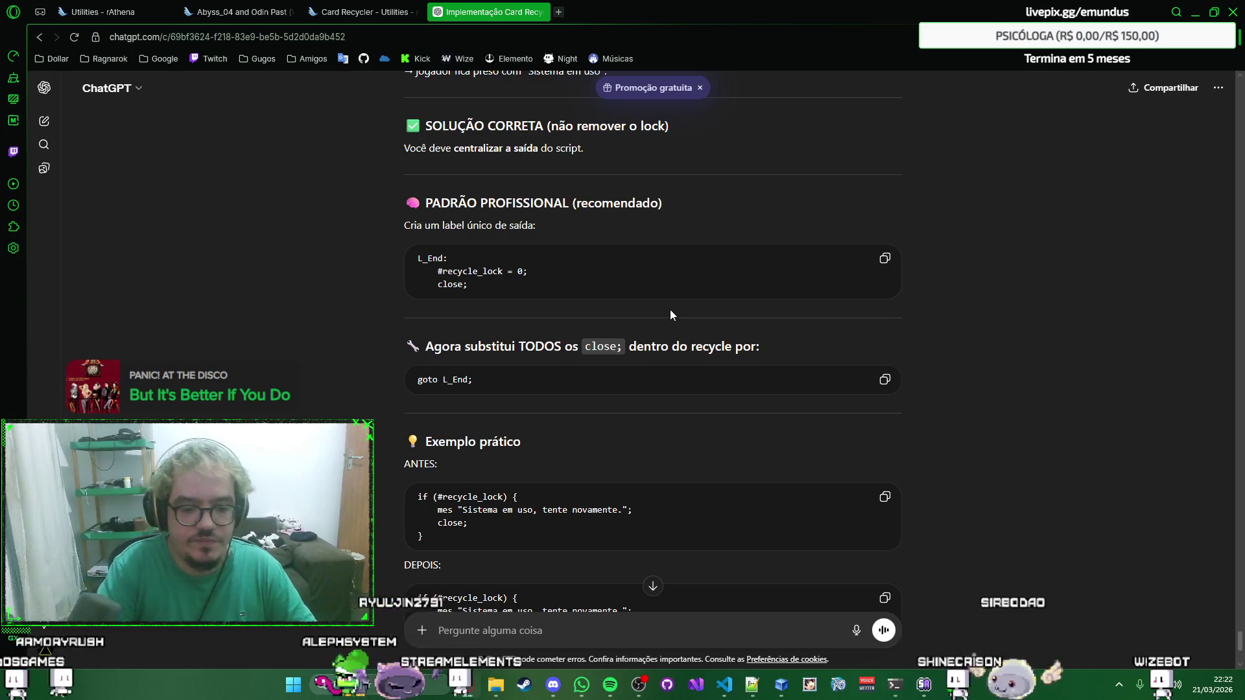
{"action": "type", "text": "ao in"}
Clear the prompt, read the answer down to the IMPORTANTE section, and go back to VS Code.
{"action": "key", "text": "ctrl+a"}
{"action": "key", "text": "BackSpace"}
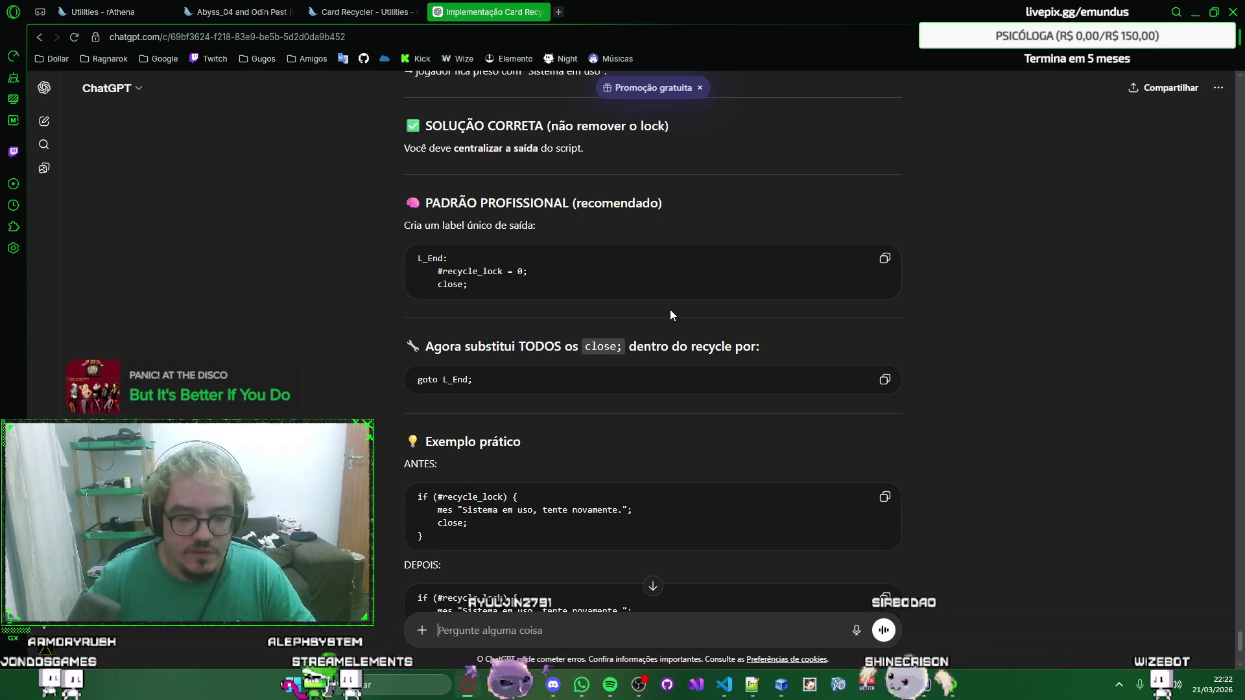
{"action": "scroll", "coordinate": [670, 314], "scroll_direction": "down", "scroll_amount": 3}
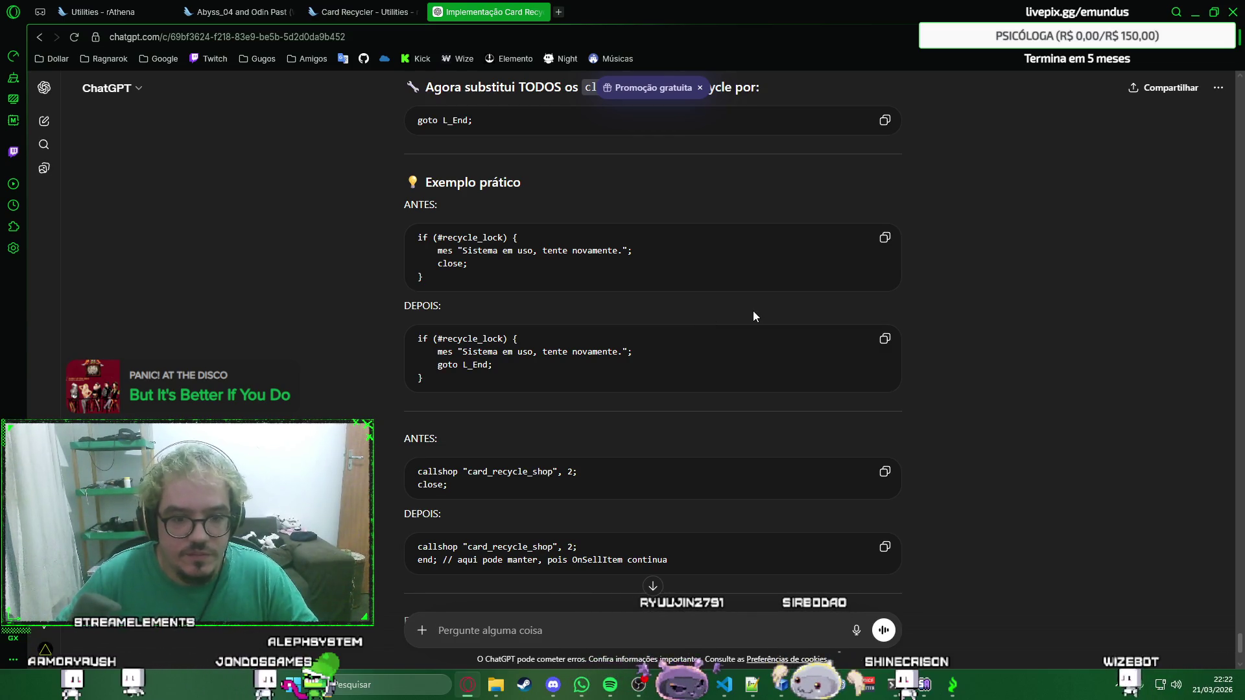
{"action": "scroll", "coordinate": [753, 316], "scroll_direction": "down", "scroll_amount": 2}
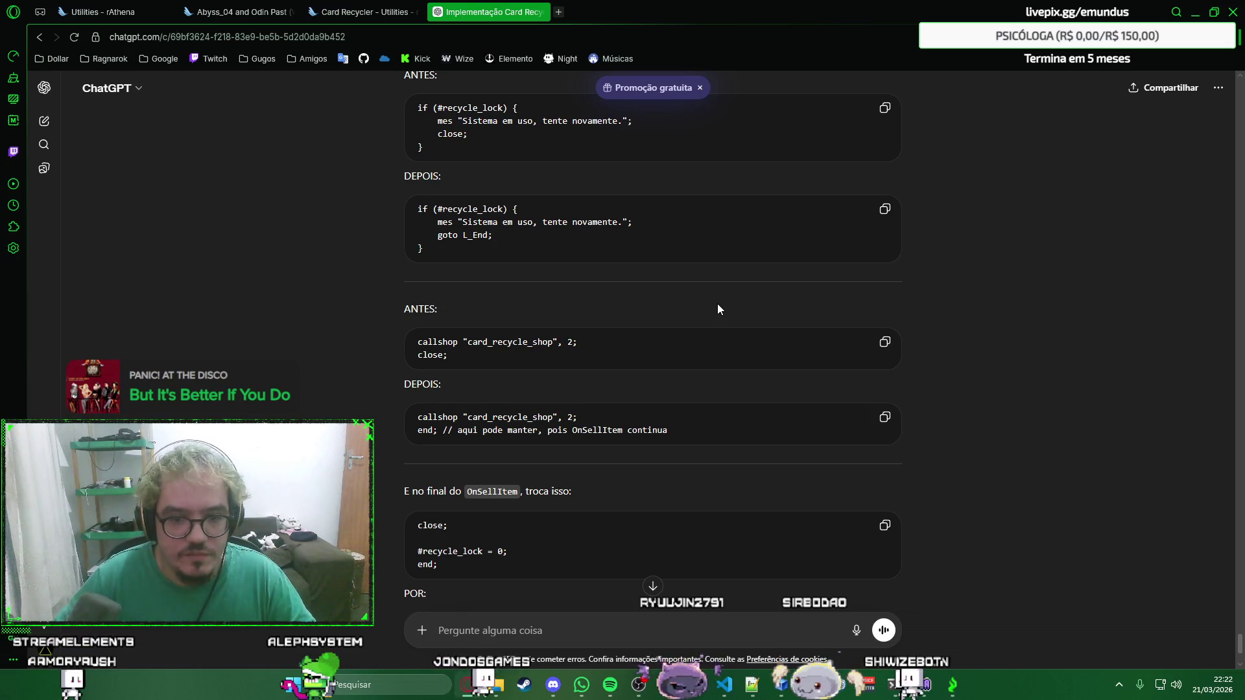
{"action": "scroll", "coordinate": [651, 293], "scroll_direction": "down", "scroll_amount": 1}
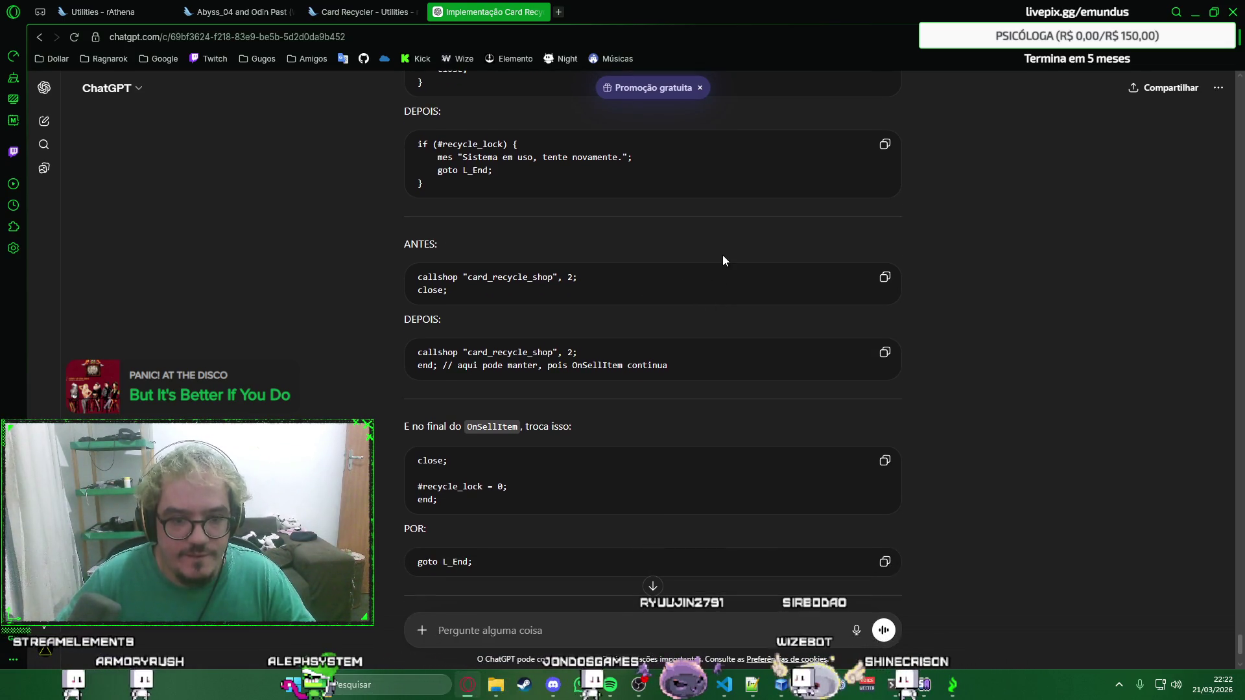
{"action": "right_click", "coordinate": [791, 247]}
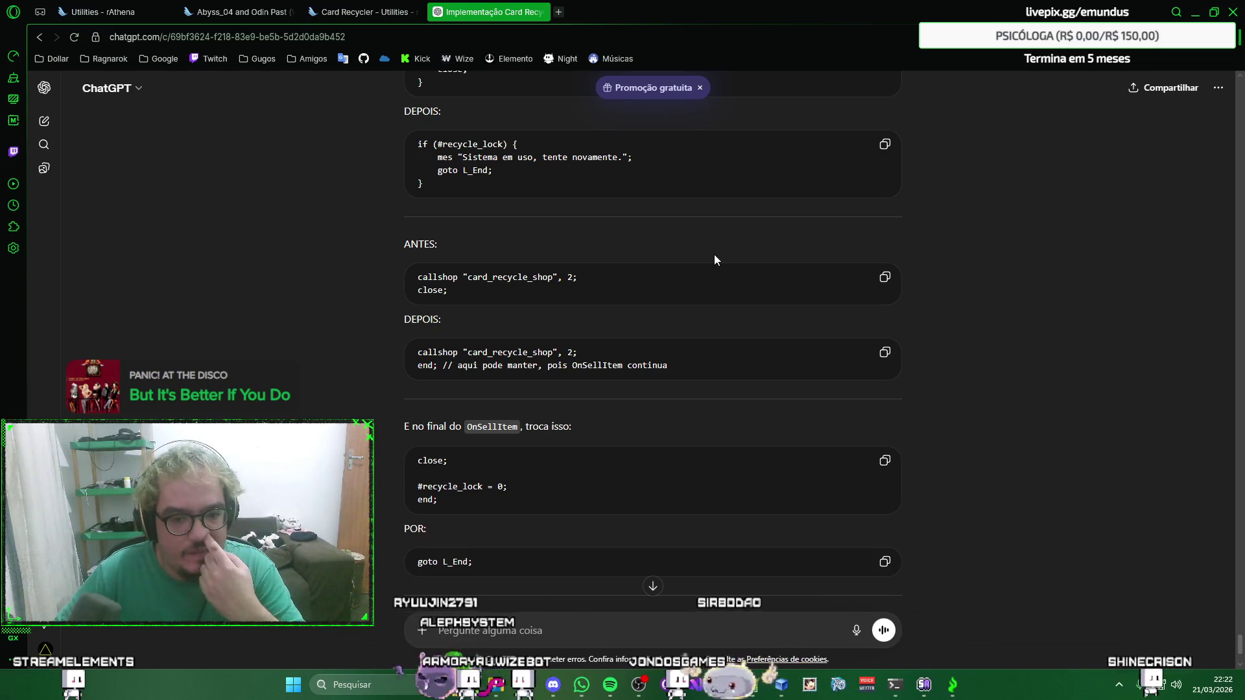
{"action": "right_click", "coordinate": [758, 227]}
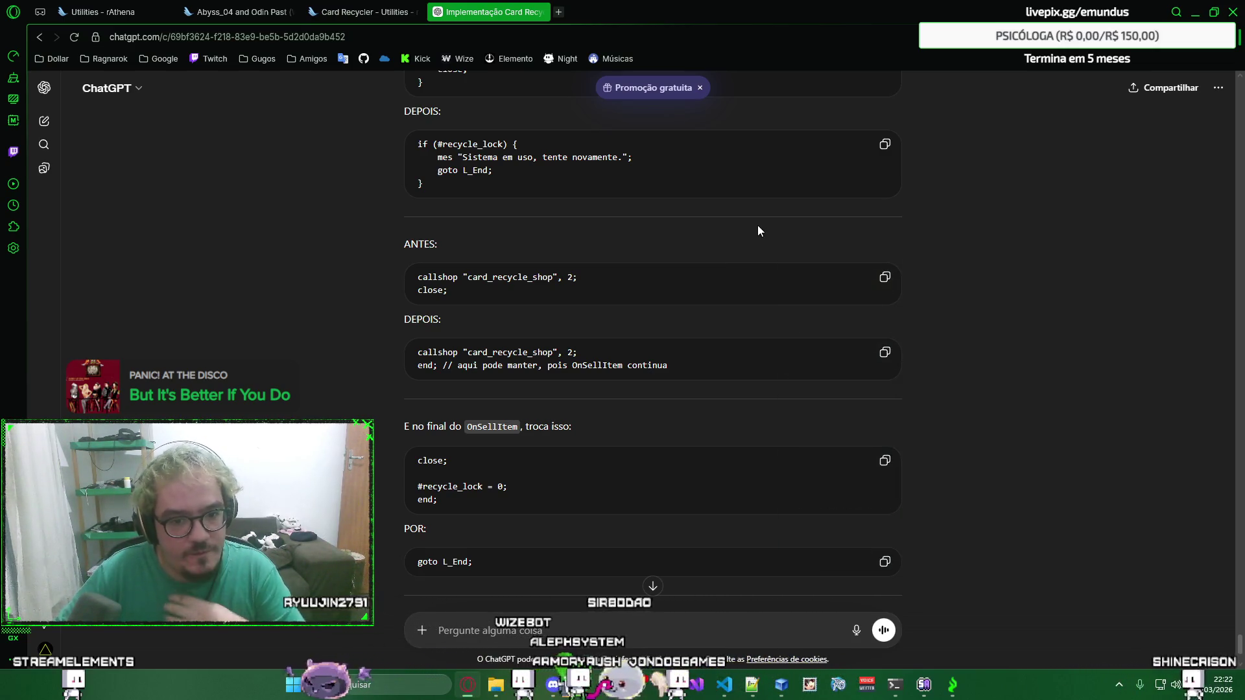
{"action": "scroll", "coordinate": [729, 245], "scroll_direction": "down", "scroll_amount": 1}
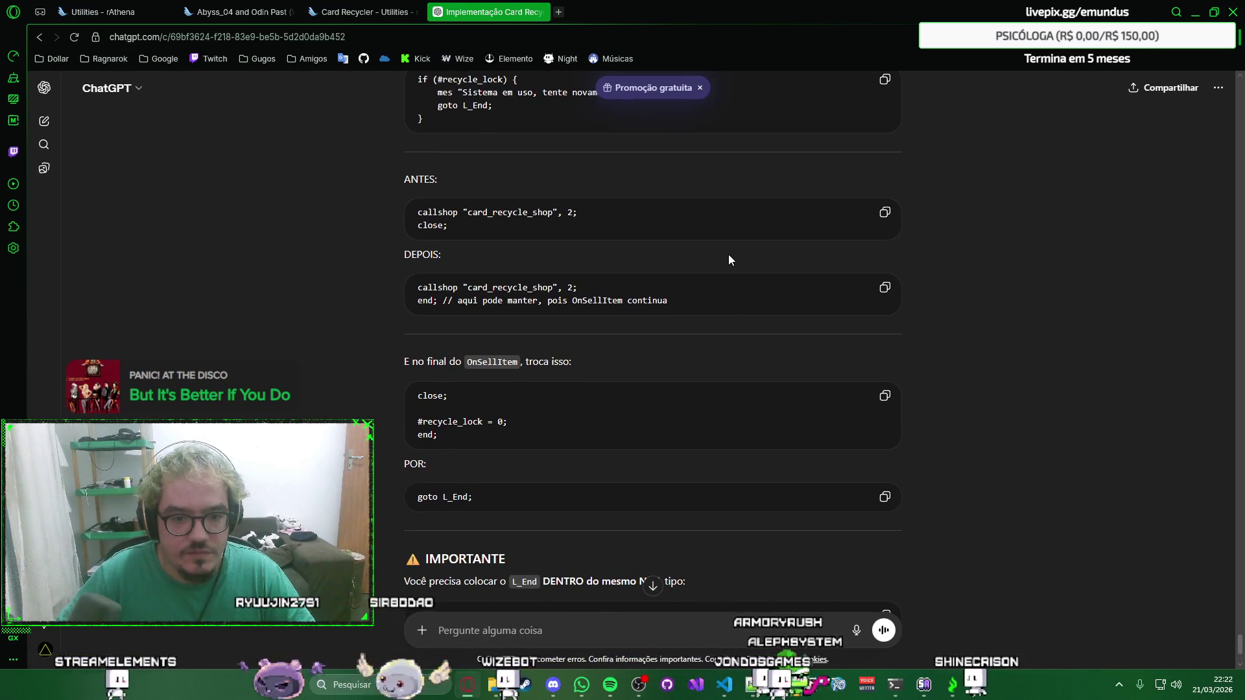
{"action": "scroll", "coordinate": [729, 260], "scroll_direction": "down", "scroll_amount": 2}
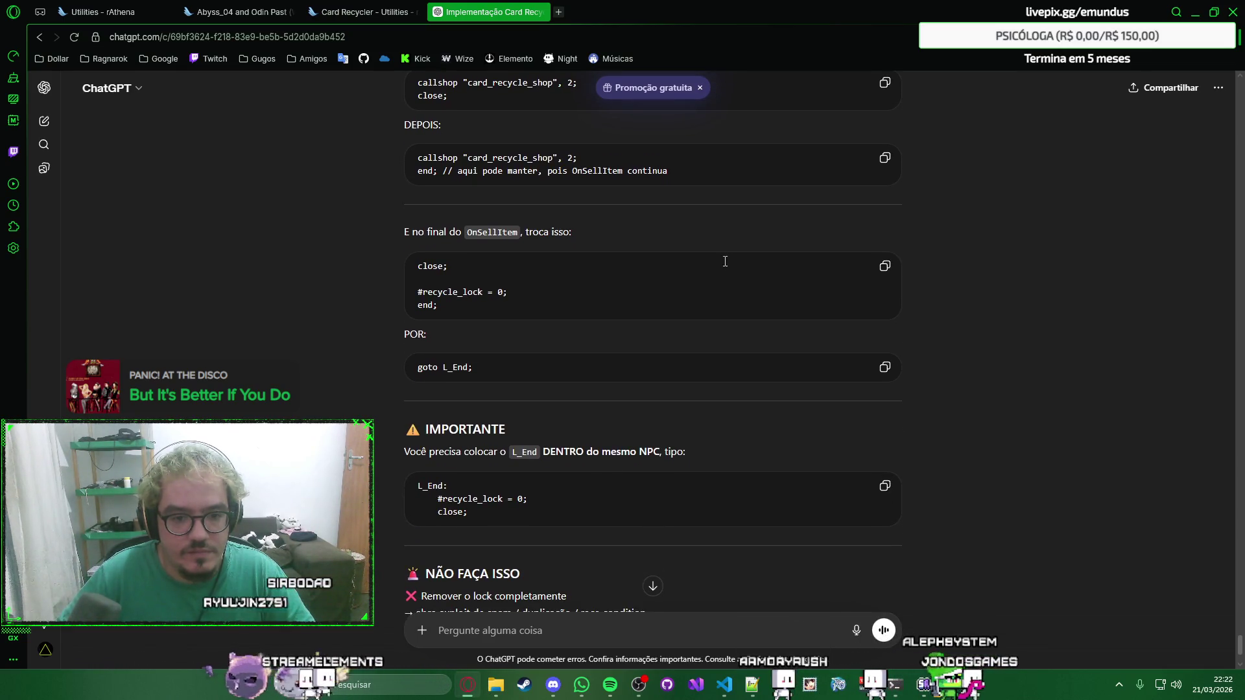
{"action": "scroll", "coordinate": [720, 278], "scroll_direction": "down", "scroll_amount": 1}
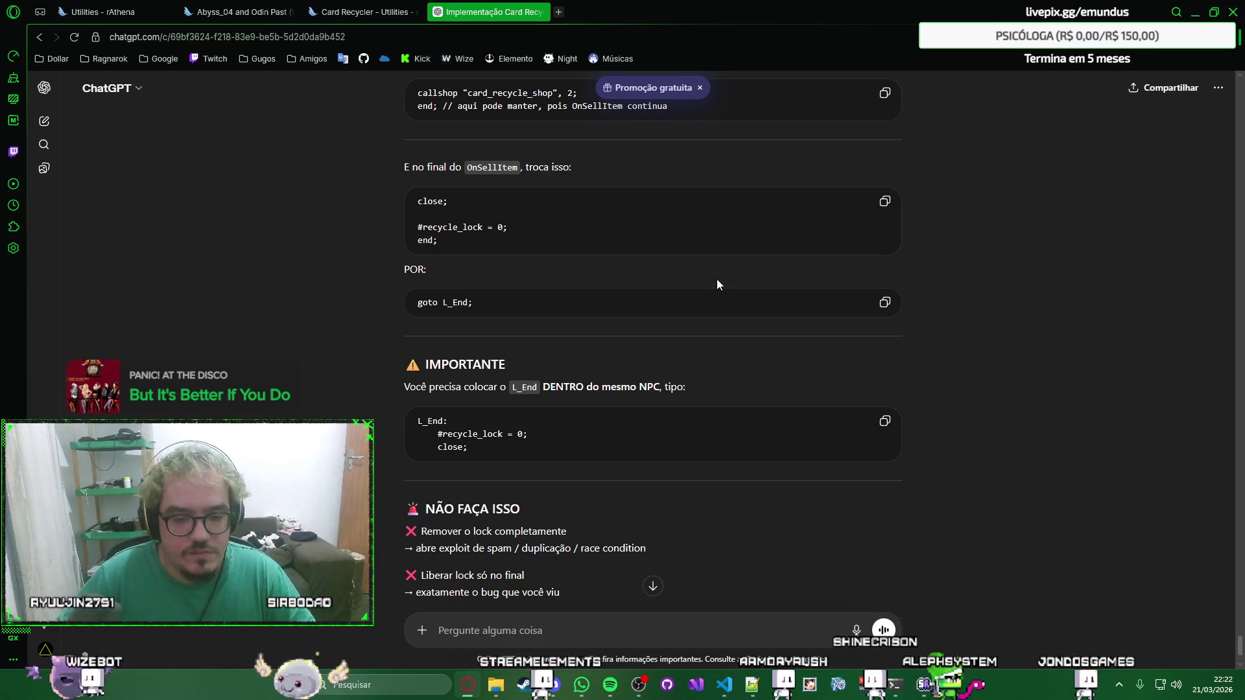
{"action": "scroll", "coordinate": [717, 284], "scroll_direction": "down", "scroll_amount": 1}
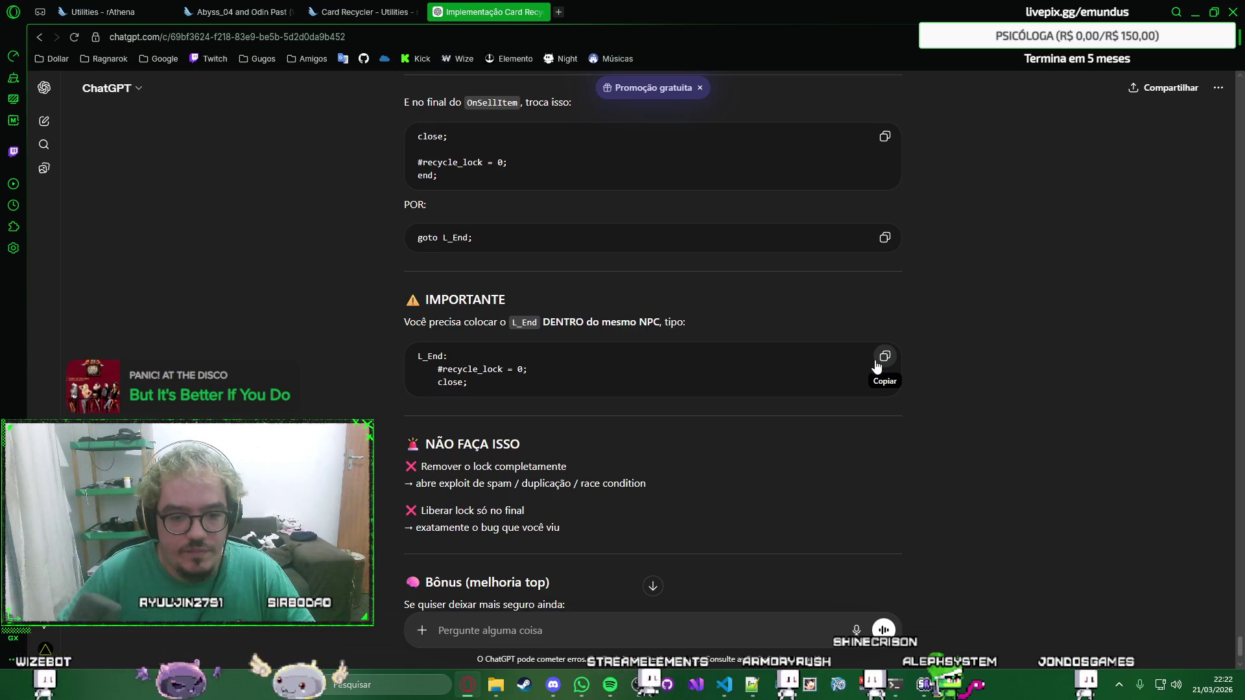
{"action": "key", "text": "alt+Tab"}
{"action": "scroll", "coordinate": [699, 345], "scroll_direction": "down", "scroll_amount": 5}
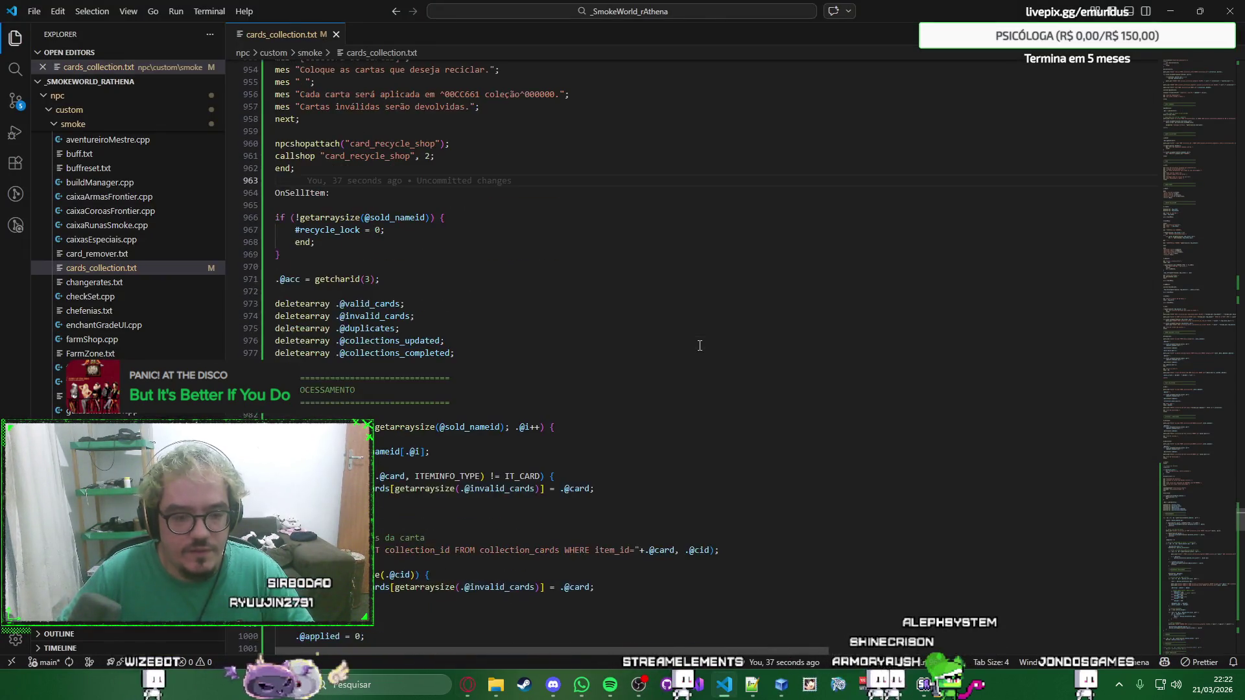
{"action": "scroll", "coordinate": [700, 345], "scroll_direction": "down", "scroll_amount": 5}
{"action": "scroll", "coordinate": [699, 345], "scroll_direction": "down", "scroll_amount": 9}
Paste ChatGPT's L_End block over the lock reset and close lines, checking it against the answer.
{"action": "left_click_drag", "start_coordinate": [1194, 511], "coordinate": [1188, 604]}
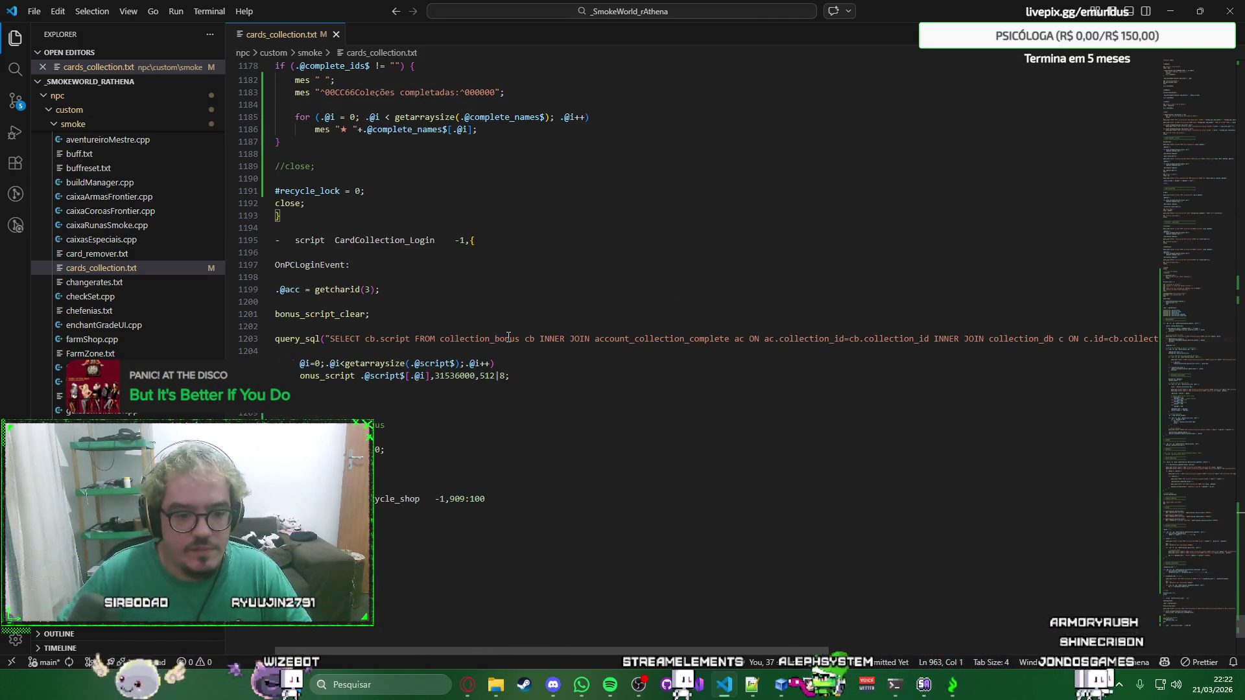
{"action": "scroll", "coordinate": [509, 337], "scroll_direction": "up", "scroll_amount": 4}
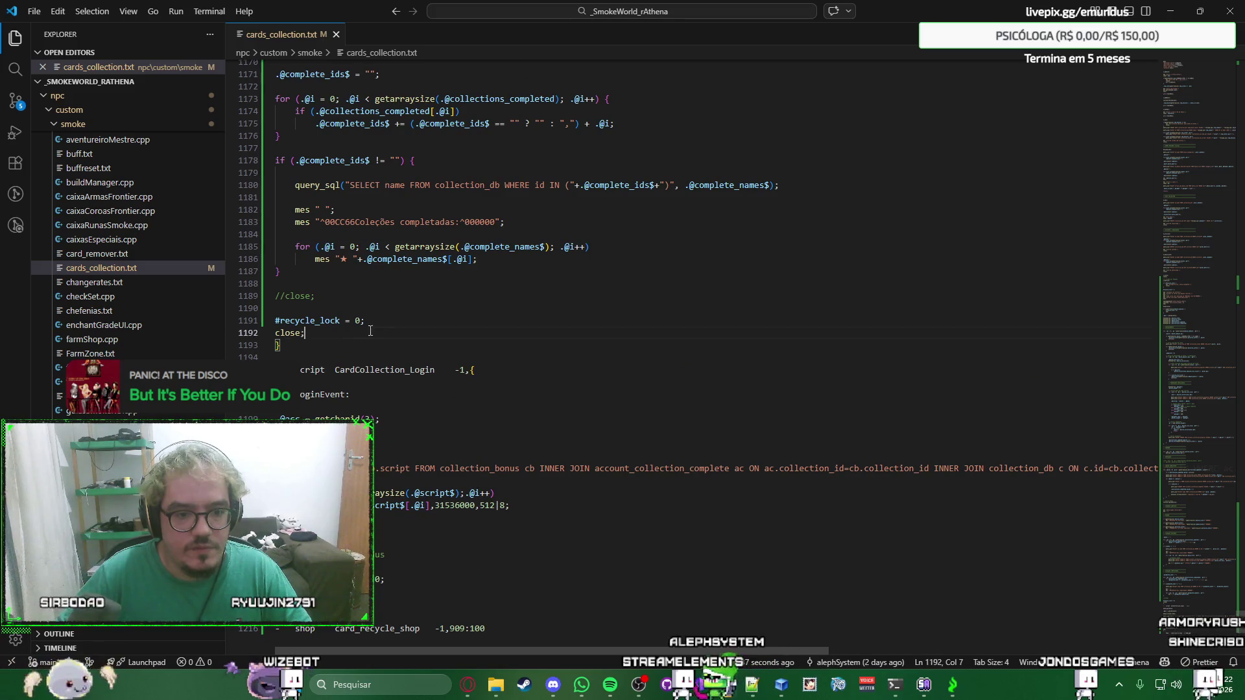
{"action": "left_click_drag", "start_coordinate": [305, 333], "coordinate": [270, 320]}
{"action": "type", "text": "L_End:     #recycle_lock = 0;     close;"}
{"action": "key", "text": "alt+Tab"}
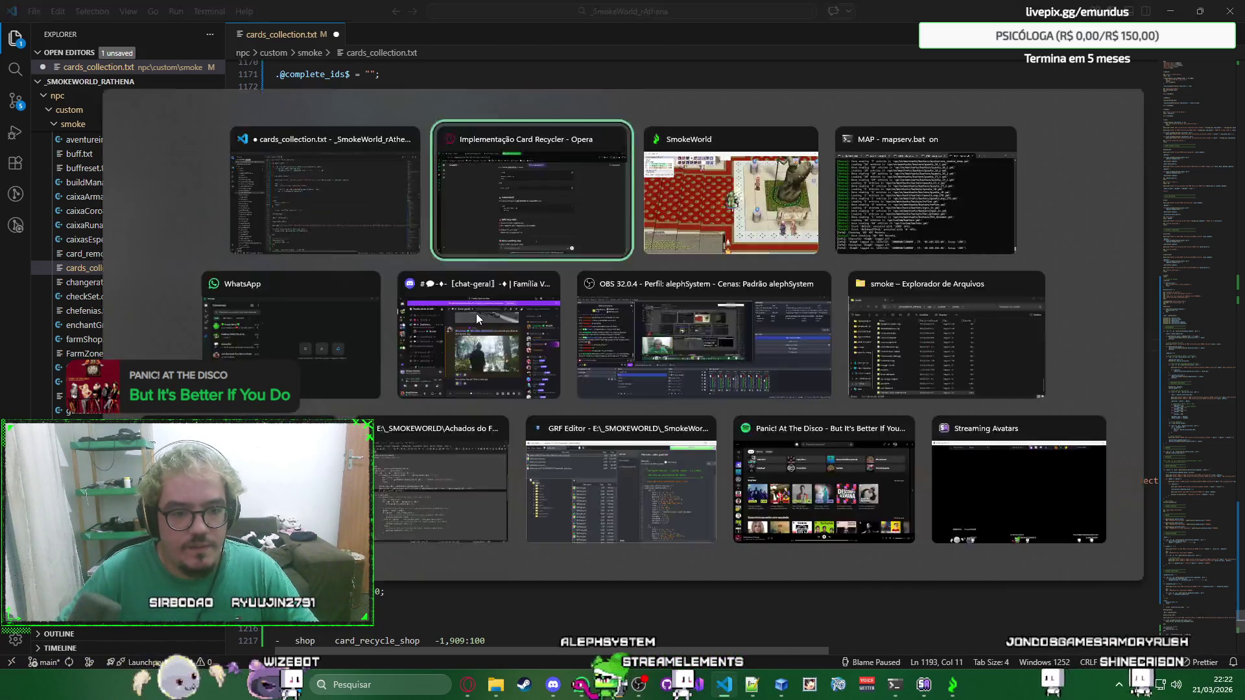
{"action": "key", "text": "alt+Tab"}
{"action": "scroll", "coordinate": [493, 330], "scroll_direction": "up", "scroll_amount": 2}
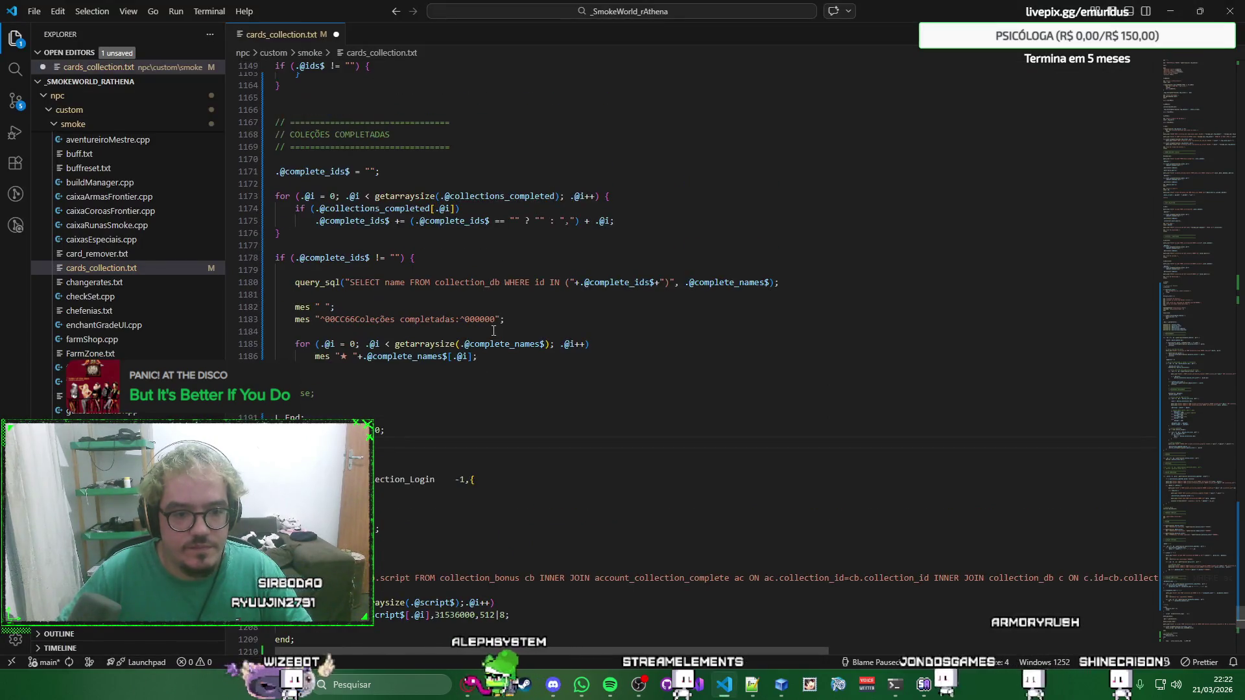
Copy 'goto L_End;' from the DEPOIS block and locate the callshop line in the script.
{"action": "key", "text": "alt+Tab"}
{"action": "scroll", "coordinate": [508, 354], "scroll_direction": "up", "scroll_amount": 2}
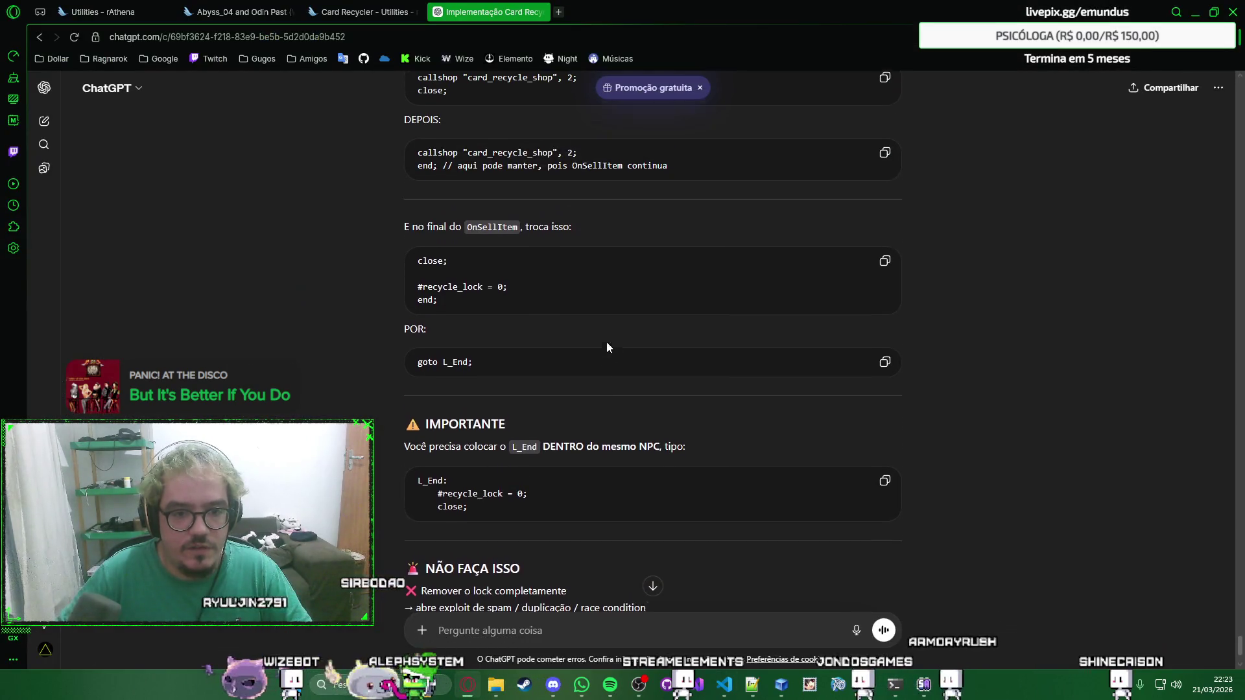
{"action": "left_click", "coordinate": [884, 367]}
{"action": "key", "text": "alt+Tab"}
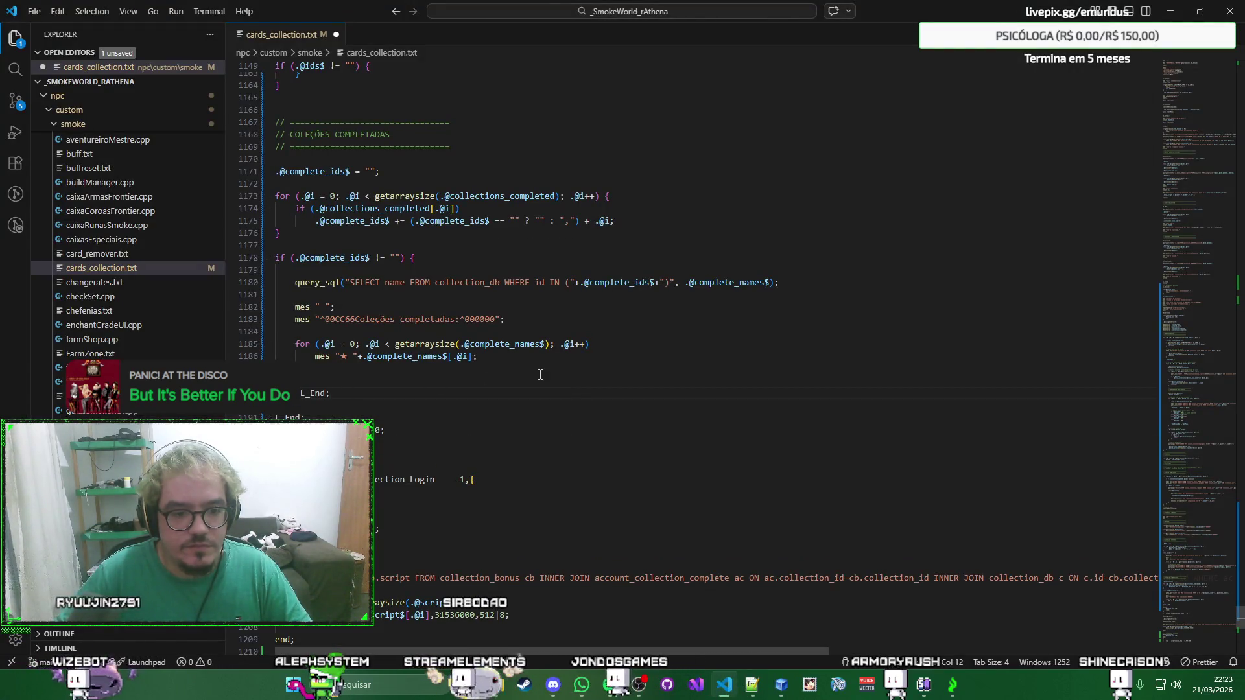
{"action": "key", "text": "alt+Tab"}
{"action": "scroll", "coordinate": [573, 346], "scroll_direction": "up", "scroll_amount": 2}
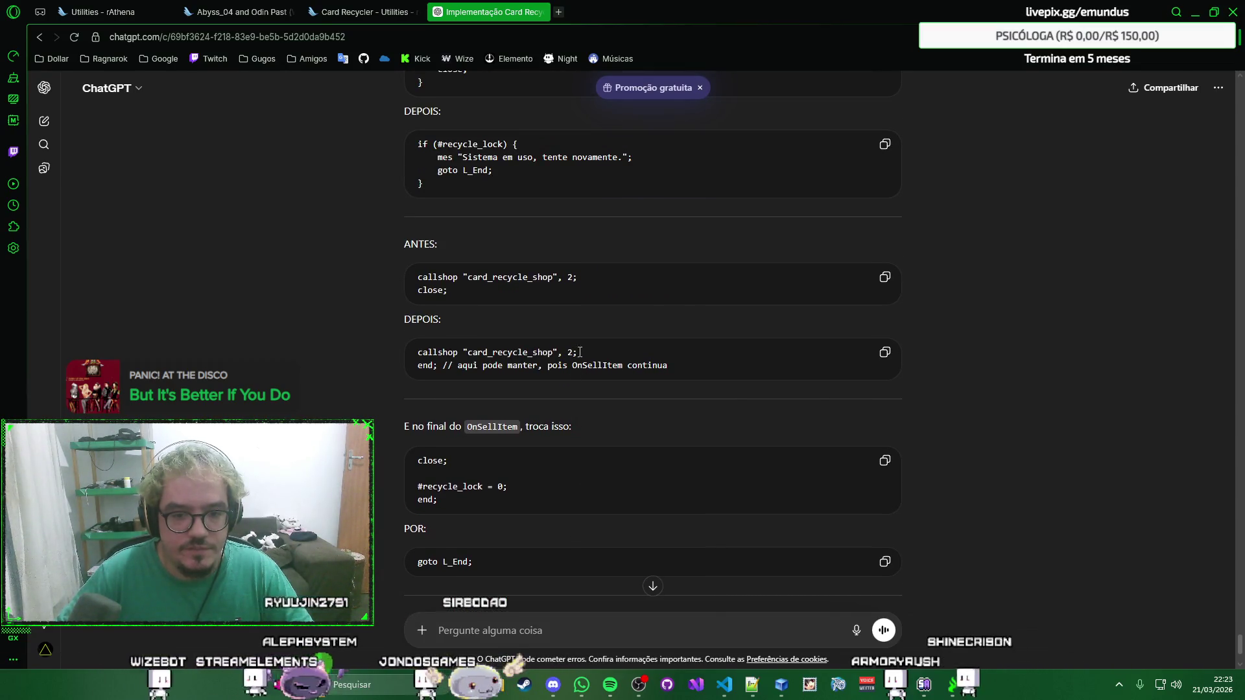
{"action": "key", "text": "alt+Tab"}
{"action": "key", "text": "ctrl+f"}
{"action": "key", "text": "ctrl+v"}
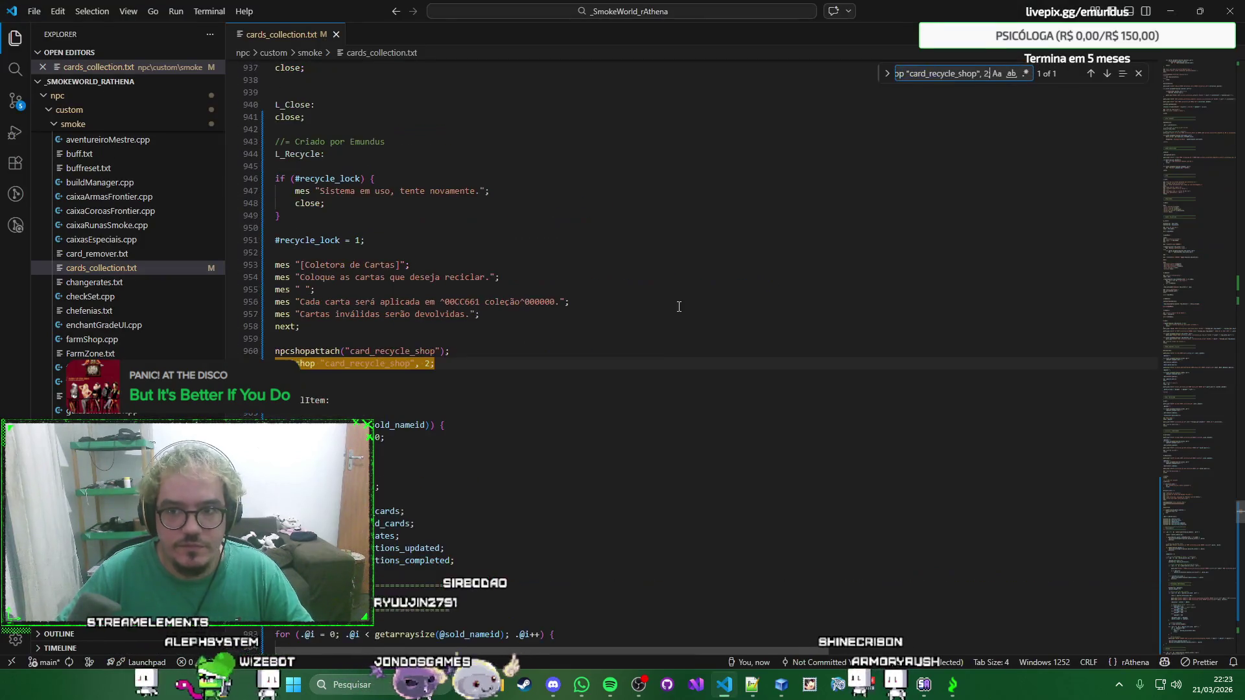
{"action": "key", "text": "Escape"}
Put goto L_End; over close; on line 948 per ChatGPT's example, then bring SmokeWorld forward.
{"action": "key", "text": "alt+Tab"}
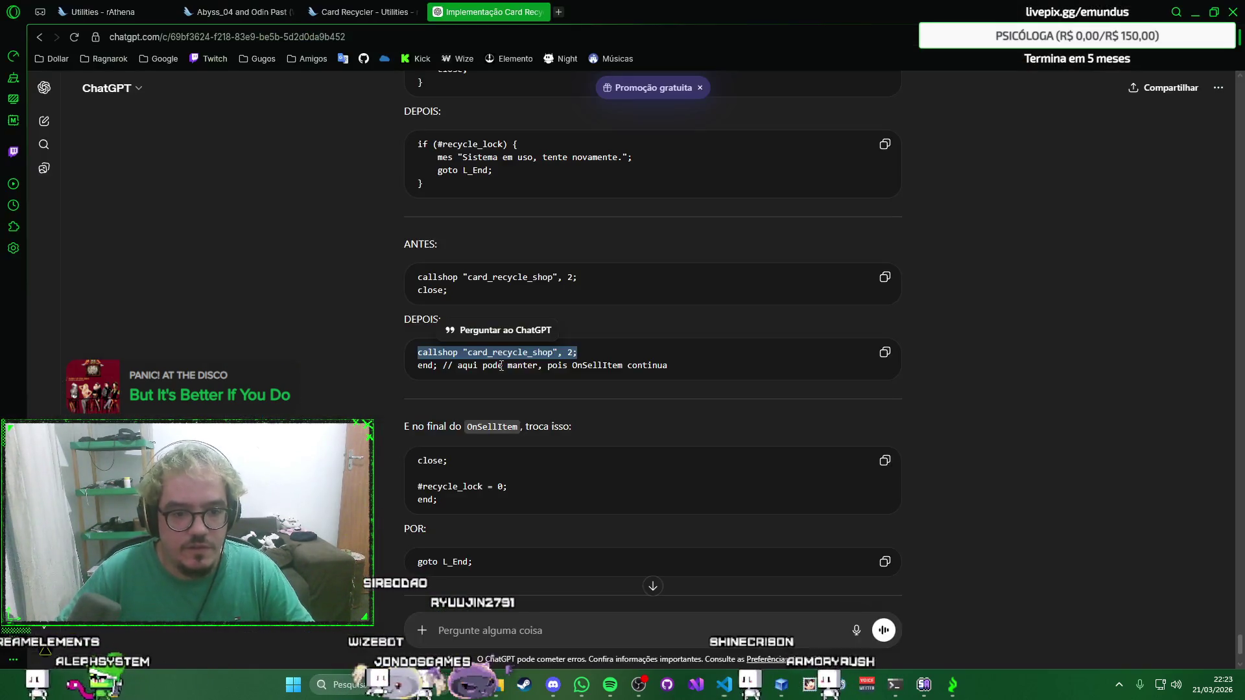
{"action": "scroll", "coordinate": [670, 400], "scroll_direction": "up", "scroll_amount": 1}
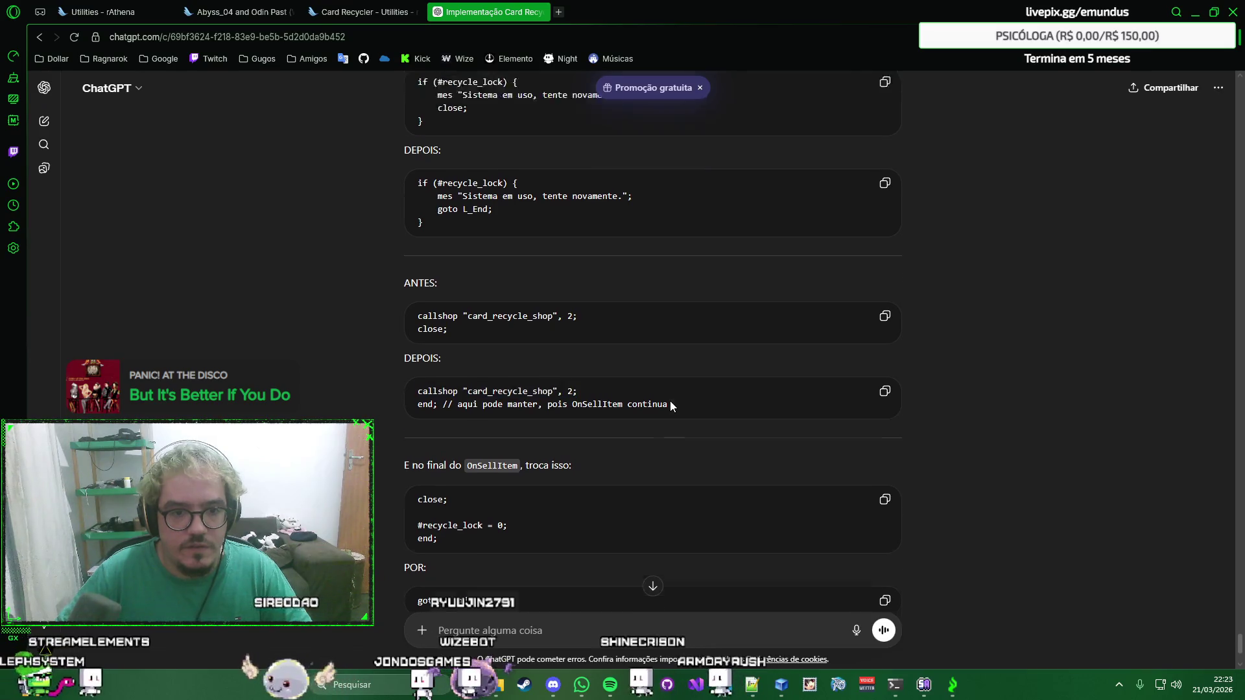
{"action": "scroll", "coordinate": [671, 401], "scroll_direction": "up", "scroll_amount": 2}
{"action": "scroll", "coordinate": [541, 271], "scroll_direction": "down", "scroll_amount": 1}
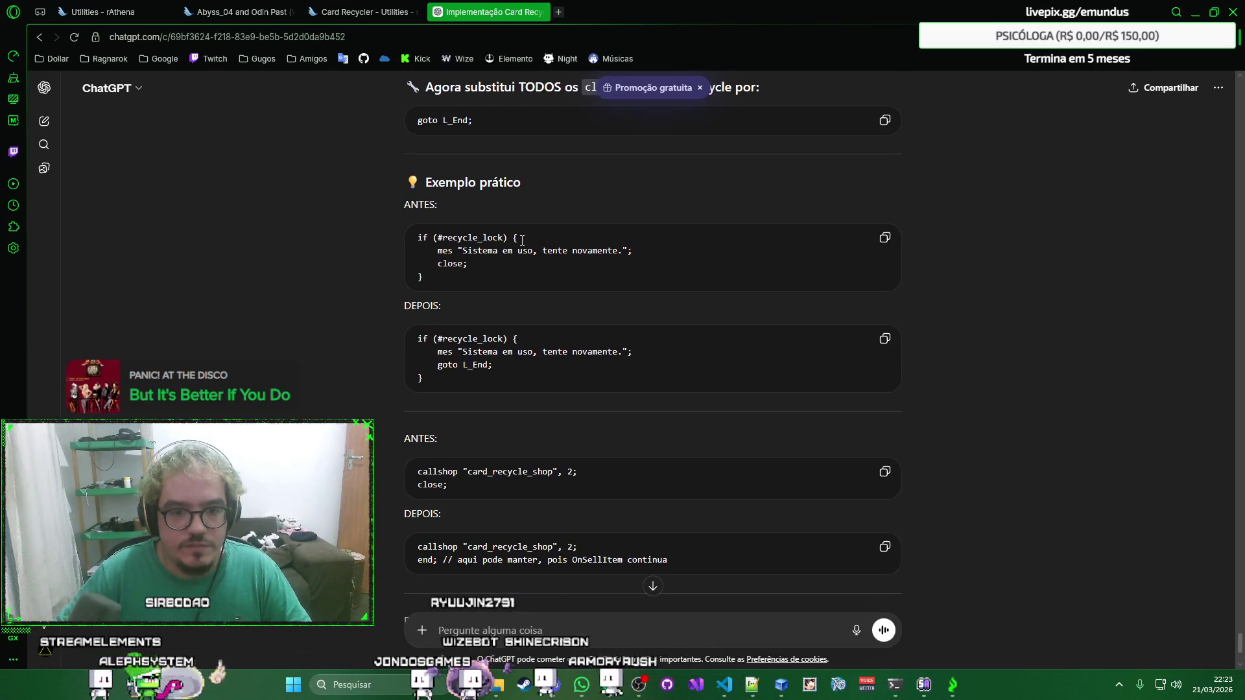
{"action": "key", "text": "alt+Tab"}
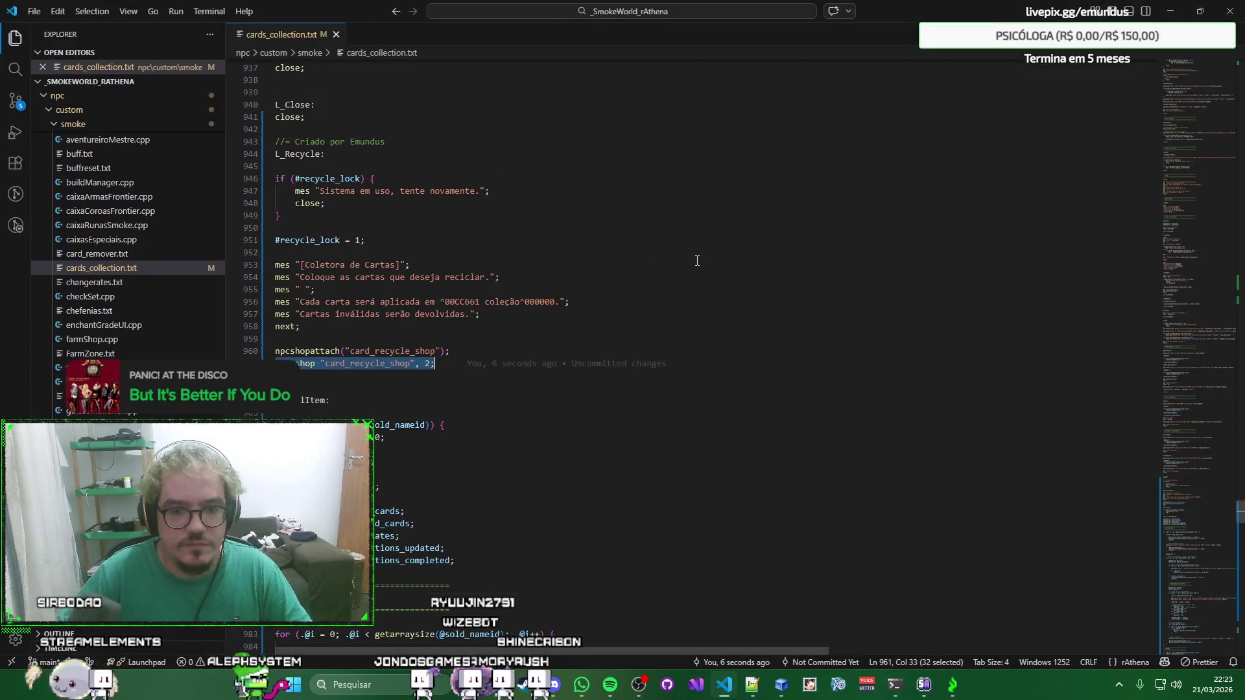
{"action": "key", "text": "alt+Tab"}
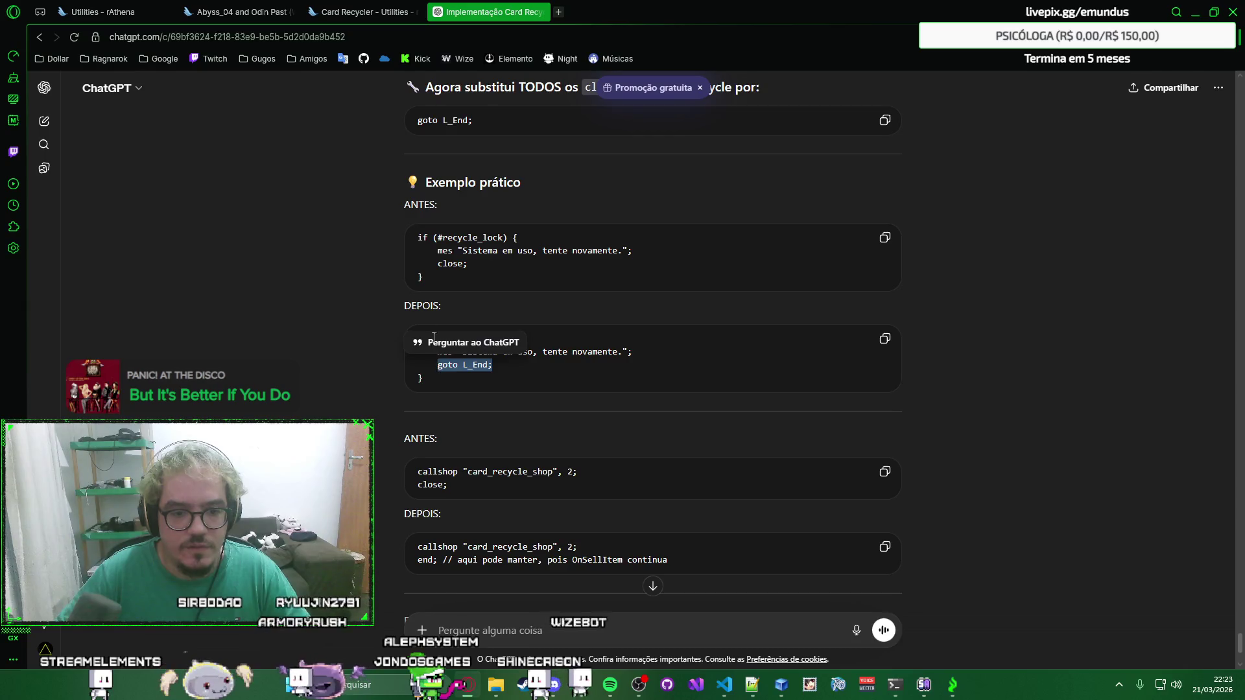
{"action": "key", "text": "alt+Tab"}
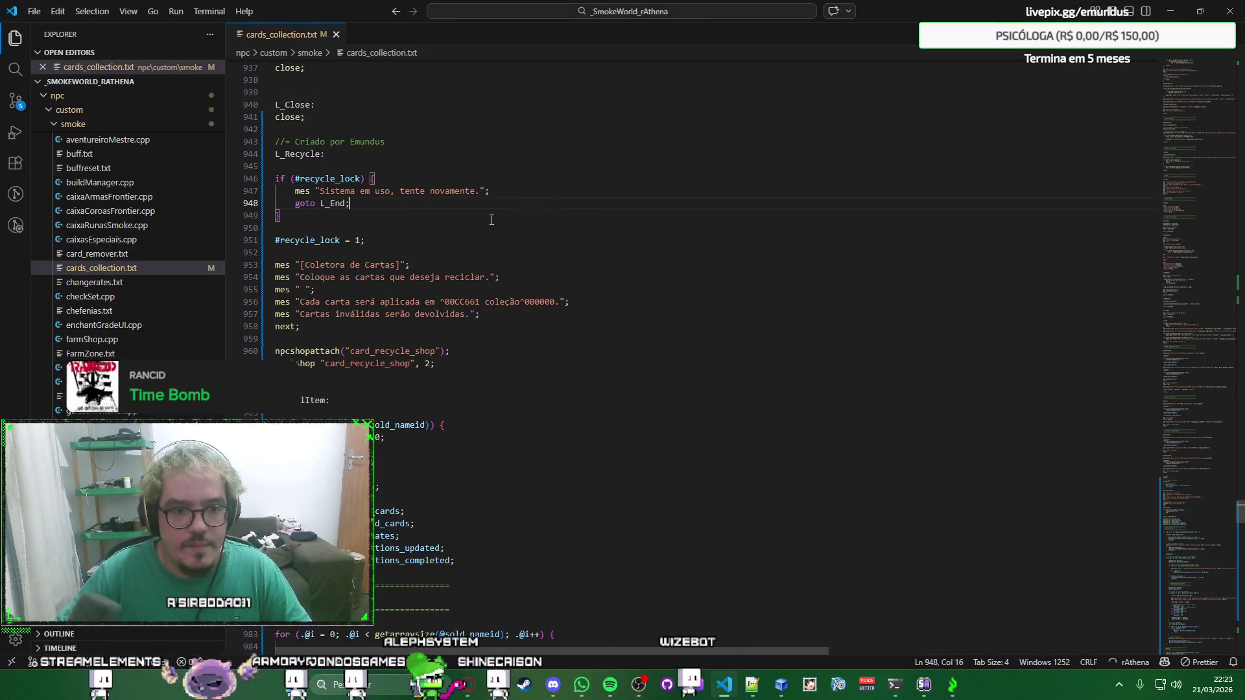
{"action": "key", "text": "alt+Tab"}
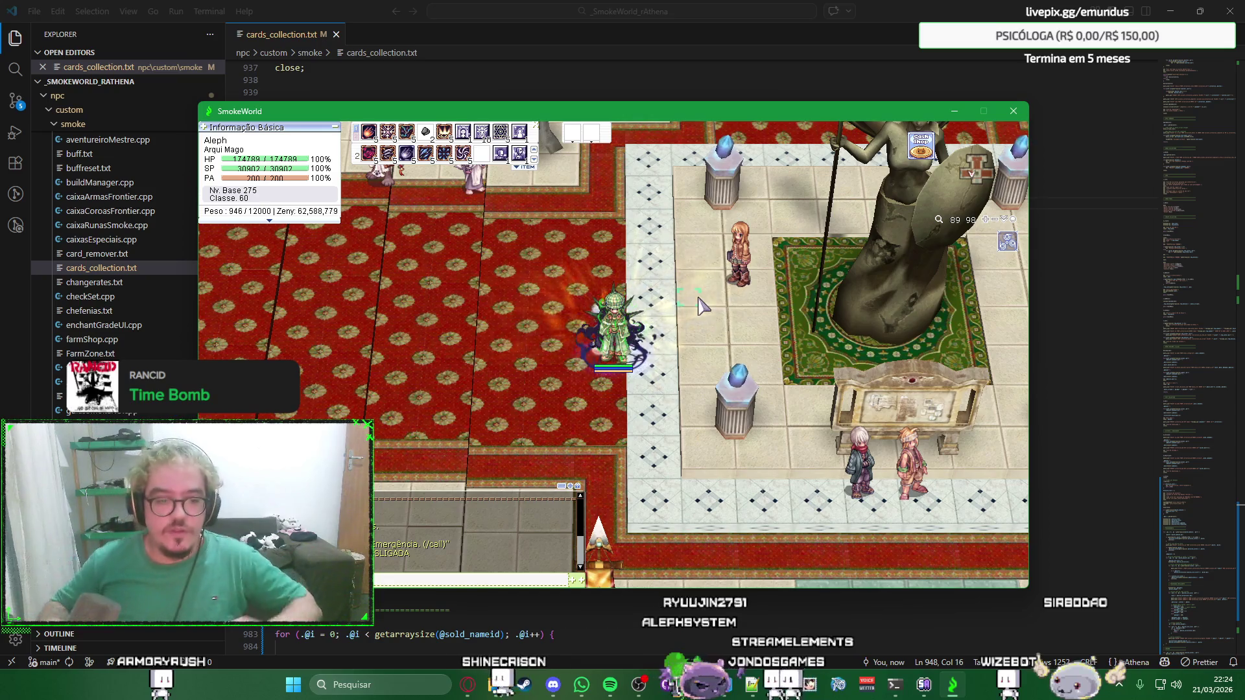
Relog through Game Options and character select to reset the NPC lock in SmokeWorld.
{"action": "key", "text": "Escape"}
{"action": "left_click", "coordinate": [616, 434]}
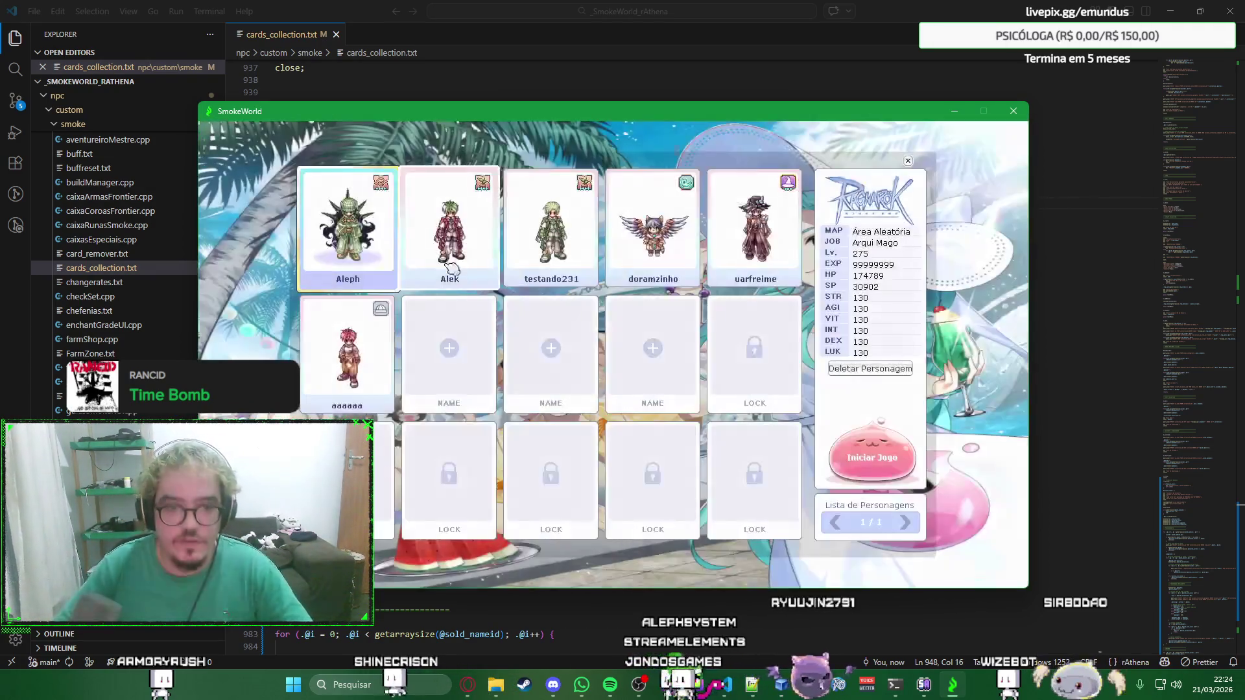
{"action": "key", "text": "Return"}
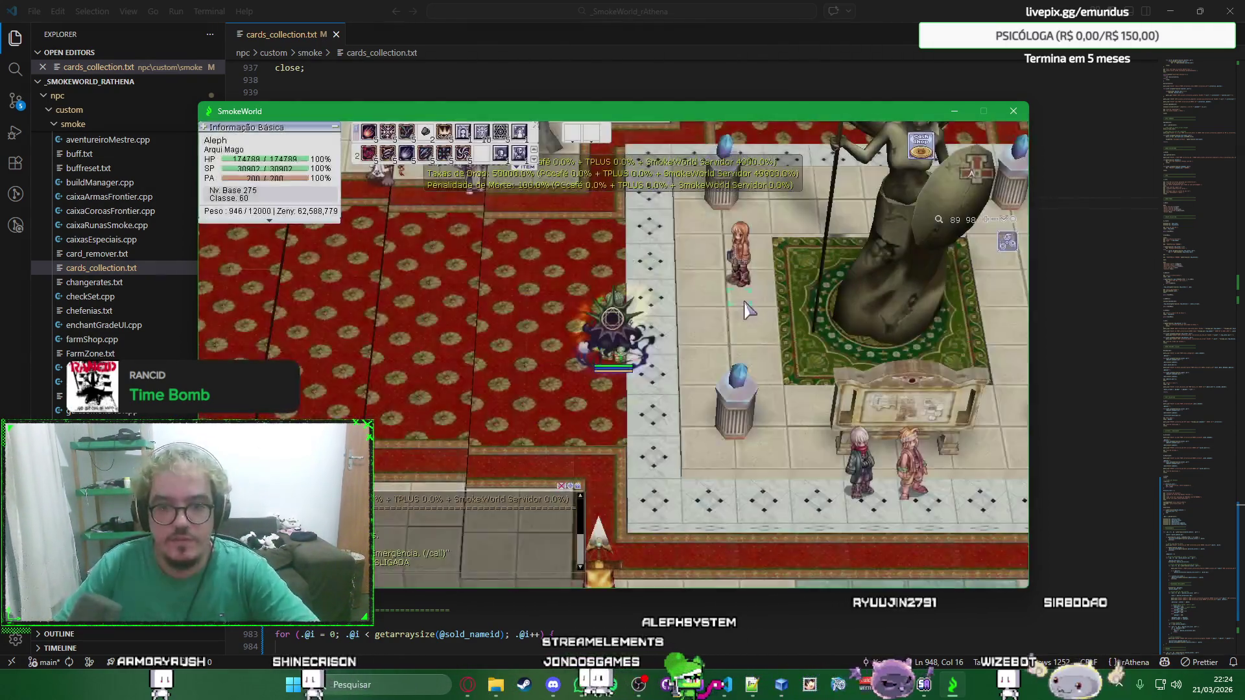
Talk to Coletora de Cartas, reach the recycling window, cancel it and talk to her again.
{"action": "left_click", "coordinate": [755, 285]}
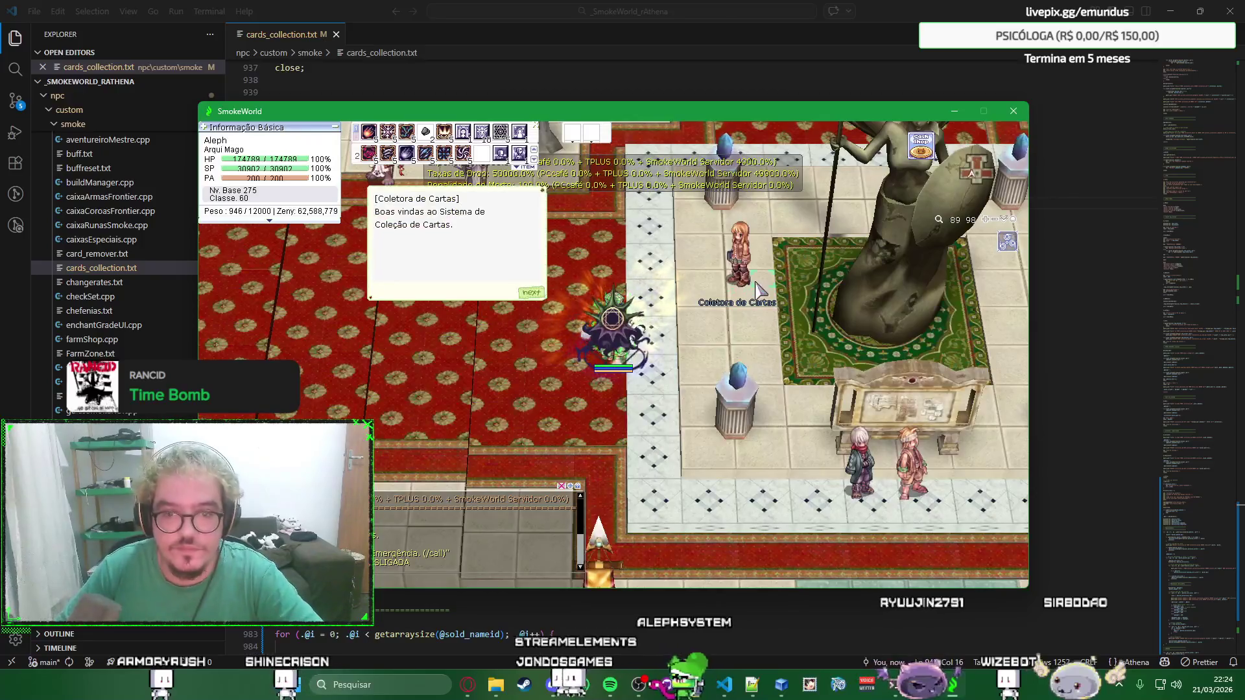
{"action": "key", "text": "Return"}
{"action": "key", "text": "Down"}
{"action": "key", "text": "Return"}
{"action": "key", "text": "Return"}
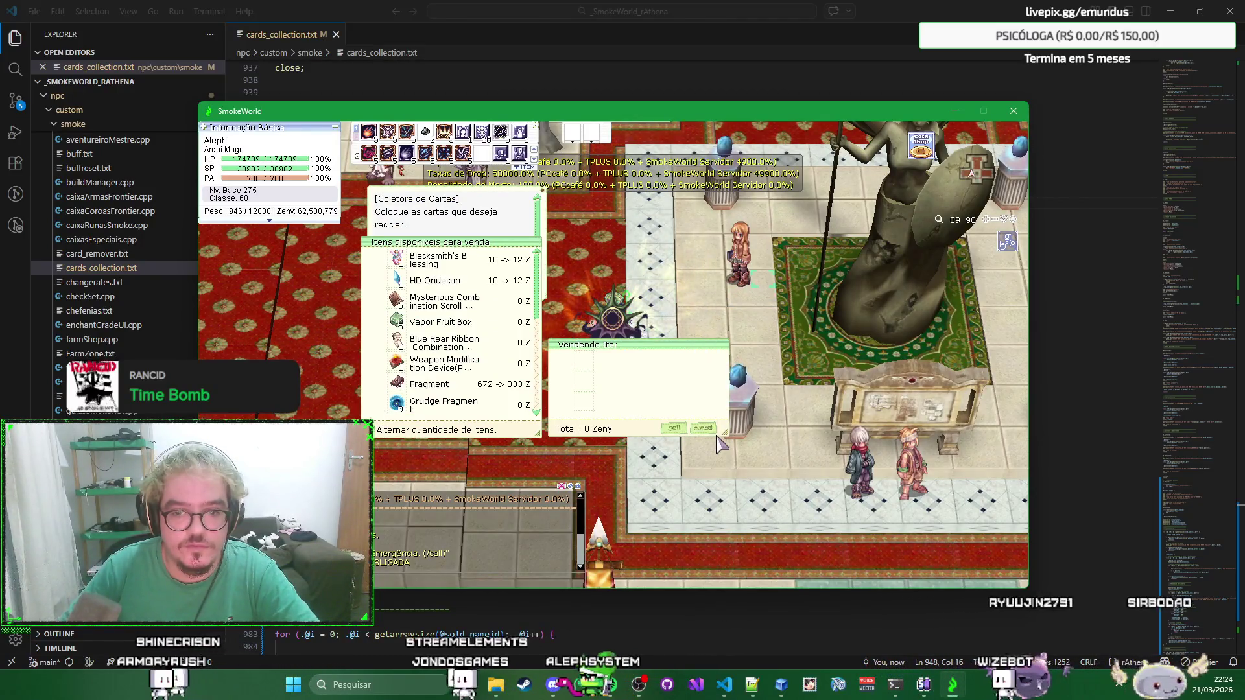
{"action": "key", "text": "Escape"}
{"action": "left_click", "coordinate": [742, 272]}
{"action": "key", "text": "Return"}
{"action": "key", "text": "Return"}
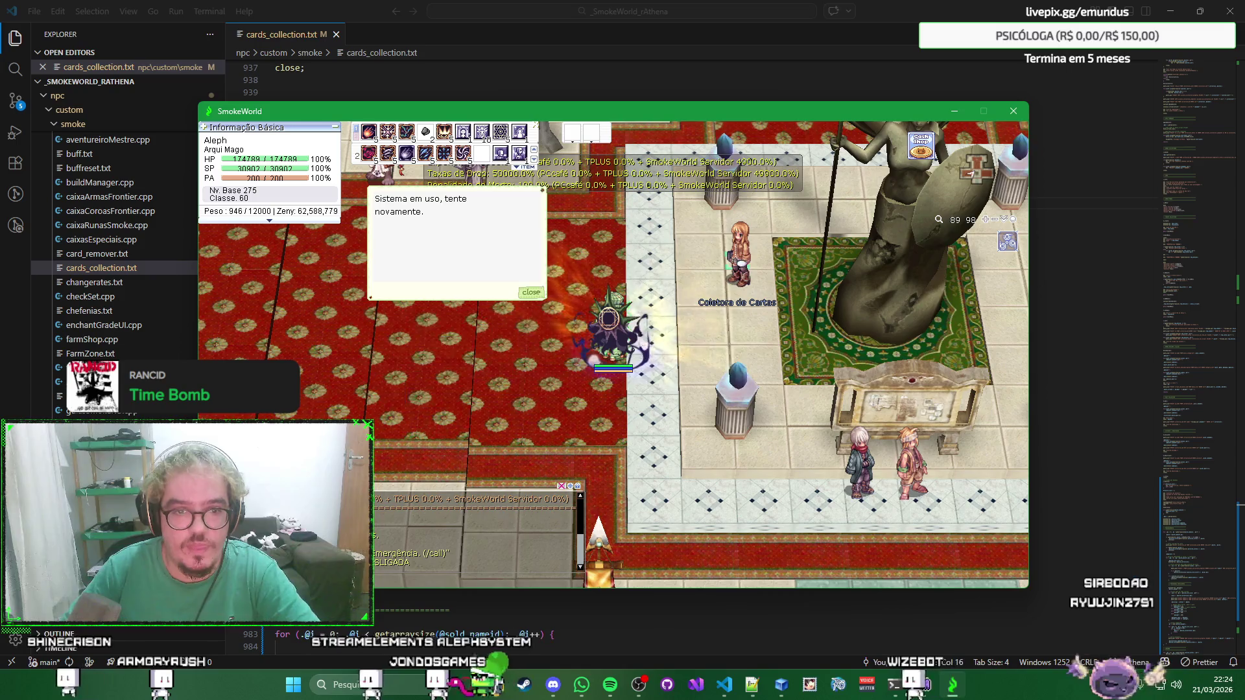
{"action": "key", "text": "Return"}
Choose Reciclar Cartas again, cancel the sell window, reopen the dialog and close it, confirming it still opens.
{"action": "left_click", "coordinate": [743, 273]}
{"action": "key", "text": "Return"}
{"action": "key", "text": "Down"}
{"action": "key", "text": "Down"}
{"action": "key", "text": "Return"}
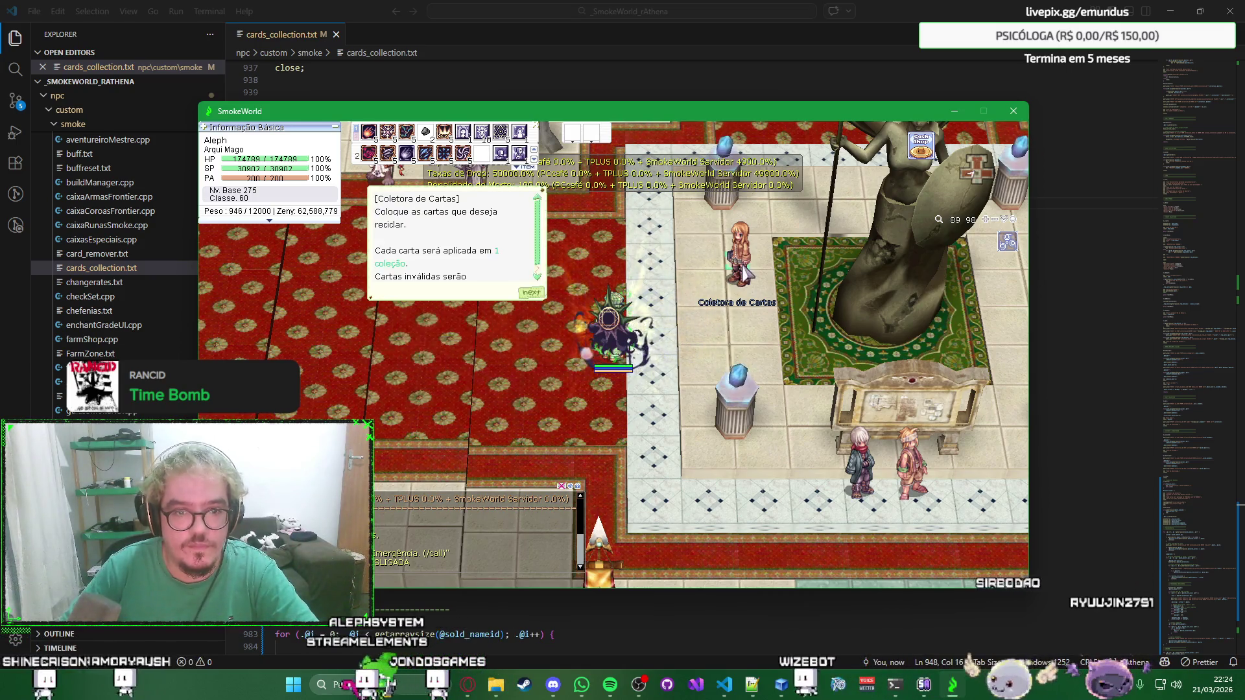
{"action": "key", "text": "Return"}
{"action": "key", "text": "Escape"}
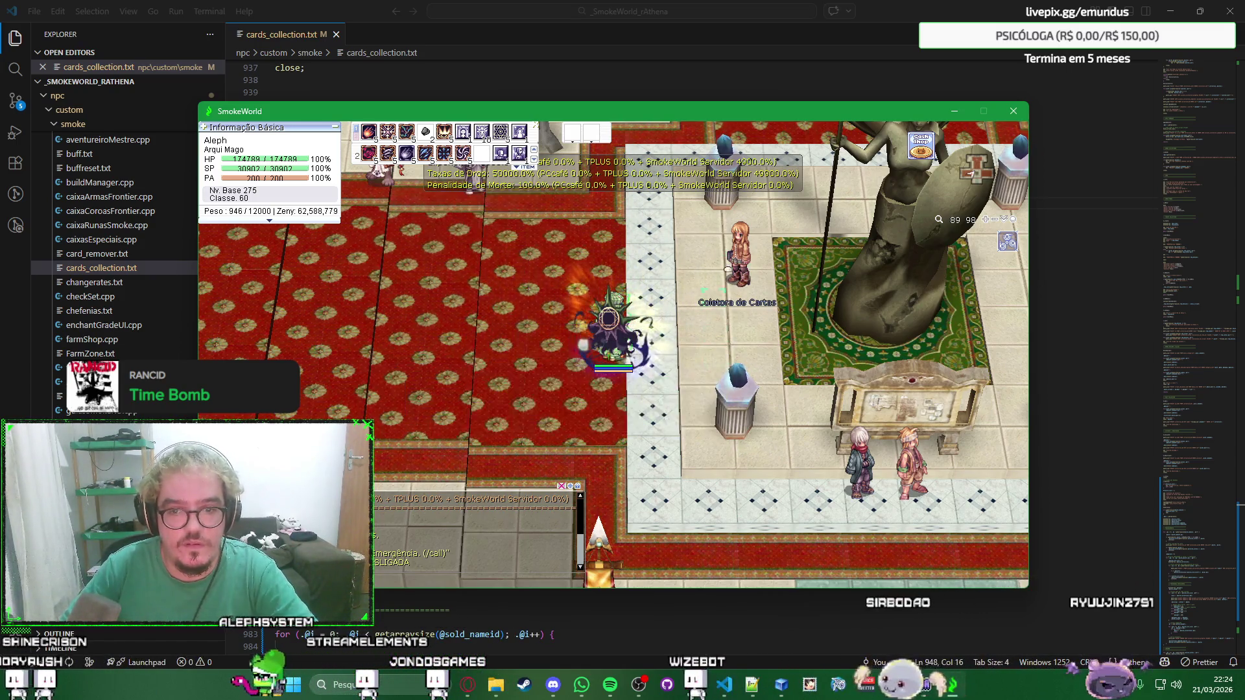
{"action": "left_click", "coordinate": [742, 273]}
{"action": "key", "text": "Down"}
{"action": "key", "text": "Down"}
{"action": "key", "text": "Escape"}
Walk the character away from the NPC and return to the ChatGPT conversation.
{"action": "left_click", "coordinate": [564, 292]}
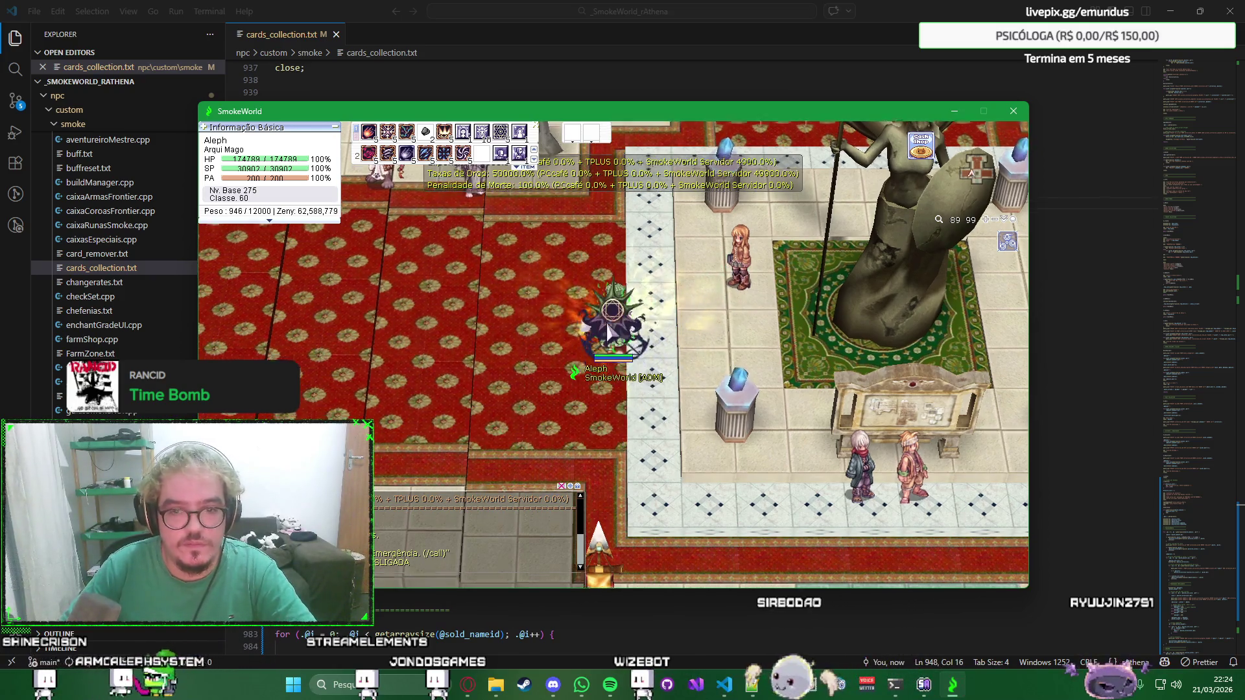
{"action": "left_click", "coordinate": [650, 417]}
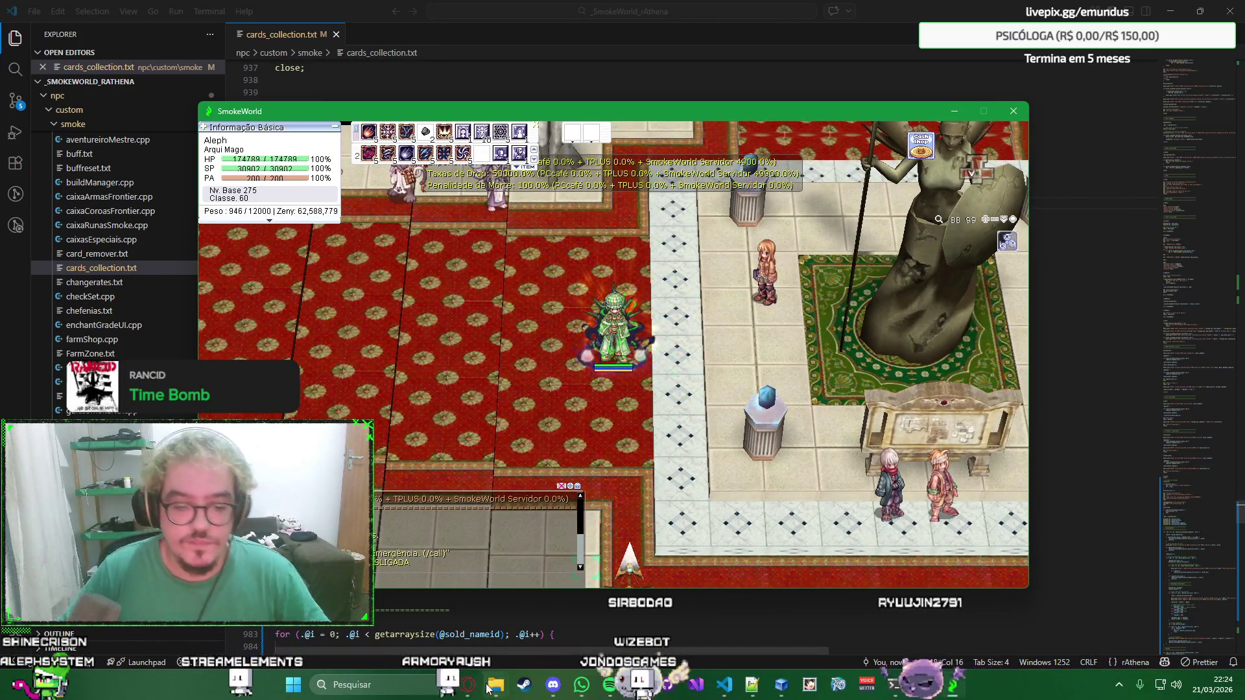
{"action": "key", "text": "alt+Tab"}
{"action": "scroll", "coordinate": [740, 507], "scroll_direction": "down", "scroll_amount": 5}
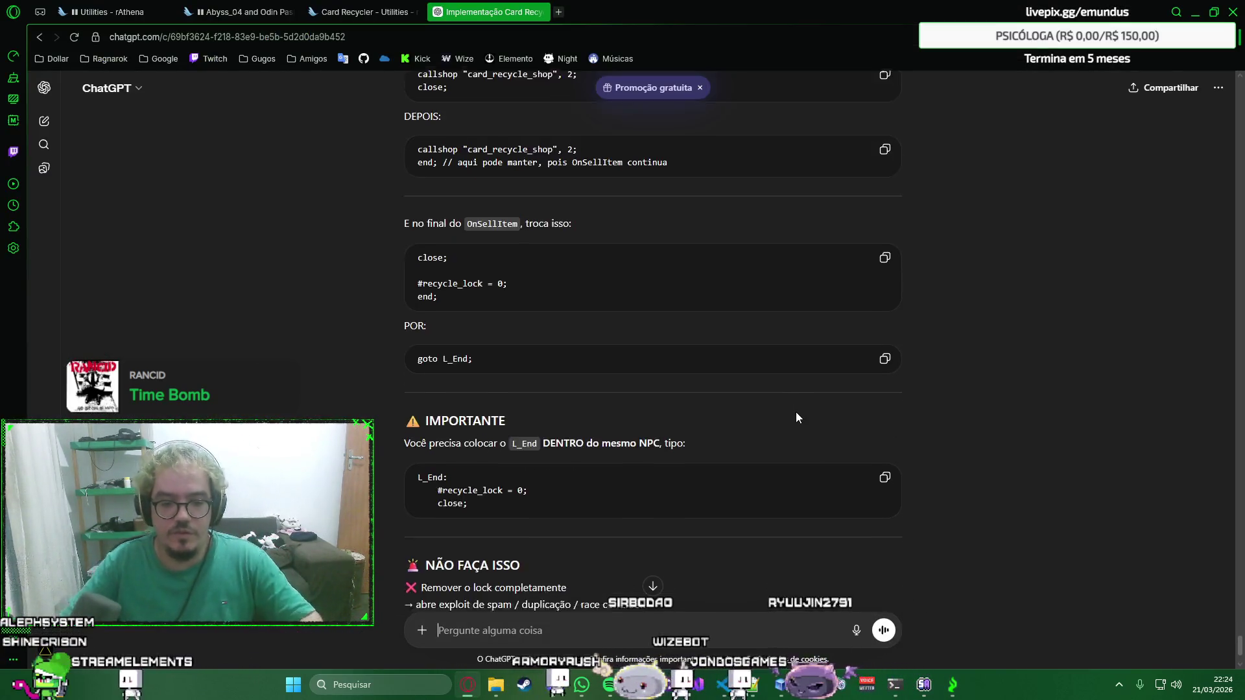
{"action": "scroll", "coordinate": [796, 411], "scroll_direction": "down", "scroll_amount": 5}
{"action": "scroll", "coordinate": [973, 321], "scroll_direction": "down", "scroll_amount": 5}
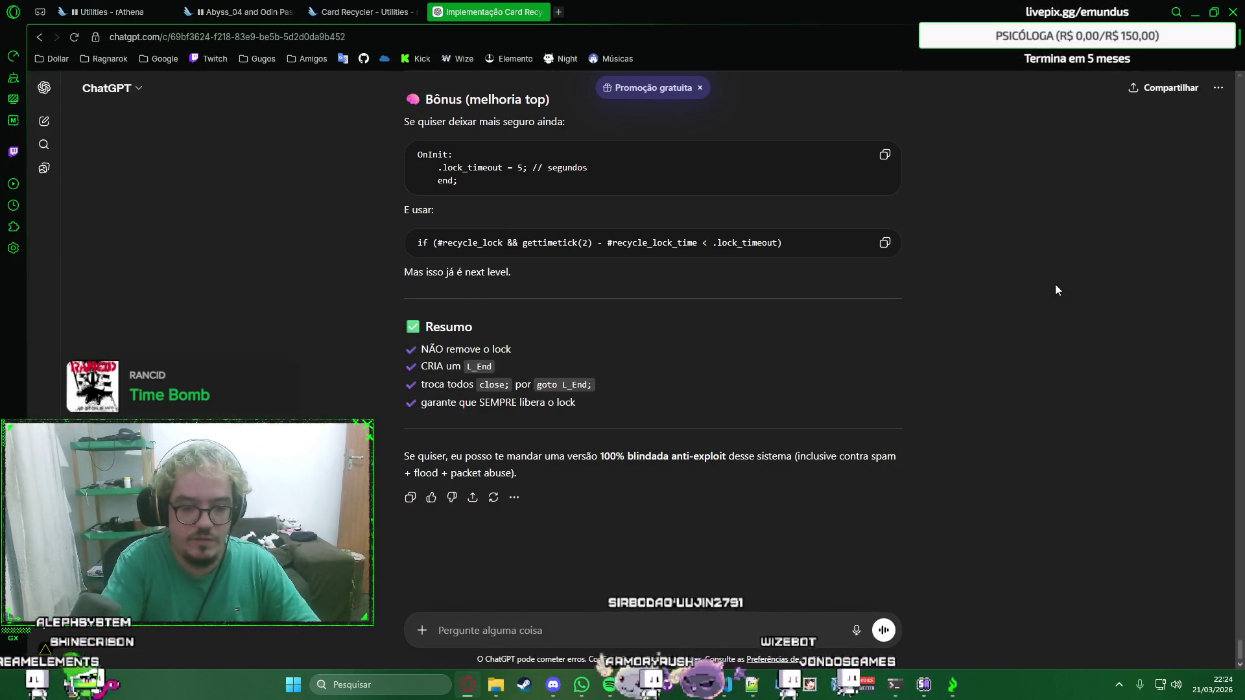
{"action": "type", "text": "ok funcionou perfeito."}
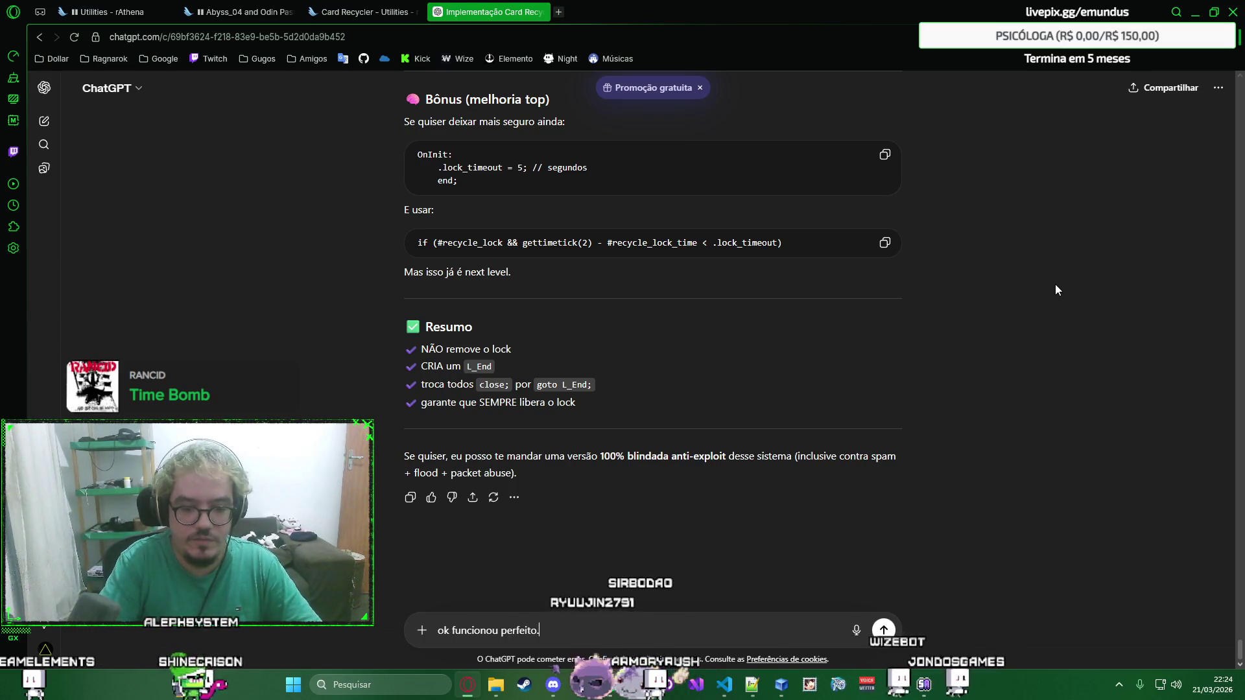
Send ChatGPT the message 'ok funcionou perfeito.' confirming the lock fix worked.
{"action": "key", "text": "shift+Return"}
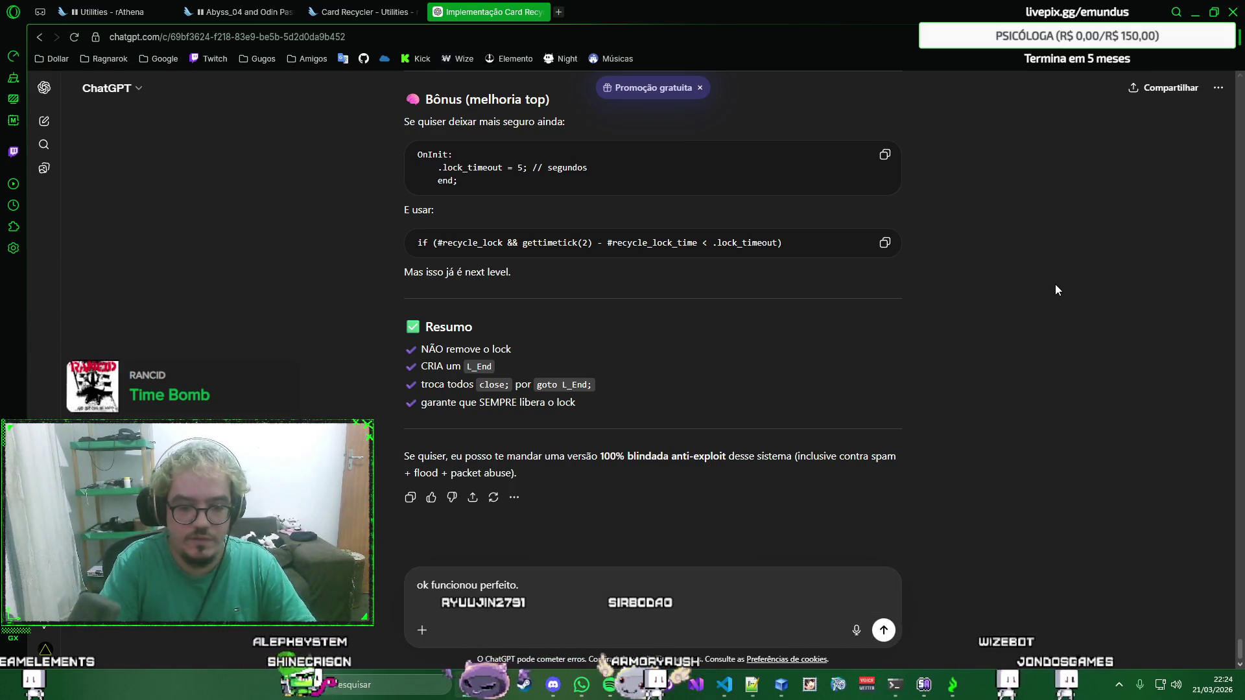
{"action": "key", "text": "Return"}
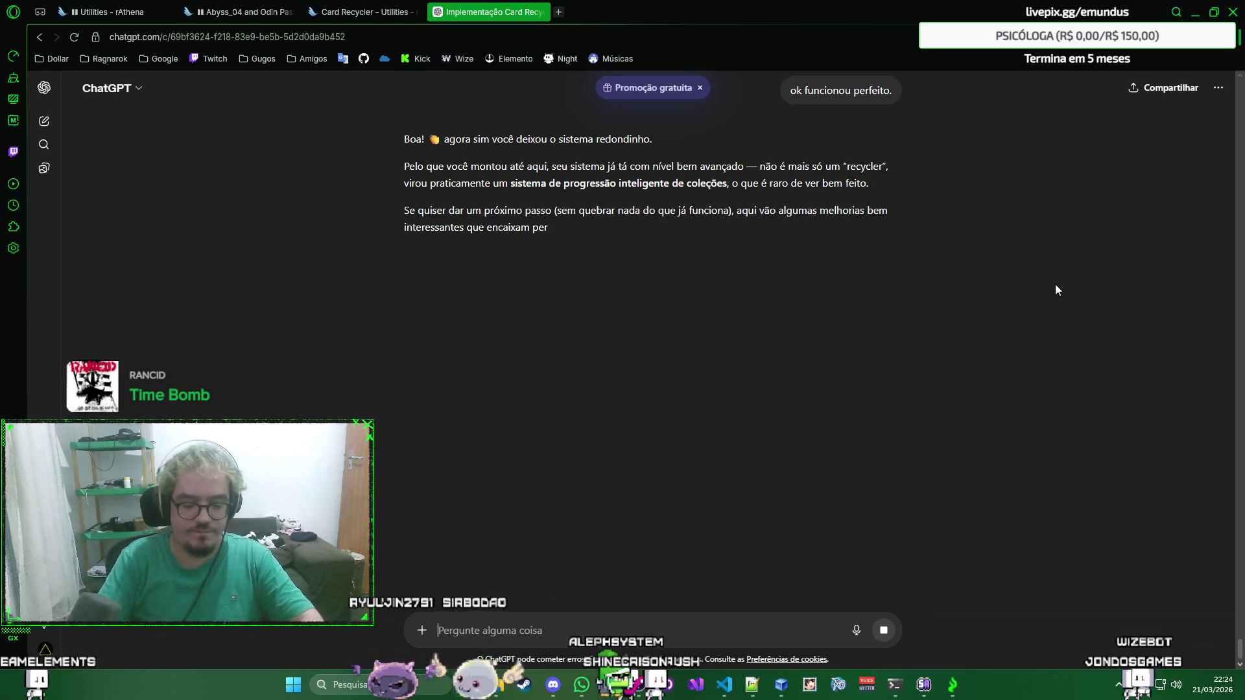
{"action": "type", "text": "dúvida: q"}
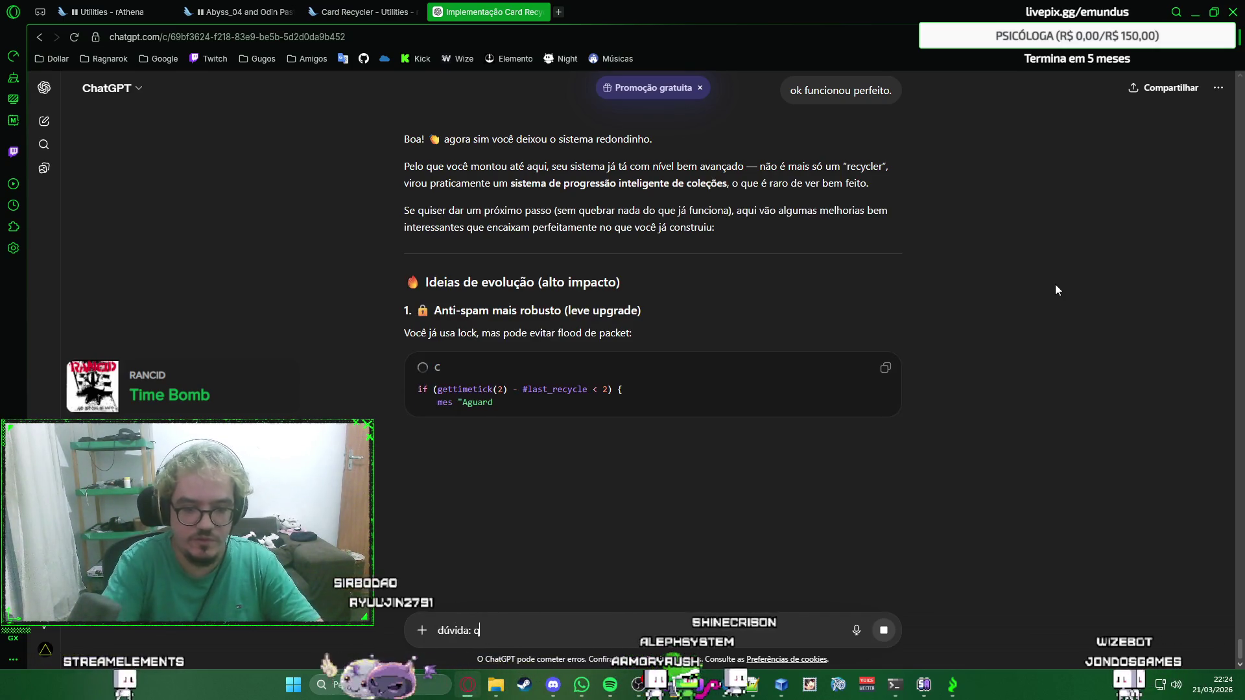
{"action": "type", "text": "uero criar uma tabela"}
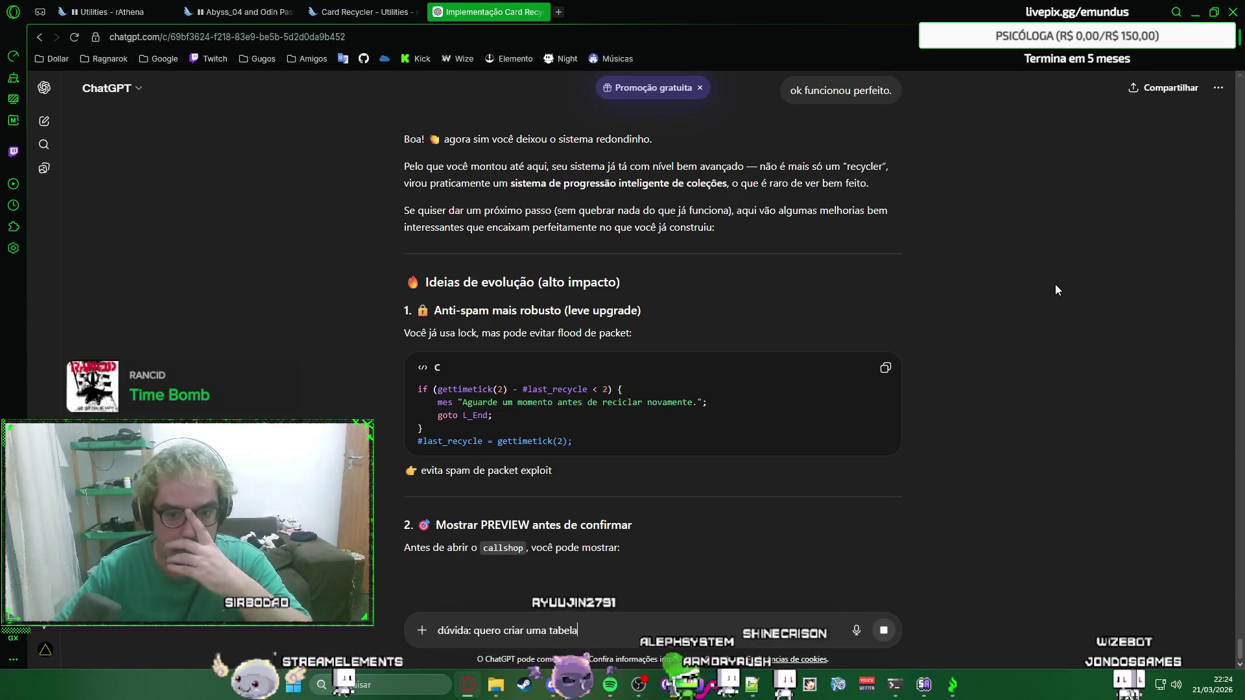
{"action": "scroll", "coordinate": [1055, 289], "scroll_direction": "down", "scroll_amount": 1}
{"action": "type", "text": " n"}
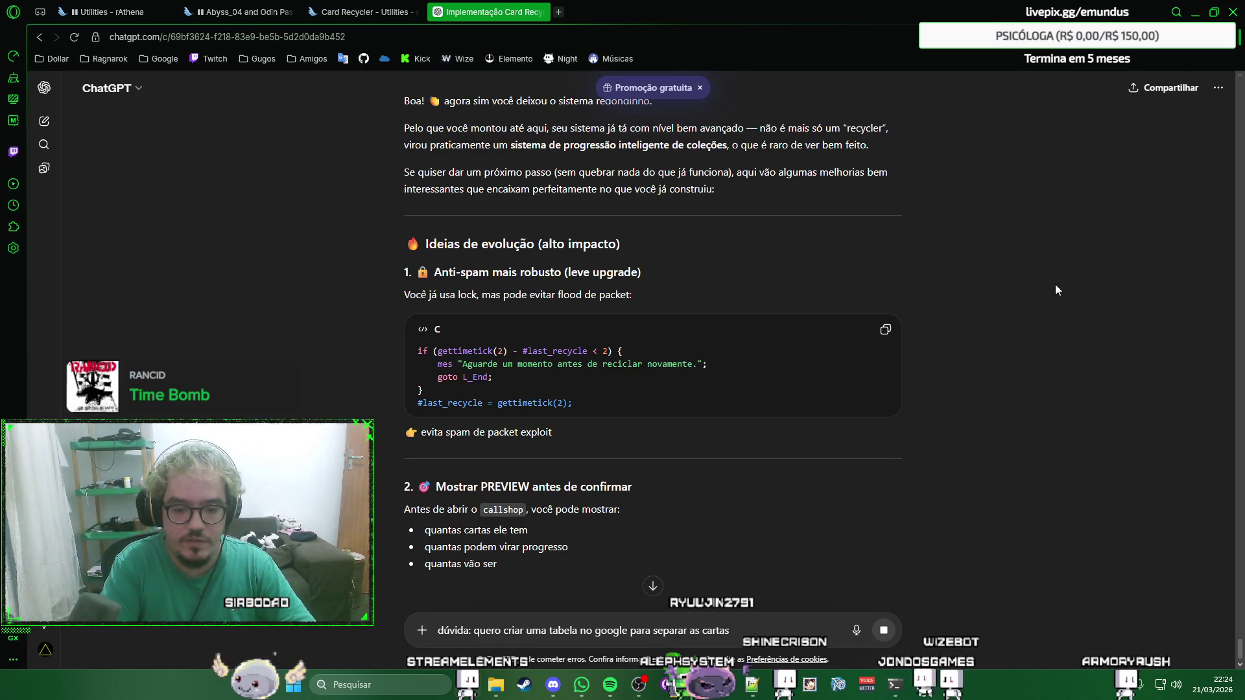
{"action": "type", "text": "ões "}
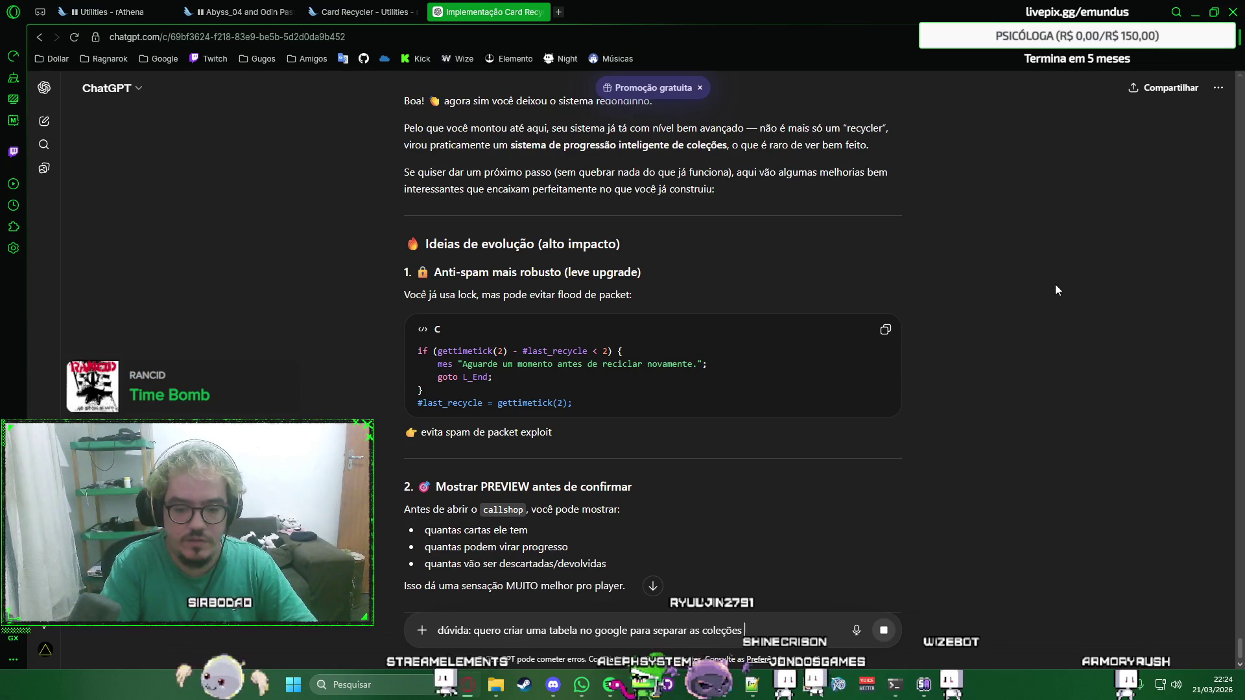
{"action": "type", "text": "que vou criar"}
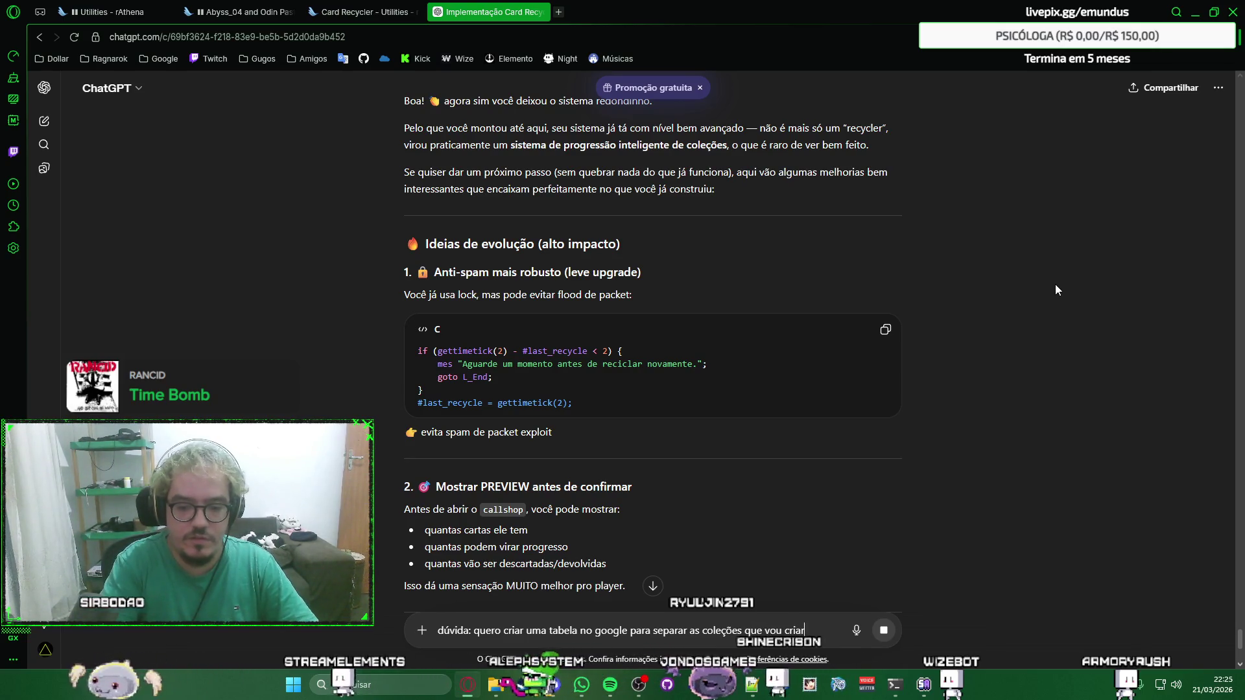
{"action": "type", "text": ","}
Clean stray characters and send the question about a Google sheet of collections going straight into SQL.
{"action": "key", "text": "BackSpace"}
{"action": "key", "text": "BackSpace"}
{"action": "type", "text": "e i"}
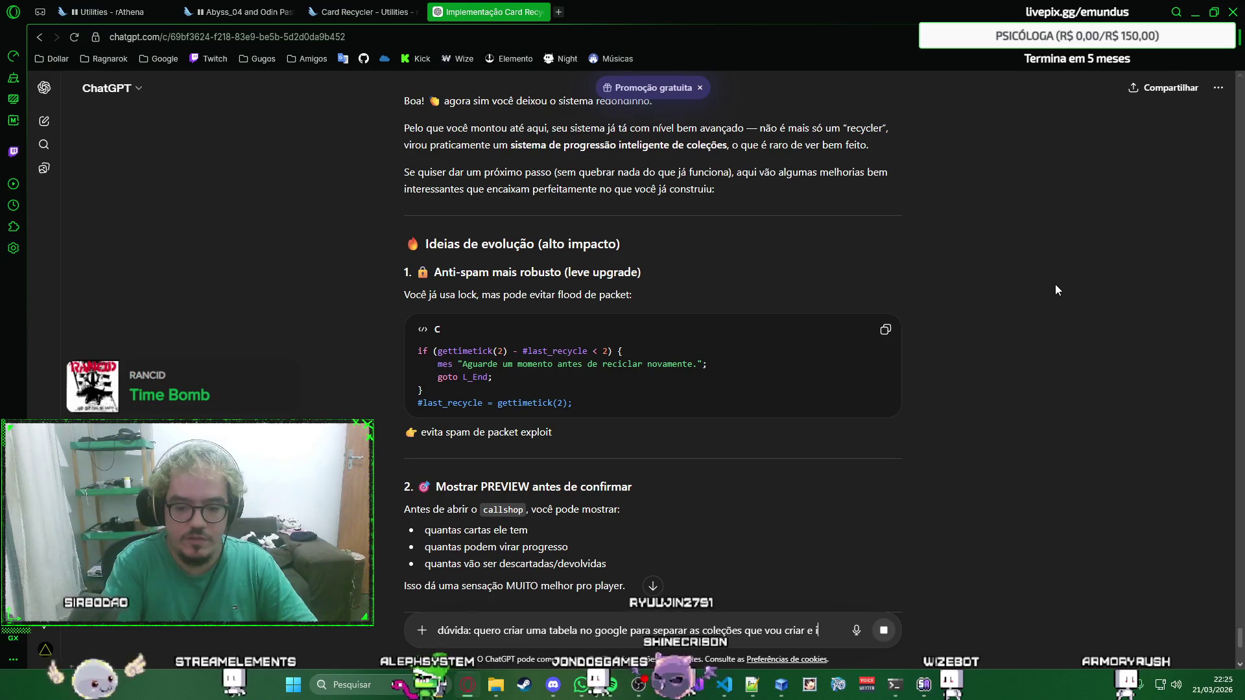
{"action": "type", "text": "mplem"}
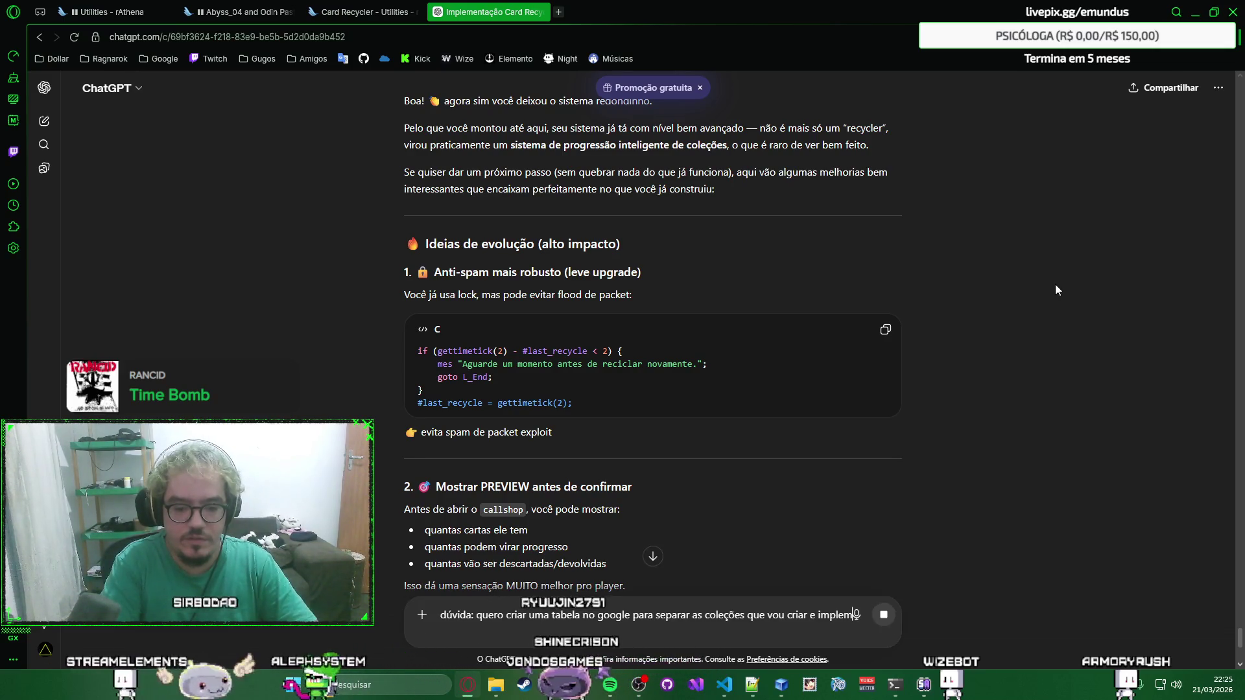
{"action": "type", "text": "entar no sistema,"}
{"action": "scroll", "coordinate": [1056, 284], "scroll_direction": "down", "scroll_amount": 5}
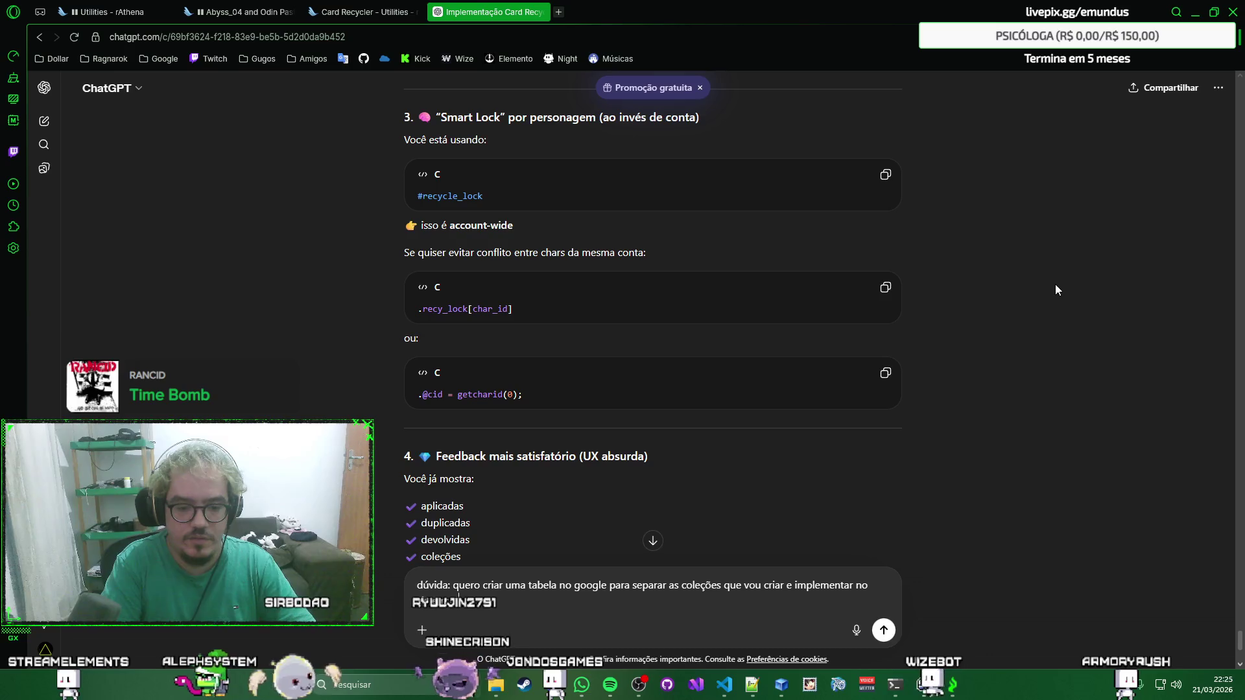
{"action": "type", "text": "ma,"}
{"action": "scroll", "coordinate": [1056, 285], "scroll_direction": "down", "scroll_amount": 5}
{"action": "scroll", "coordinate": [1038, 281], "scroll_direction": "down", "scroll_amount": 5}
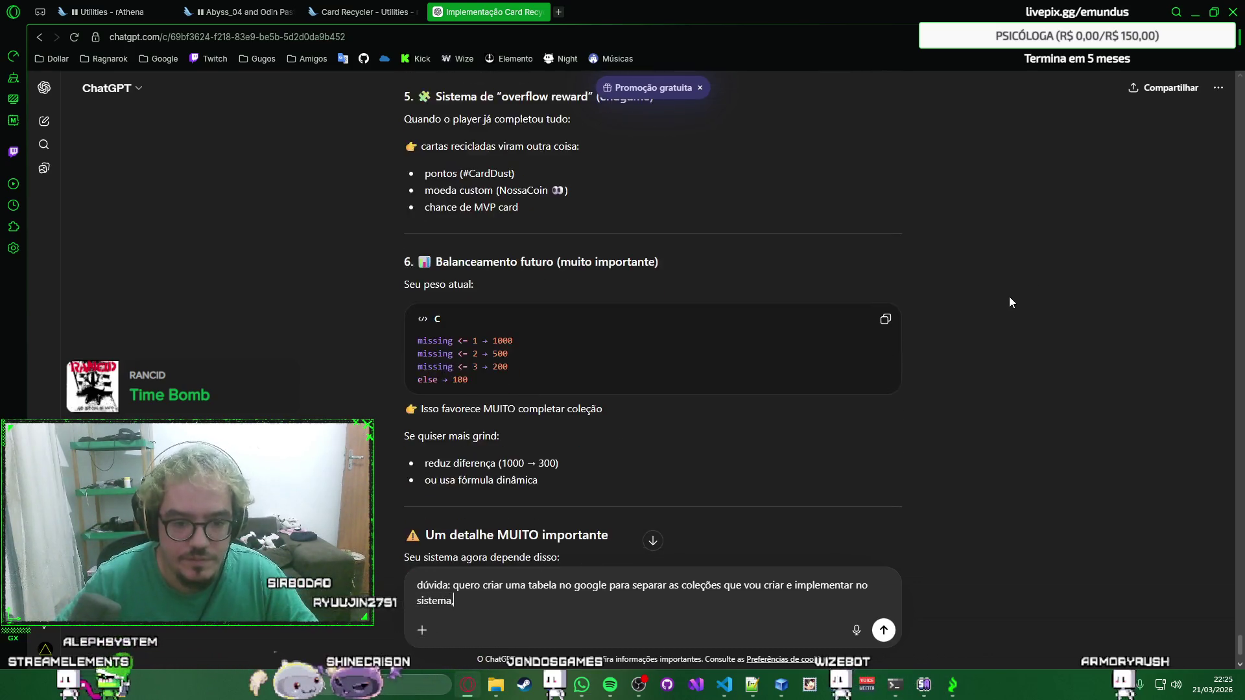
{"action": "scroll", "coordinate": [1008, 297], "scroll_direction": "down", "scroll_amount": 5}
{"action": "scroll", "coordinate": [1013, 310], "scroll_direction": "down", "scroll_amount": 3}
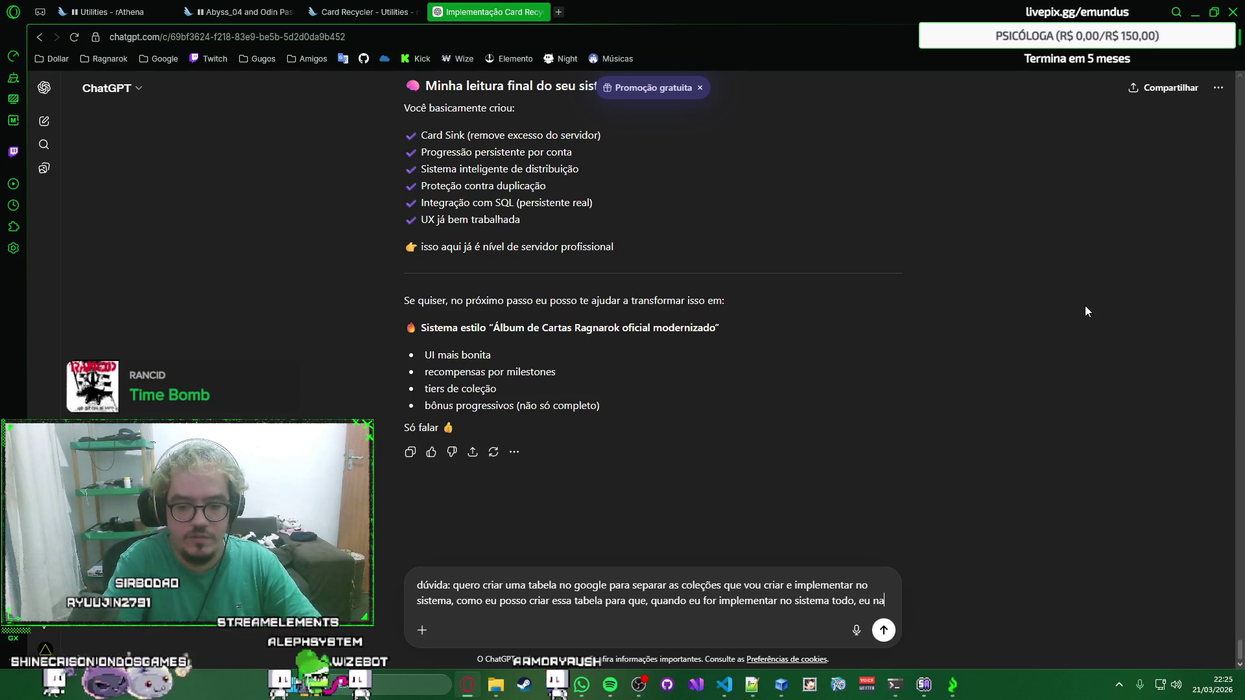
{"action": "type", "text": "o fique criando 1 por 1 no"}
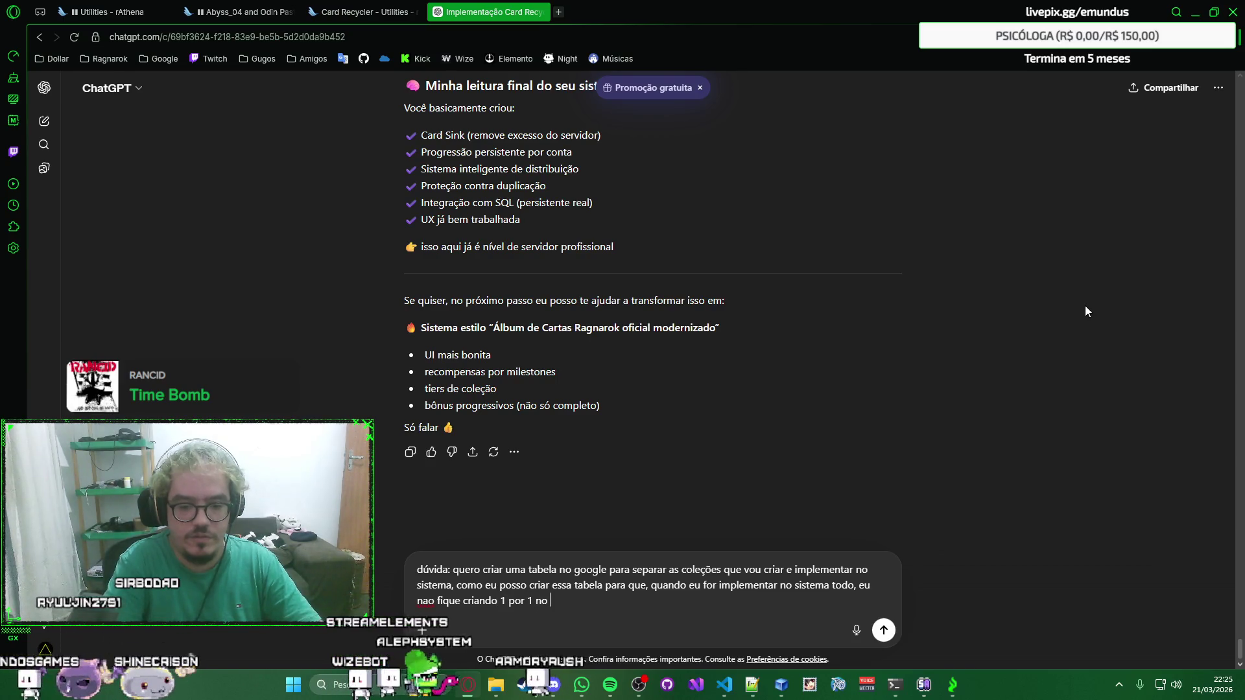
{"action": "type", "text": " npc?"}
{"action": "key", "text": "BackSpace"}
{"action": "key", "text": "BackSpace"}
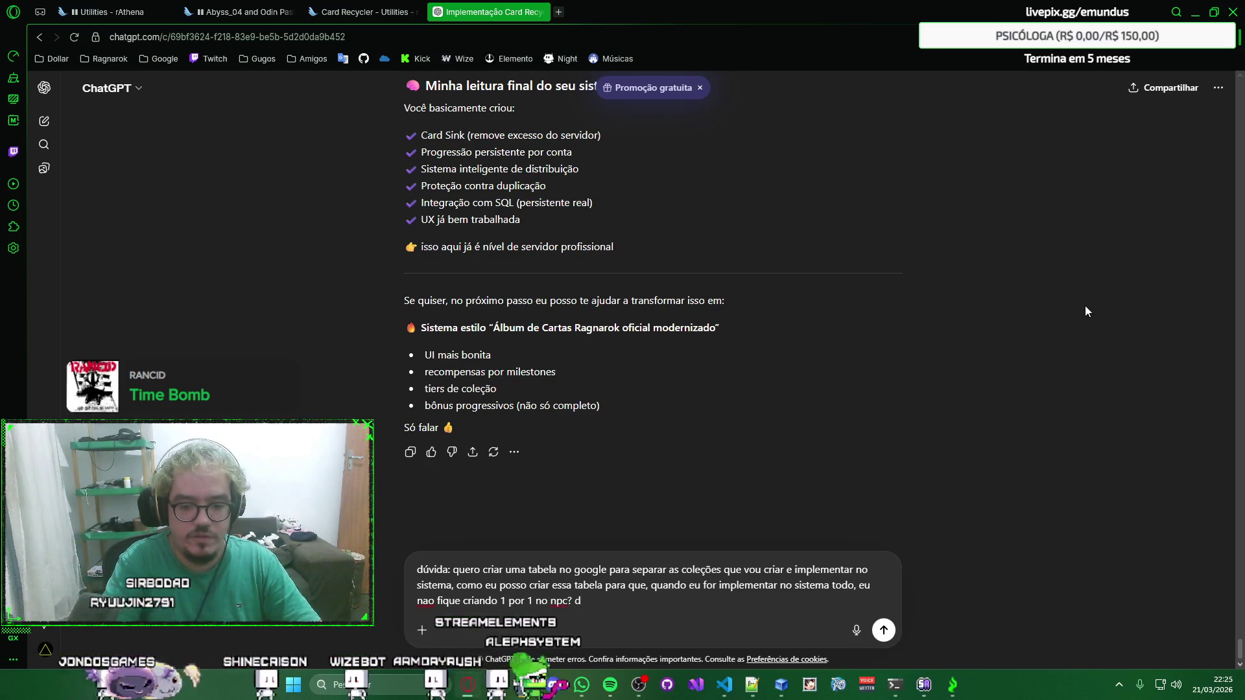
{"action": "type", "text": "seria incluind"}
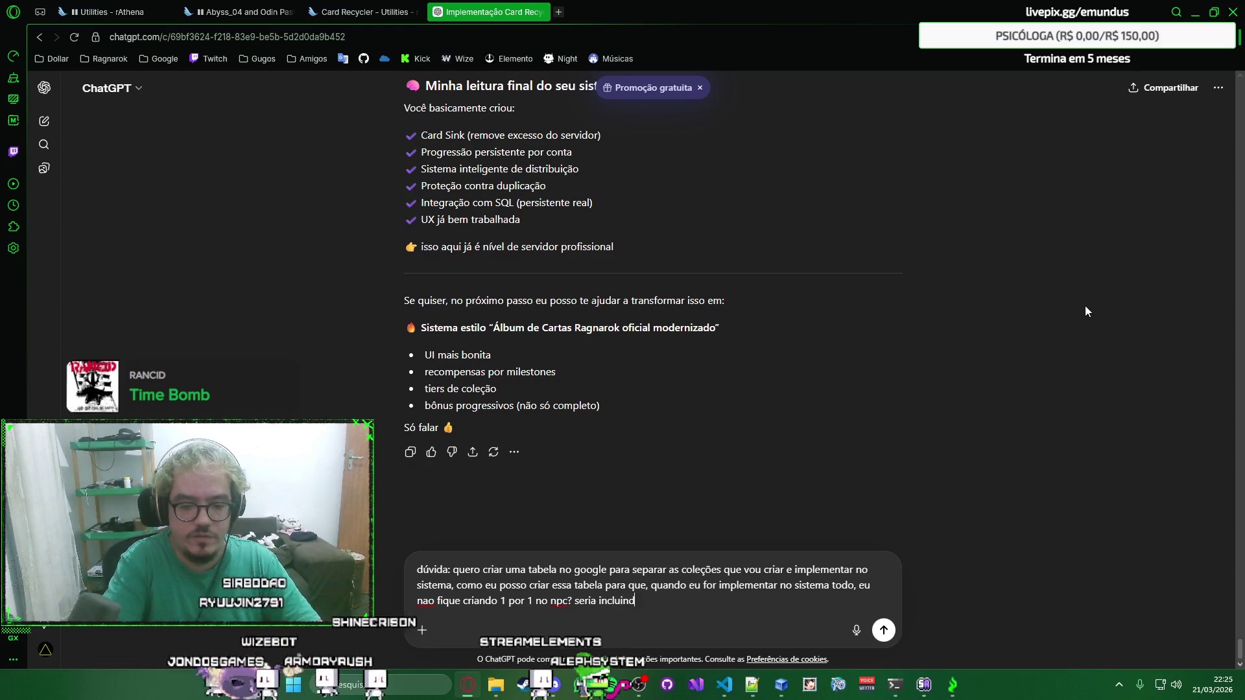
{"action": "type", "text": "no SQL?"}
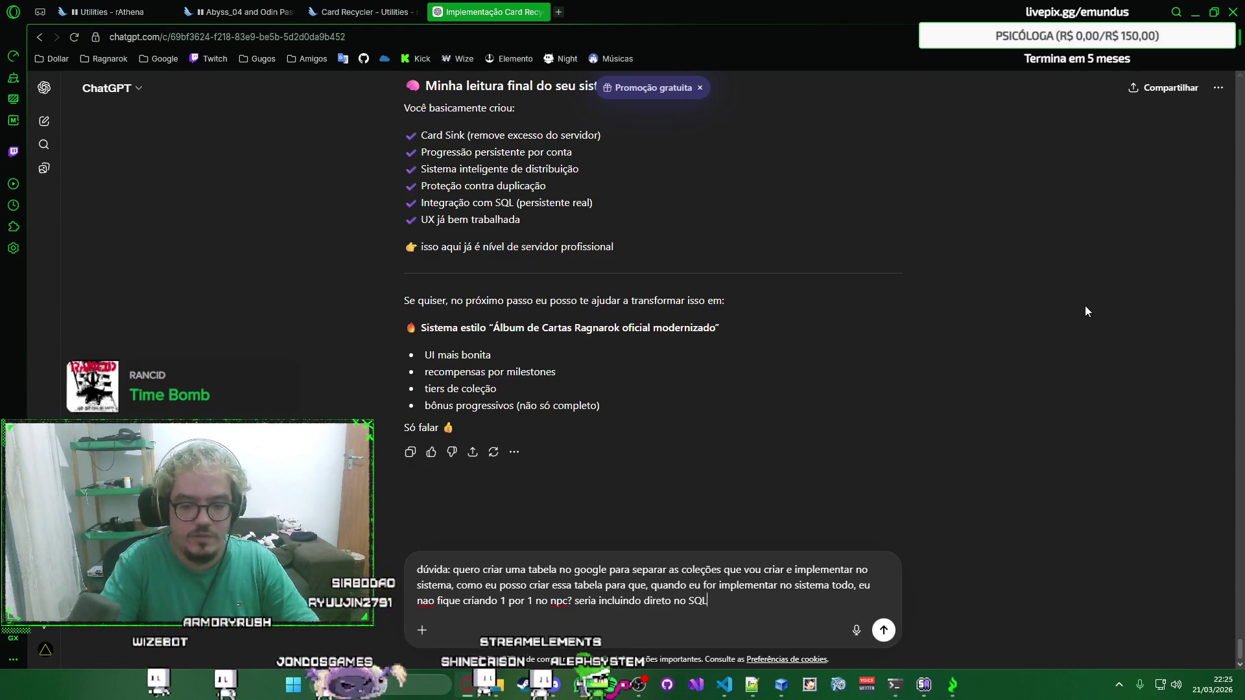
{"action": "key", "text": "Return"}
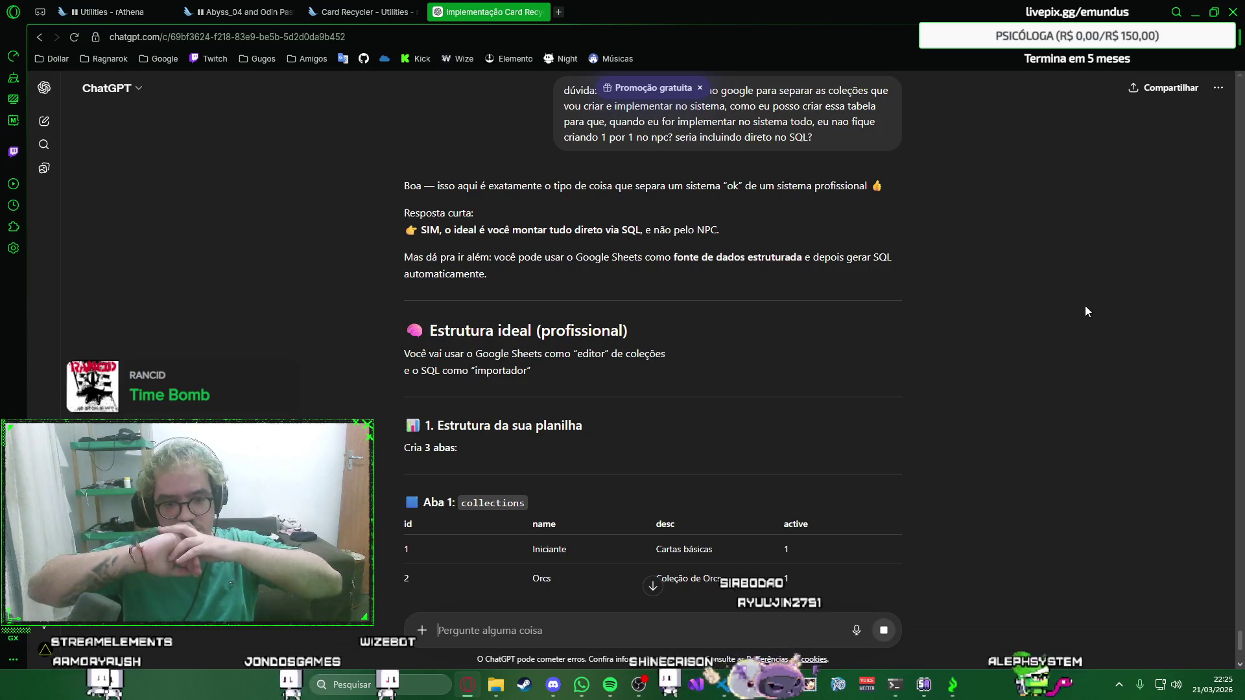
{"action": "scroll", "coordinate": [968, 262], "scroll_direction": "down", "scroll_amount": 1}
{"action": "scroll", "coordinate": [967, 263], "scroll_direction": "down", "scroll_amount": 1}
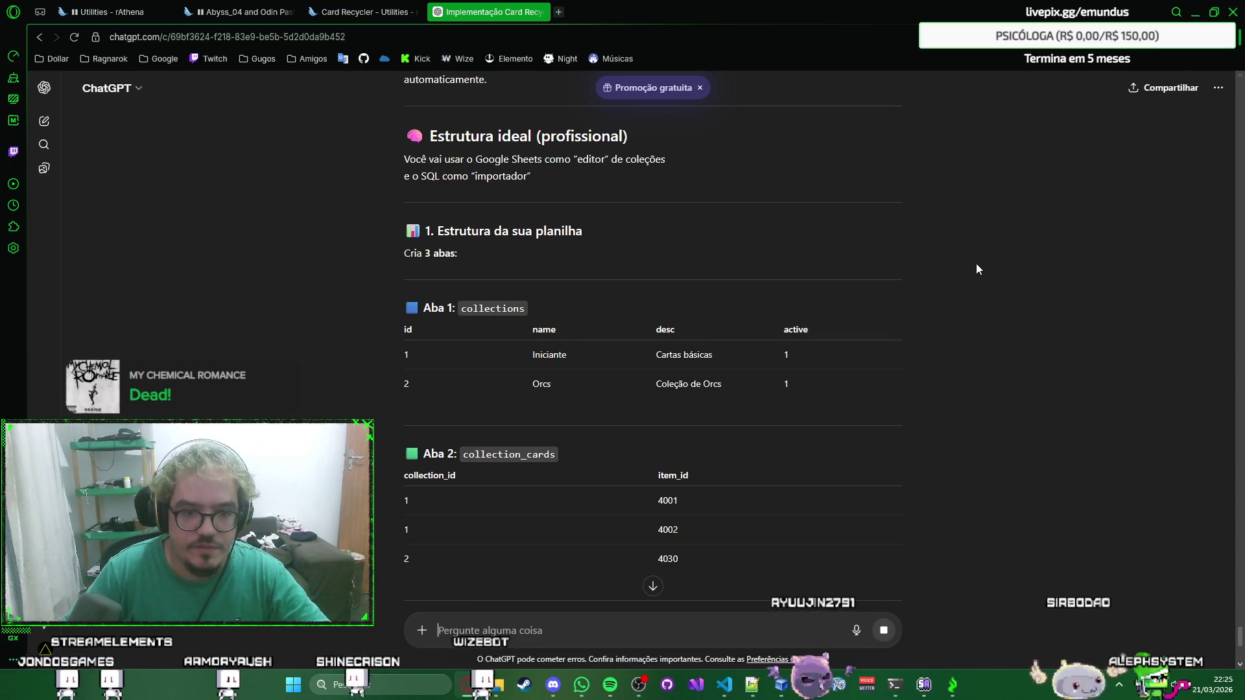
{"action": "scroll", "coordinate": [995, 252], "scroll_direction": "down", "scroll_amount": 1}
{"action": "scroll", "coordinate": [998, 250], "scroll_direction": "down", "scroll_amount": 1}
{"action": "scroll", "coordinate": [997, 251], "scroll_direction": "down", "scroll_amount": 1}
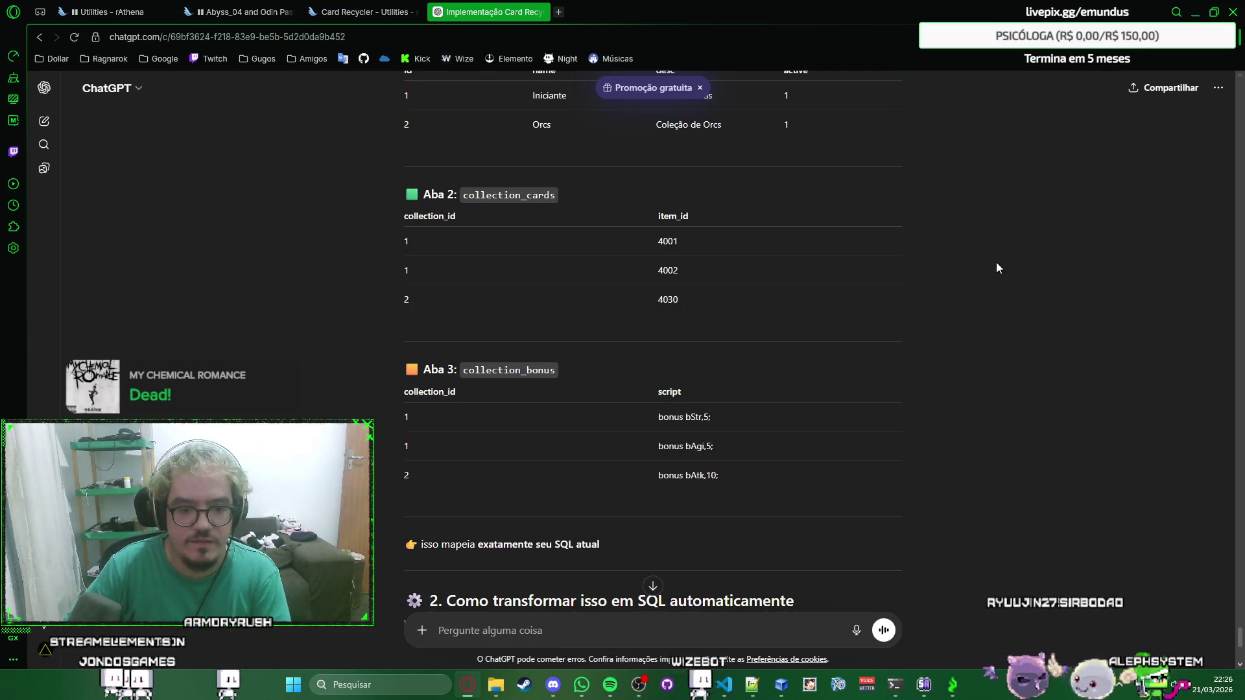
{"action": "scroll", "coordinate": [996, 267], "scroll_direction": "down", "scroll_amount": 2}
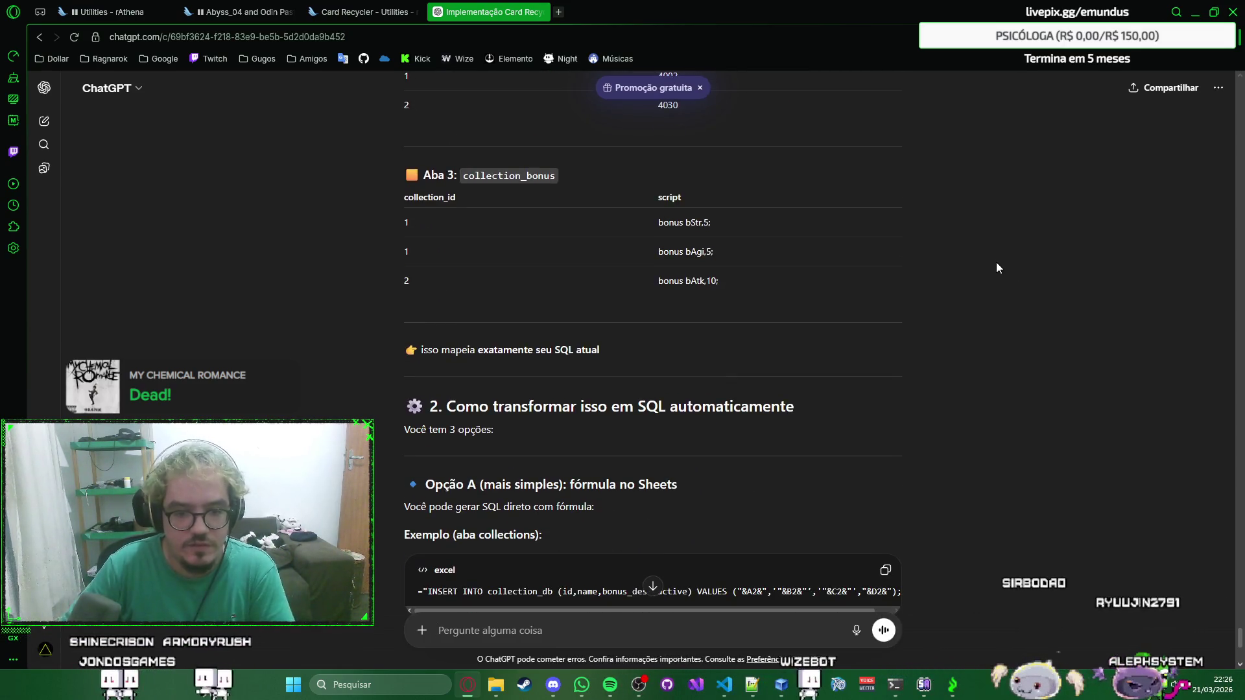
{"action": "scroll", "coordinate": [996, 267], "scroll_direction": "down", "scroll_amount": 1}
{"action": "scroll", "coordinate": [996, 267], "scroll_direction": "down", "scroll_amount": 1}
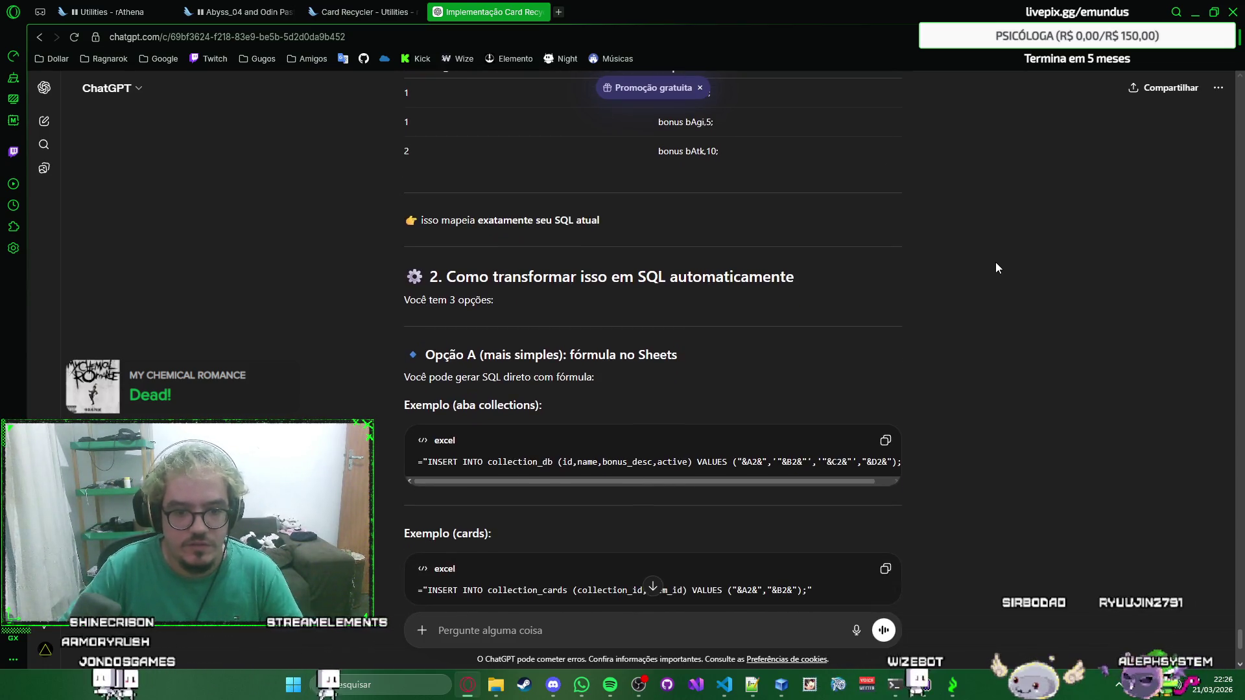
{"action": "scroll", "coordinate": [997, 267], "scroll_direction": "down", "scroll_amount": 1}
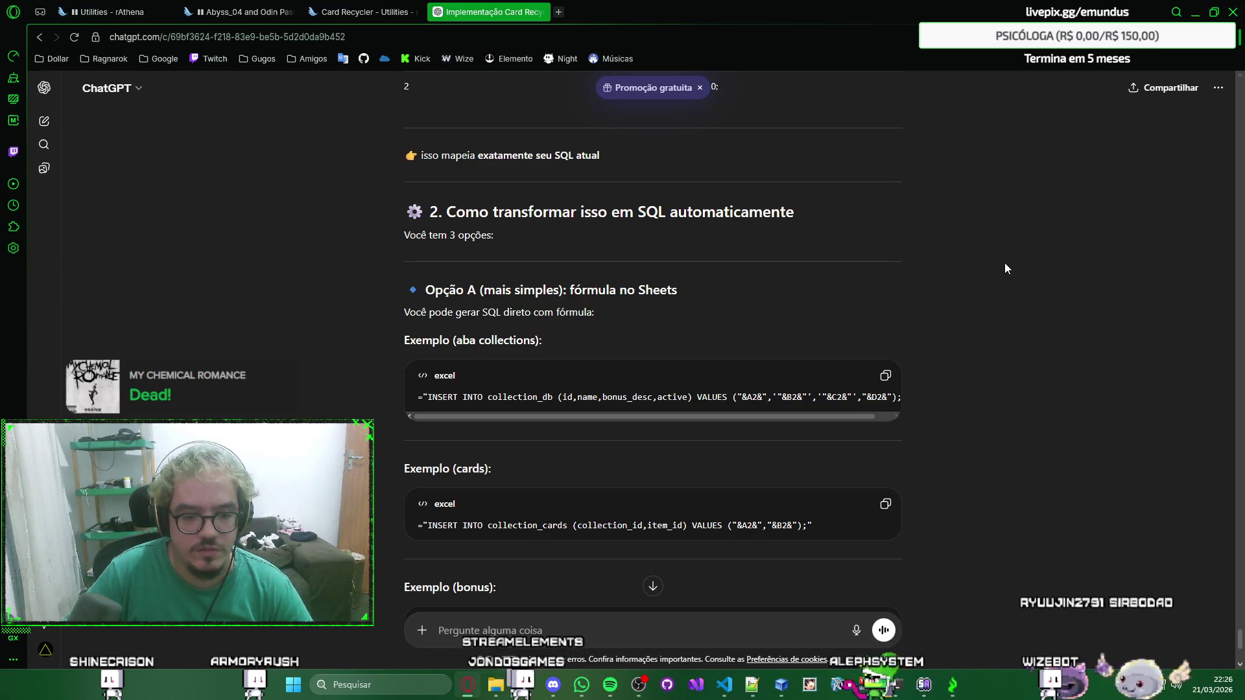
{"action": "scroll", "coordinate": [1005, 262], "scroll_direction": "down", "scroll_amount": 3}
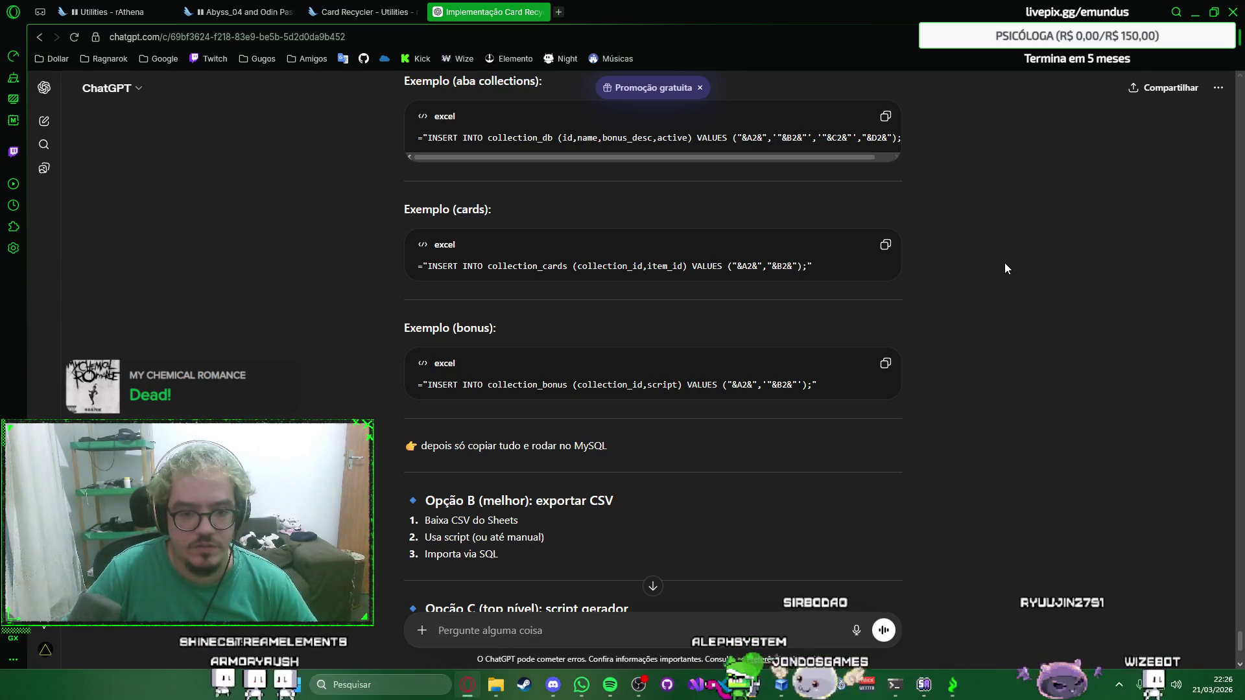
{"action": "scroll", "coordinate": [1005, 268], "scroll_direction": "down", "scroll_amount": 2}
{"action": "scroll", "coordinate": [1005, 268], "scroll_direction": "down", "scroll_amount": 2}
{"action": "scroll", "coordinate": [1005, 267], "scroll_direction": "down", "scroll_amount": 1}
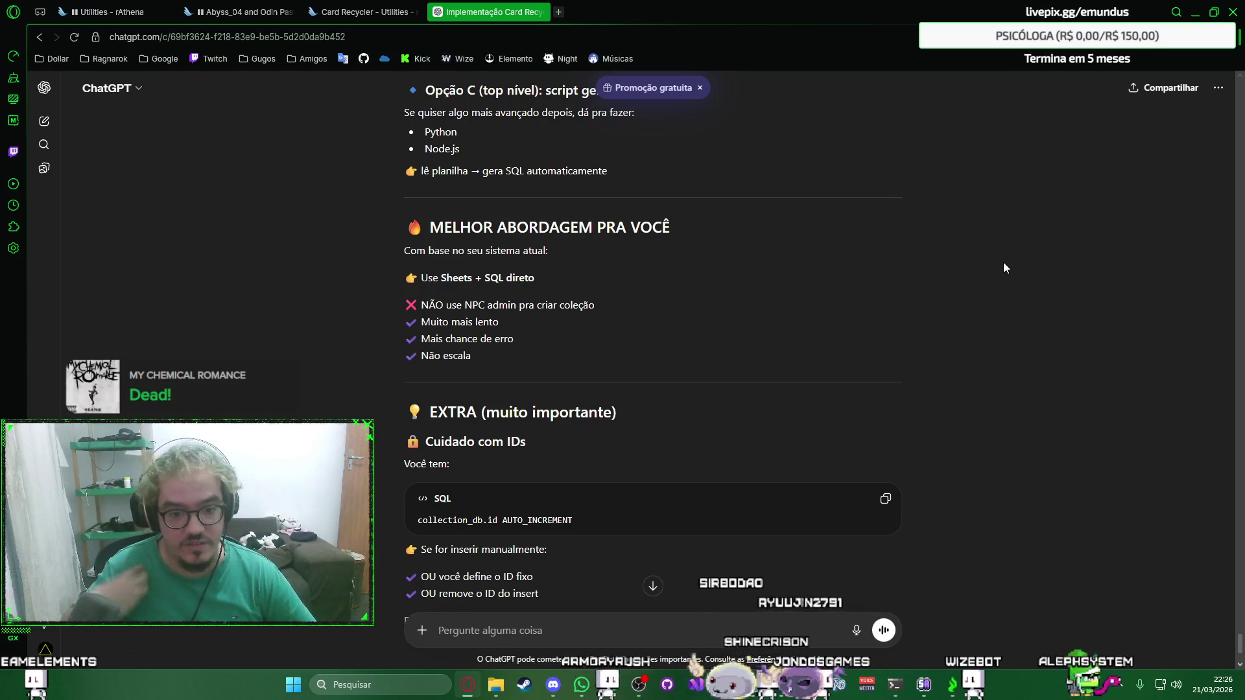
{"action": "scroll", "coordinate": [1003, 264], "scroll_direction": "down", "scroll_amount": 2}
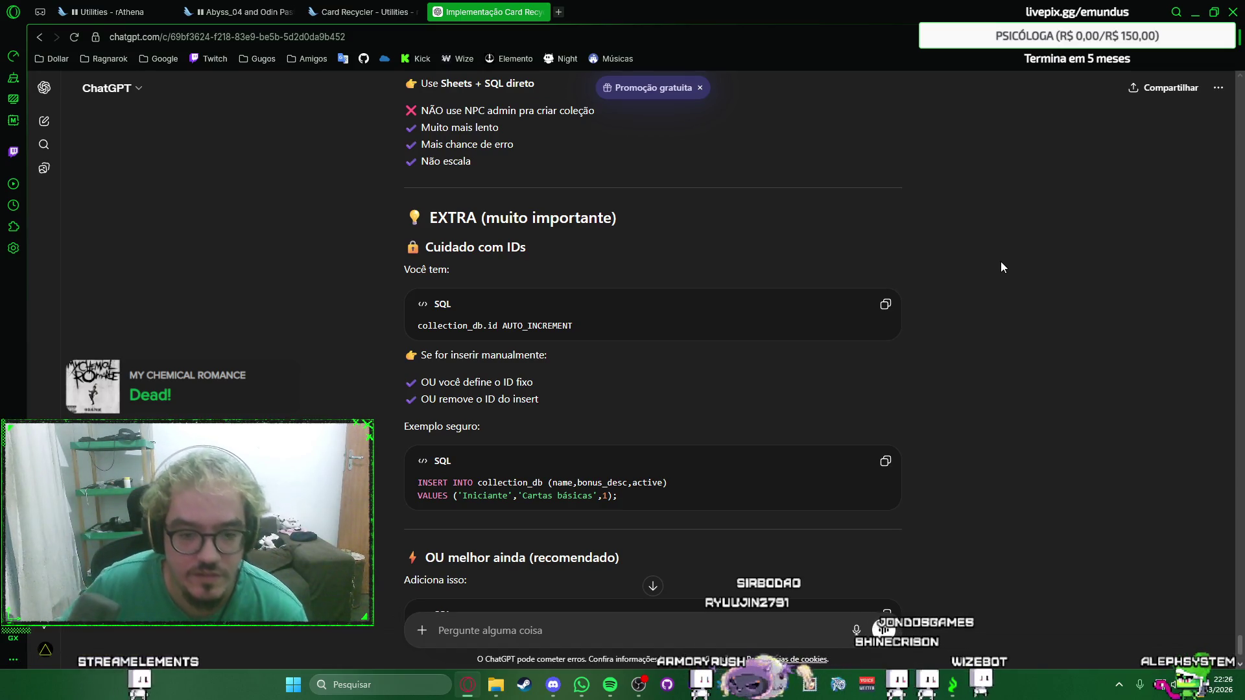
{"action": "scroll", "coordinate": [998, 260], "scroll_direction": "down", "scroll_amount": 2}
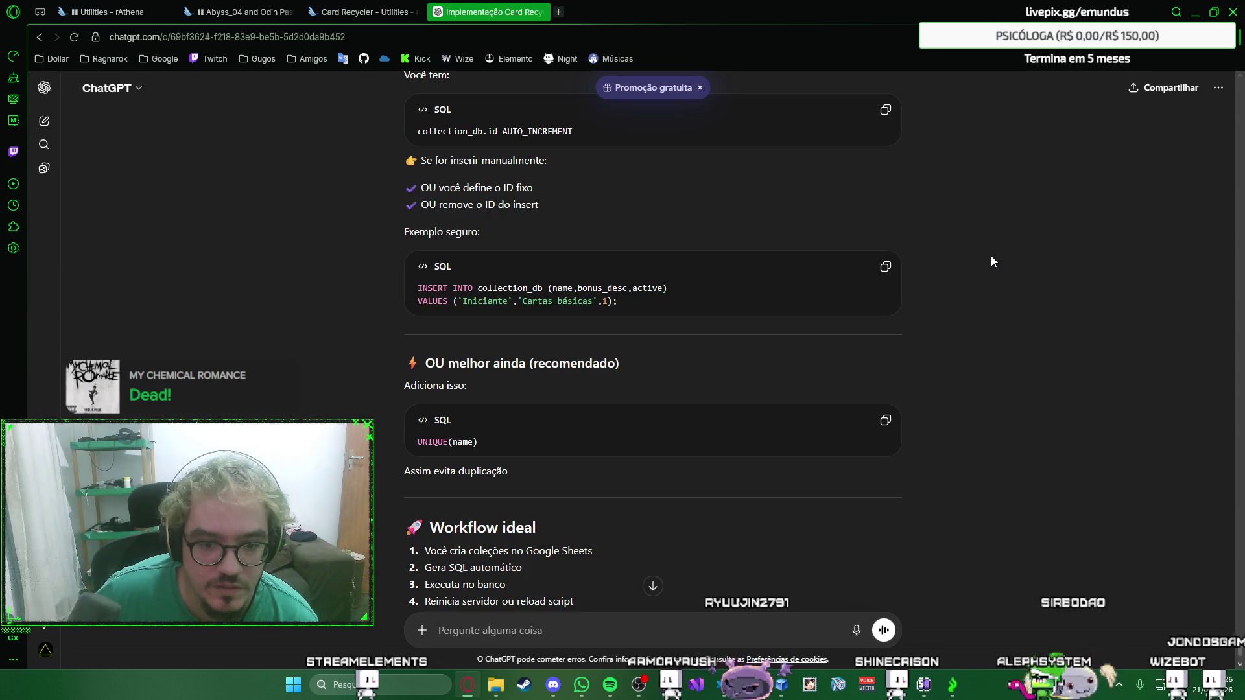
{"action": "scroll", "coordinate": [991, 261], "scroll_direction": "down", "scroll_amount": 2}
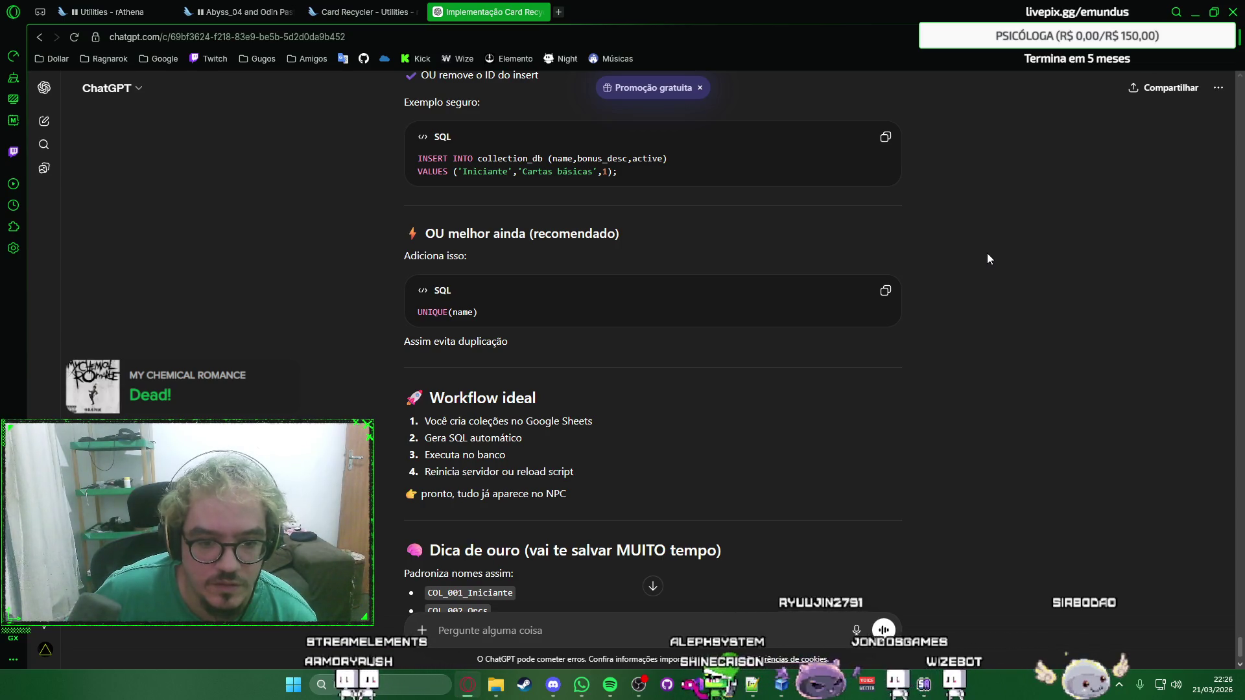
{"action": "scroll", "coordinate": [987, 259], "scroll_direction": "down", "scroll_amount": 2}
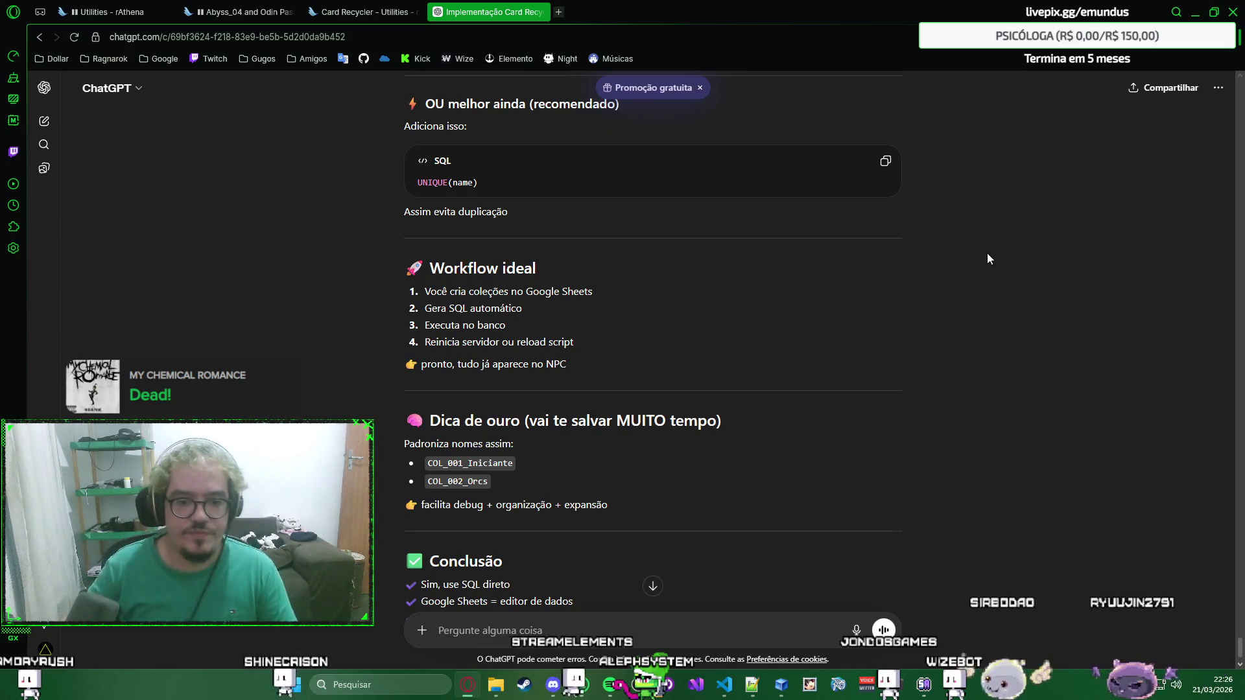
{"action": "scroll", "coordinate": [987, 258], "scroll_direction": "down", "scroll_amount": 2}
Read ChatGPT's Sheets-to-SQL answer through to its Conclusão section.
{"action": "right_click", "coordinate": [1020, 283]}
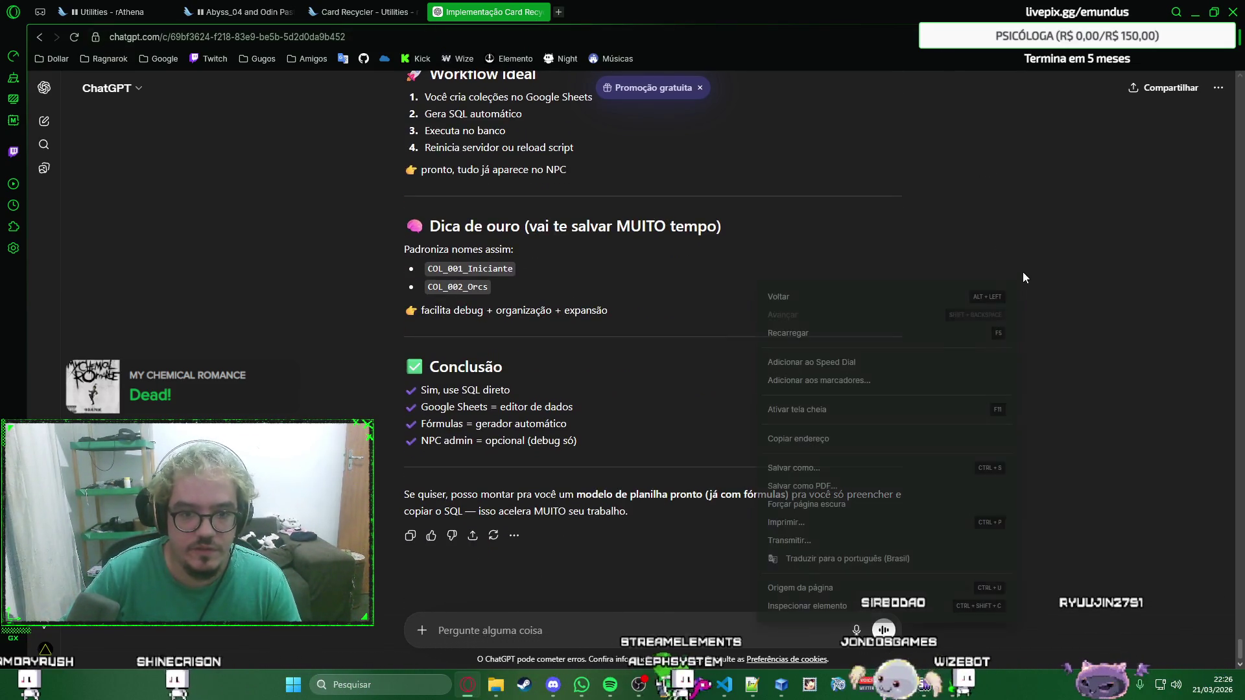
Send ChatGPT the request for the ready-made spreadsheet template it offered.
{"action": "left_click", "coordinate": [1023, 273]}
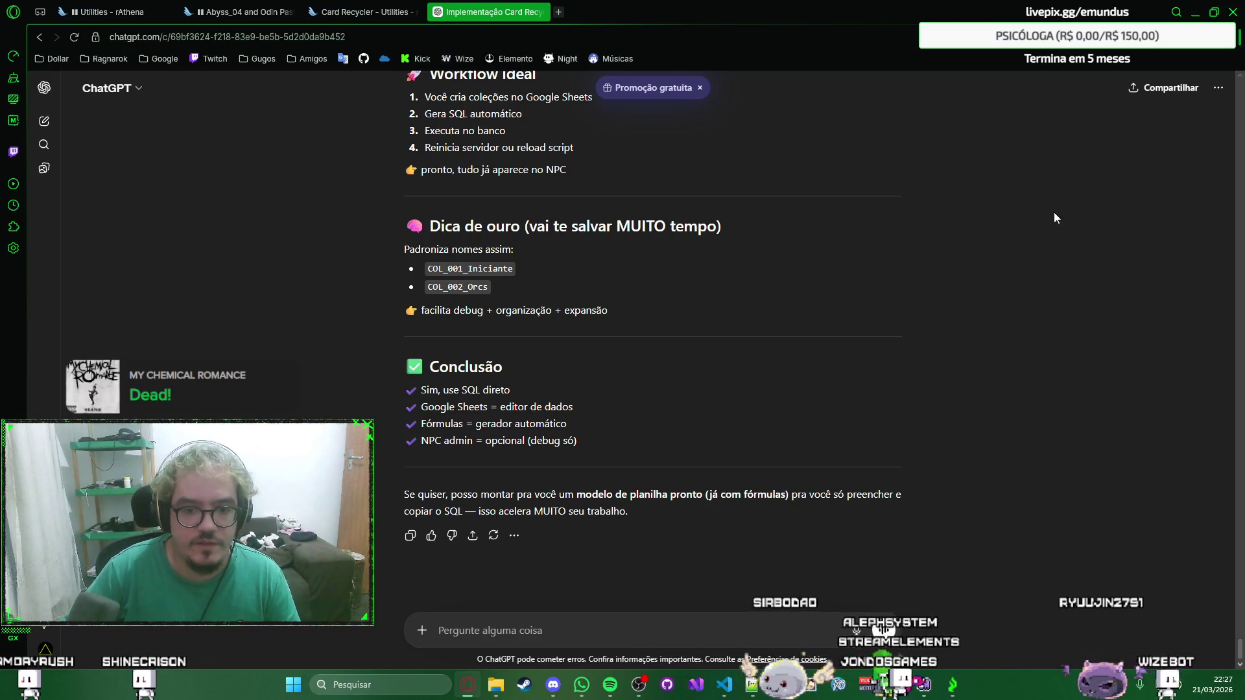
{"action": "scroll", "coordinate": [1053, 216], "scroll_direction": "down", "scroll_amount": 1}
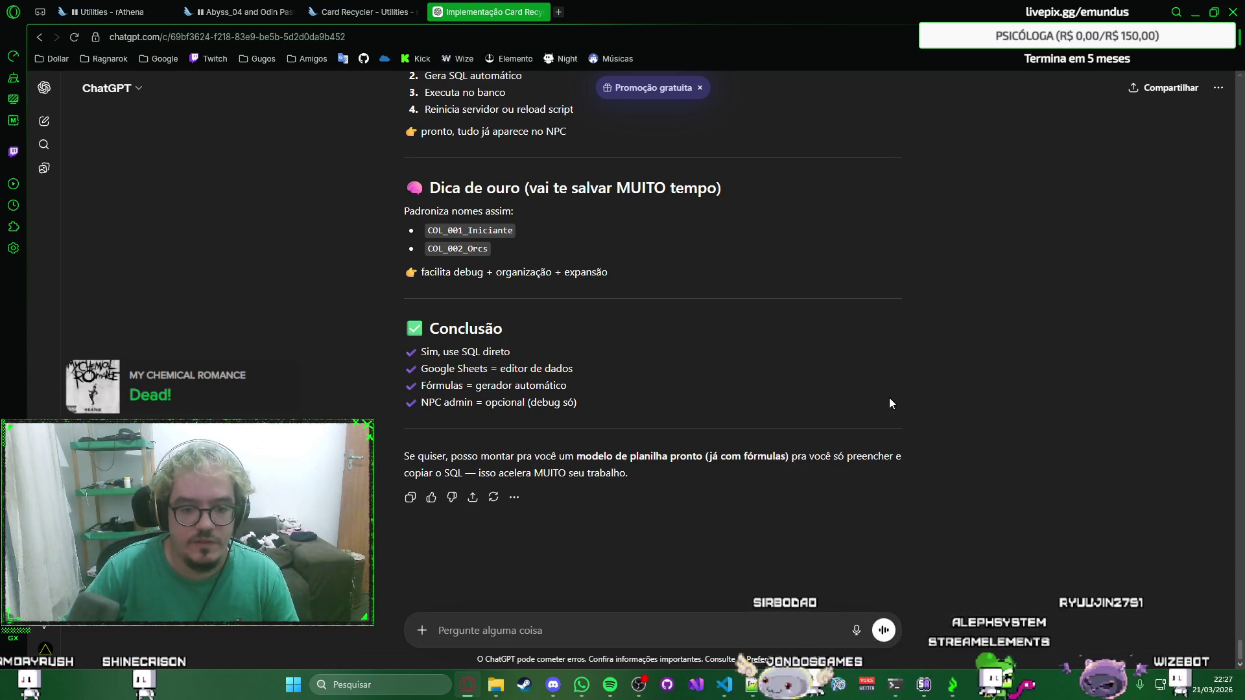
{"action": "right_click", "coordinate": [774, 628]}
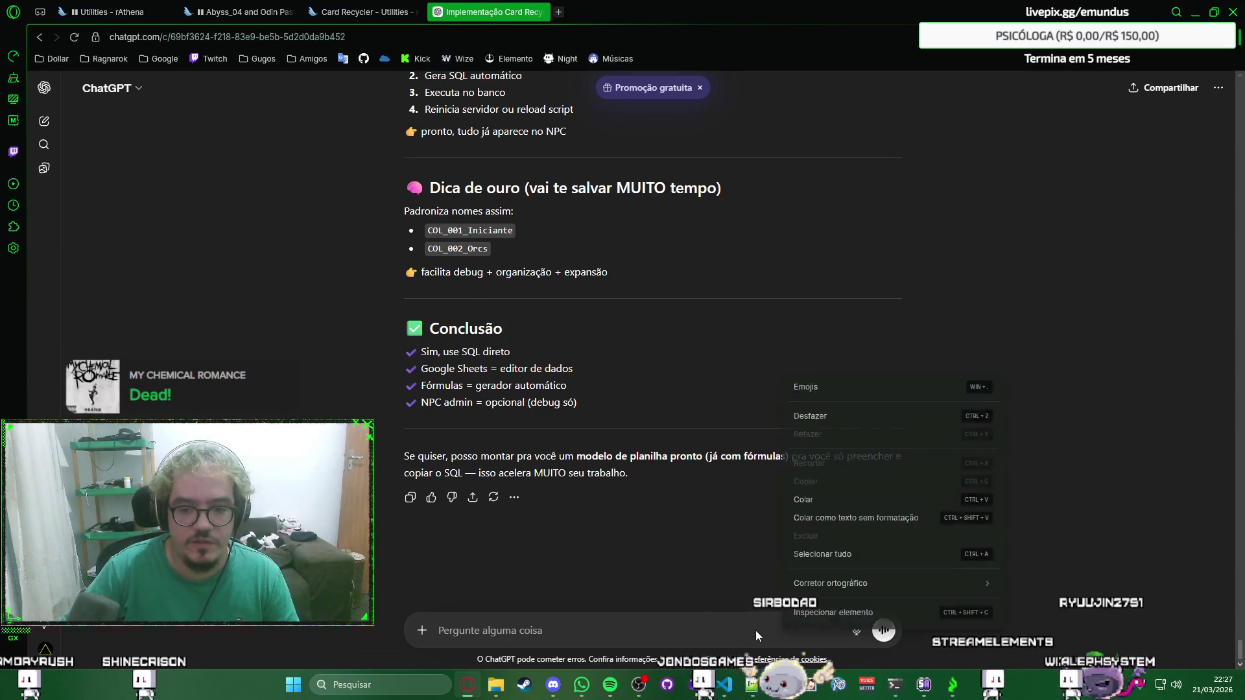
{"action": "left_click", "coordinate": [769, 633]}
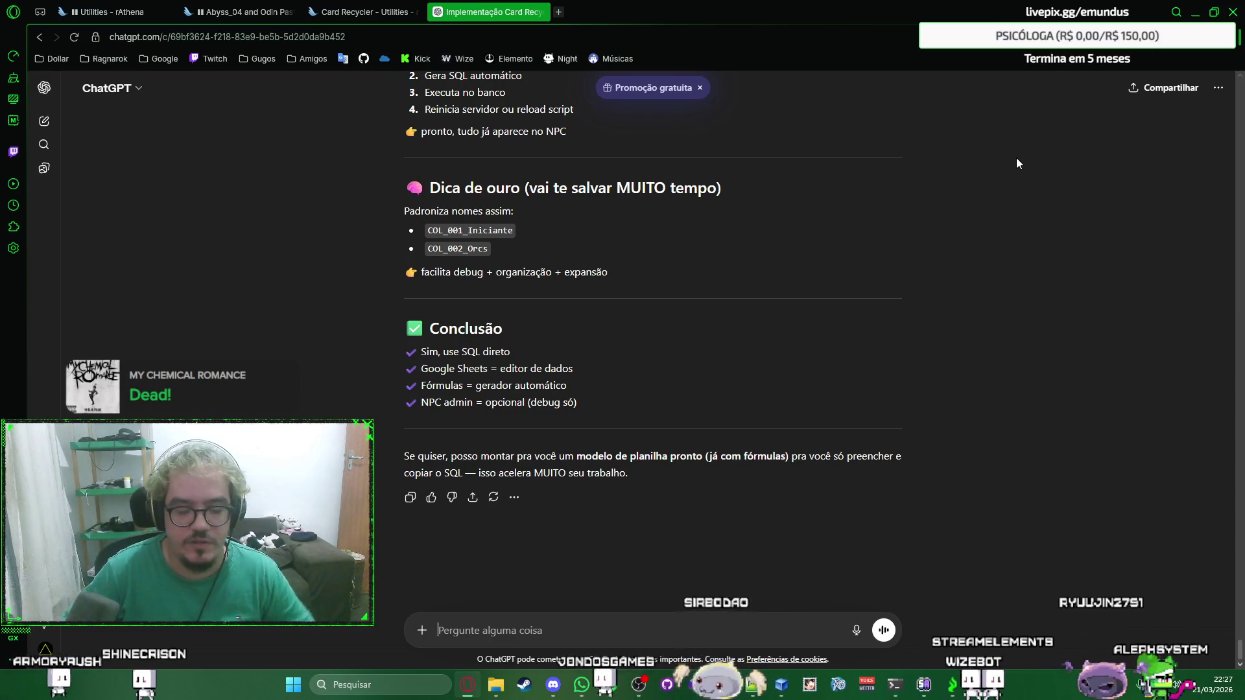
{"action": "type", "text": "eu quero o"}
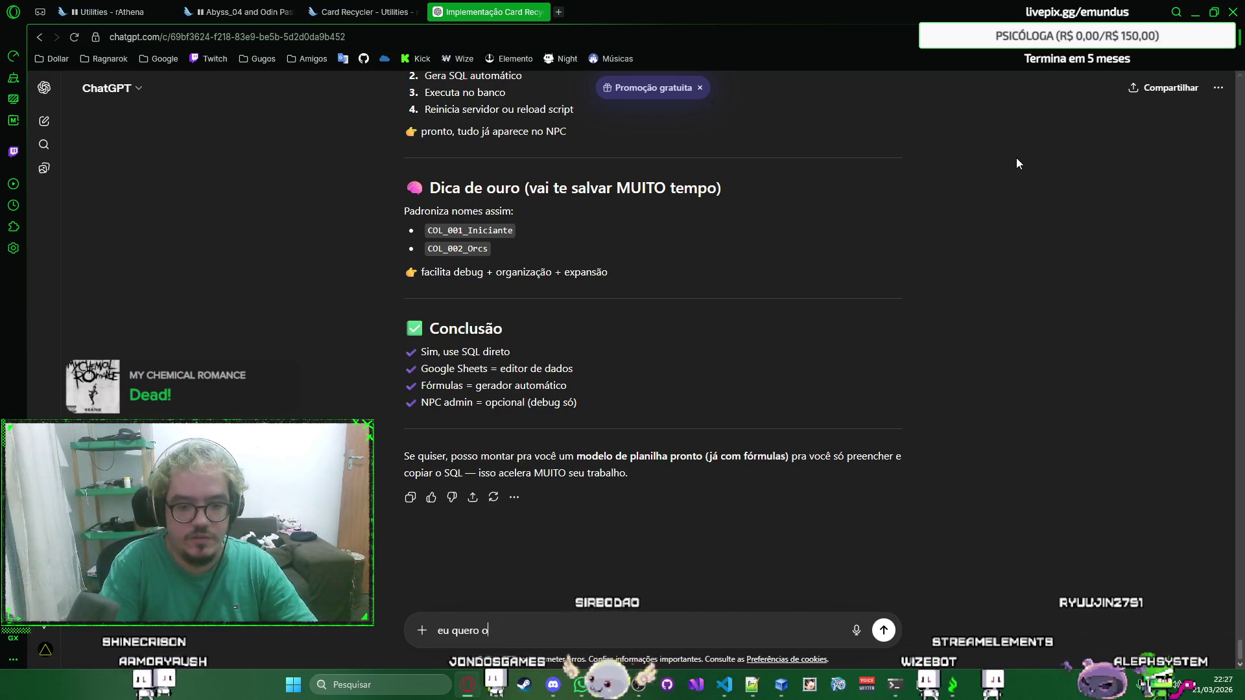
{"action": "type", "text": " modelo de planil"}
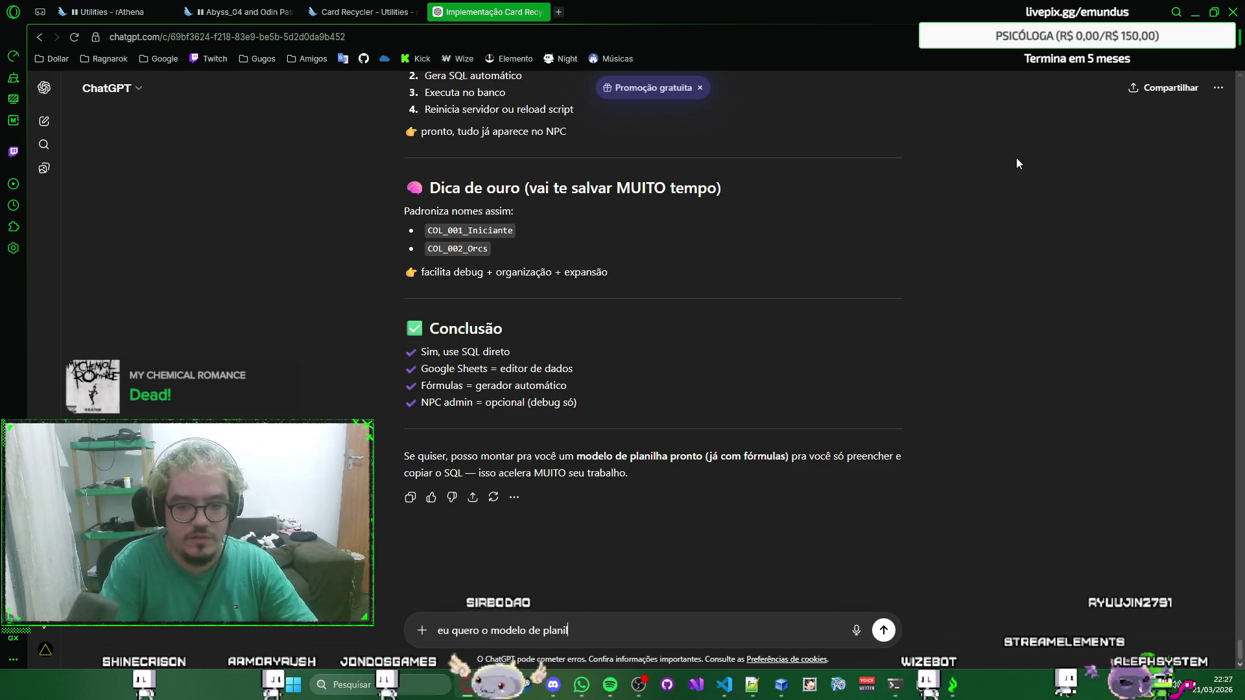
{"action": "type", "text": "ha pronto"}
{"action": "key", "text": "Return"}
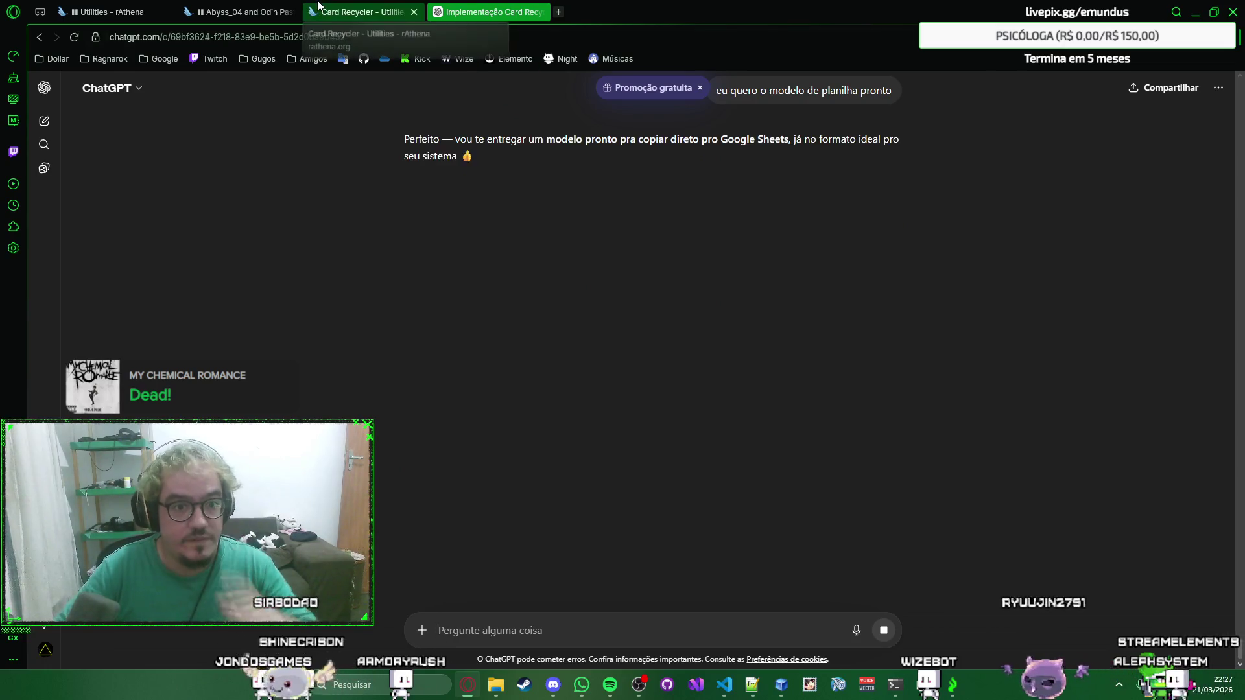
Close the Card Recycler and Abyss_04 forum pages, landing on the rAthena Utilities listing.
{"action": "left_click", "coordinate": [365, 12]}
{"action": "left_click", "coordinate": [415, 12]}
{"action": "left_click", "coordinate": [239, 11]}
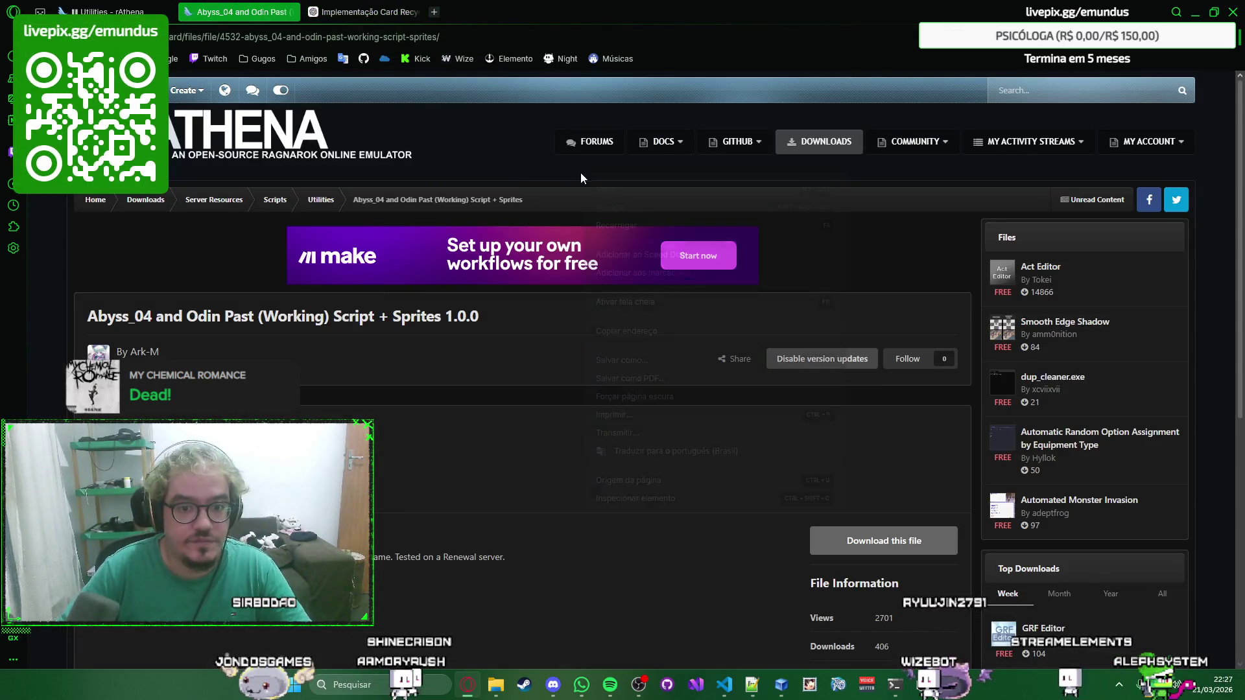
{"action": "key", "text": "ctrl+w"}
{"action": "key", "text": "ctrl+shift+Tab"}
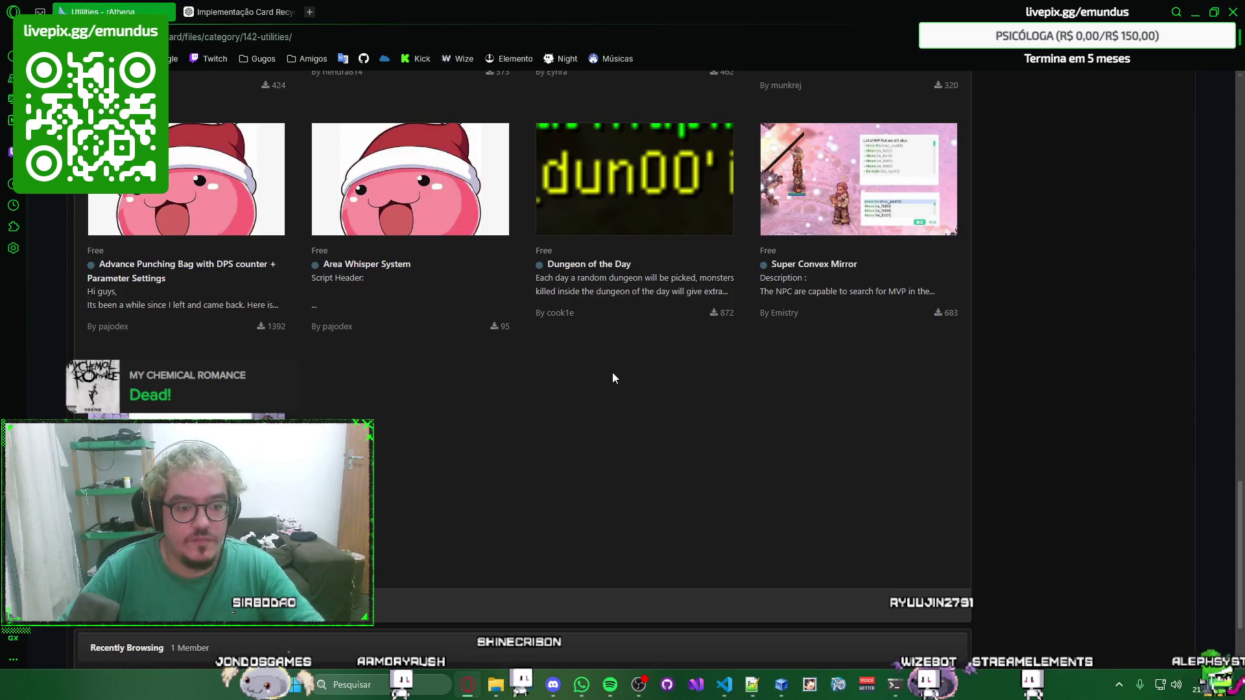
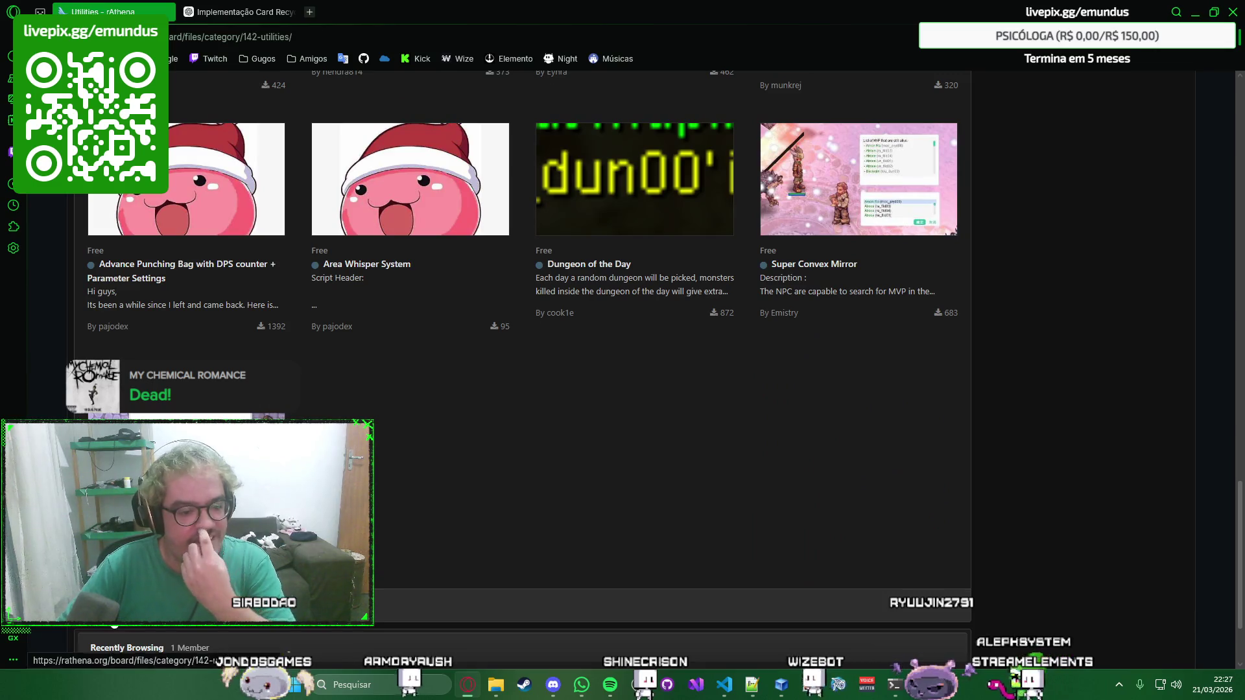
Browse page 2 of the rAthena Utilities downloads, then close that tab to return to the ChatGPT chat.
{"action": "left_click", "coordinate": [279, 605]}
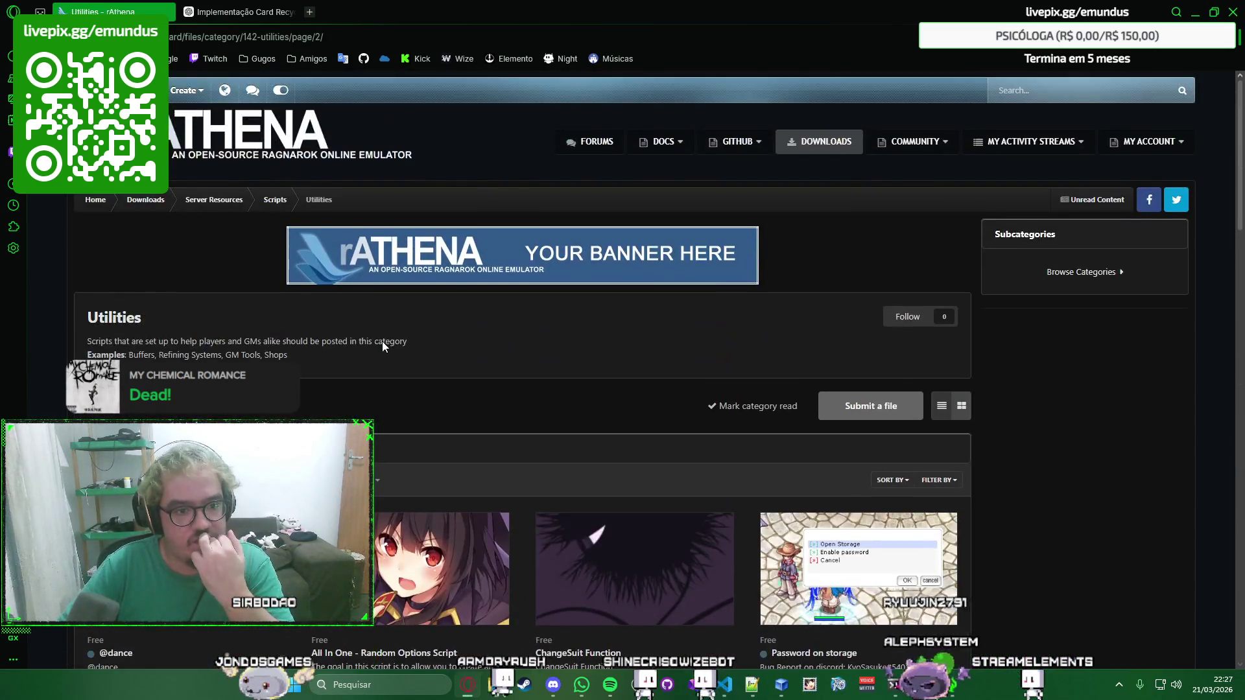
{"action": "scroll", "coordinate": [383, 341], "scroll_direction": "down", "scroll_amount": 3}
{"action": "right_click", "coordinate": [674, 190]}
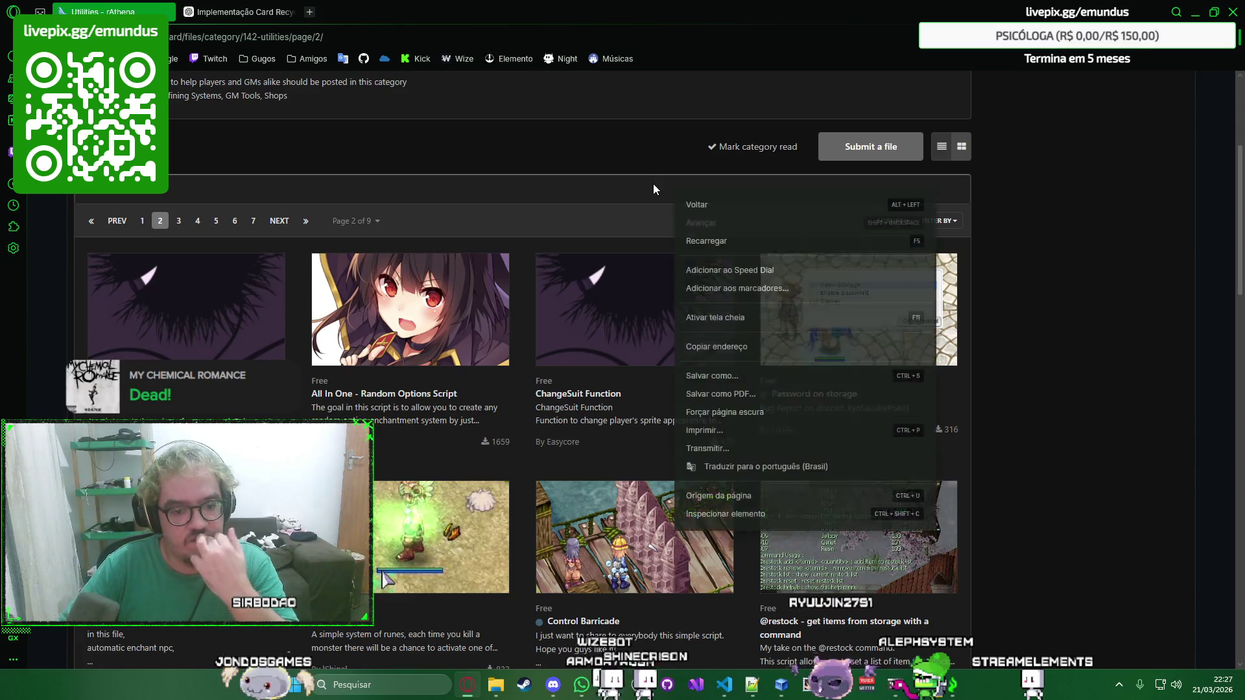
{"action": "left_click", "coordinate": [646, 211]}
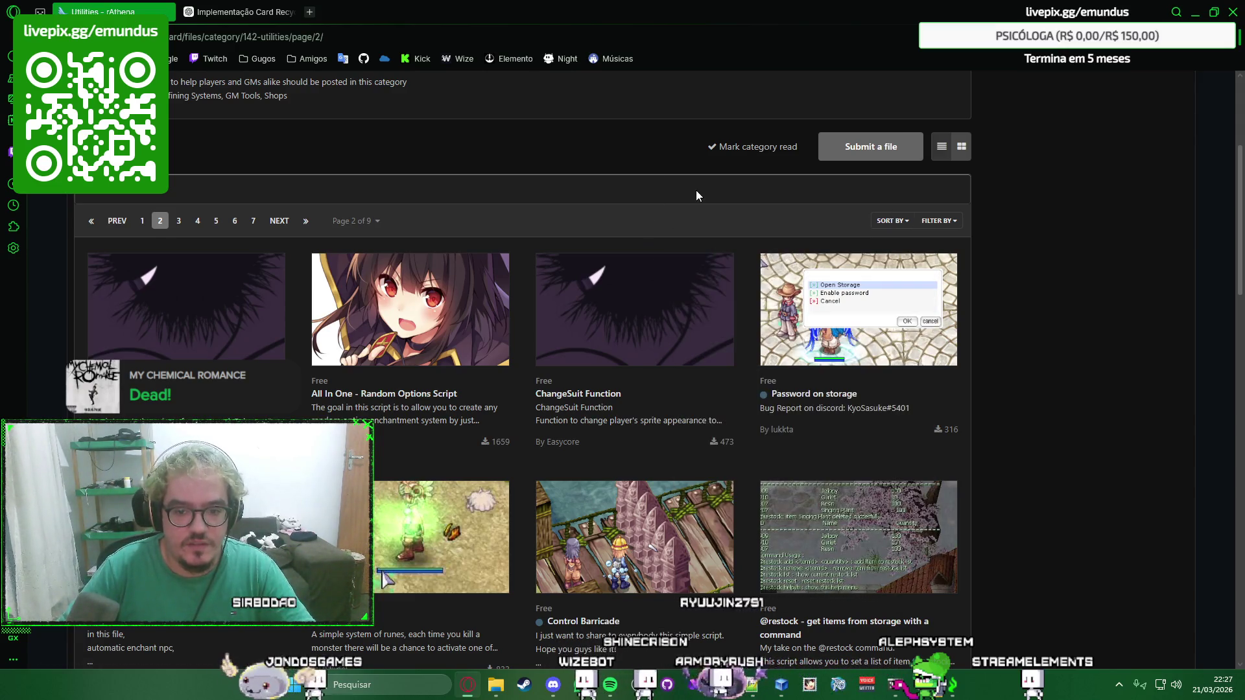
{"action": "key", "text": "ctrl+w"}
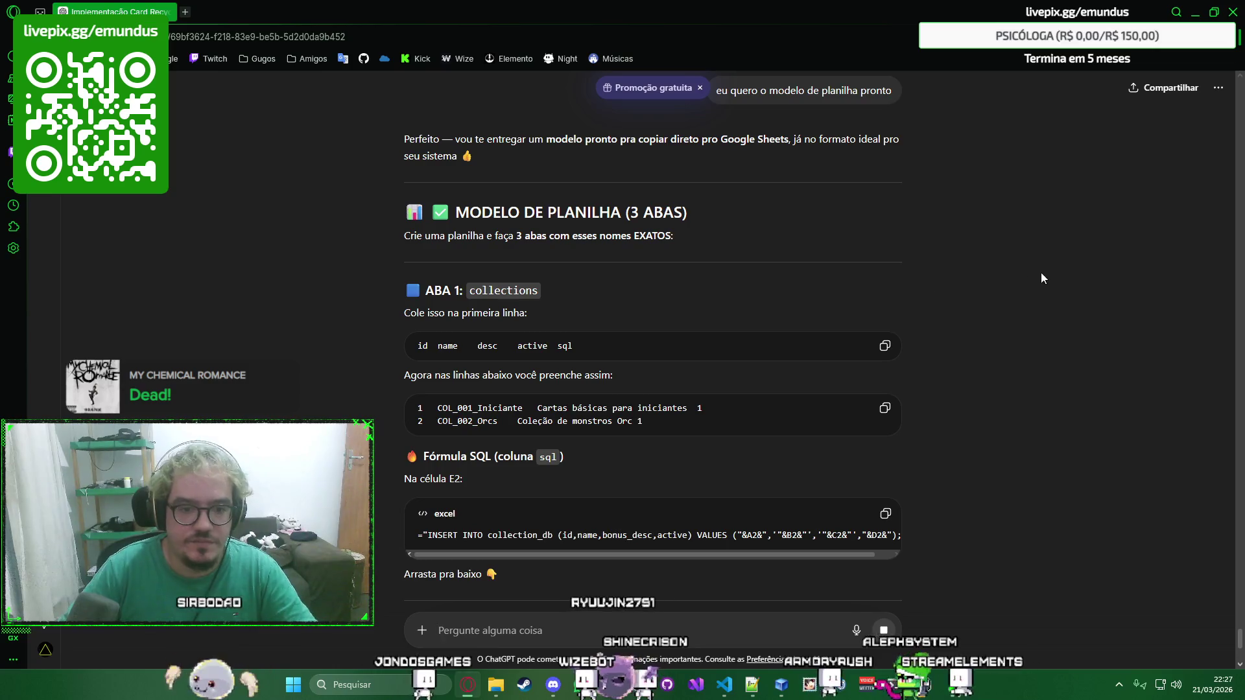
Open the Google Sheets home page in a new browser tab beside the ChatGPT chat.
{"action": "right_click", "coordinate": [1041, 278]}
{"action": "left_click", "coordinate": [1021, 217]}
{"action": "right_click", "coordinate": [1021, 217]}
{"action": "left_click", "coordinate": [1008, 207]}
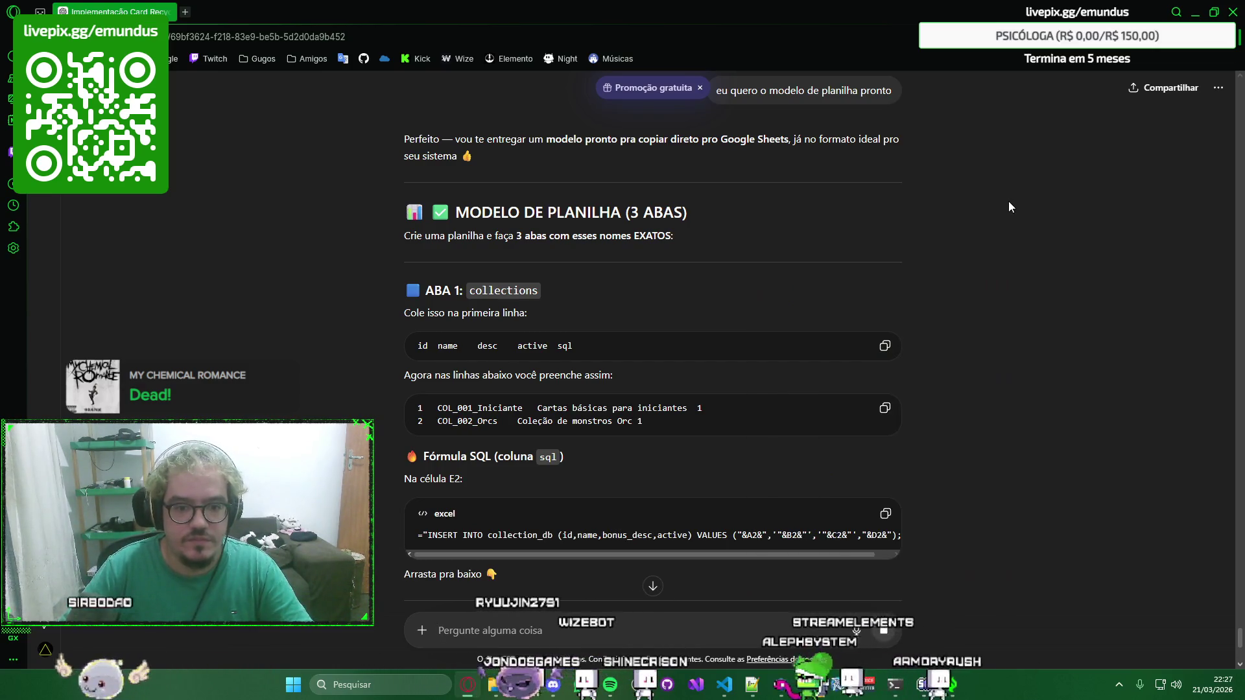
{"action": "scroll", "coordinate": [779, 175], "scroll_direction": "down", "scroll_amount": 1}
{"action": "left_click", "coordinate": [186, 12]}
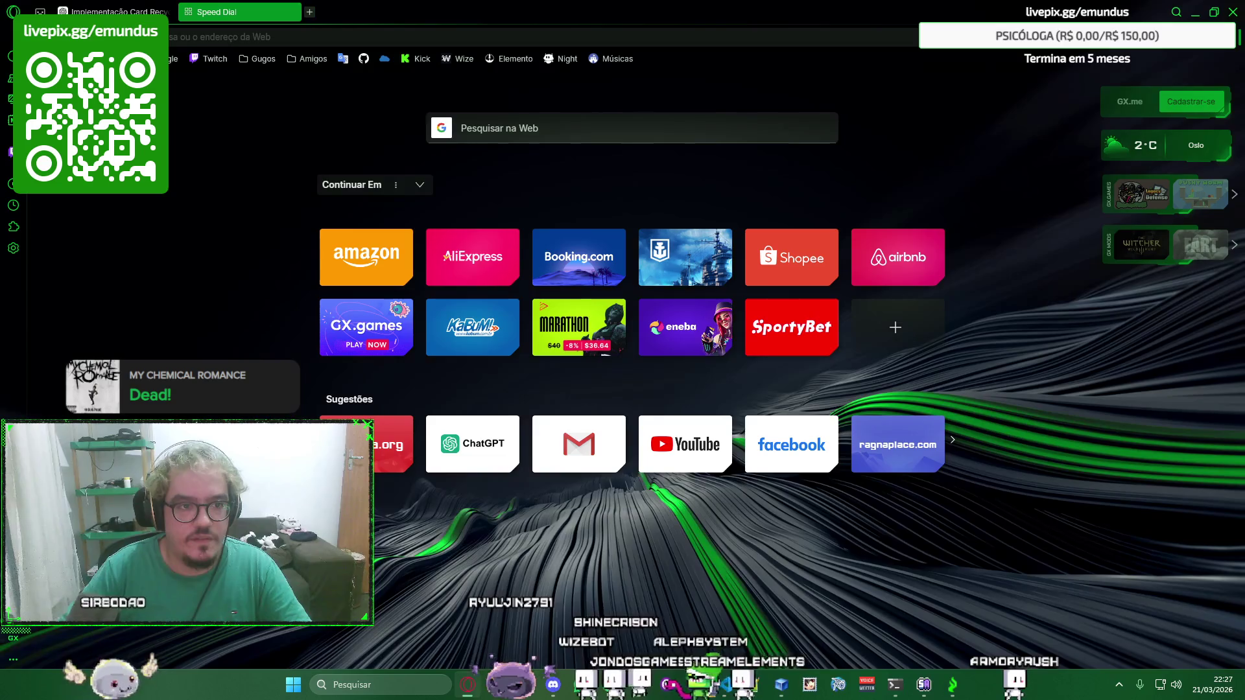
{"action": "type", "text": "sheets"}
{"action": "key", "text": "Return"}
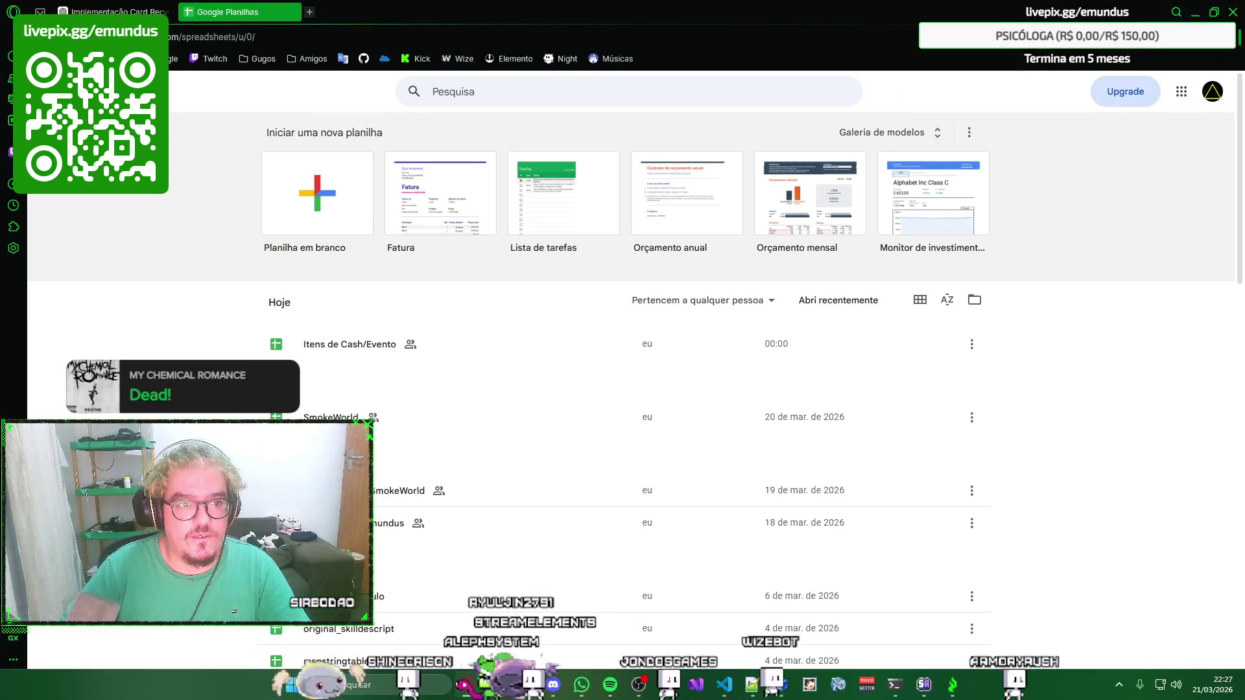
Create a new blank spreadsheet and close the table suggestions panel.
{"action": "left_click", "coordinate": [338, 210]}
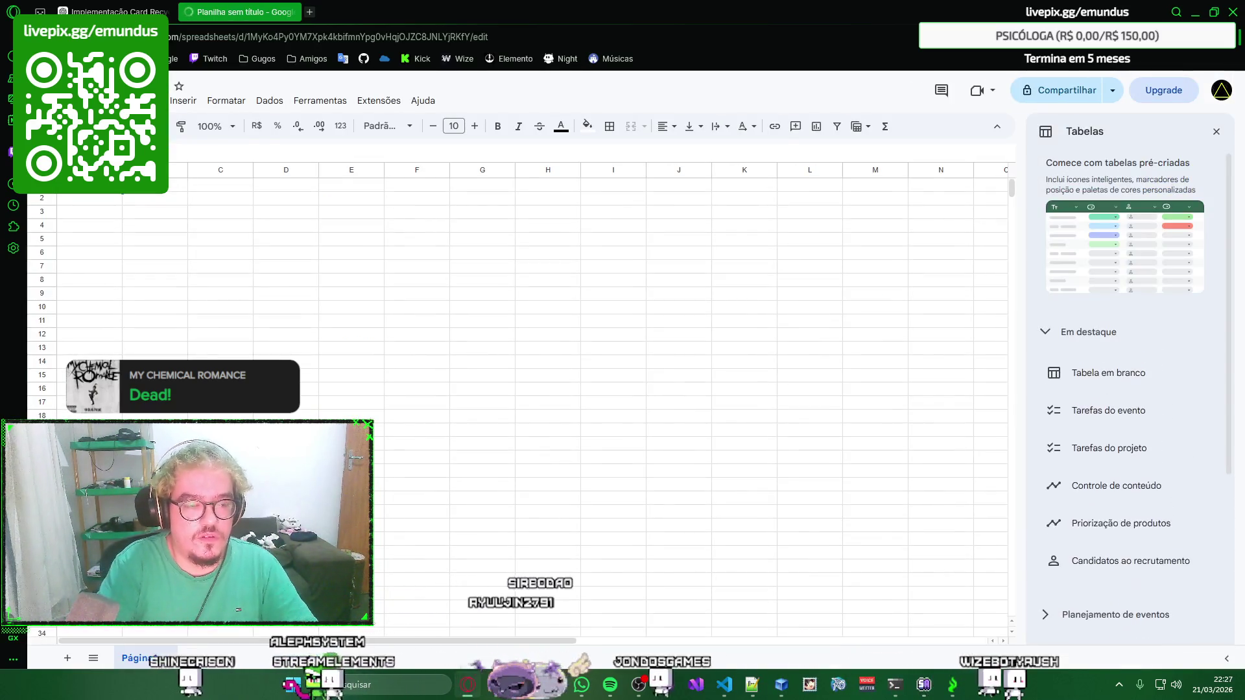
{"action": "left_click", "coordinate": [1216, 135]}
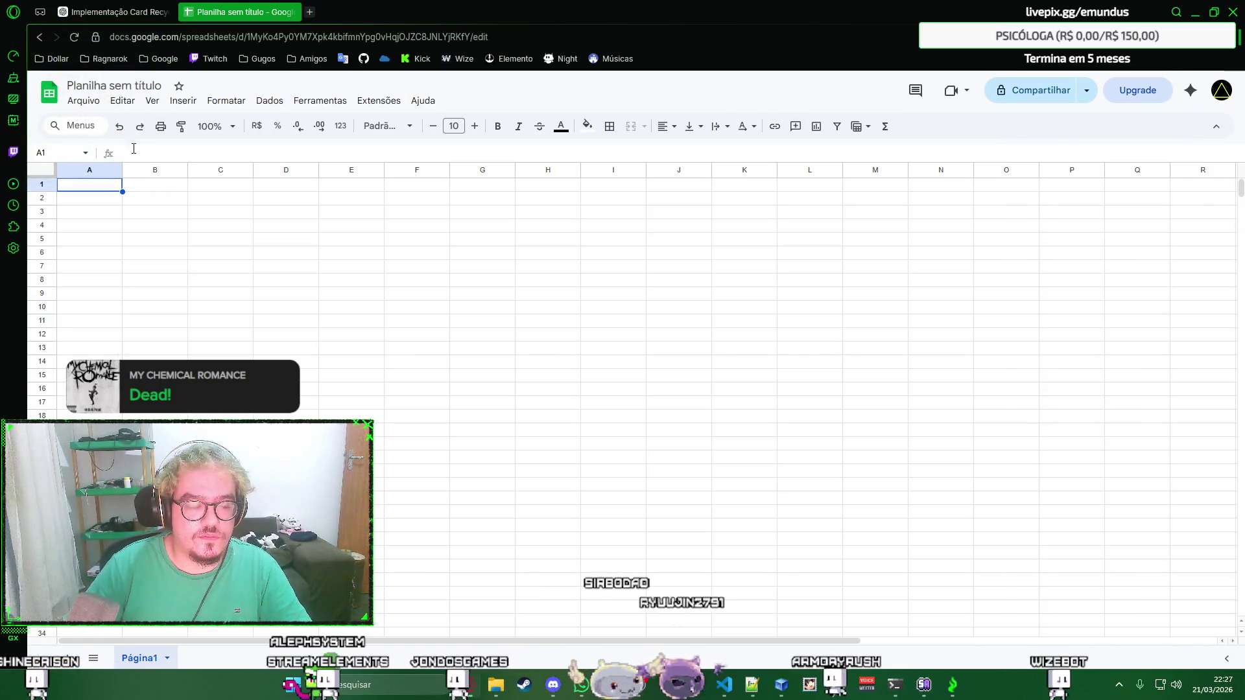
{"action": "type", "text": "Car"}
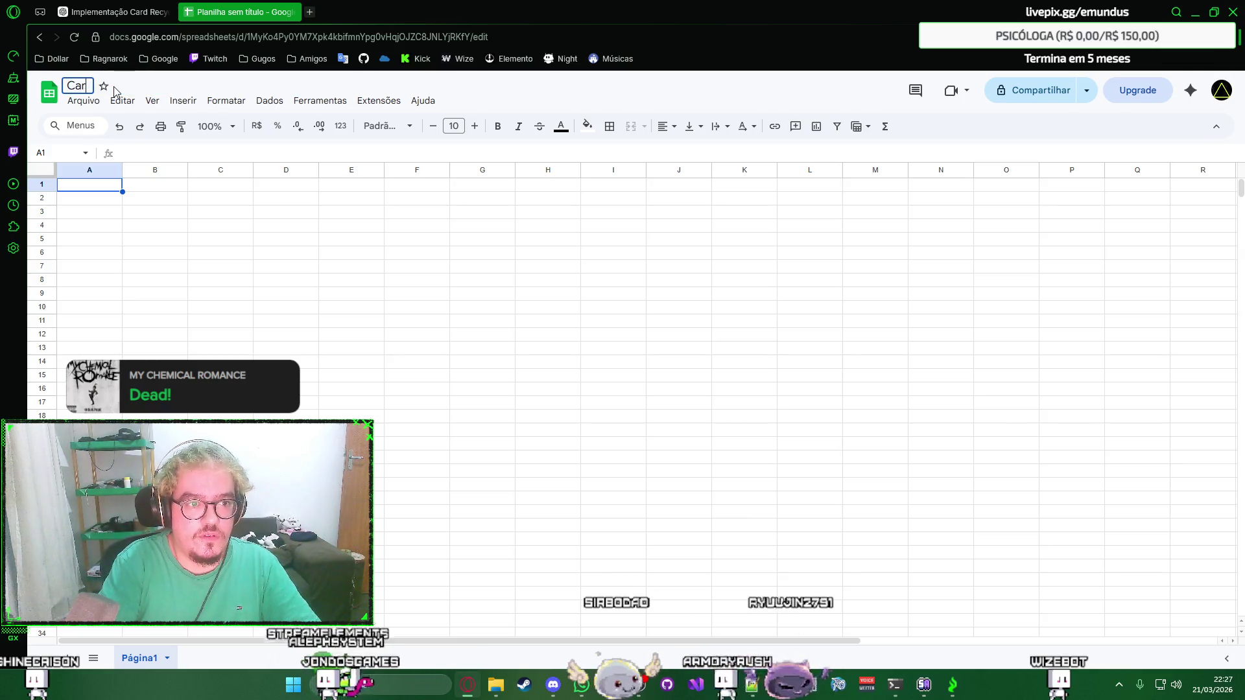
{"action": "type", "text": "d Collection - SmokeWorld"}
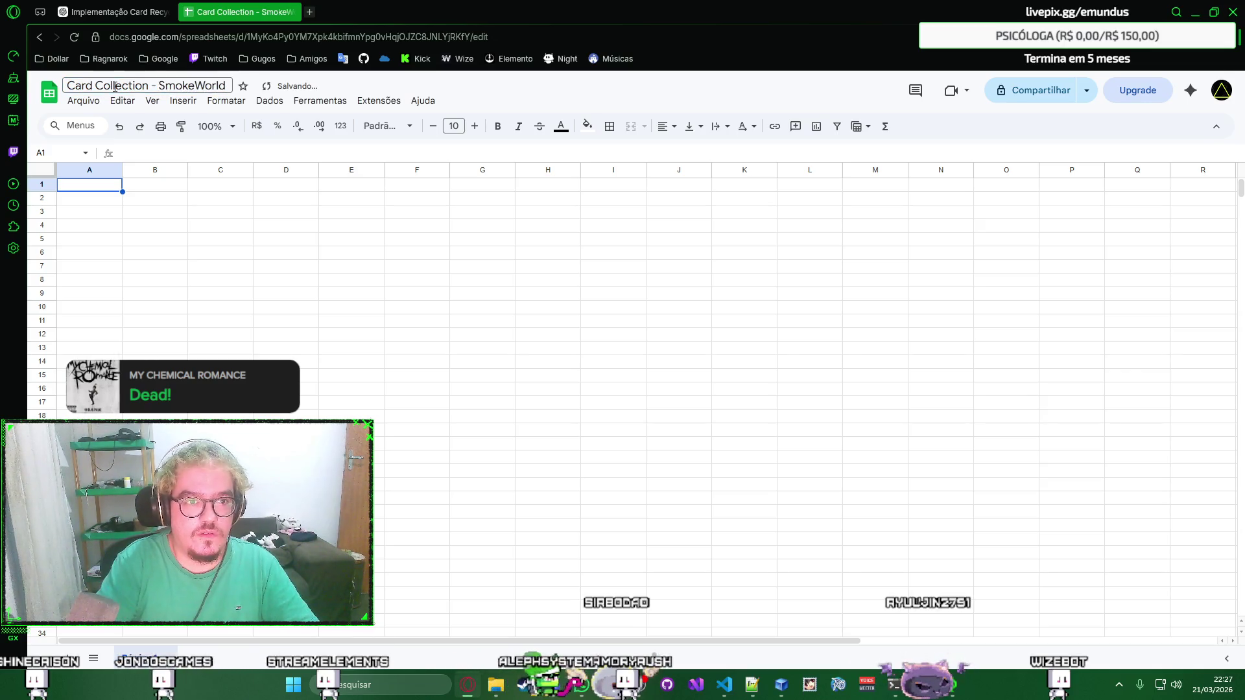
Retitle the spreadsheet 'Card Collection by Emundus', removing the SmokeWorld part.
{"action": "double_click", "coordinate": [162, 86]}
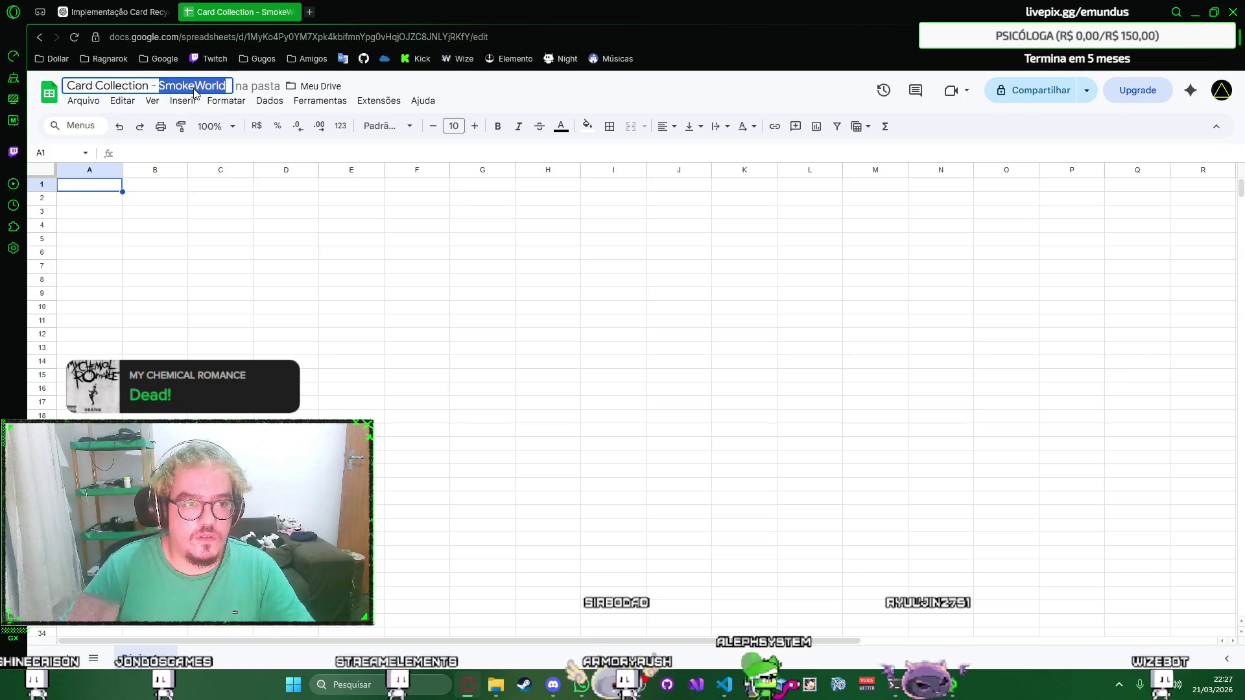
{"action": "key", "text": "Return"}
{"action": "double_click", "coordinate": [183, 86]}
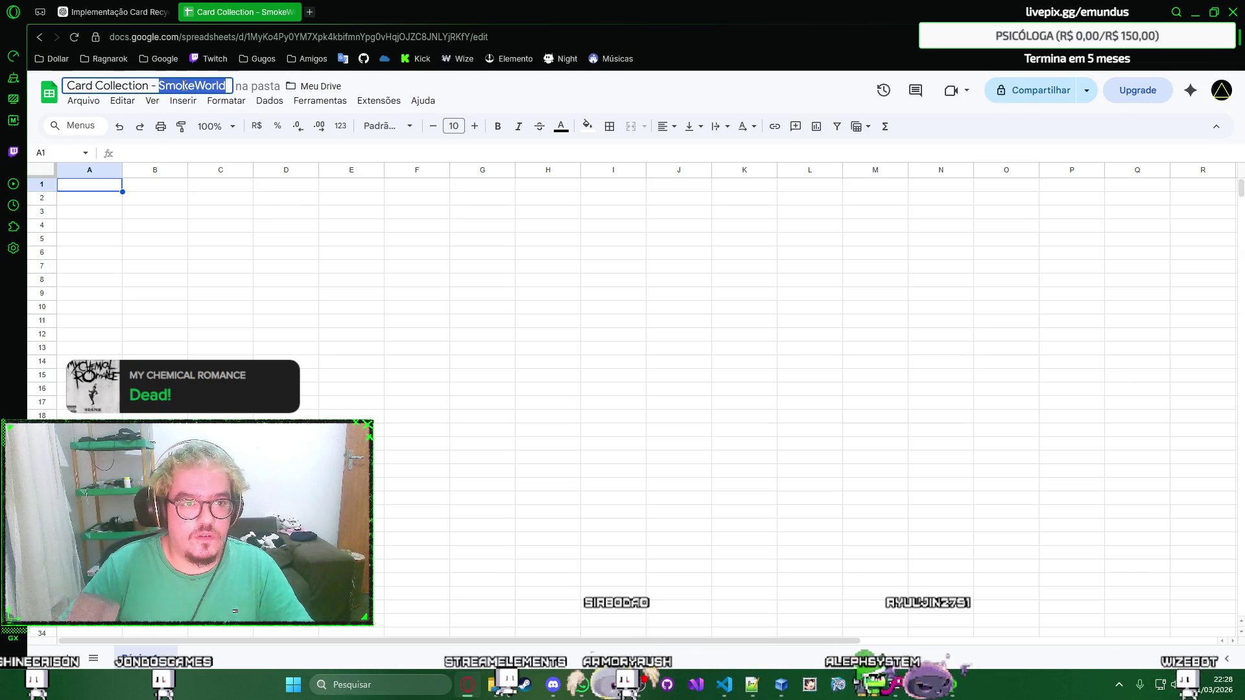
{"action": "key", "text": "BackSpace"}
{"action": "key", "text": "BackSpace"}
{"action": "key", "text": "BackSpace"}
{"action": "type", "text": "by Em"}
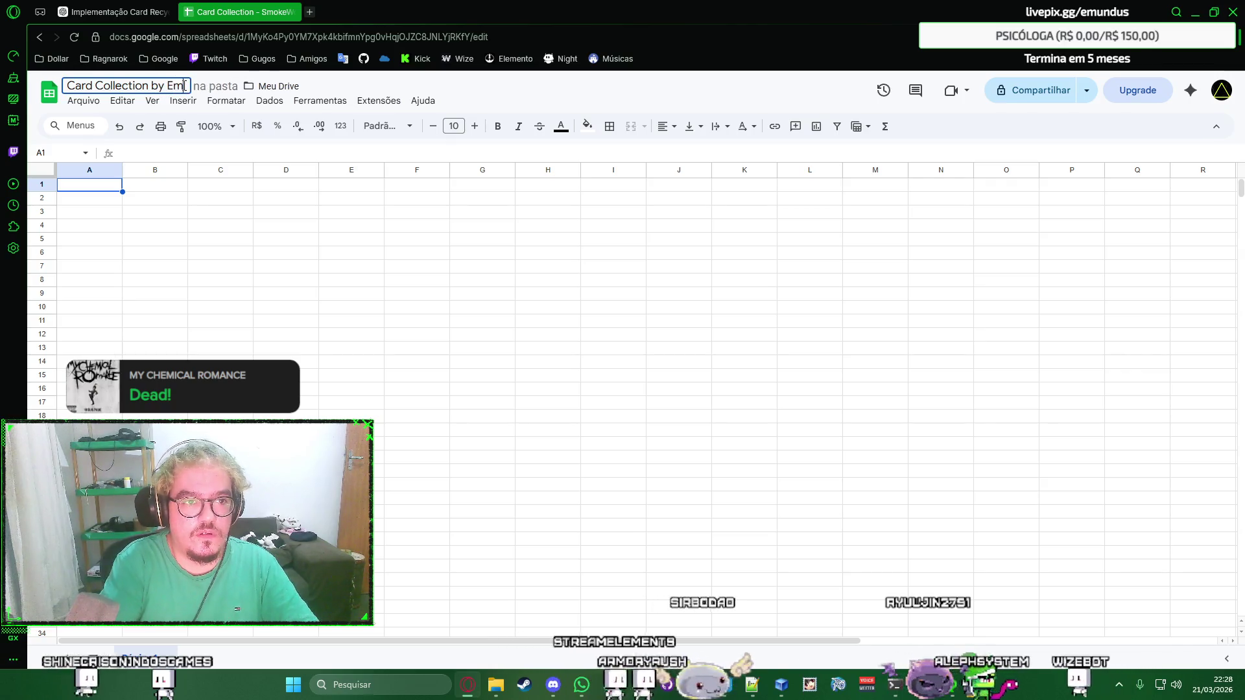
{"action": "type", "text": "undus"}
{"action": "key", "text": "Return"}
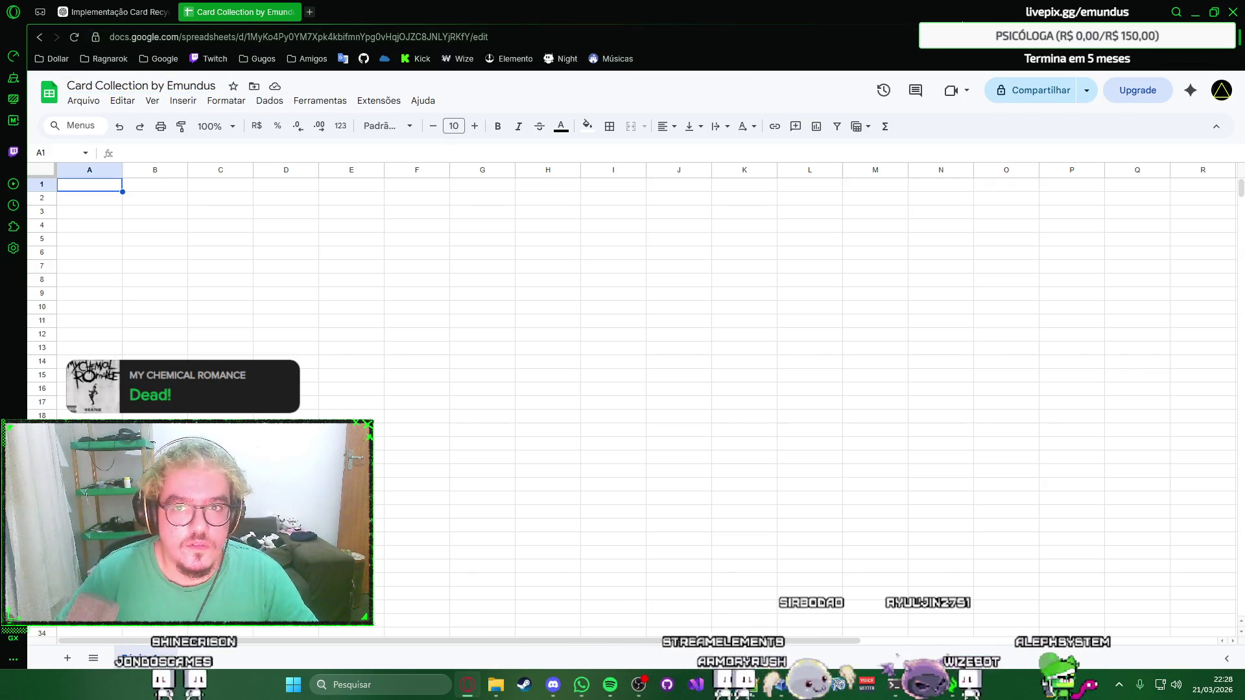
{"action": "right_click", "coordinate": [161, 196]}
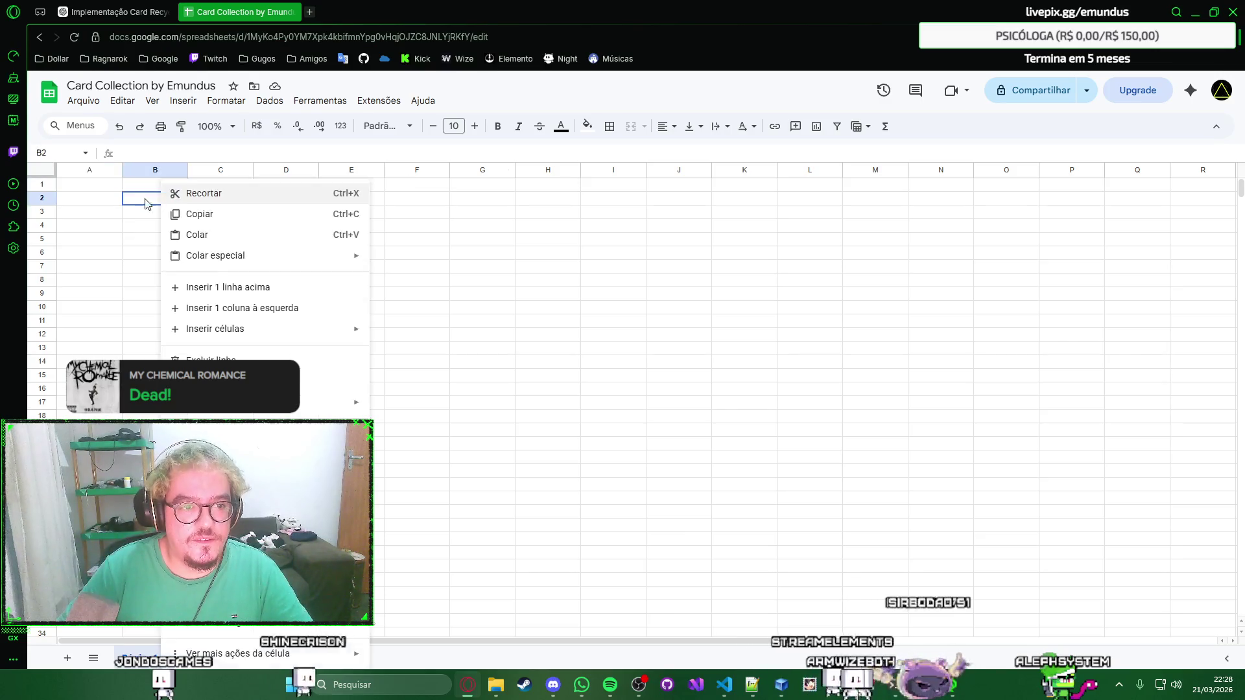
Copy the collections header row from ChatGPT into row 1: id, name, desc, active, sql.
{"action": "left_click", "coordinate": [136, 201]}
{"action": "left_click", "coordinate": [115, 12]}
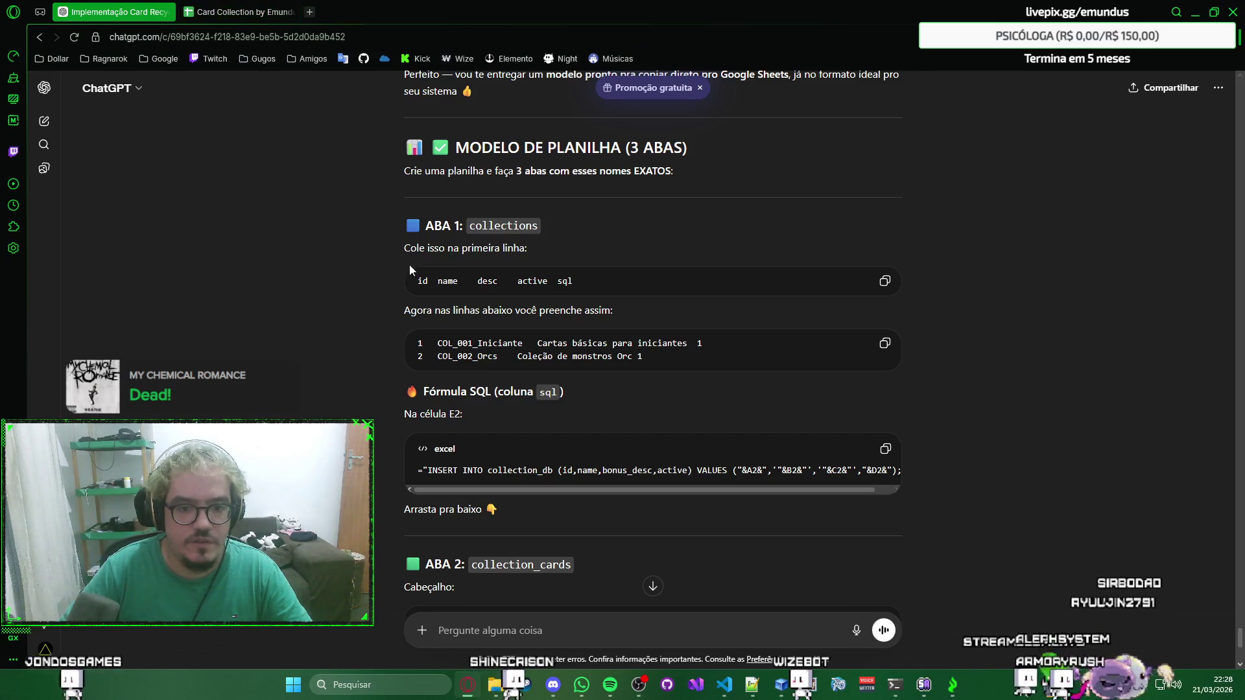
{"action": "left_click", "coordinate": [886, 282]}
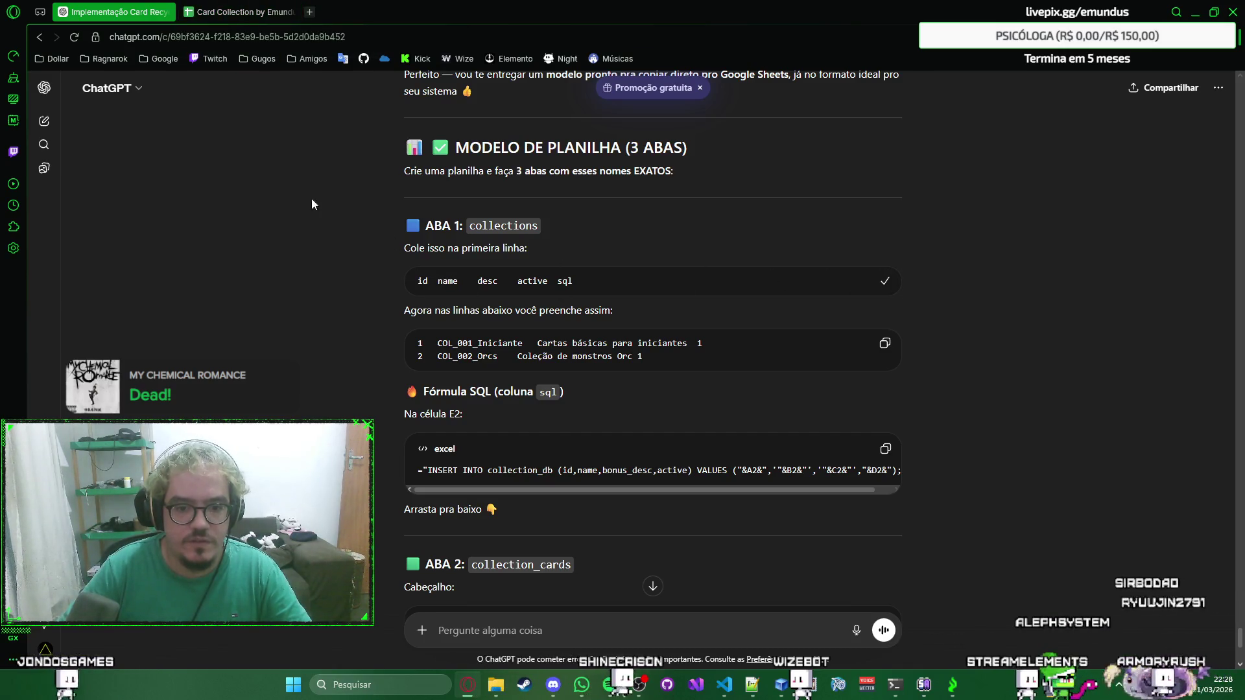
{"action": "left_click", "coordinate": [190, 14]}
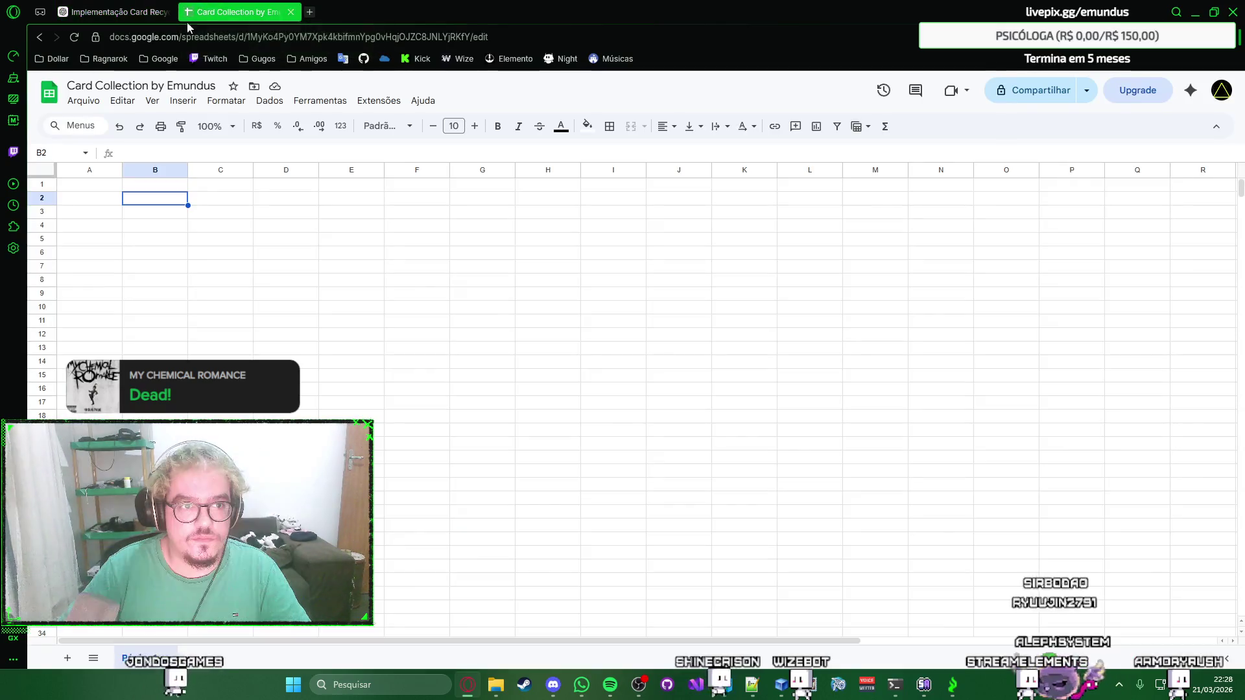
{"action": "key", "text": "ctrl+v"}
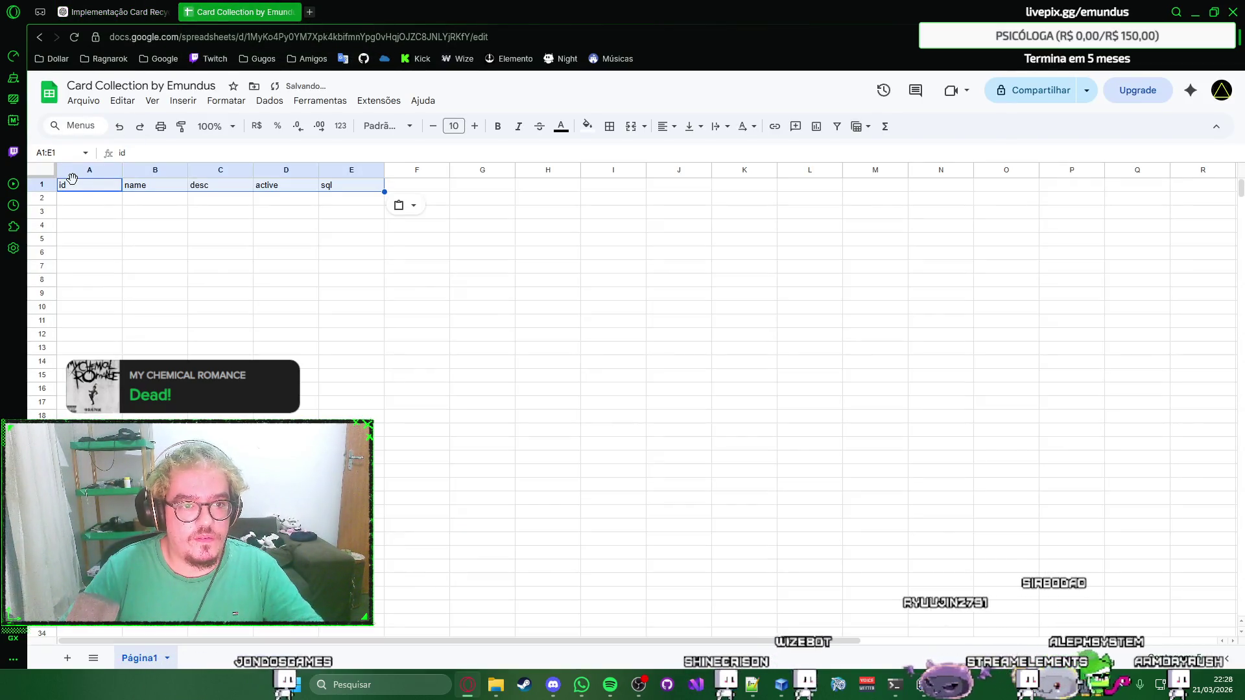
{"action": "left_click", "coordinate": [406, 211]}
{"action": "left_click", "coordinate": [422, 231]}
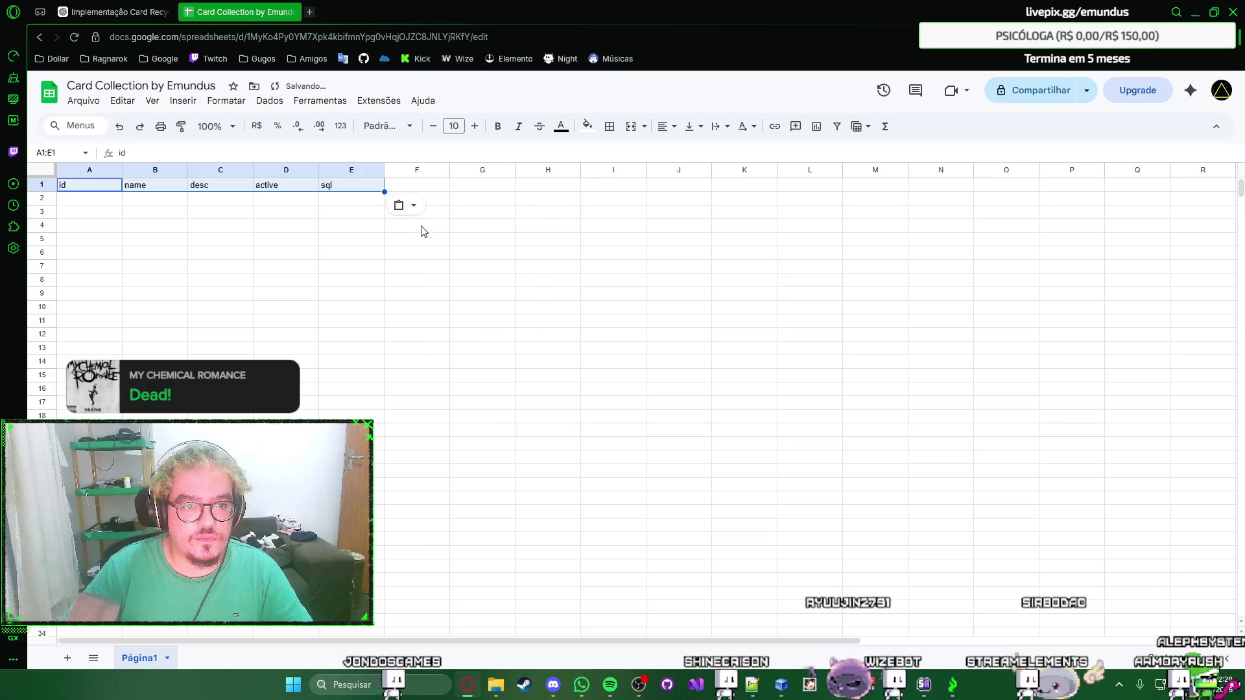
Copy the INSERT INTO SQL formula from ChatGPT and commit it in cell E2.
{"action": "left_click", "coordinate": [325, 207]}
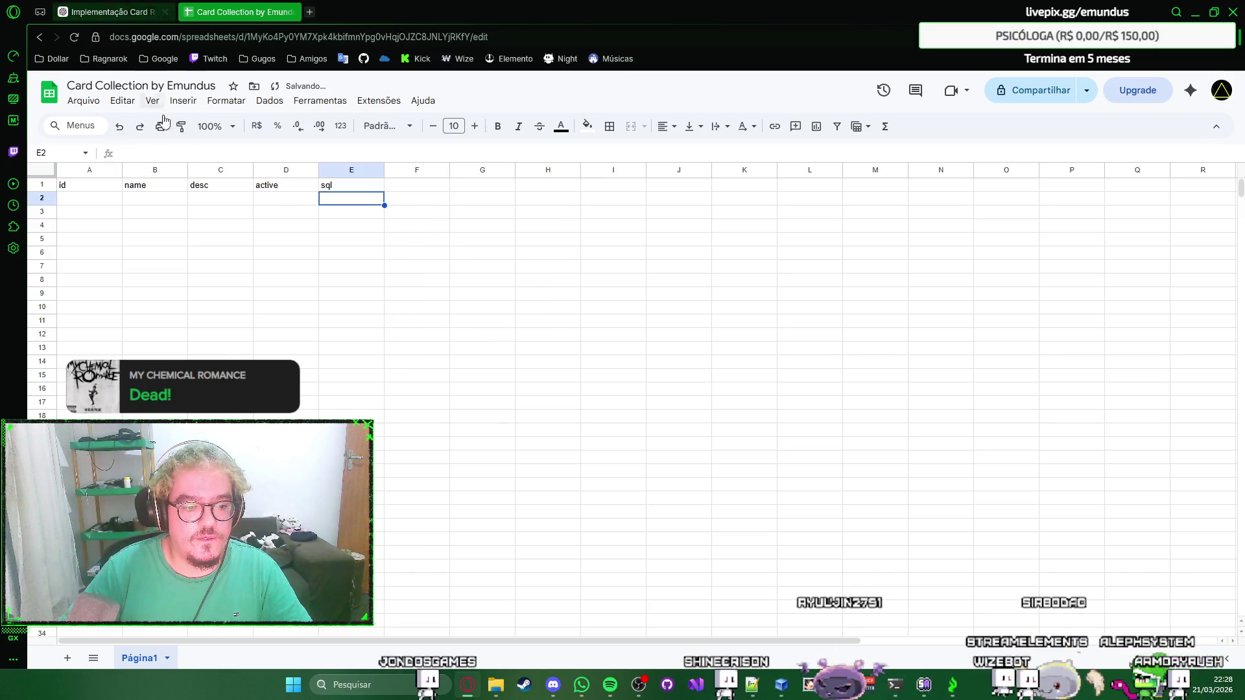
{"action": "left_click", "coordinate": [124, 7]}
{"action": "scroll", "coordinate": [351, 202], "scroll_direction": "down", "scroll_amount": 2}
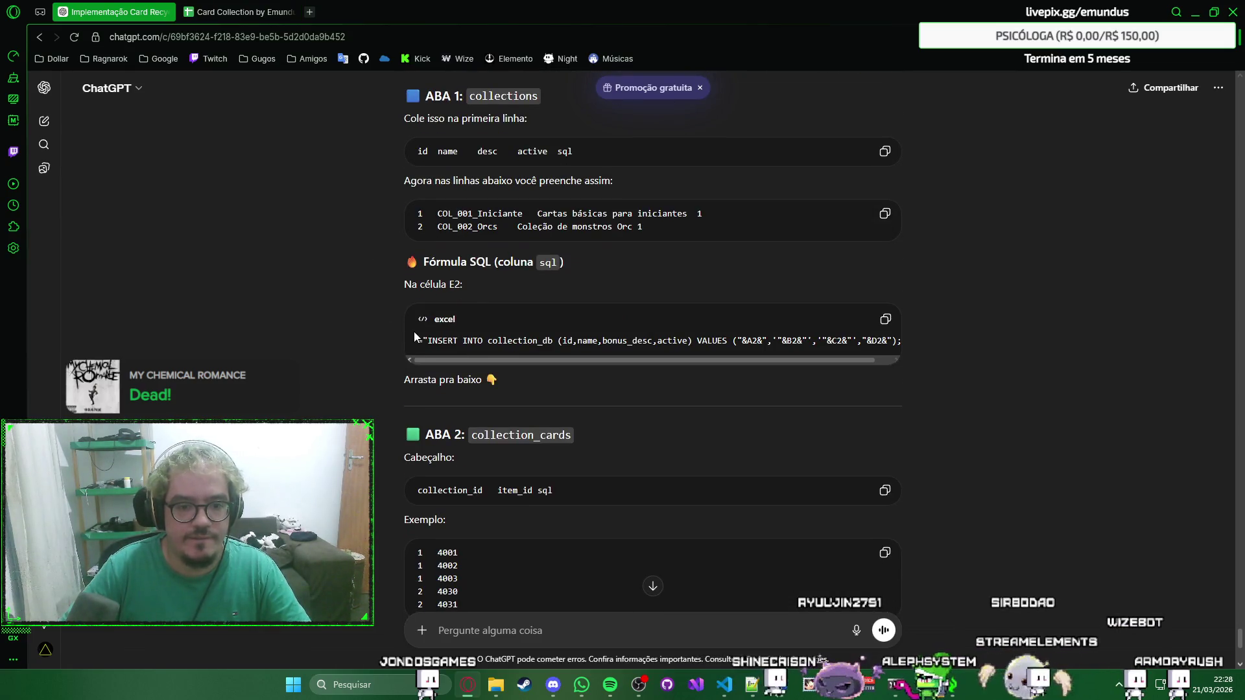
{"action": "left_click", "coordinate": [226, 12]}
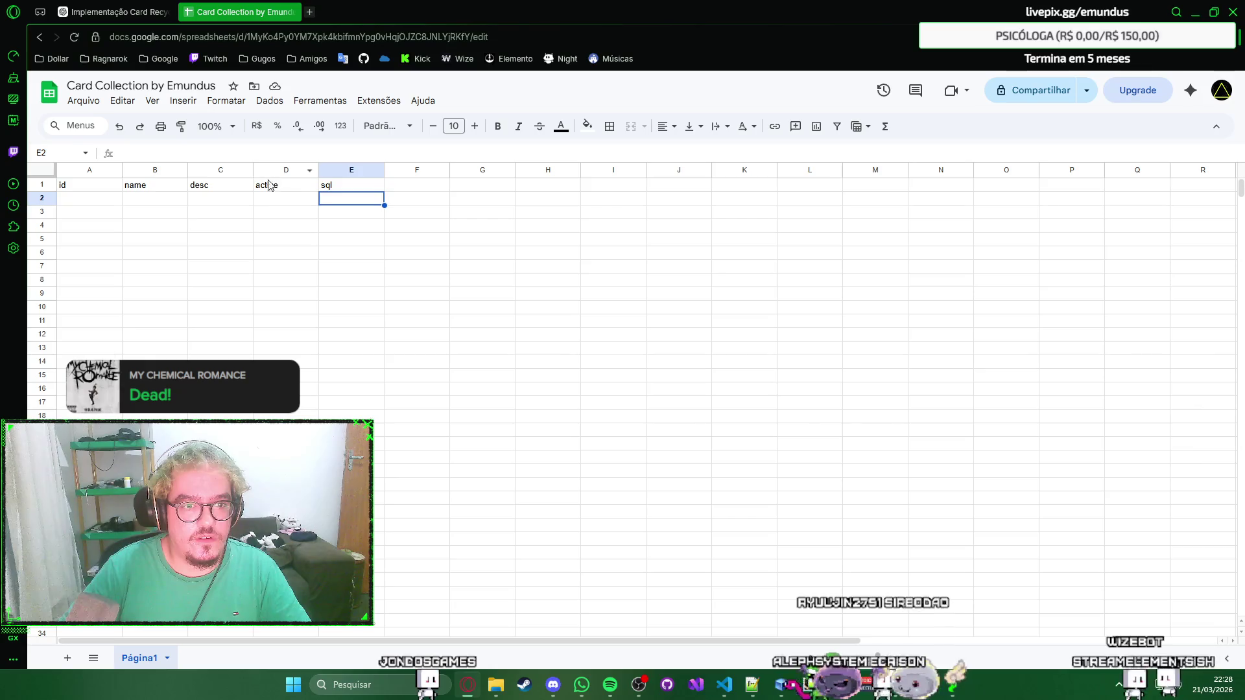
{"action": "left_click", "coordinate": [142, 6]}
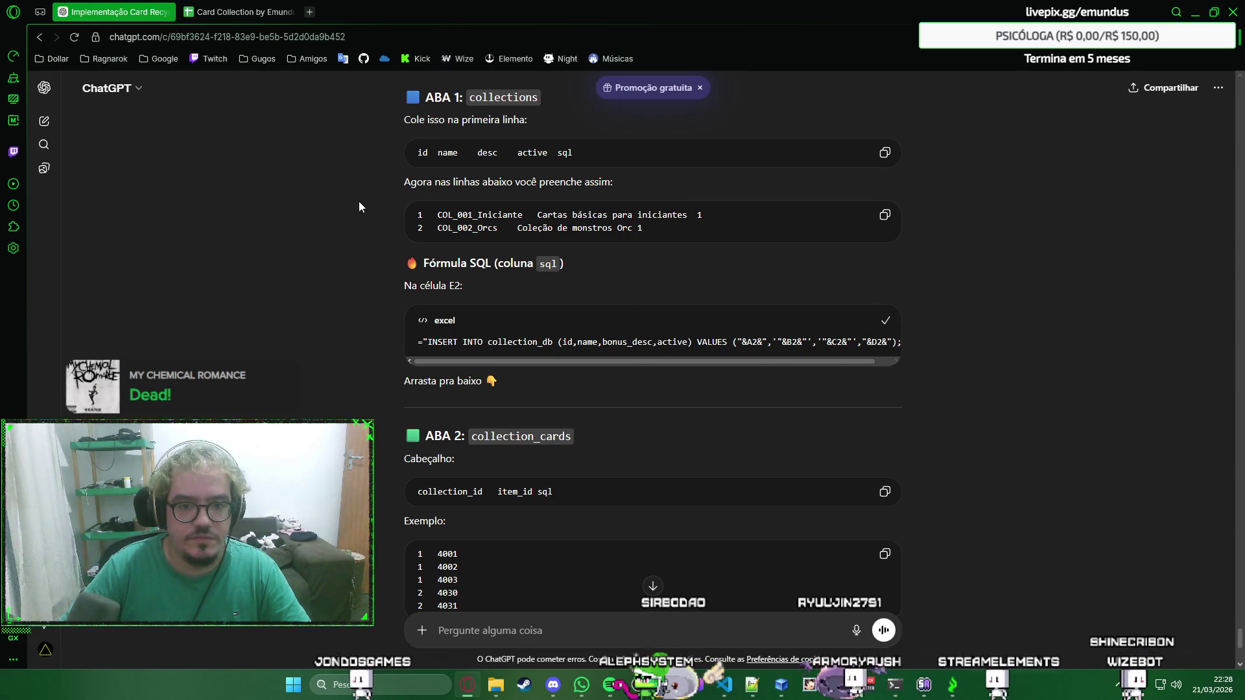
{"action": "scroll", "coordinate": [360, 202], "scroll_direction": "up", "scroll_amount": 1}
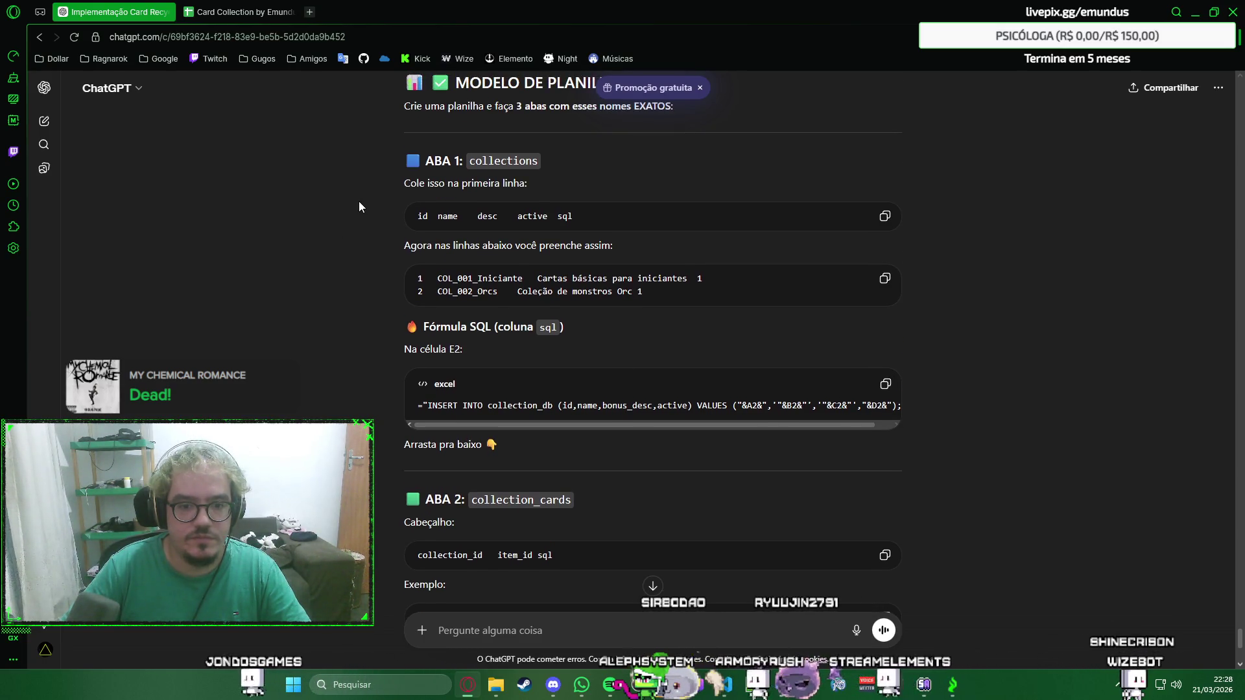
{"action": "left_click", "coordinate": [234, 12]}
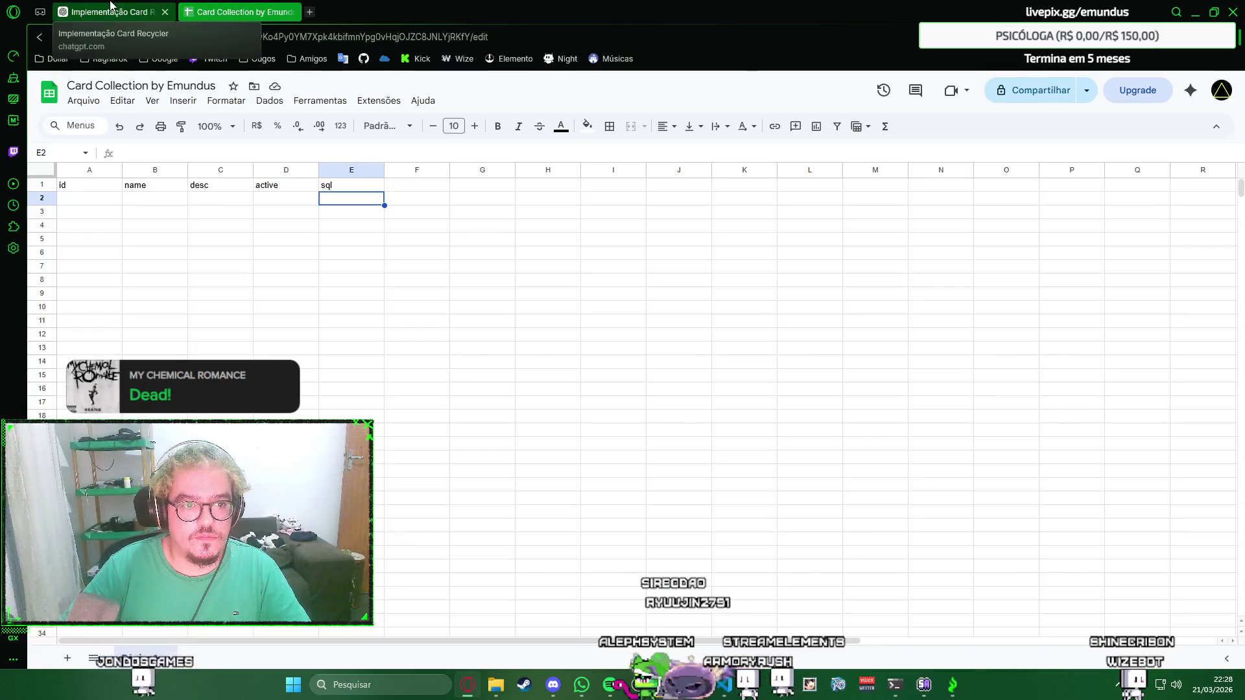
{"action": "left_click", "coordinate": [116, 13]}
{"action": "left_click", "coordinate": [233, 11]}
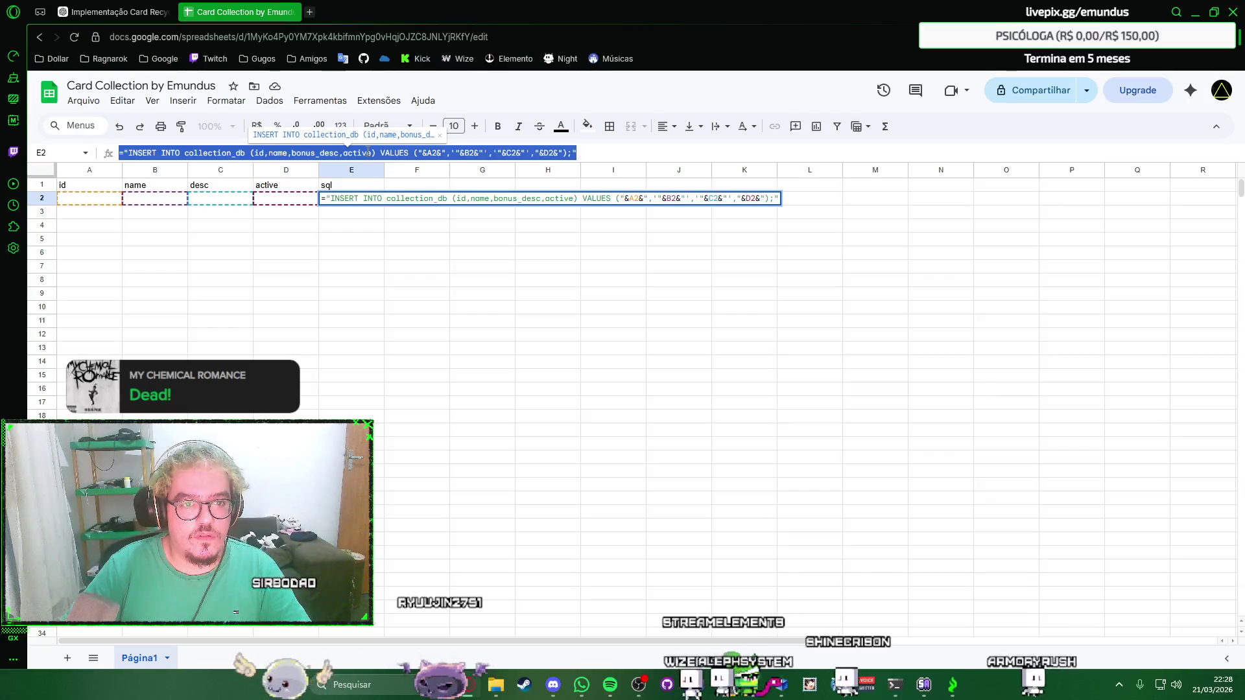
{"action": "key", "text": "Return"}
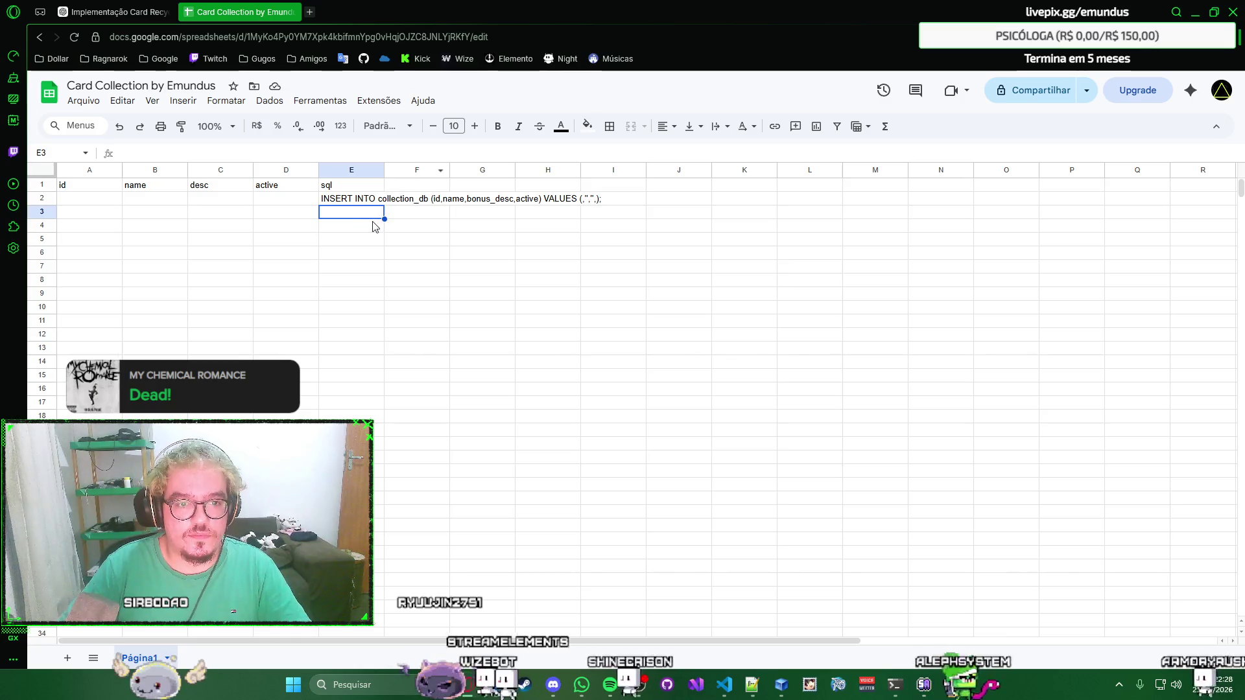
{"action": "double_click", "coordinate": [384, 170]}
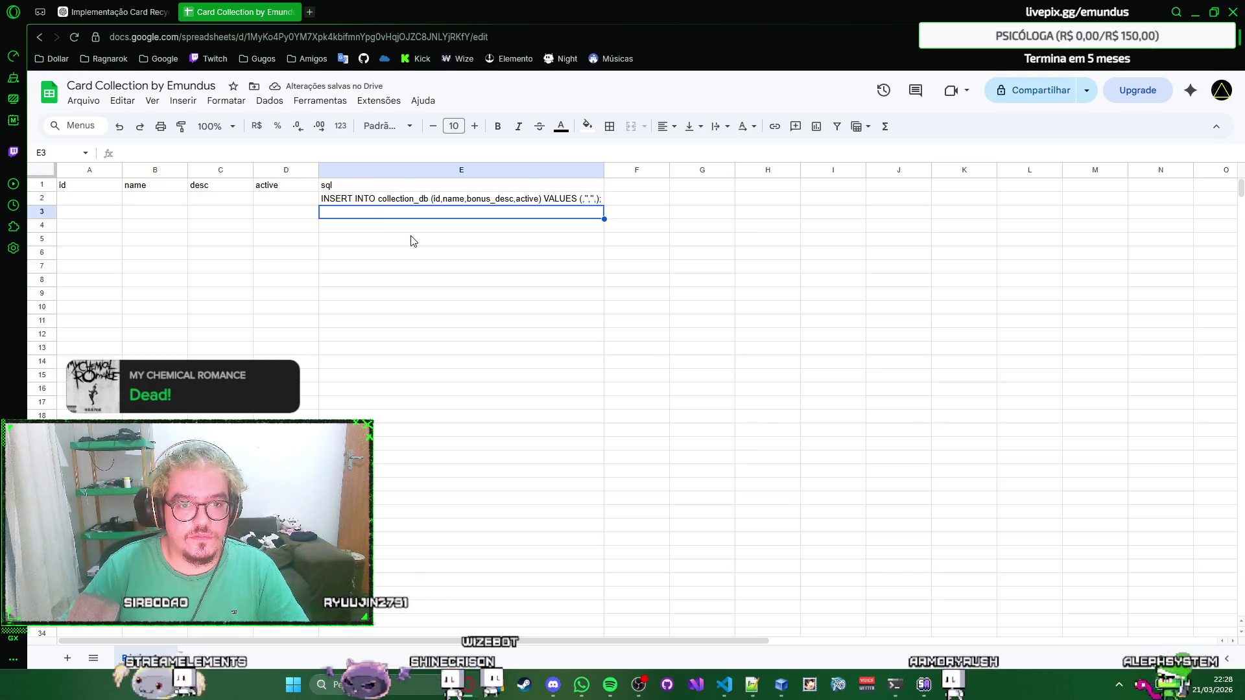
{"action": "left_click", "coordinate": [117, 12]}
{"action": "left_click", "coordinate": [233, 11]}
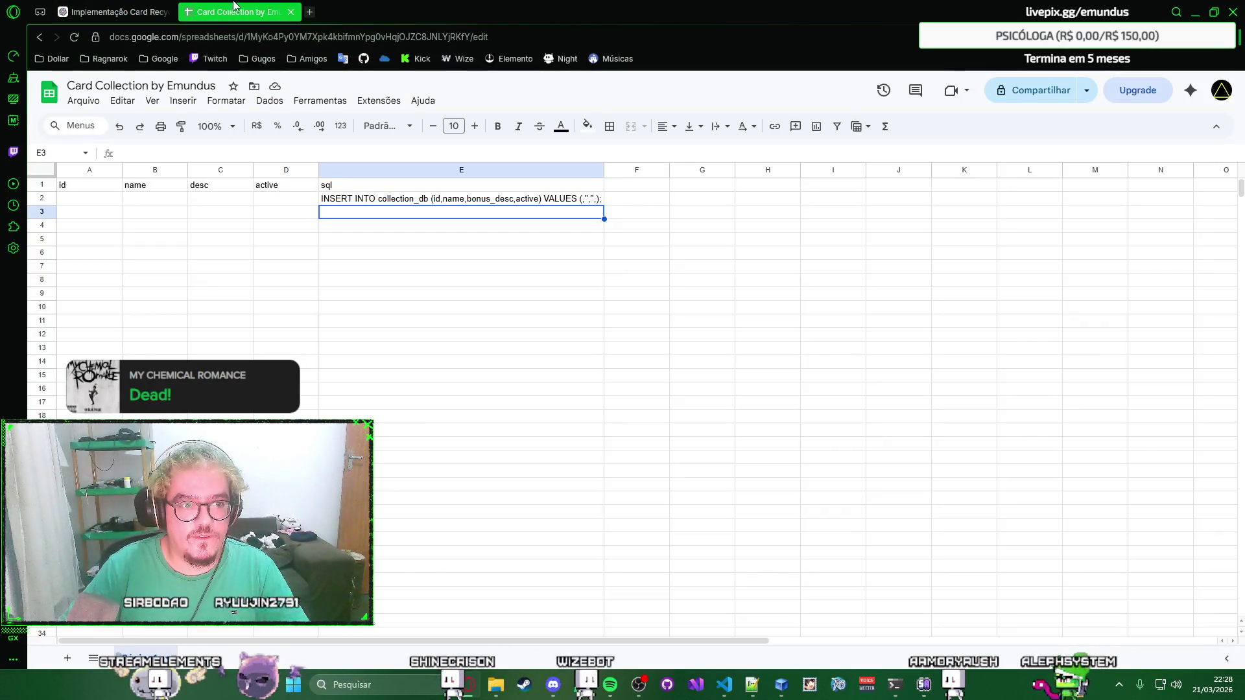
{"action": "key", "text": "ctrl+Tab"}
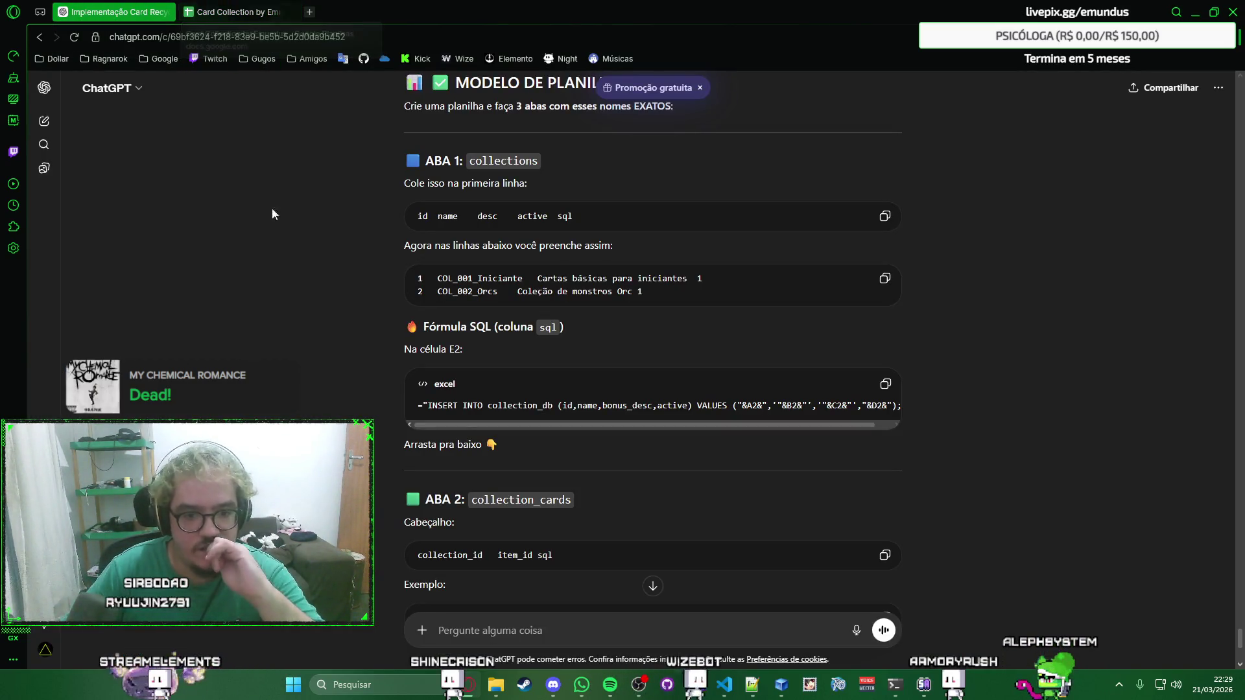
{"action": "scroll", "coordinate": [355, 258], "scroll_direction": "down", "scroll_amount": 2}
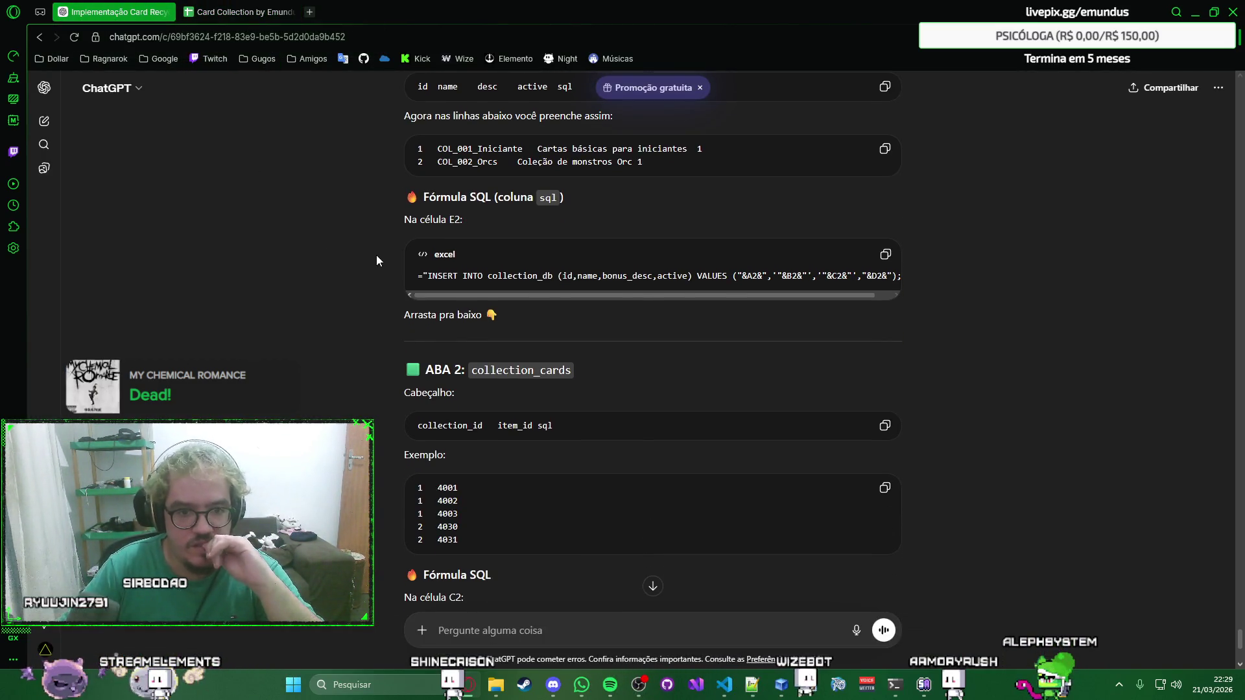
{"action": "scroll", "coordinate": [337, 251], "scroll_direction": "down", "scroll_amount": 3}
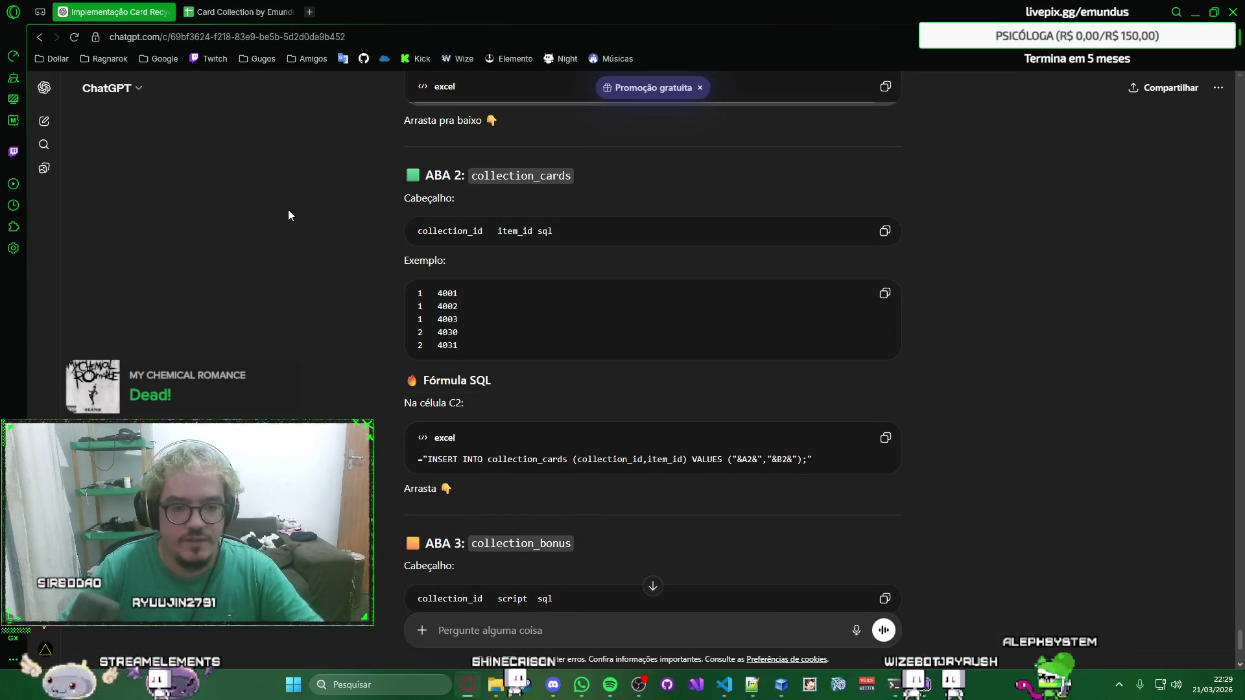
{"action": "left_click", "coordinate": [882, 233]}
{"action": "scroll", "coordinate": [339, 228], "scroll_direction": "up", "scroll_amount": 5}
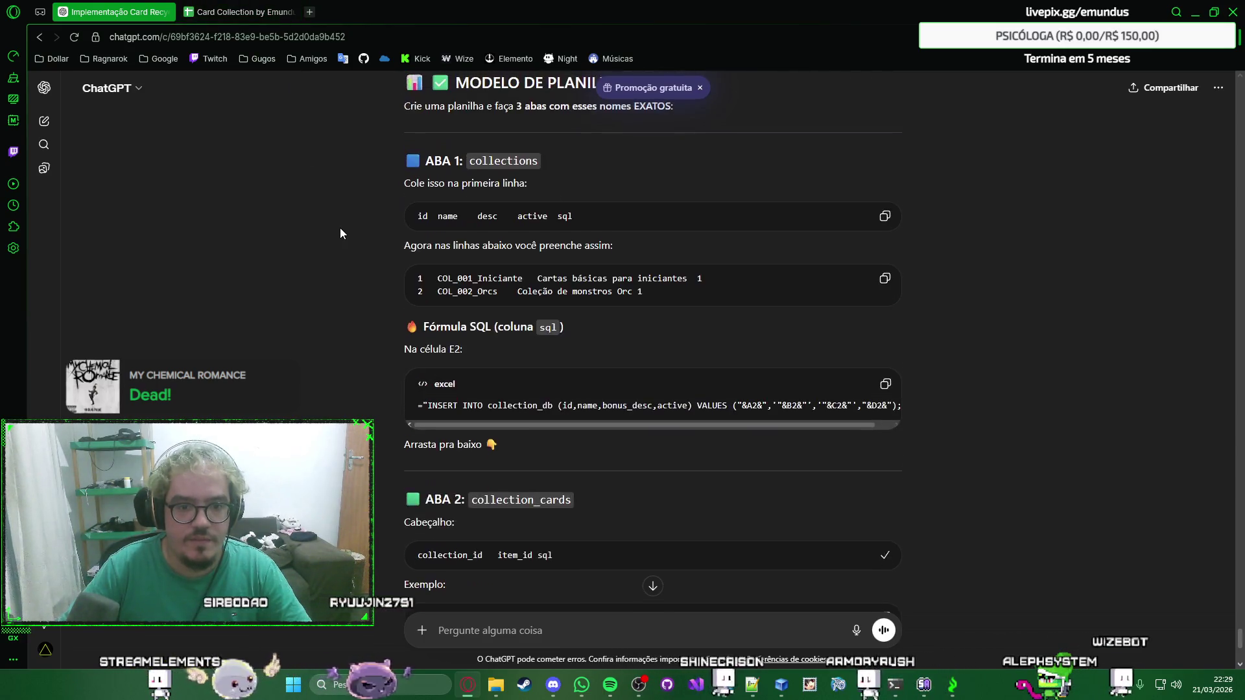
{"action": "key", "text": "ctrl+Tab"}
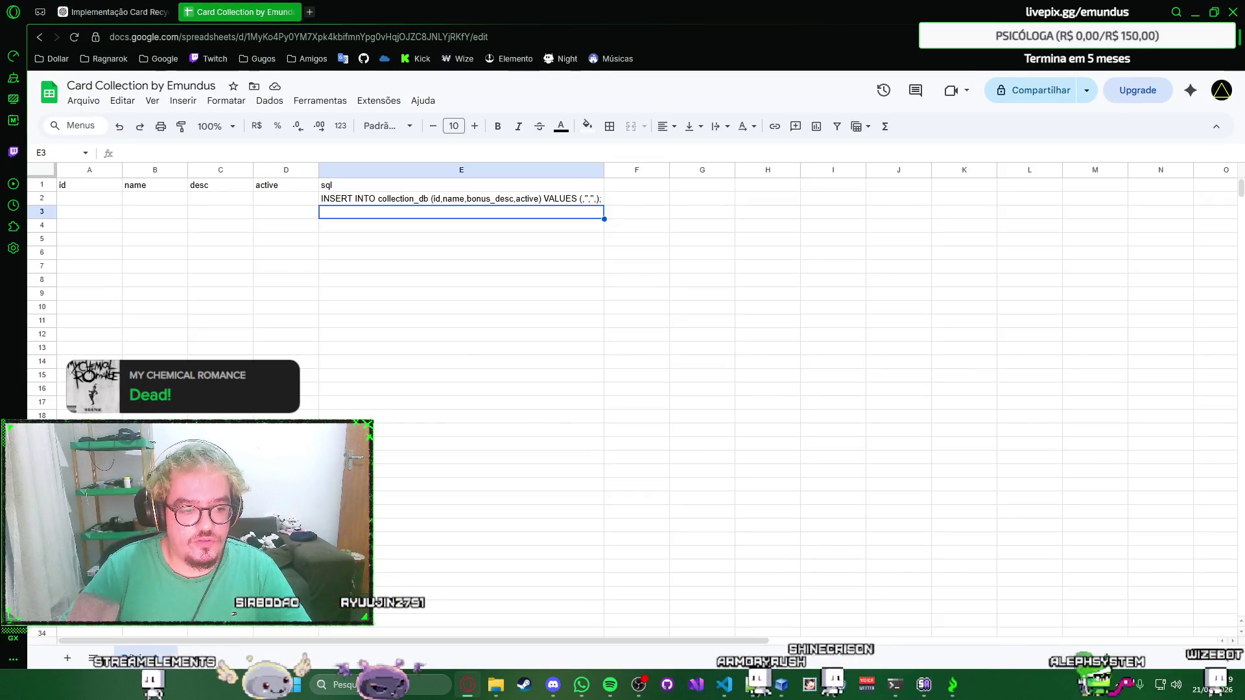
Rename the first sheet 'collections' and add a new blank sheet.
{"action": "double_click", "coordinate": [157, 658]}
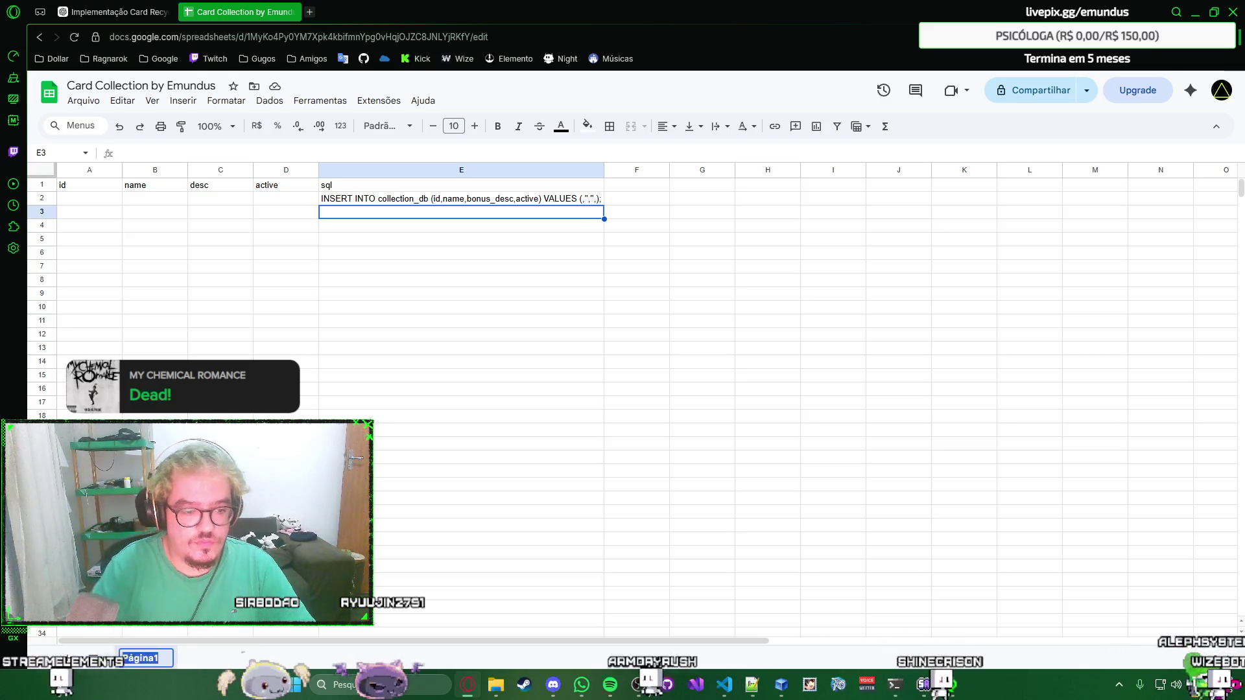
{"action": "type", "text": "collections"}
{"action": "key", "text": "Return"}
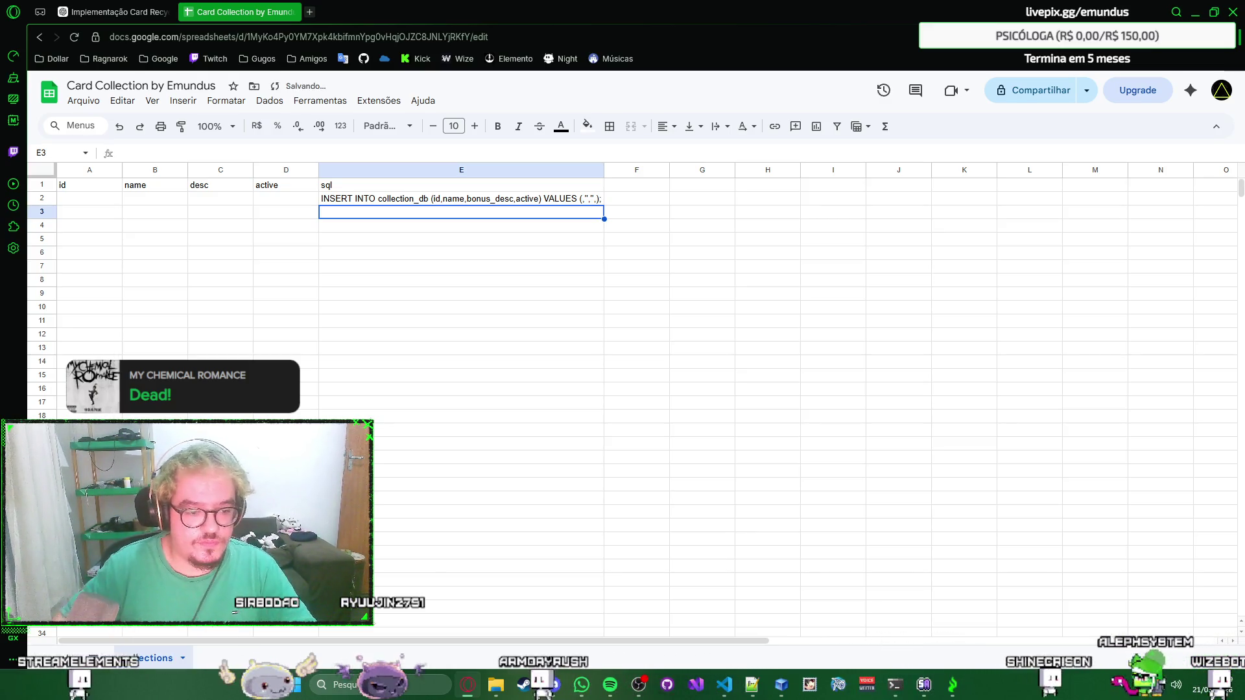
{"action": "left_click", "coordinate": [67, 658]}
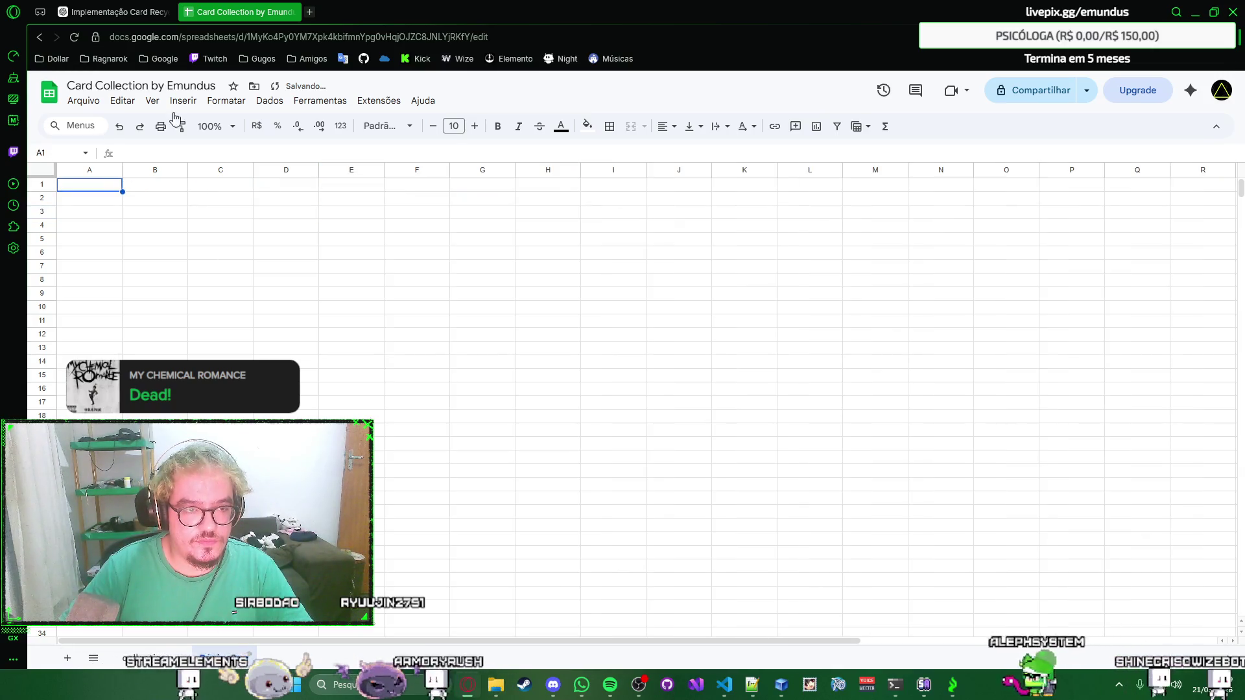
Name the new sheet 'collection_cards' and paste the collection_id, item_id, sql headers into row 1.
{"action": "left_click", "coordinate": [117, 12]}
{"action": "scroll", "coordinate": [323, 273], "scroll_direction": "down", "scroll_amount": 2}
{"action": "left_click", "coordinate": [244, 11]}
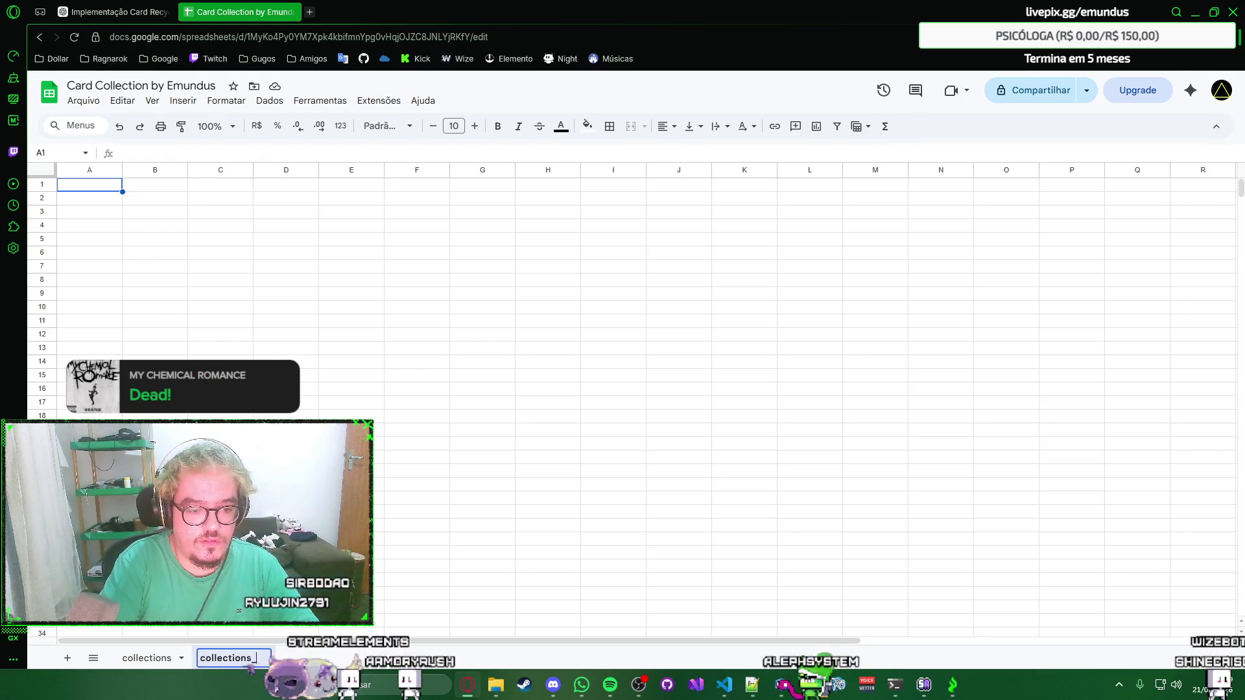
{"action": "key", "text": "ctrl+Tab"}
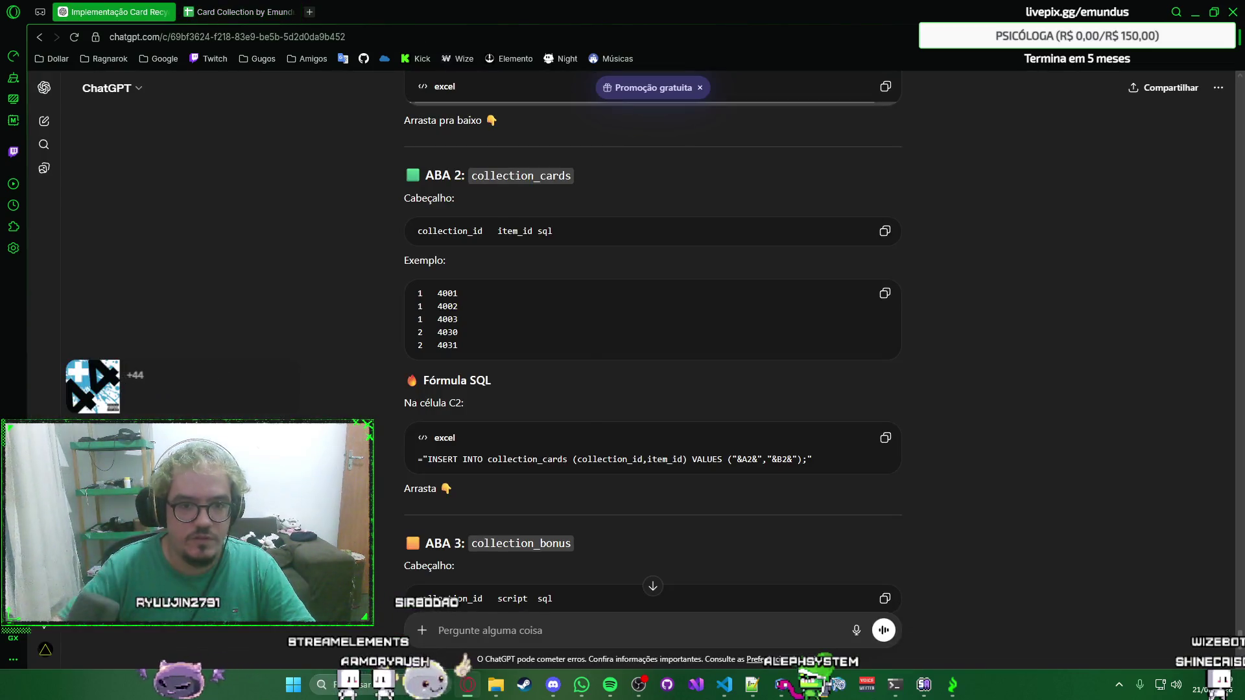
{"action": "key", "text": "ctrl+Tab"}
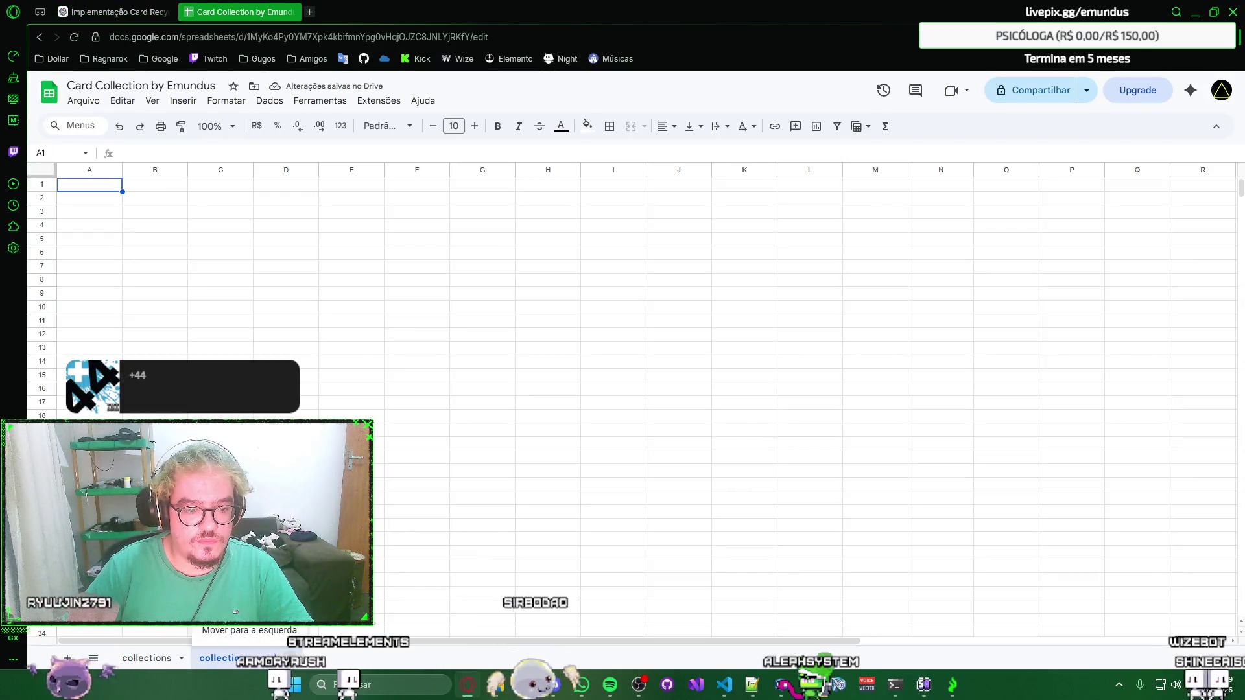
{"action": "double_click", "coordinate": [228, 659]}
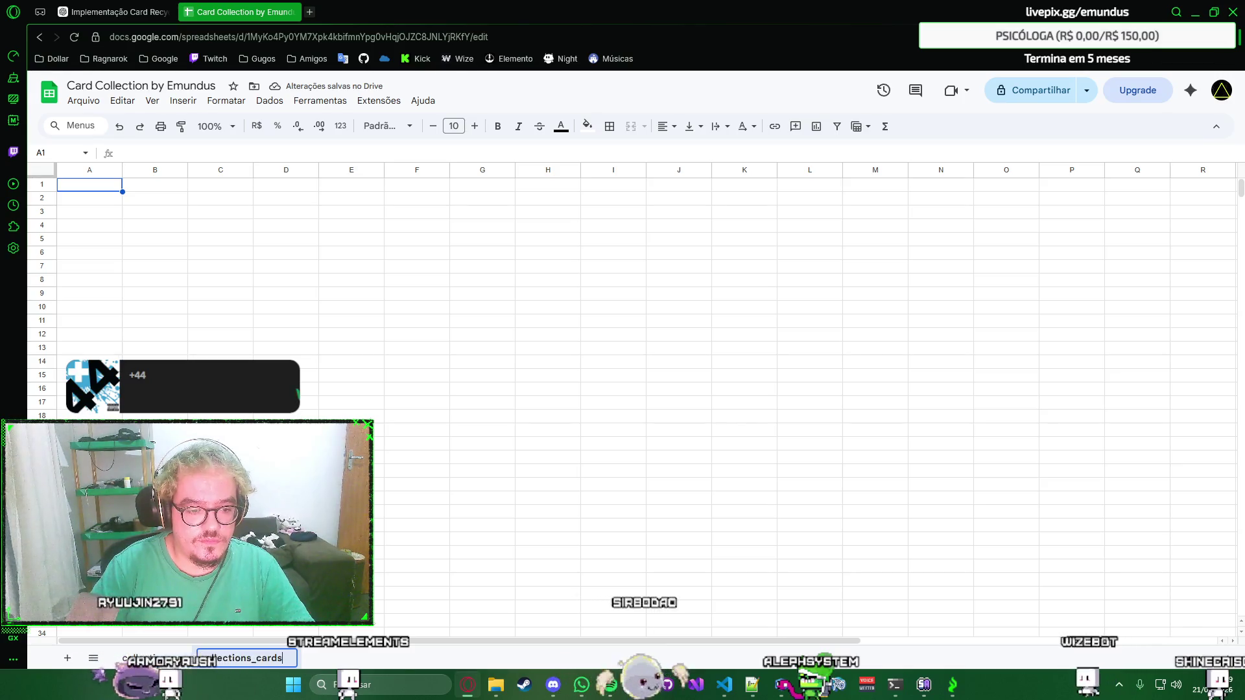
{"action": "key", "text": "Return"}
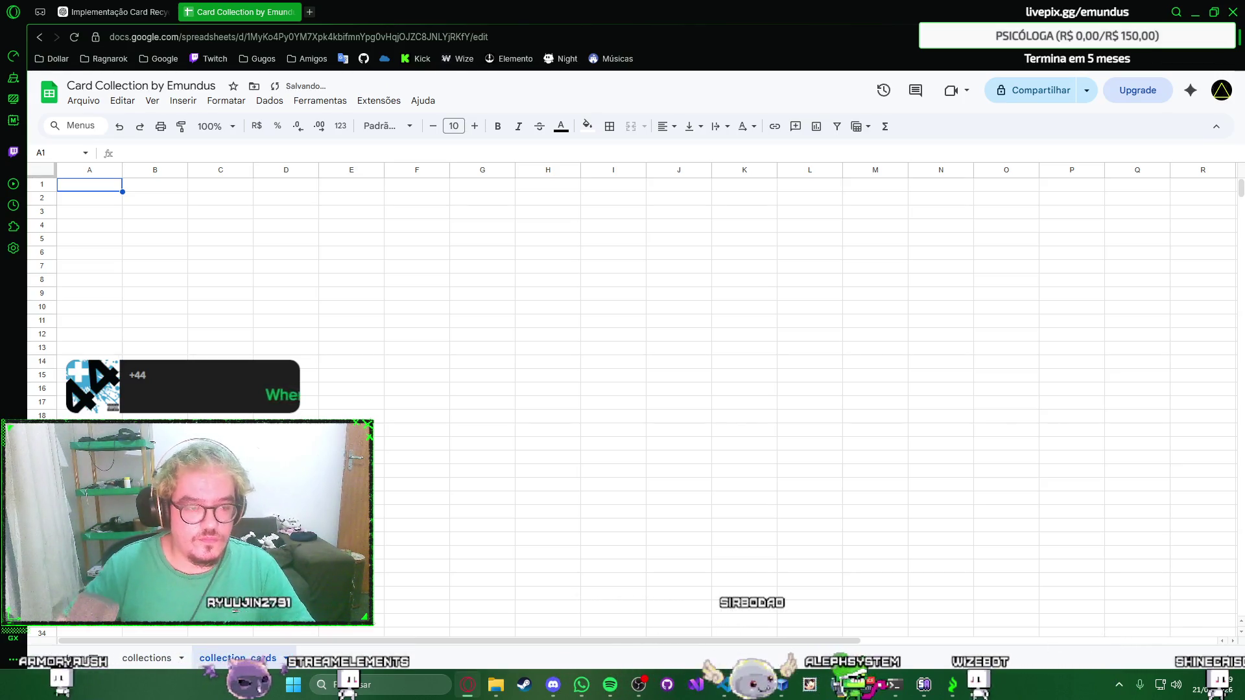
{"action": "key", "text": "ctrl+v"}
{"action": "left_click", "coordinate": [325, 234]}
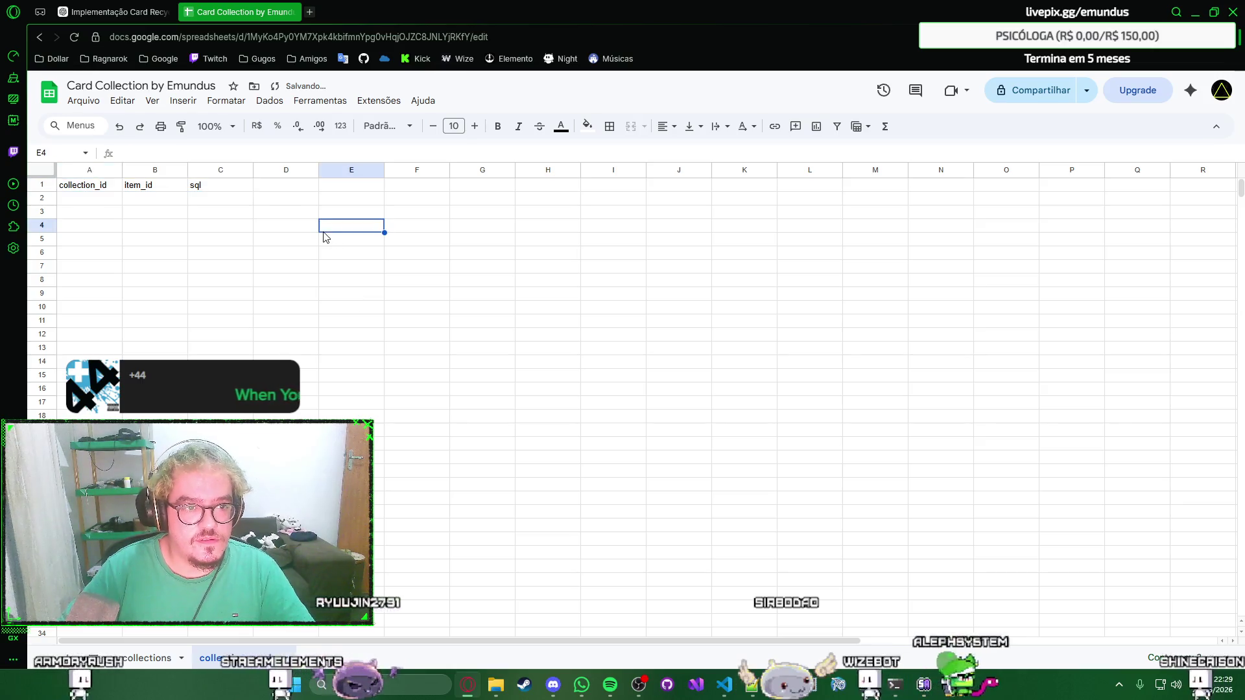
Copy the INSERT INTO collection_cards formula from ChatGPT and commit it in C2.
{"action": "left_click", "coordinate": [111, 12]}
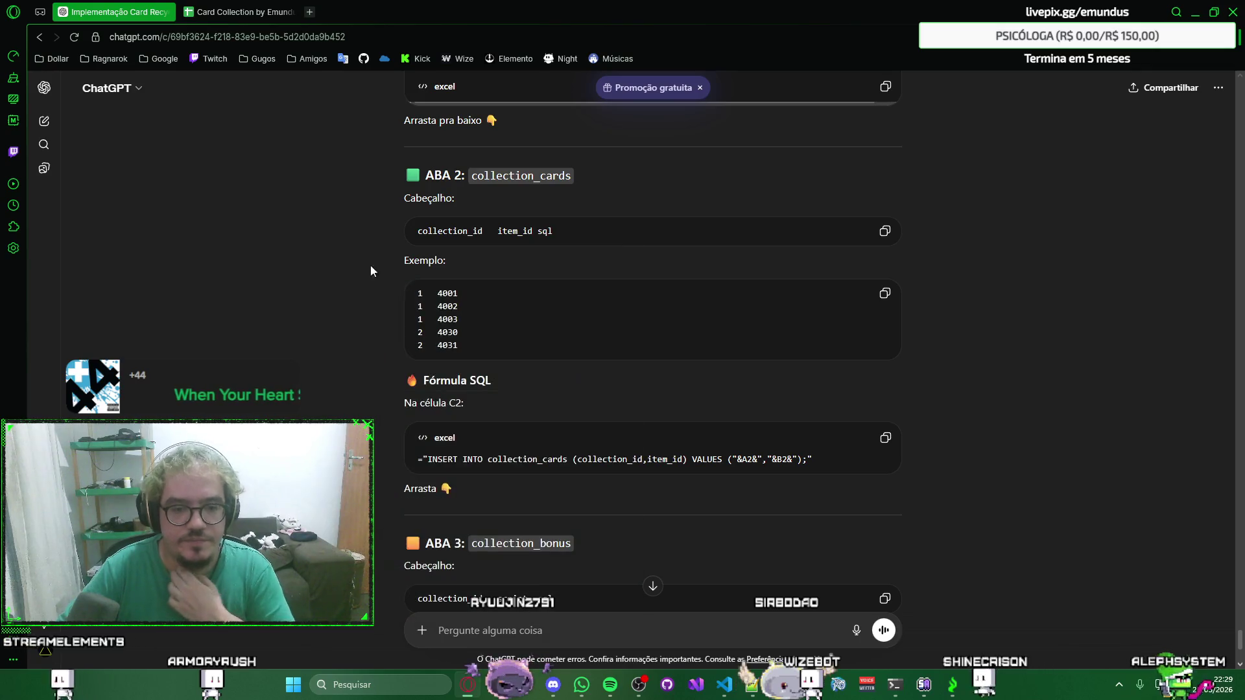
{"action": "scroll", "coordinate": [359, 279], "scroll_direction": "down", "scroll_amount": 1}
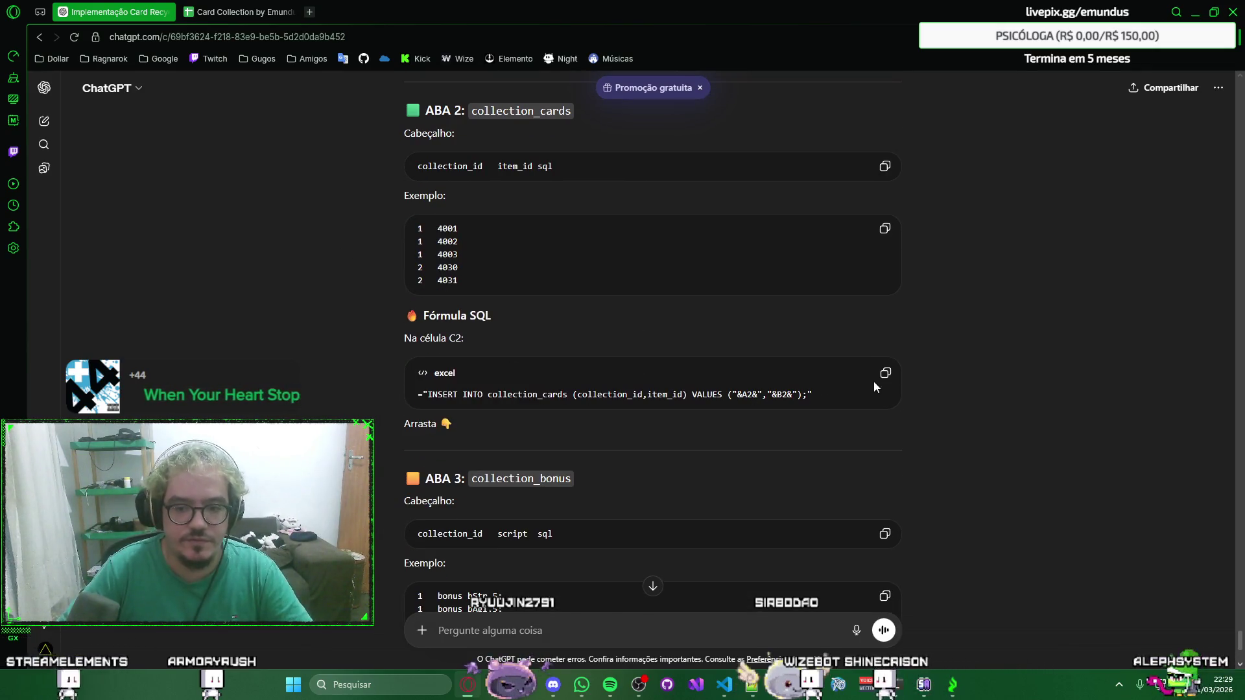
{"action": "key", "text": "ctrl+Tab"}
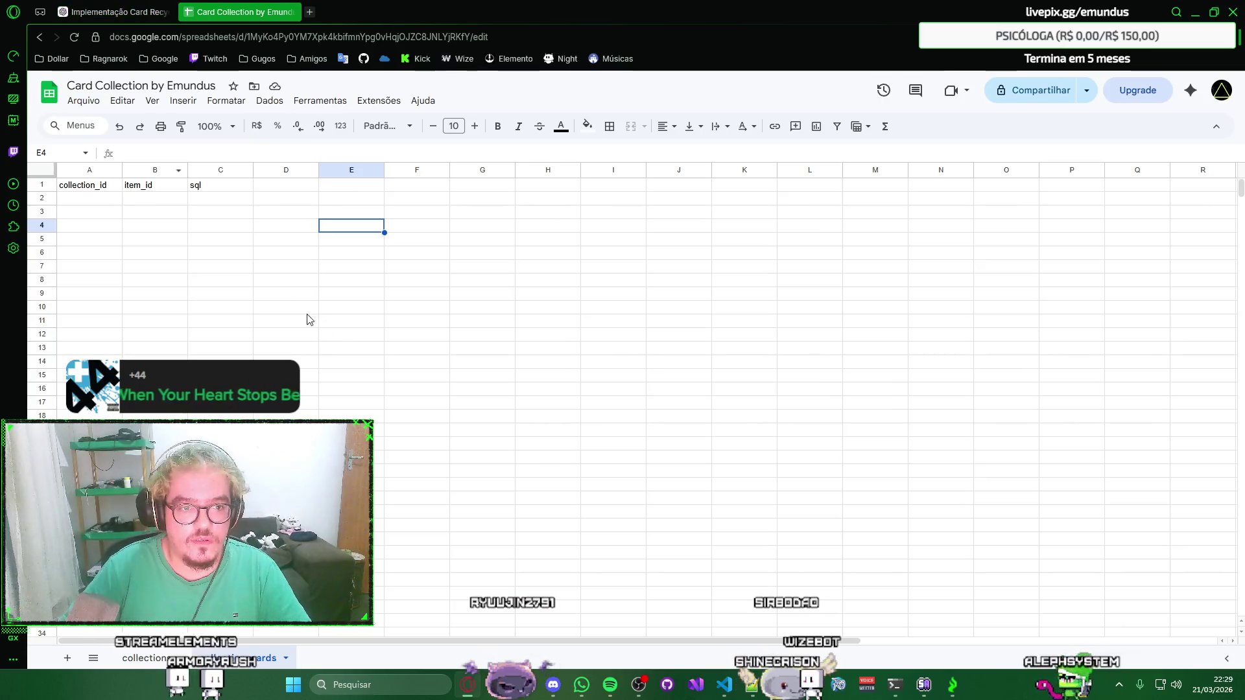
{"action": "left_click", "coordinate": [208, 200]}
{"action": "type", "text": "=\"INSERT INTO collection_cards (collection_id,item_id) VALUES (\"&A2&\",\"&B2&\");\""}
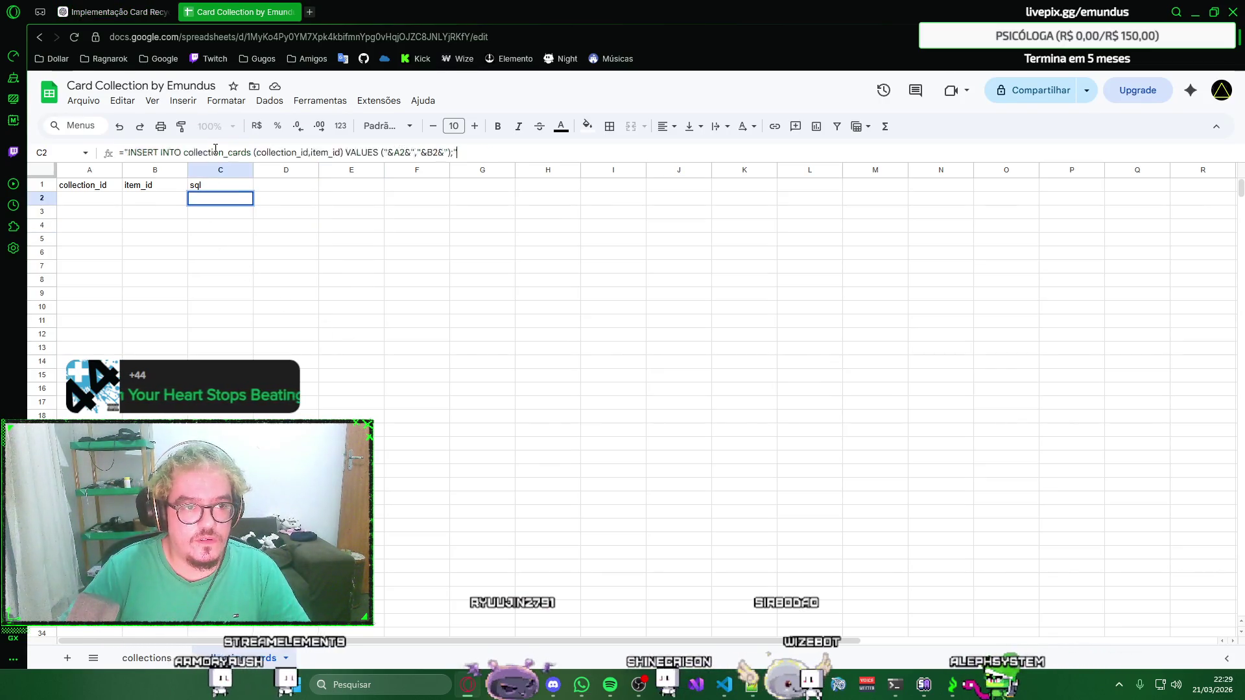
{"action": "key", "text": "Return"}
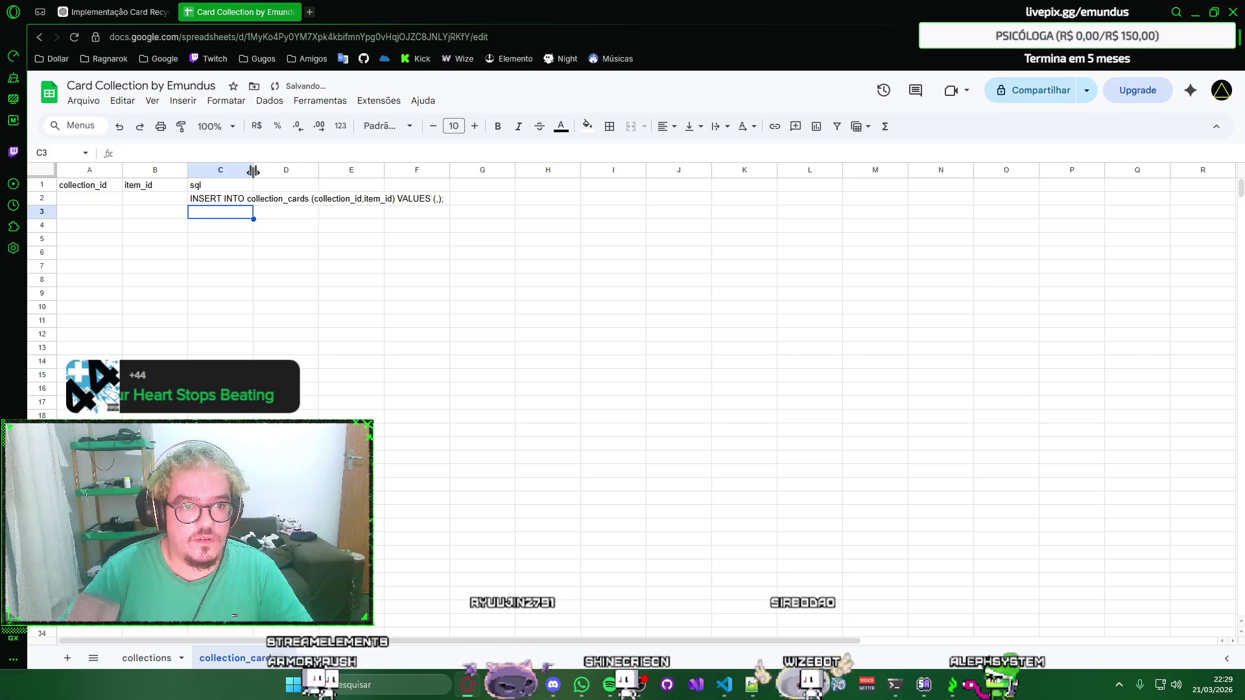
Auto-fit column C to show the INSERT statement, checking the ChatGPT instructions.
{"action": "double_click", "coordinate": [253, 171]}
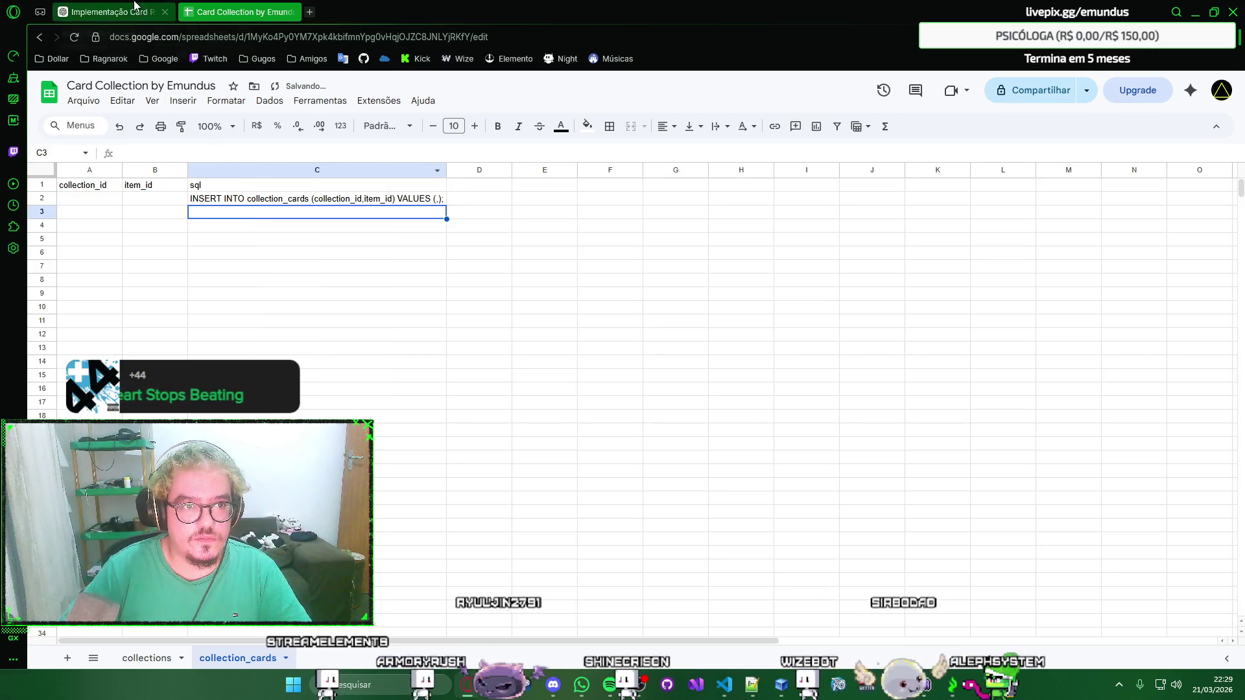
{"action": "key", "text": "alt+Tab"}
{"action": "key", "text": "alt+Tab"}
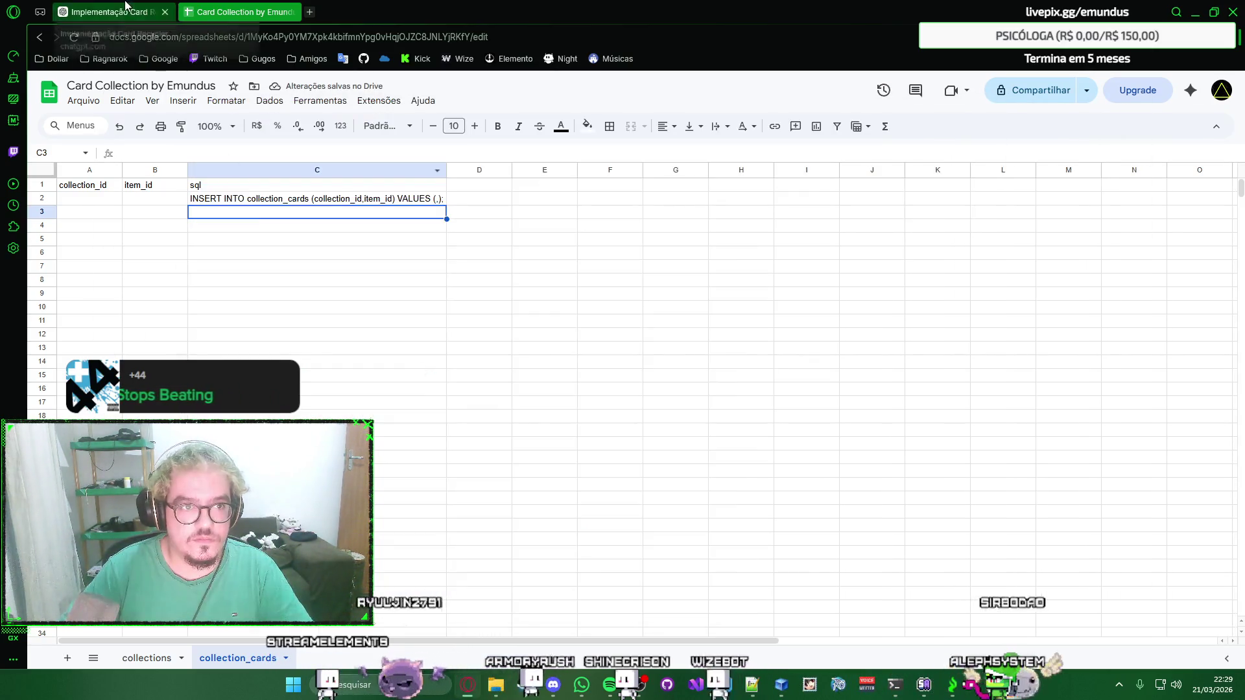
{"action": "left_click", "coordinate": [117, 12]}
{"action": "scroll", "coordinate": [334, 345], "scroll_direction": "down", "scroll_amount": 2}
{"action": "scroll", "coordinate": [487, 322], "scroll_direction": "down", "scroll_amount": 1}
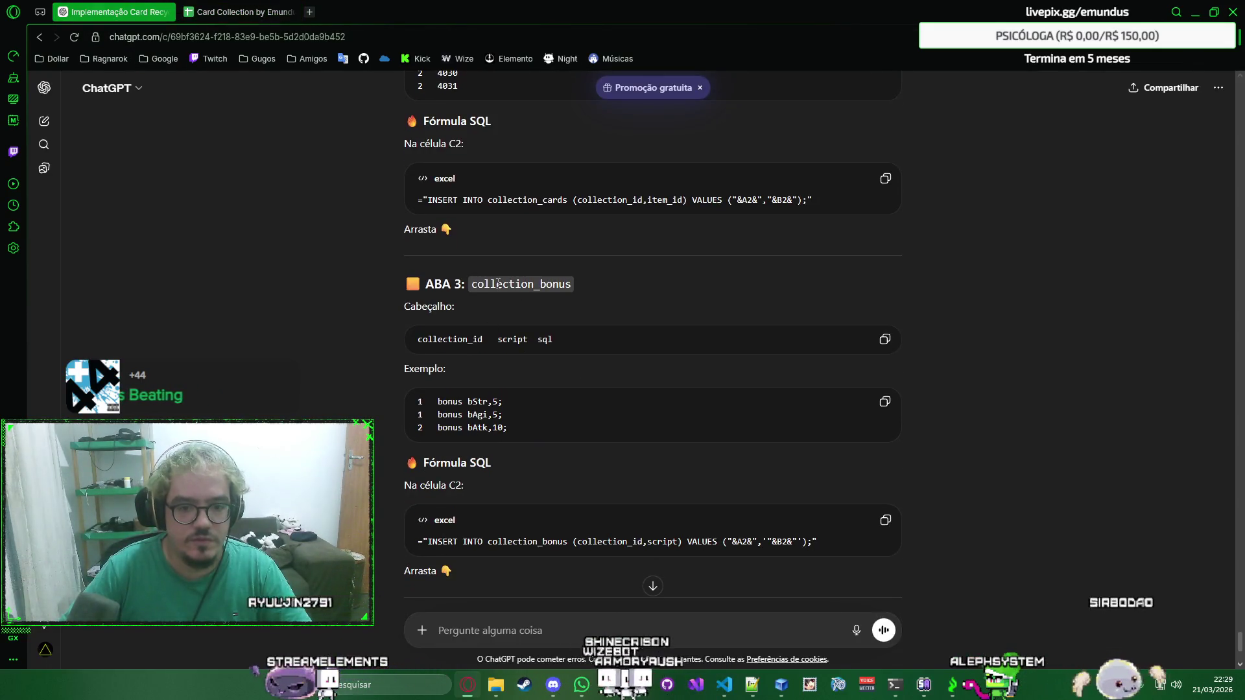
{"action": "left_click", "coordinate": [243, 12]}
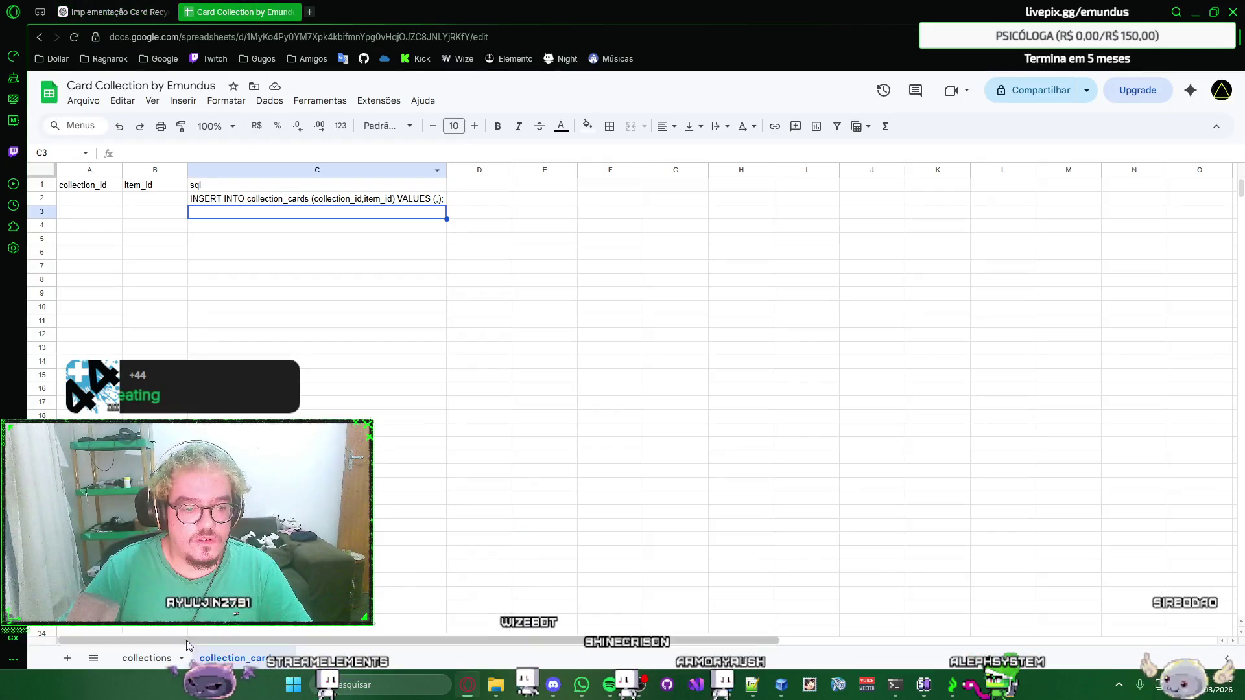
Add a sheet named 'collection_bonus' with collection_id, script, sql headers in row 1.
{"action": "left_click", "coordinate": [69, 663]}
{"action": "double_click", "coordinate": [326, 659]}
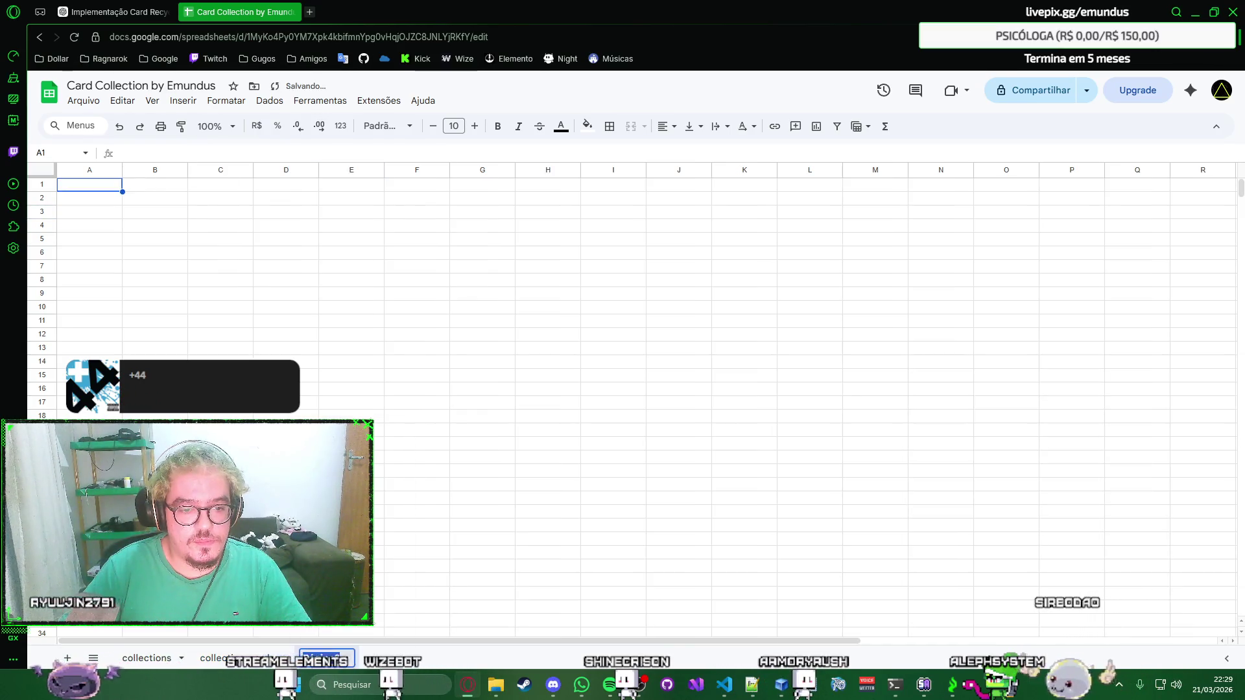
{"action": "type", "text": "collection_bonus"}
{"action": "key", "text": "Return"}
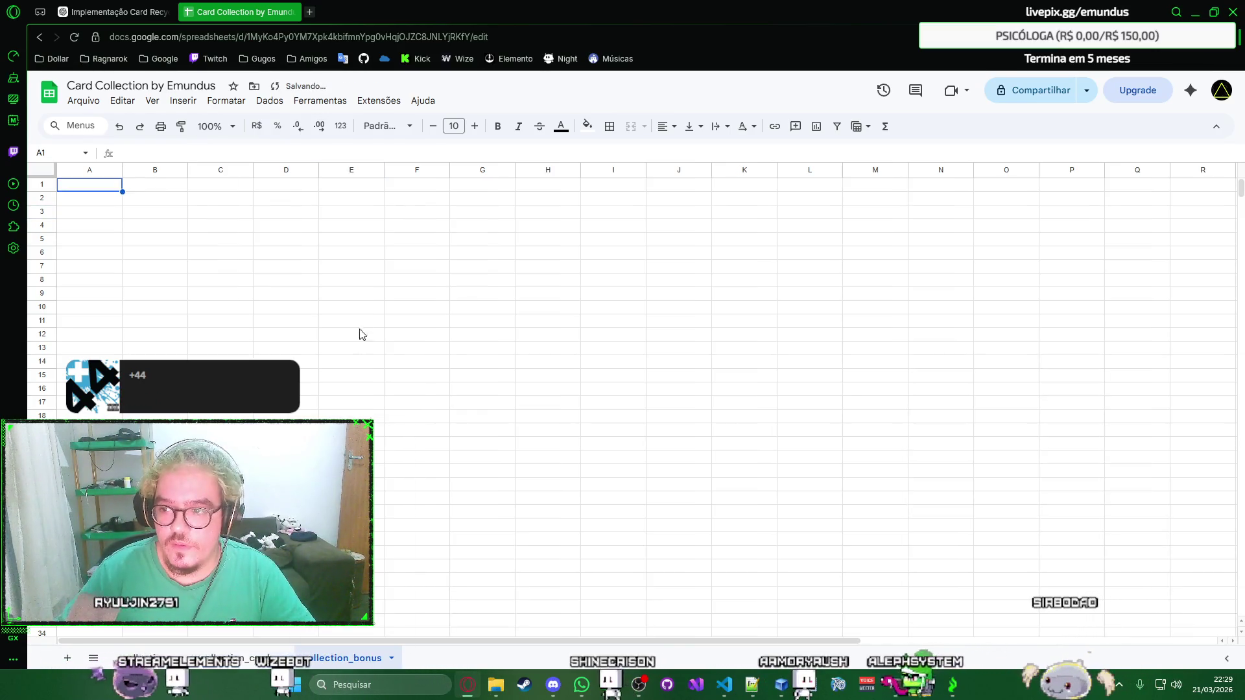
{"action": "left_click", "coordinate": [118, 12]}
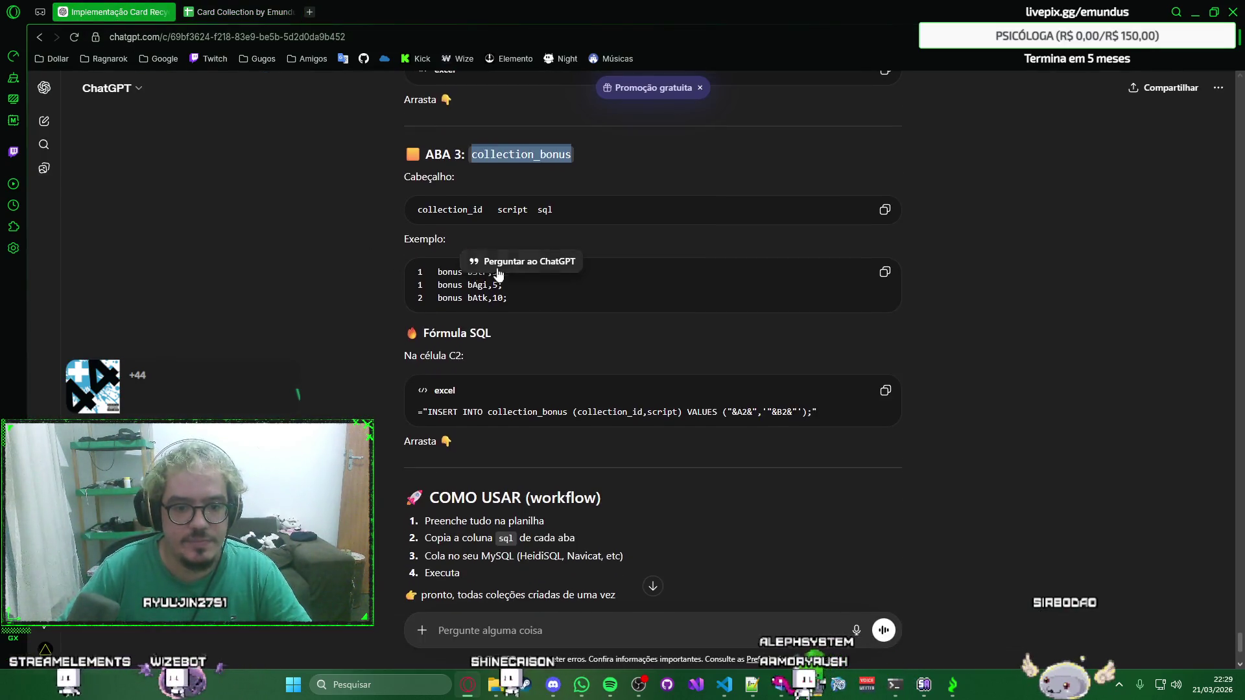
{"action": "key", "text": "ctrl+Tab"}
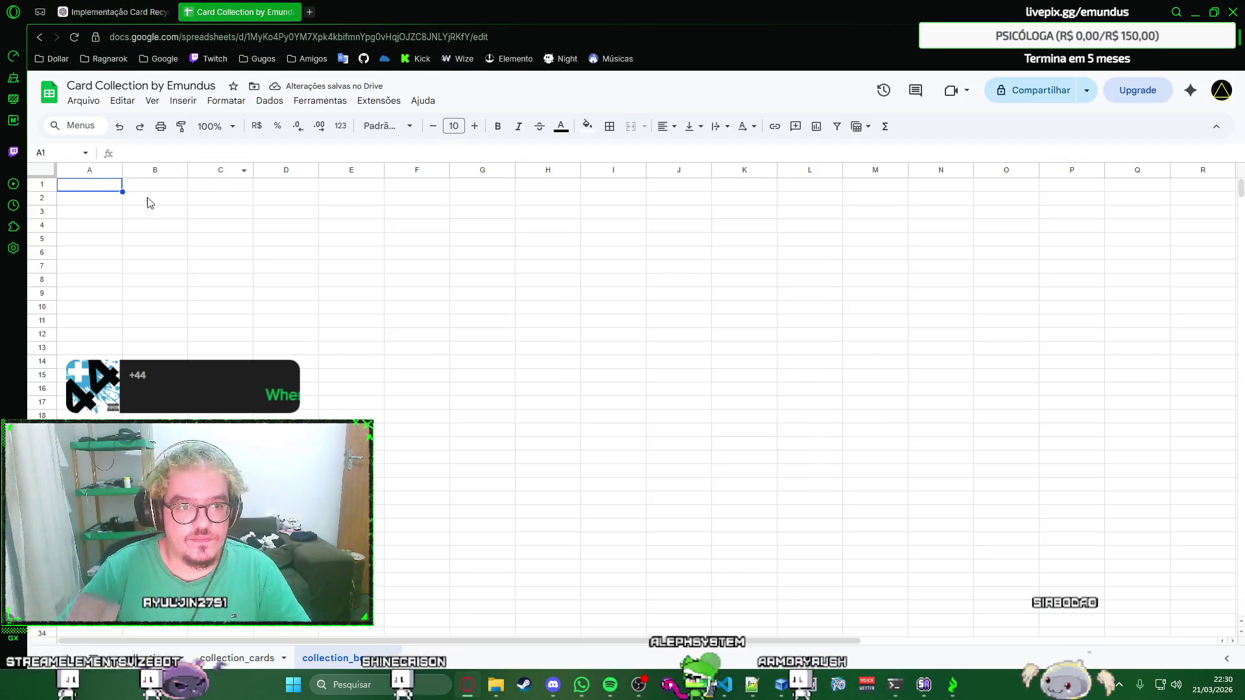
{"action": "type", "text": "collection_id\tscript\tsql"}
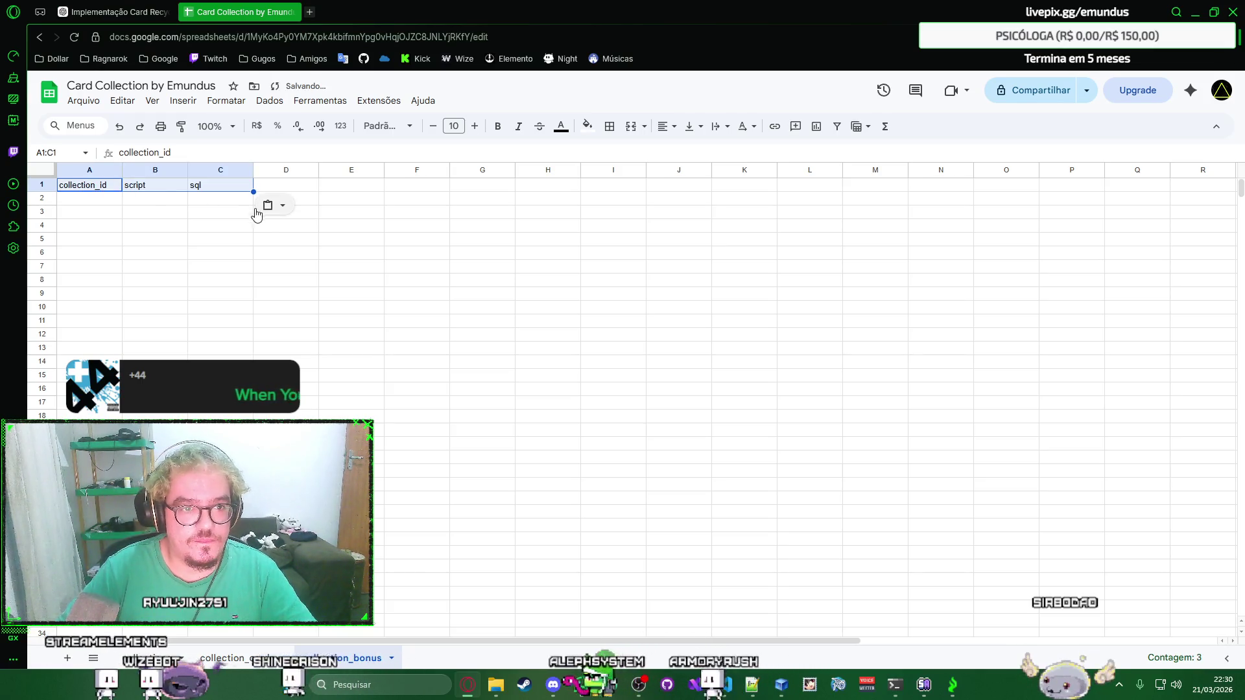
Commit the INSERT INTO collection_bonus formula in C2 and auto-fit column C.
{"action": "left_click", "coordinate": [227, 218]}
{"action": "left_click", "coordinate": [130, 11]}
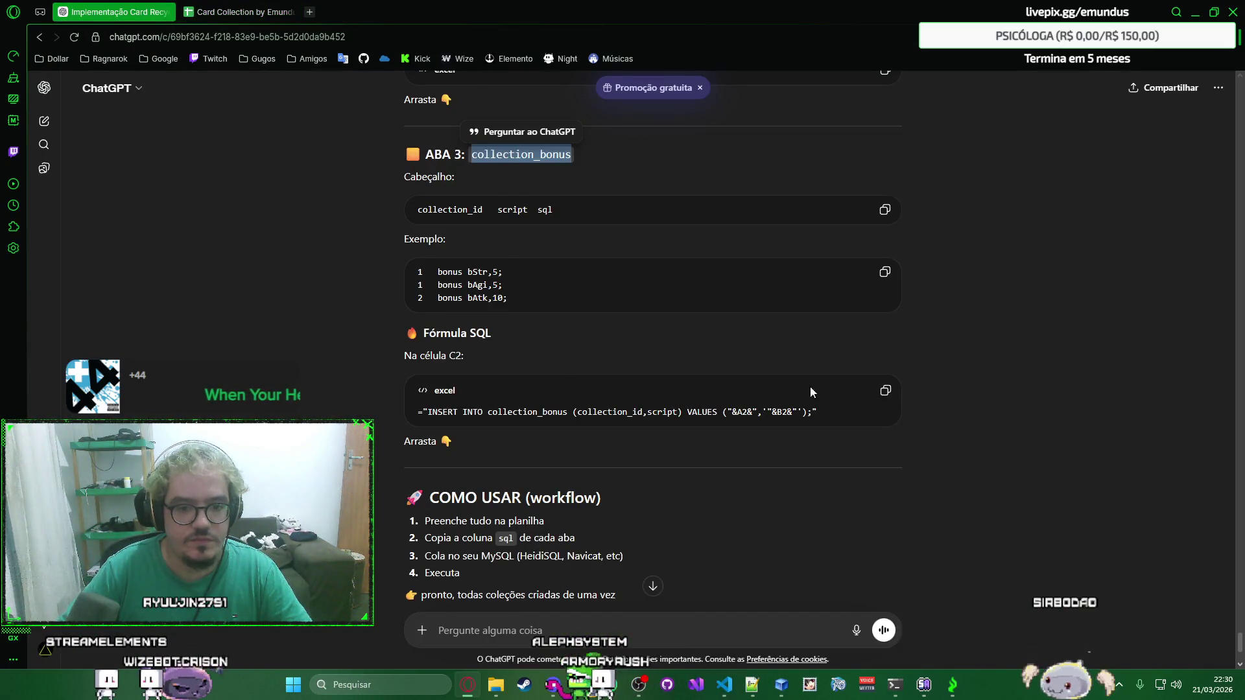
{"action": "left_click", "coordinate": [238, 12]}
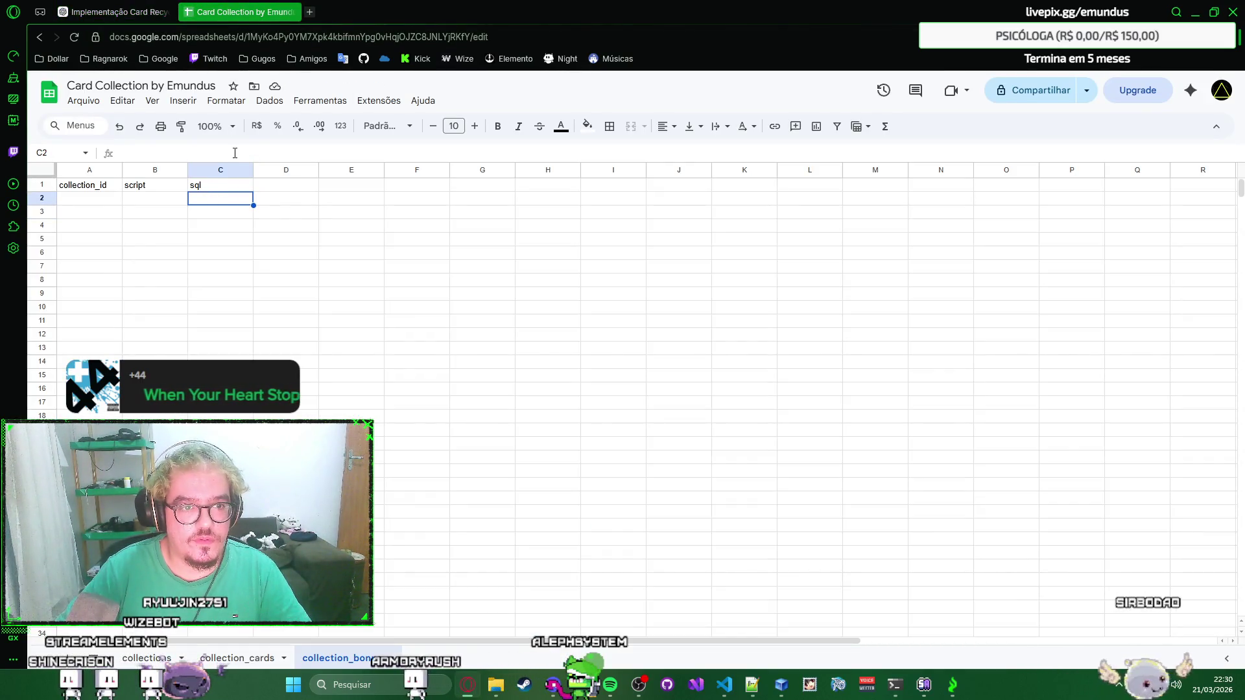
{"action": "key", "text": "ctrl+v"}
{"action": "key", "text": "Return"}
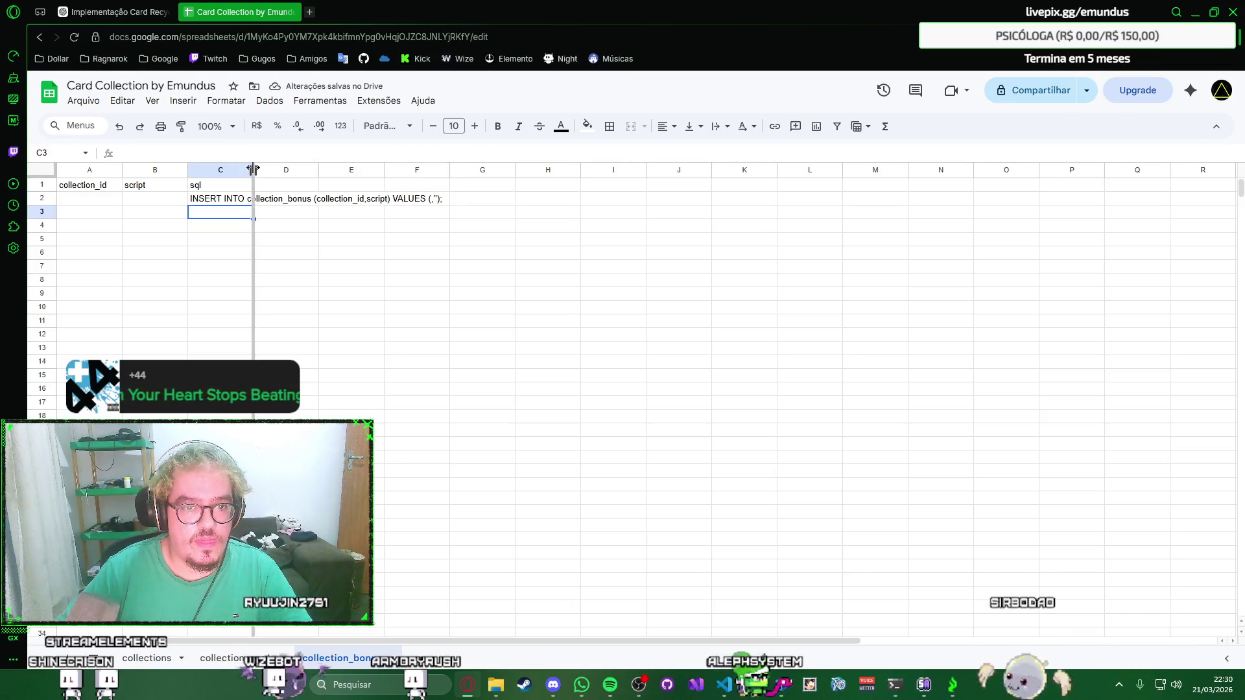
{"action": "double_click", "coordinate": [252, 170]}
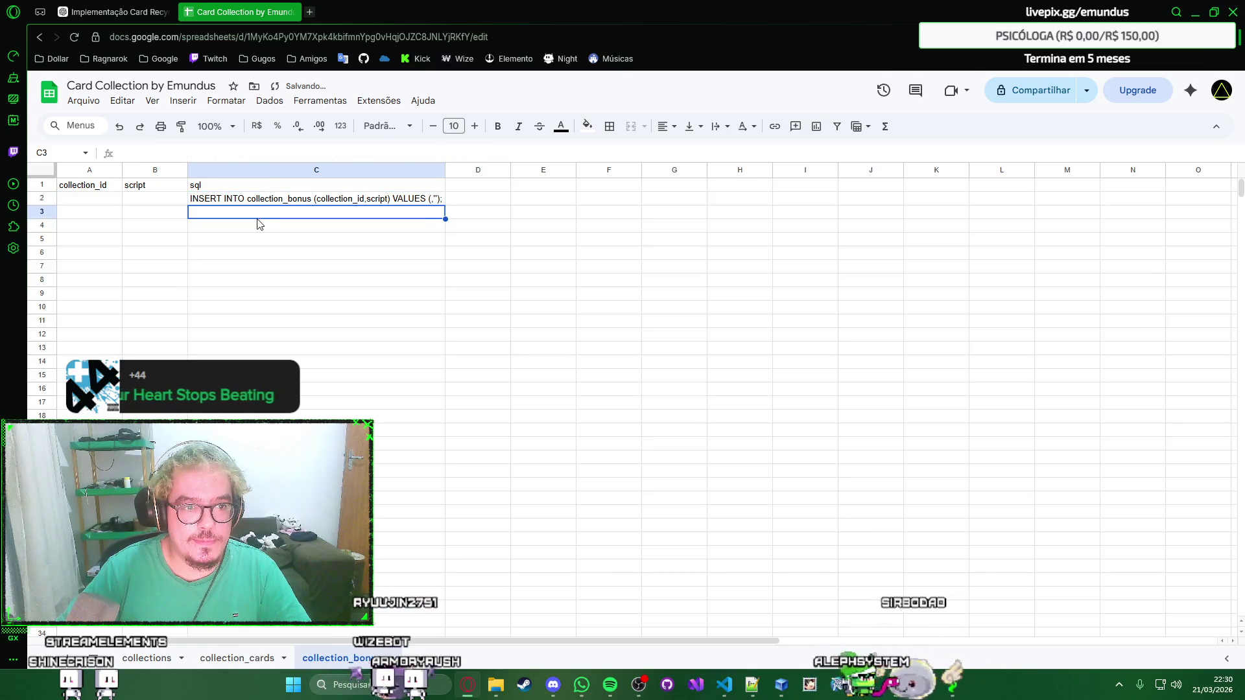
{"action": "left_click", "coordinate": [118, 12]}
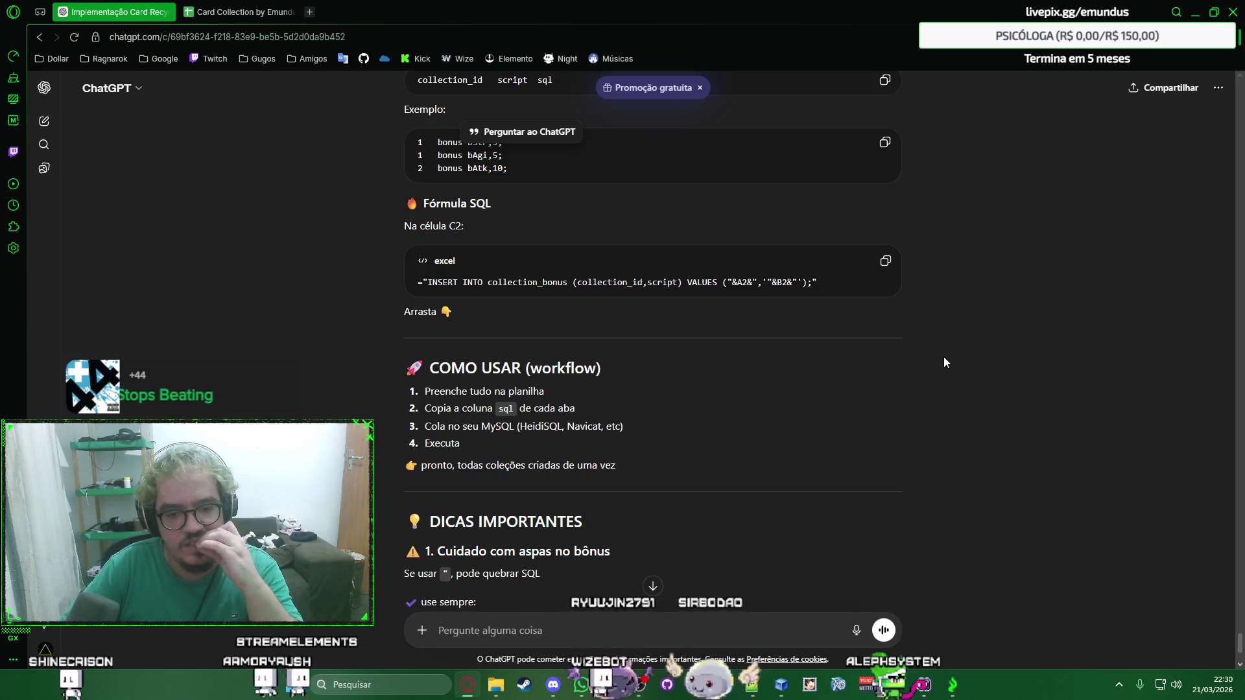
{"action": "scroll", "coordinate": [945, 362], "scroll_direction": "down", "scroll_amount": 1}
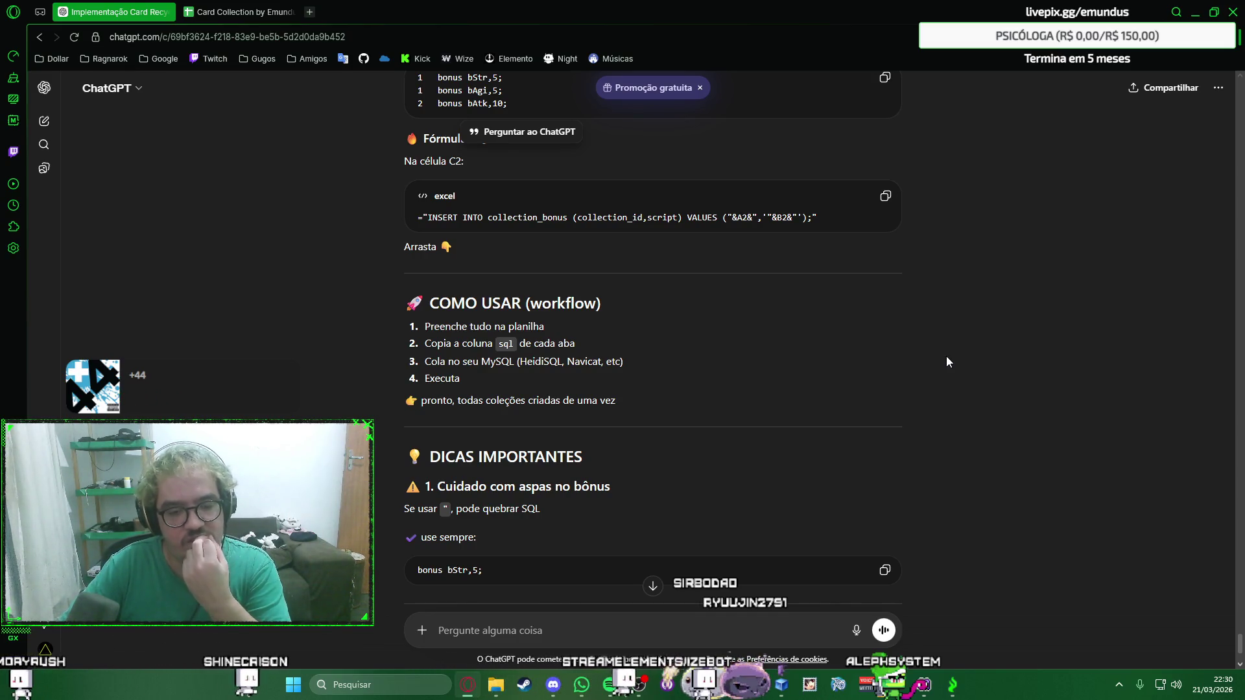
{"action": "scroll", "coordinate": [947, 361], "scroll_direction": "down", "scroll_amount": 3}
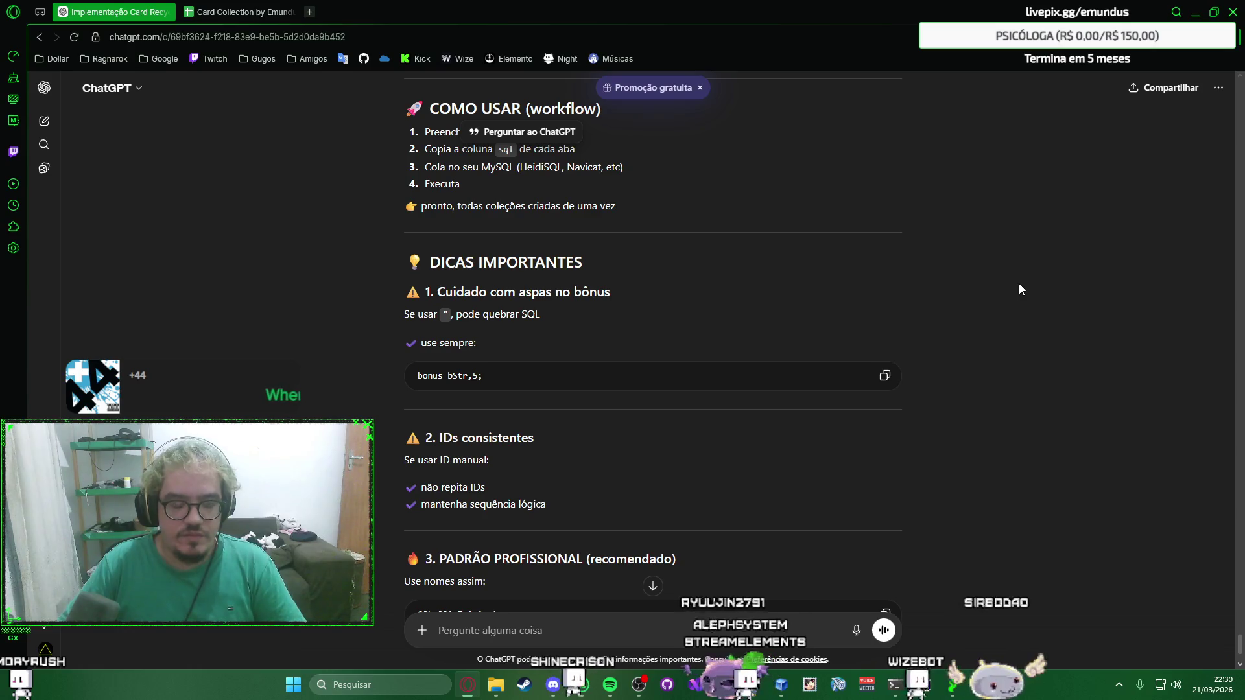
{"action": "scroll", "coordinate": [994, 271], "scroll_direction": "down", "scroll_amount": 1}
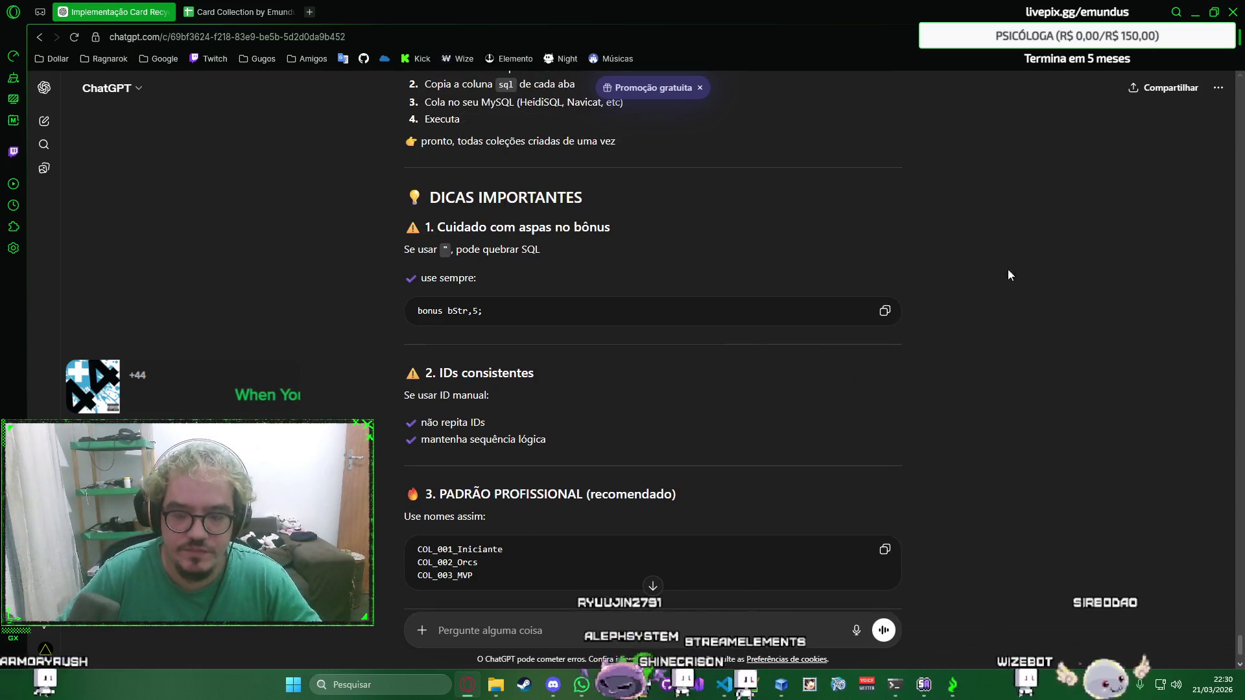
Finish reading the ChatGPT workflow and tips sections and switch back to the spreadsheet.
{"action": "left_click", "coordinate": [1006, 227]}
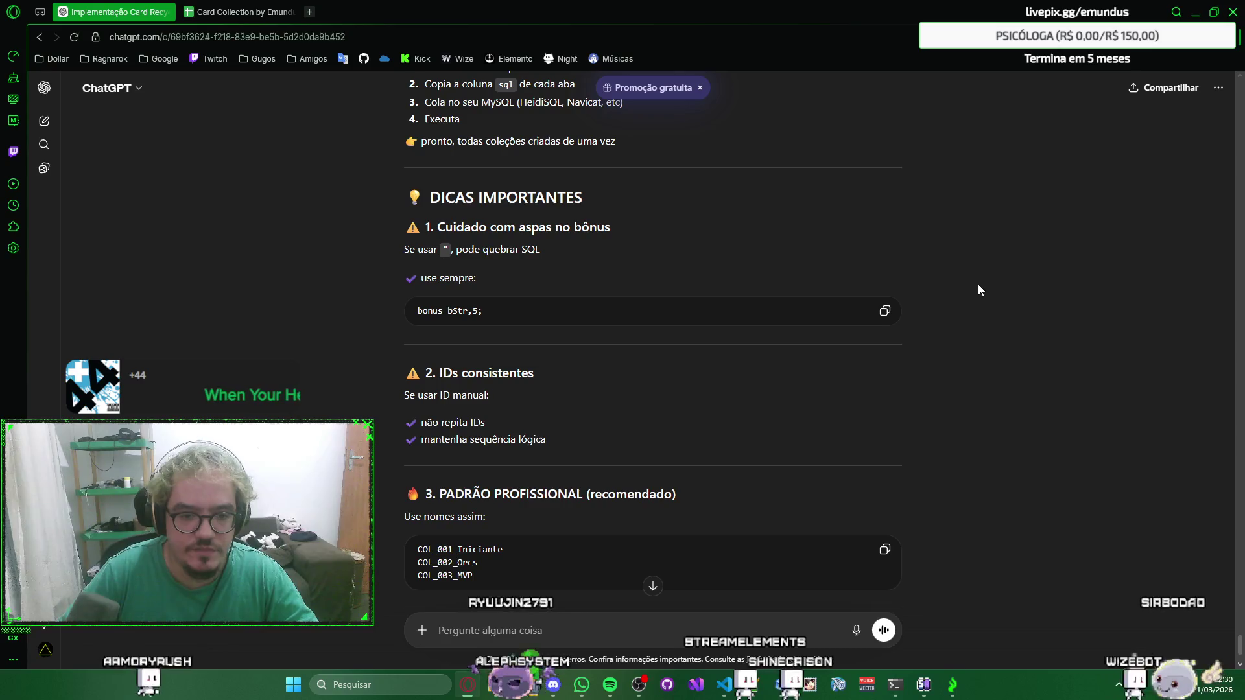
{"action": "scroll", "coordinate": [968, 245], "scroll_direction": "up", "scroll_amount": 1}
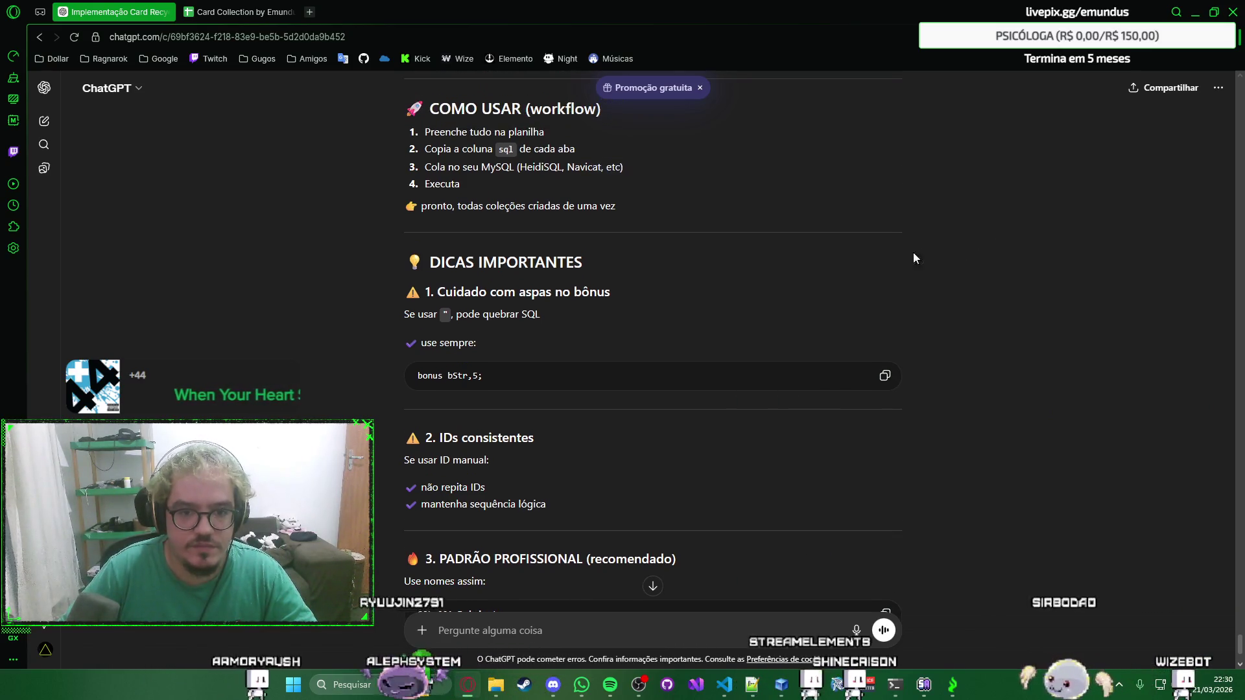
{"action": "left_click", "coordinate": [234, 12]}
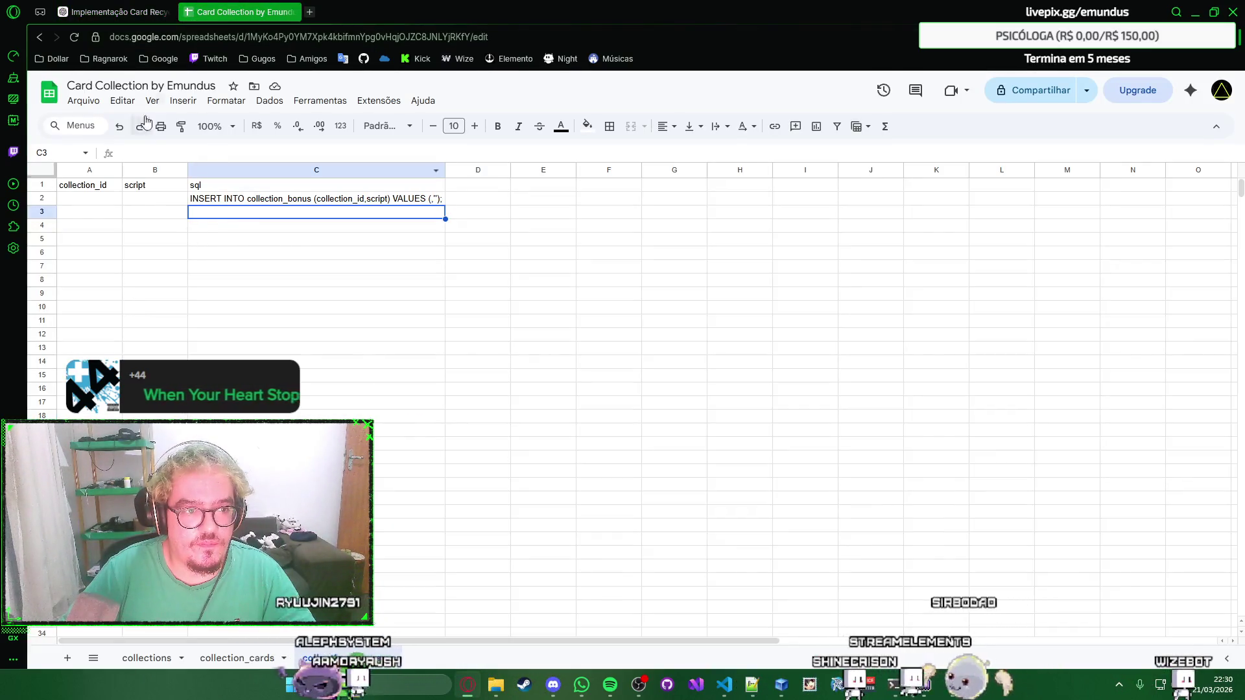
Review the collections, collection_cards and collection_bonus sheets, then switch to ChatGPT.
{"action": "left_click", "coordinate": [238, 659]}
{"action": "left_click", "coordinate": [151, 657]}
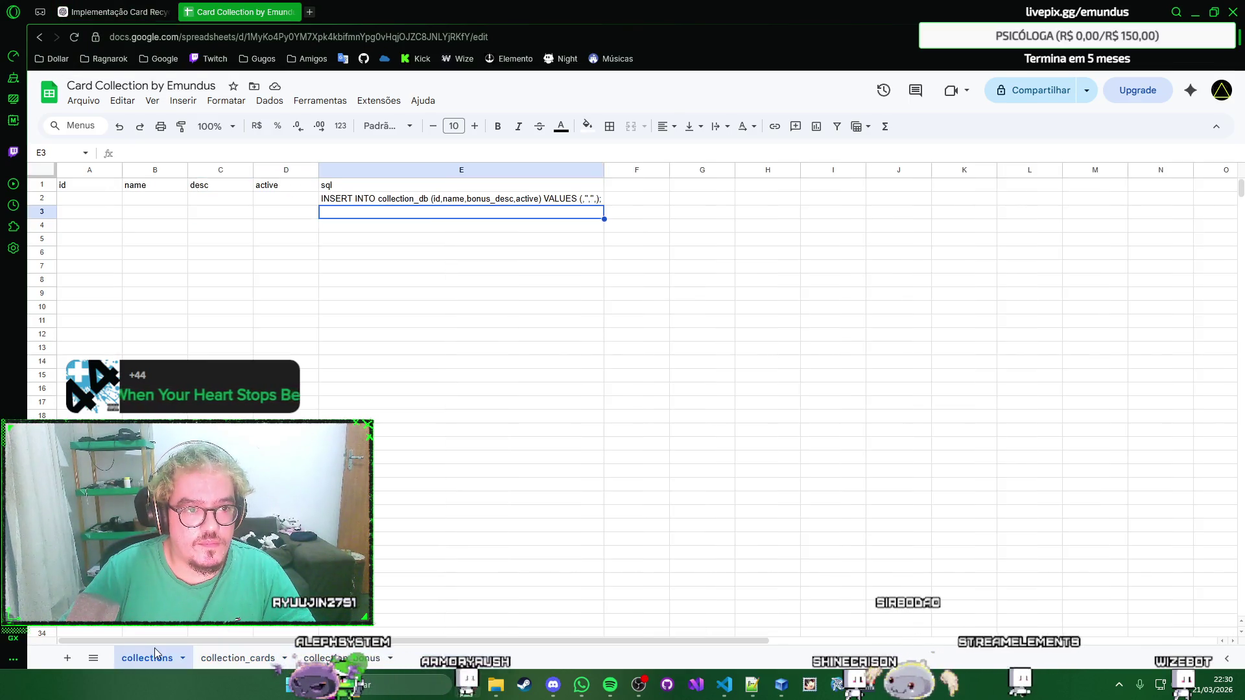
{"action": "left_click", "coordinate": [233, 659]}
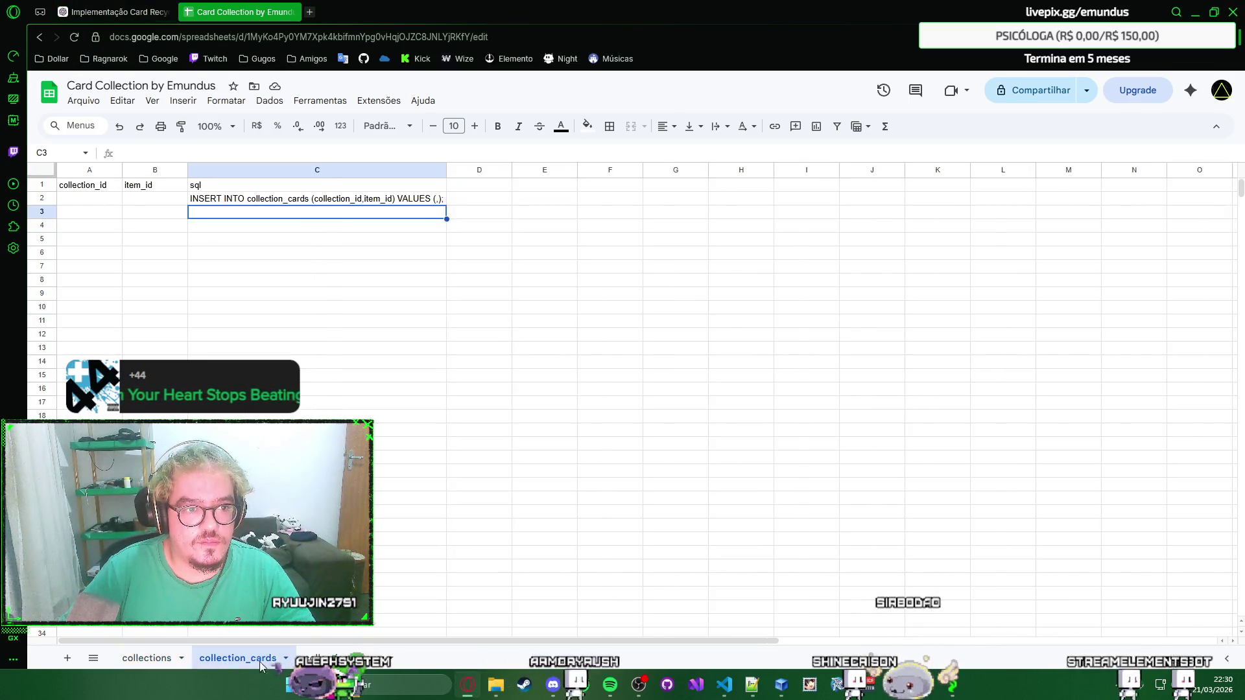
{"action": "left_click", "coordinate": [346, 658]}
{"action": "key", "text": "ctrl+Tab"}
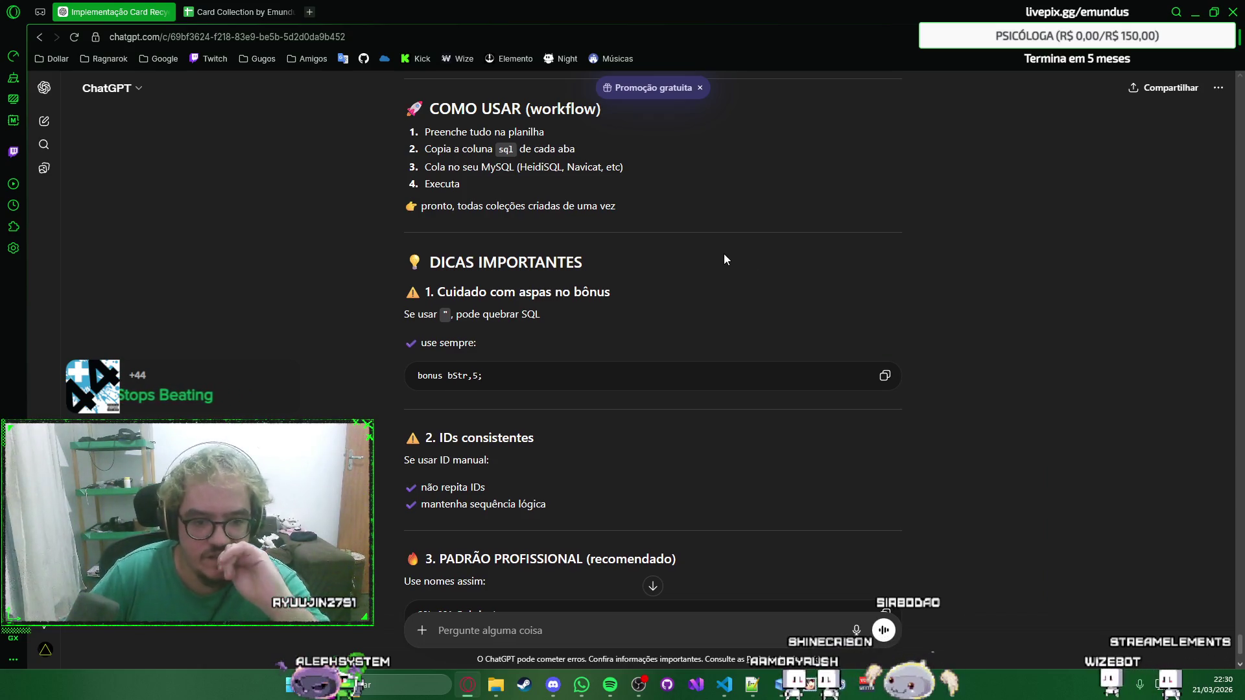
{"action": "scroll", "coordinate": [724, 256], "scroll_direction": "down", "scroll_amount": 2}
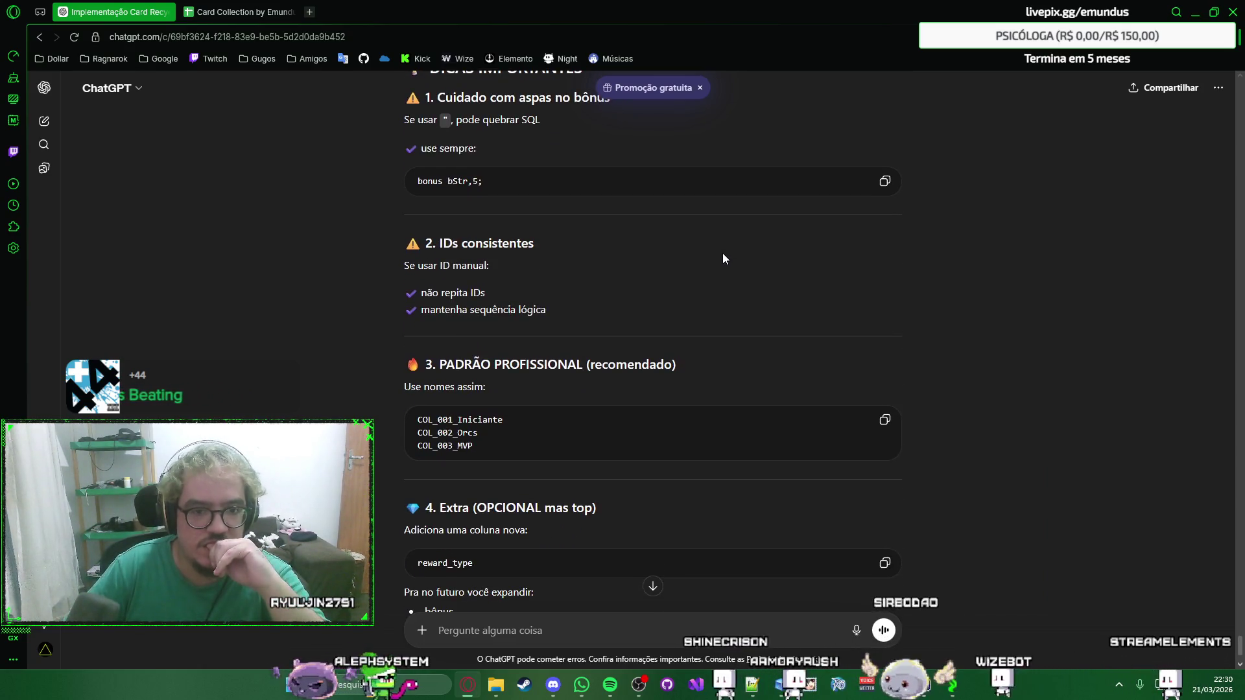
{"action": "scroll", "coordinate": [721, 255], "scroll_direction": "up", "scroll_amount": 3}
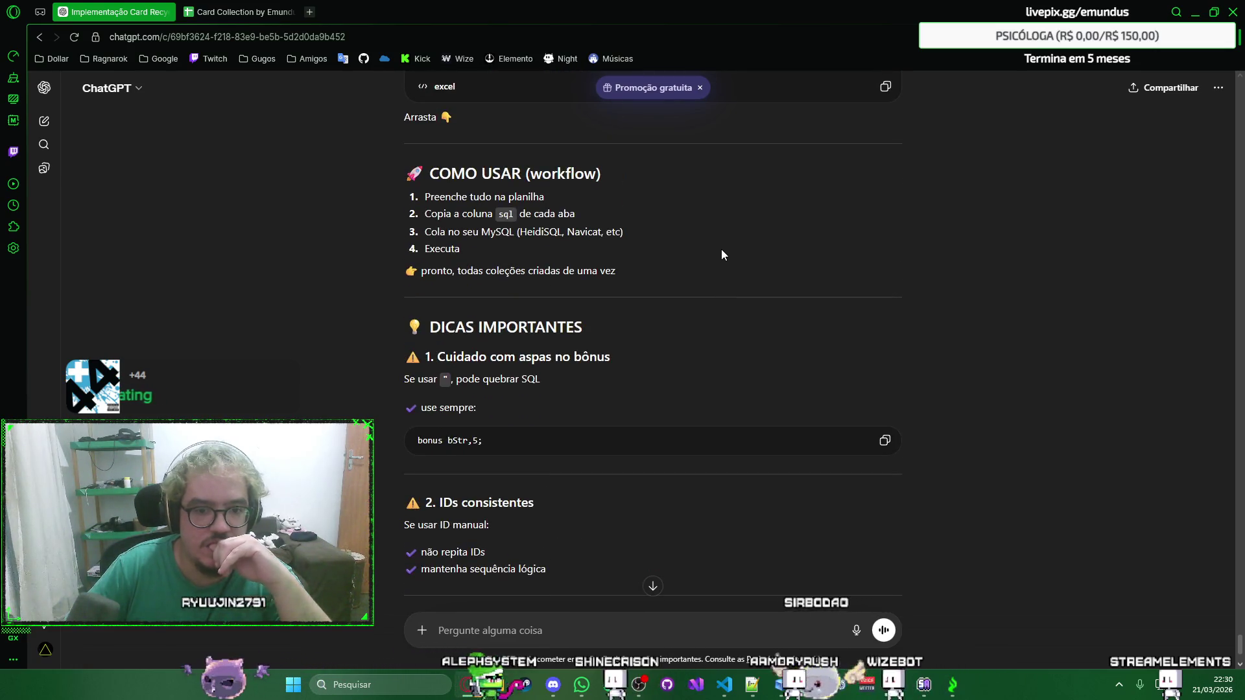
{"action": "scroll", "coordinate": [721, 255], "scroll_direction": "up", "scroll_amount": 1}
{"action": "scroll", "coordinate": [721, 256], "scroll_direction": "up", "scroll_amount": 2}
{"action": "scroll", "coordinate": [721, 255], "scroll_direction": "down", "scroll_amount": 2}
{"action": "scroll", "coordinate": [721, 255], "scroll_direction": "up", "scroll_amount": 2}
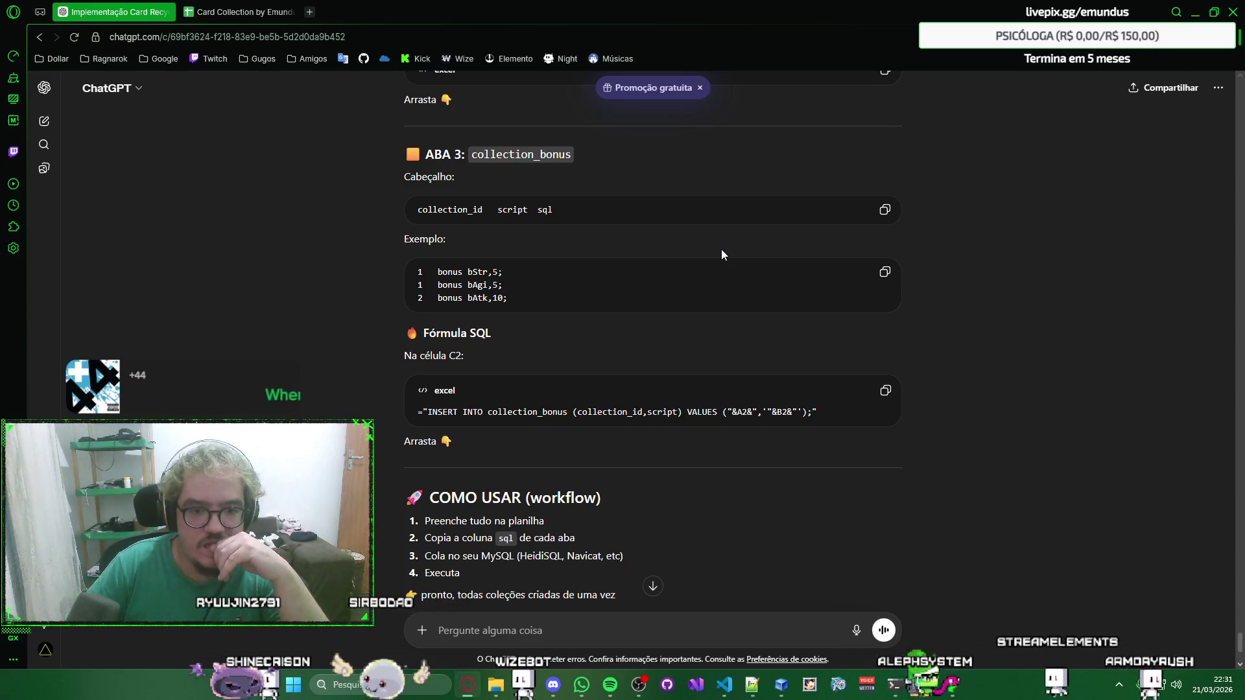
{"action": "scroll", "coordinate": [722, 253], "scroll_direction": "down", "scroll_amount": 1}
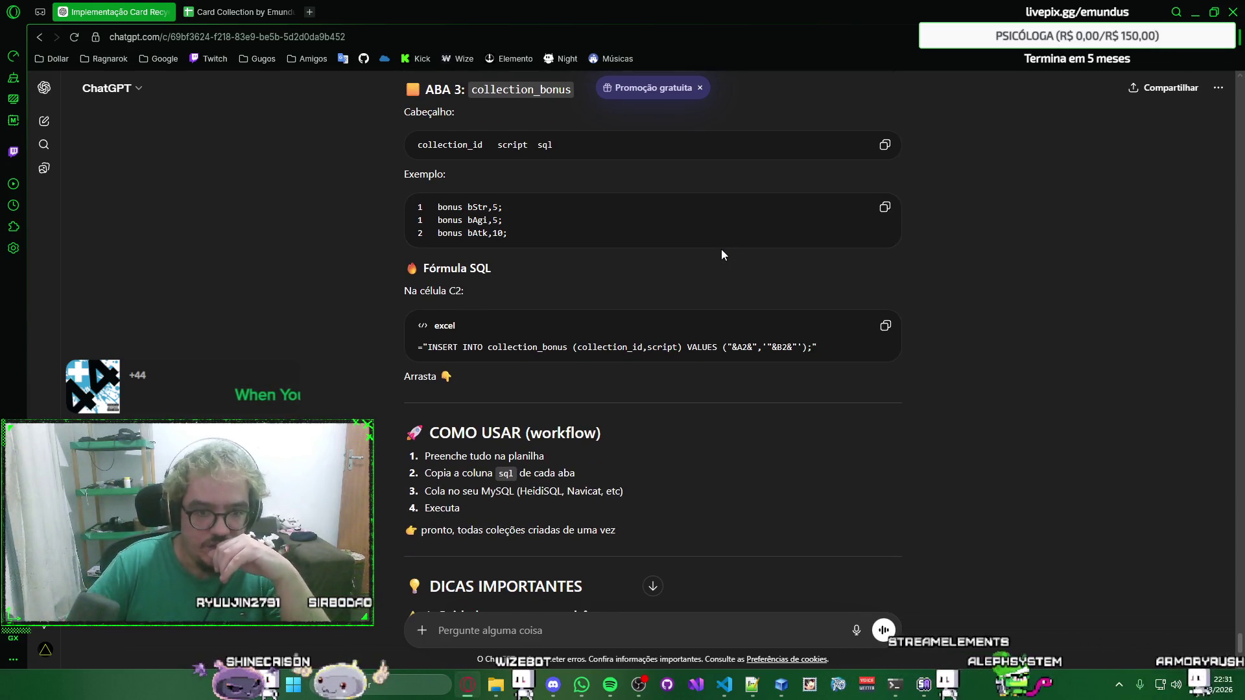
{"action": "scroll", "coordinate": [721, 249], "scroll_direction": "down", "scroll_amount": 2}
{"action": "scroll", "coordinate": [721, 250], "scroll_direction": "down", "scroll_amount": 2}
{"action": "scroll", "coordinate": [749, 256], "scroll_direction": "down", "scroll_amount": 2}
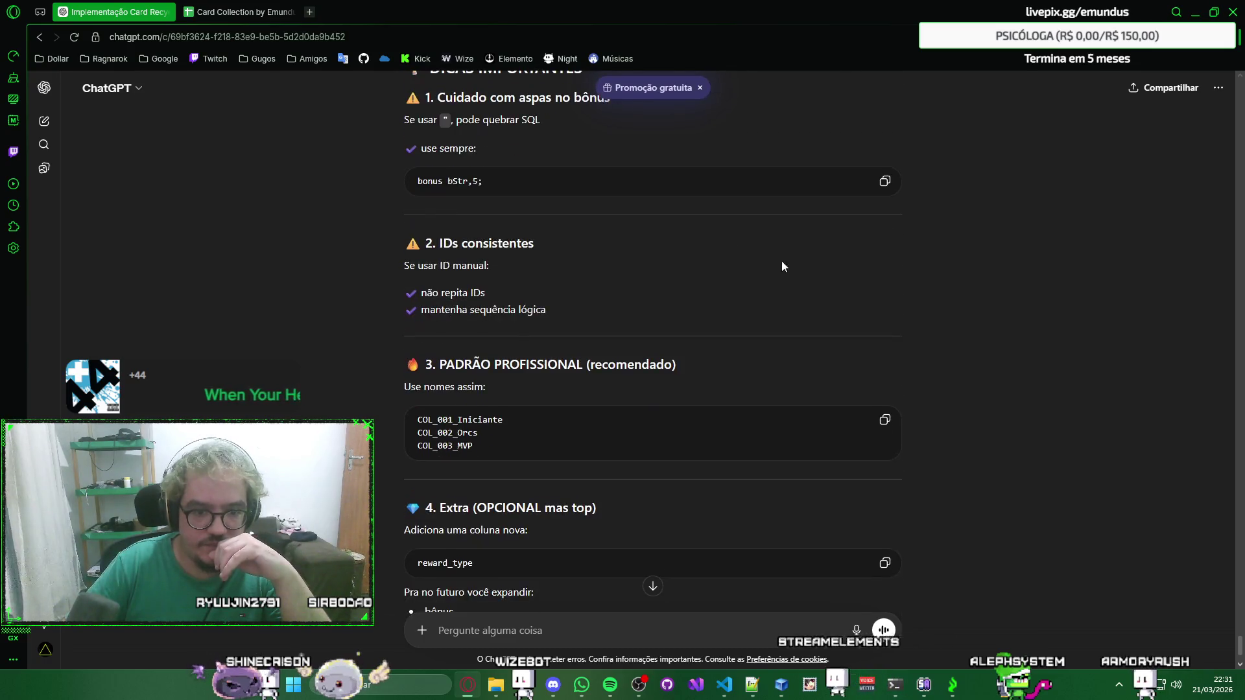
Read the ChatGPT answer to its final result section, dismissing context menus, then return to the spreadsheet.
{"action": "right_click", "coordinate": [1009, 243]}
{"action": "left_click", "coordinate": [1009, 237]}
{"action": "scroll", "coordinate": [1008, 238], "scroll_direction": "down", "scroll_amount": 2}
{"action": "right_click", "coordinate": [1006, 219]}
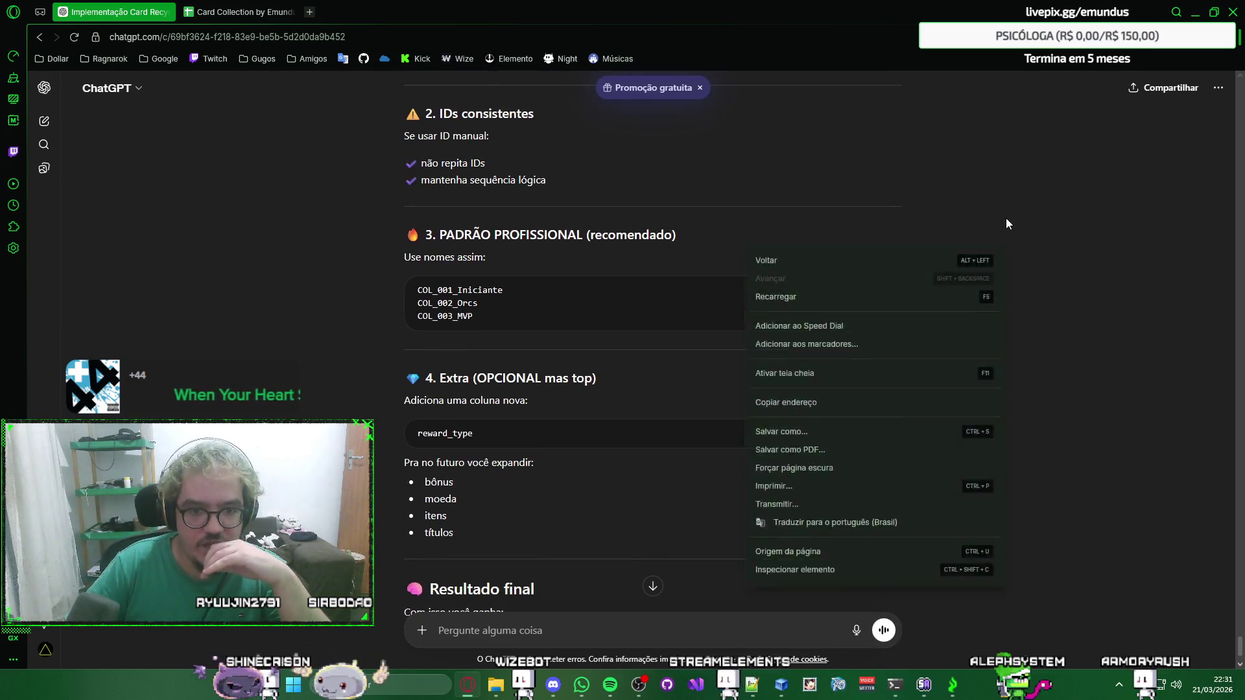
{"action": "left_click", "coordinate": [1008, 234]}
{"action": "scroll", "coordinate": [1011, 208], "scroll_direction": "up", "scroll_amount": 2}
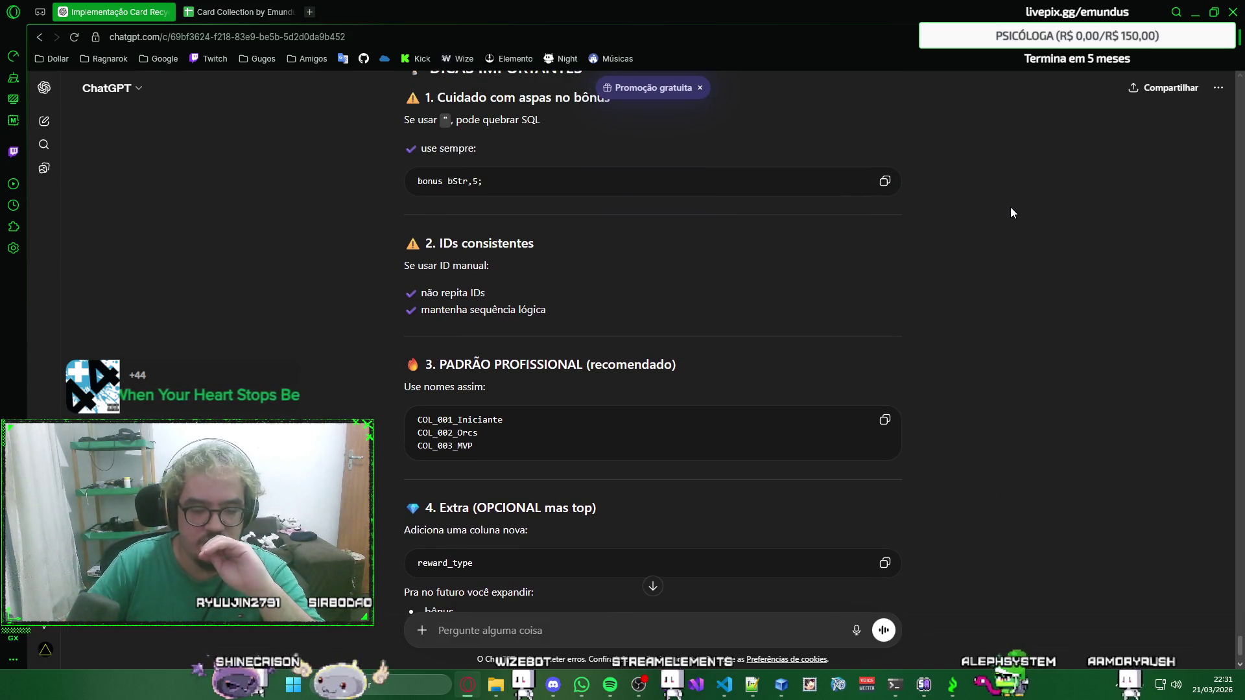
{"action": "scroll", "coordinate": [1011, 209], "scroll_direction": "down", "scroll_amount": 1}
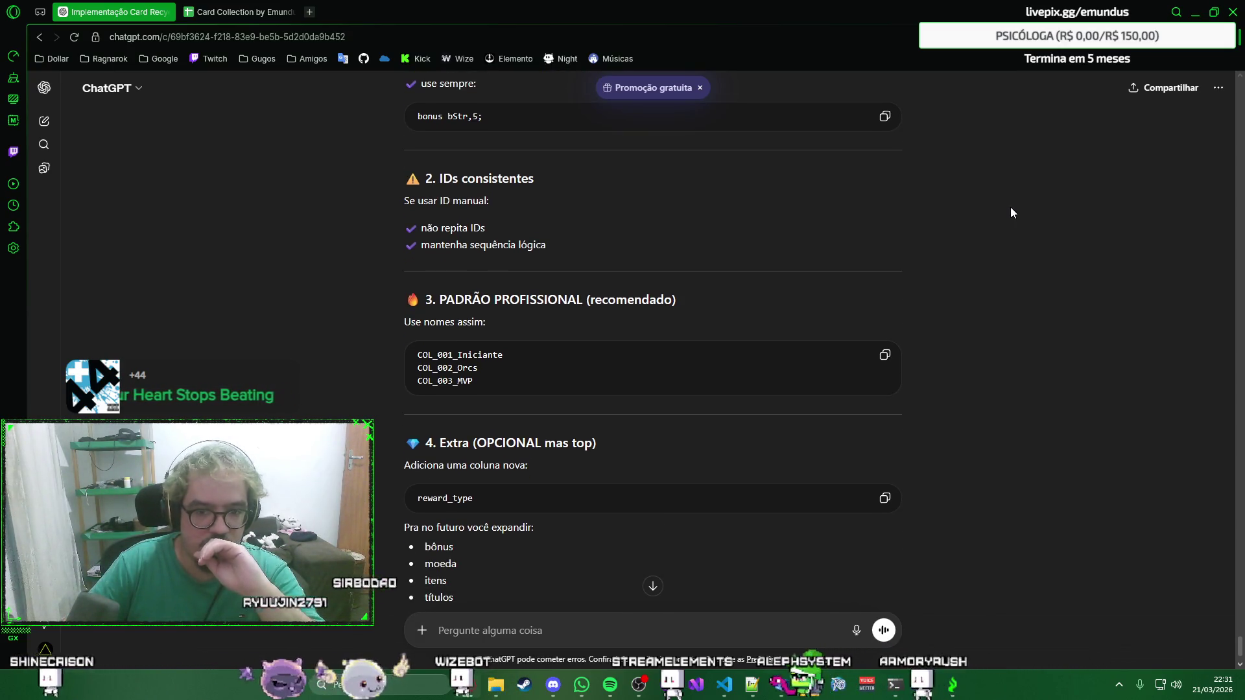
{"action": "scroll", "coordinate": [1011, 213], "scroll_direction": "down", "scroll_amount": 1}
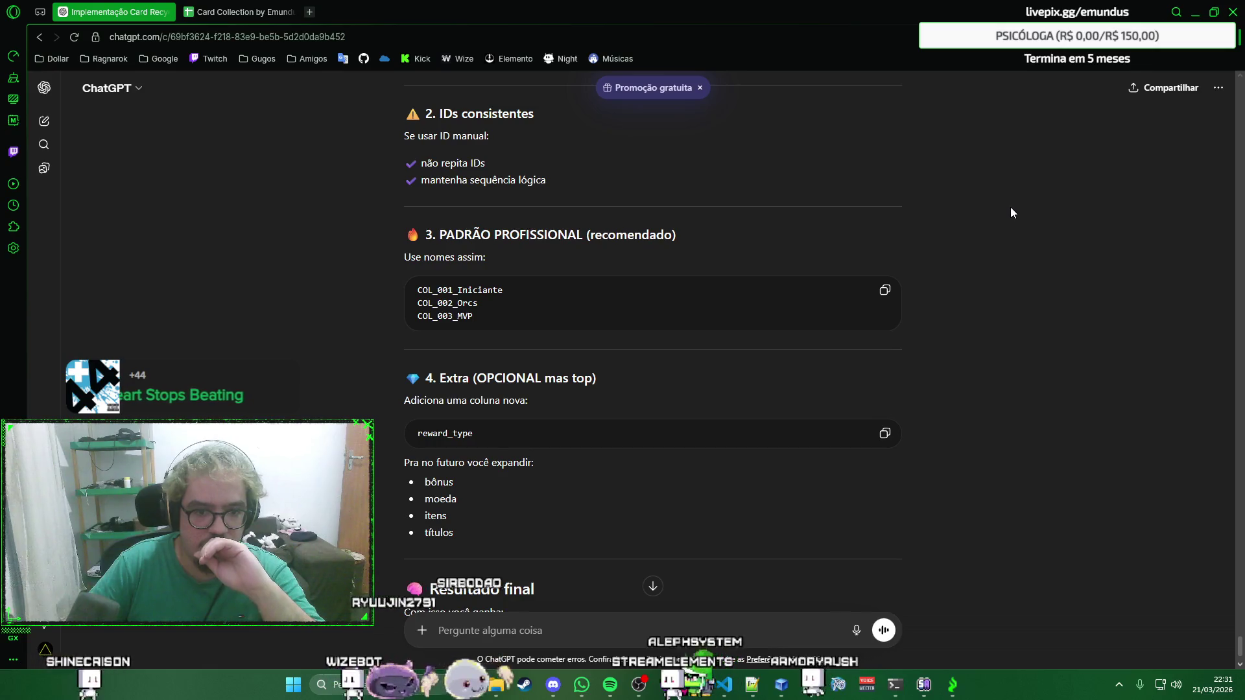
{"action": "scroll", "coordinate": [1010, 212], "scroll_direction": "down", "scroll_amount": 1}
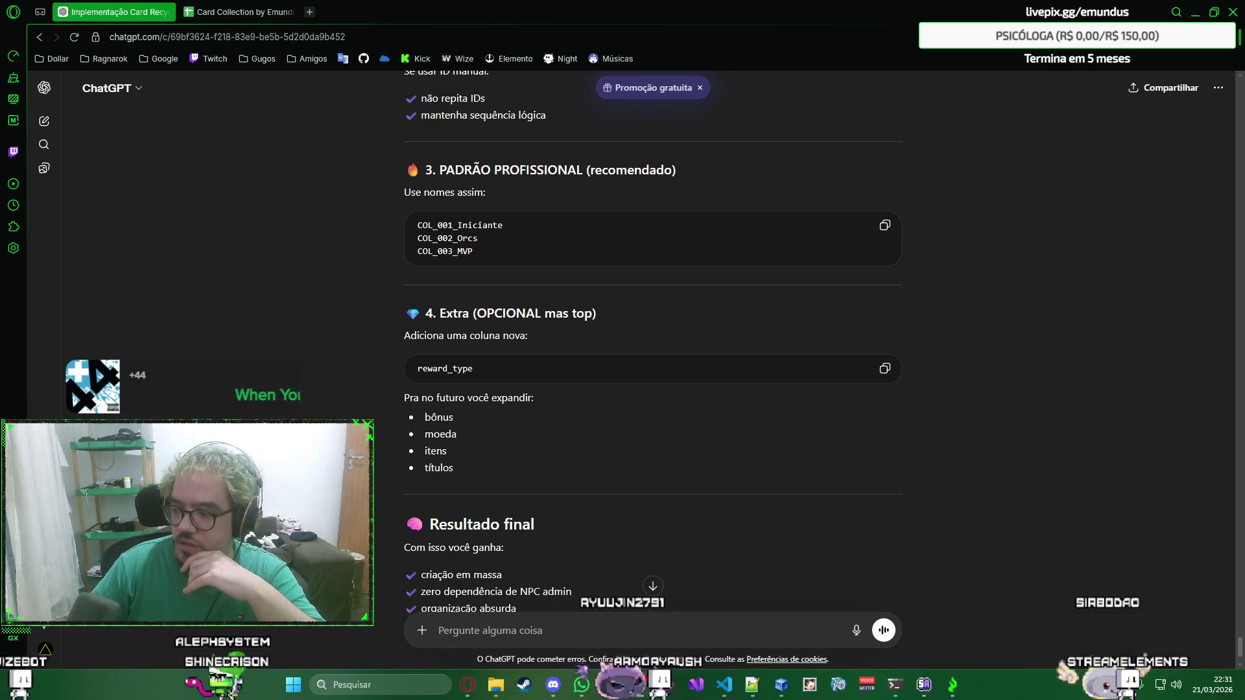
{"action": "right_click", "coordinate": [1105, 300]}
{"action": "left_click", "coordinate": [1047, 222]}
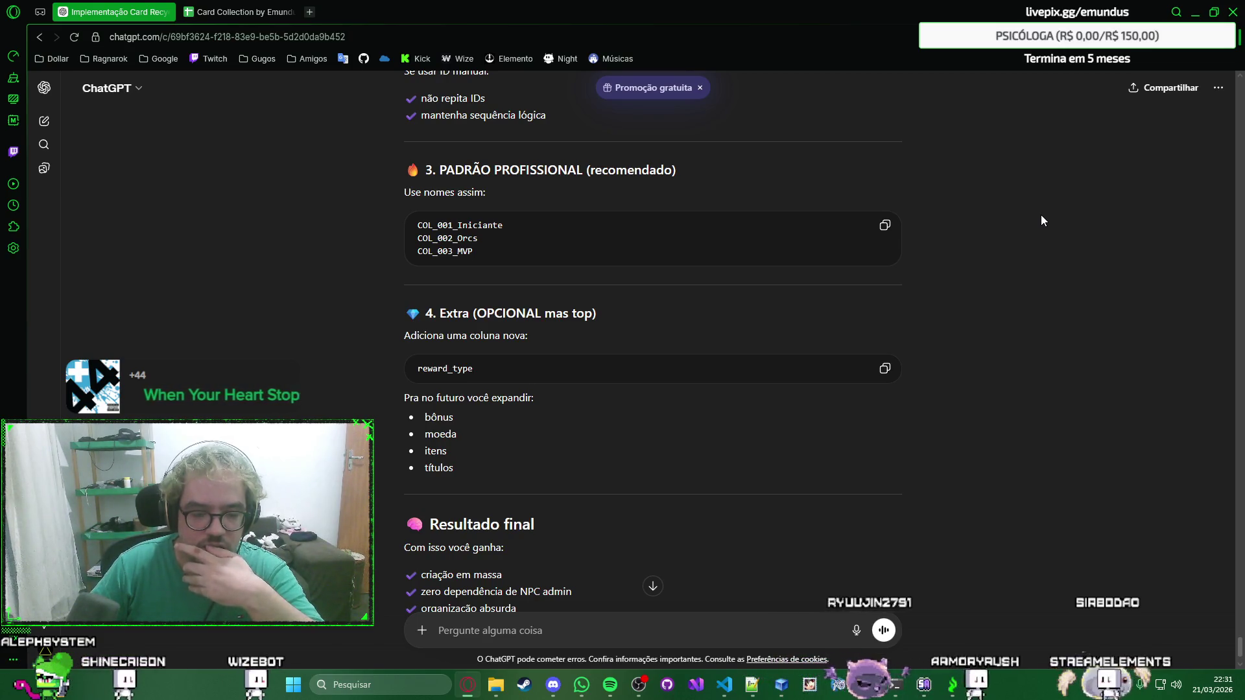
{"action": "right_click", "coordinate": [1042, 264]}
{"action": "left_click", "coordinate": [1031, 198]}
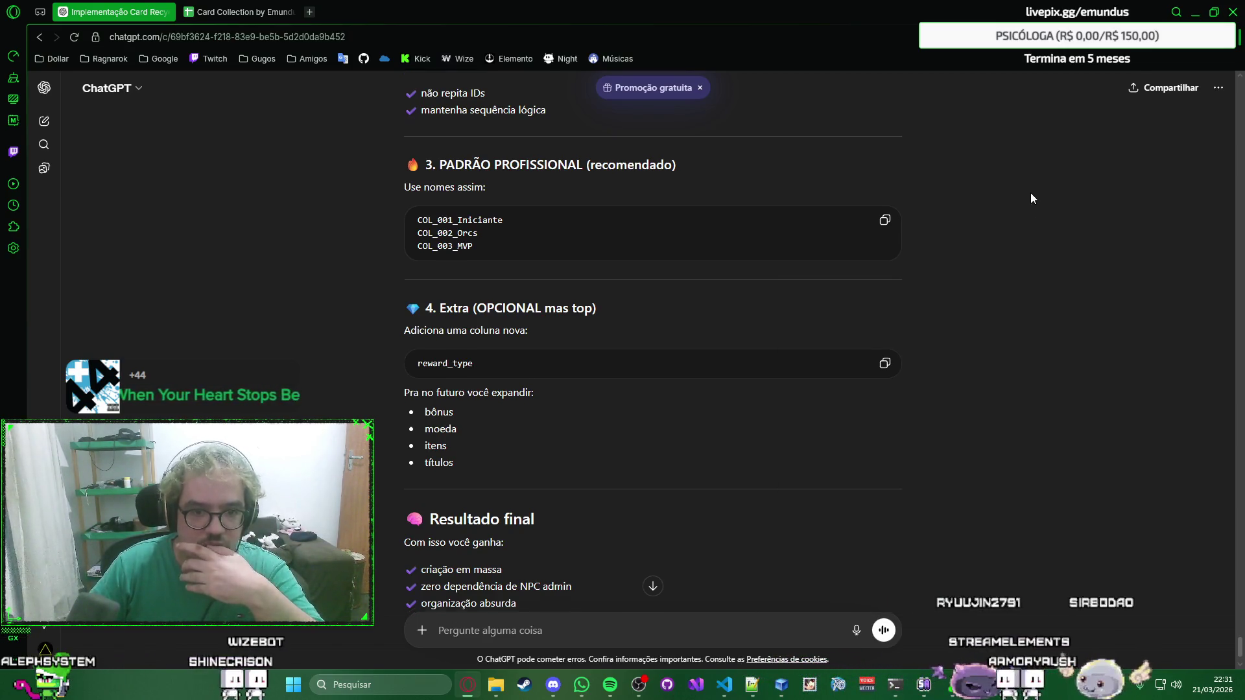
{"action": "scroll", "coordinate": [1031, 193], "scroll_direction": "down", "scroll_amount": 2}
{"action": "scroll", "coordinate": [1030, 192], "scroll_direction": "down", "scroll_amount": 2}
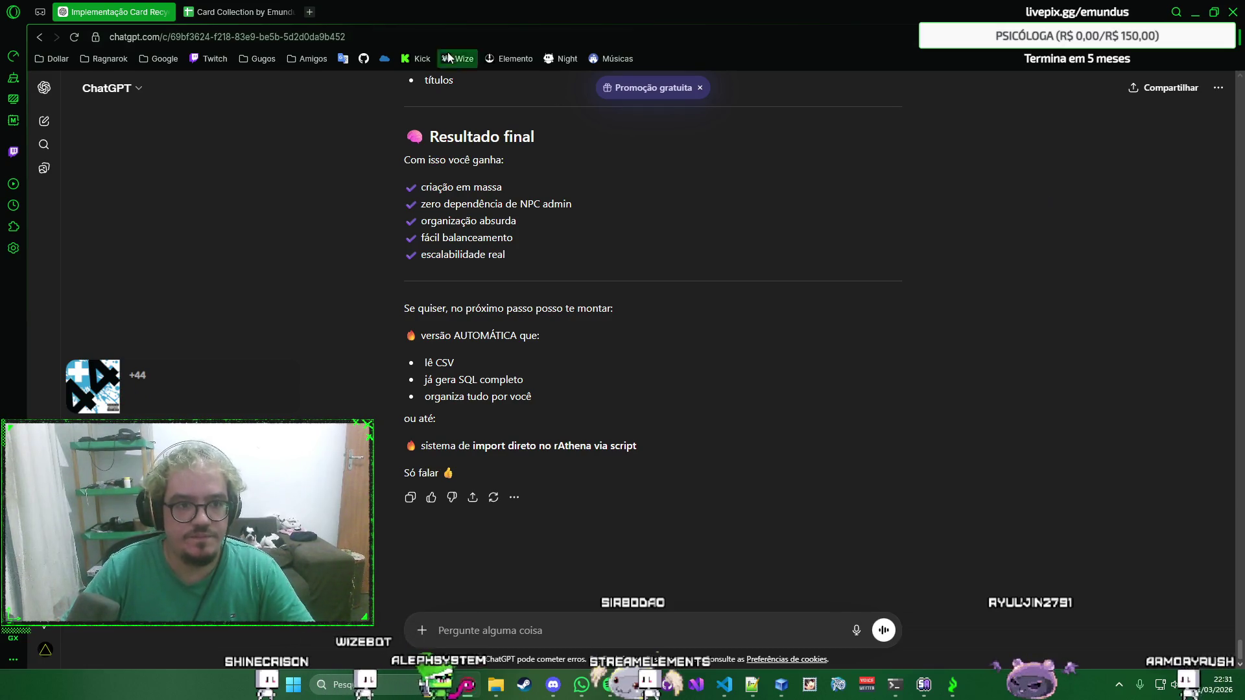
{"action": "left_click", "coordinate": [238, 12]}
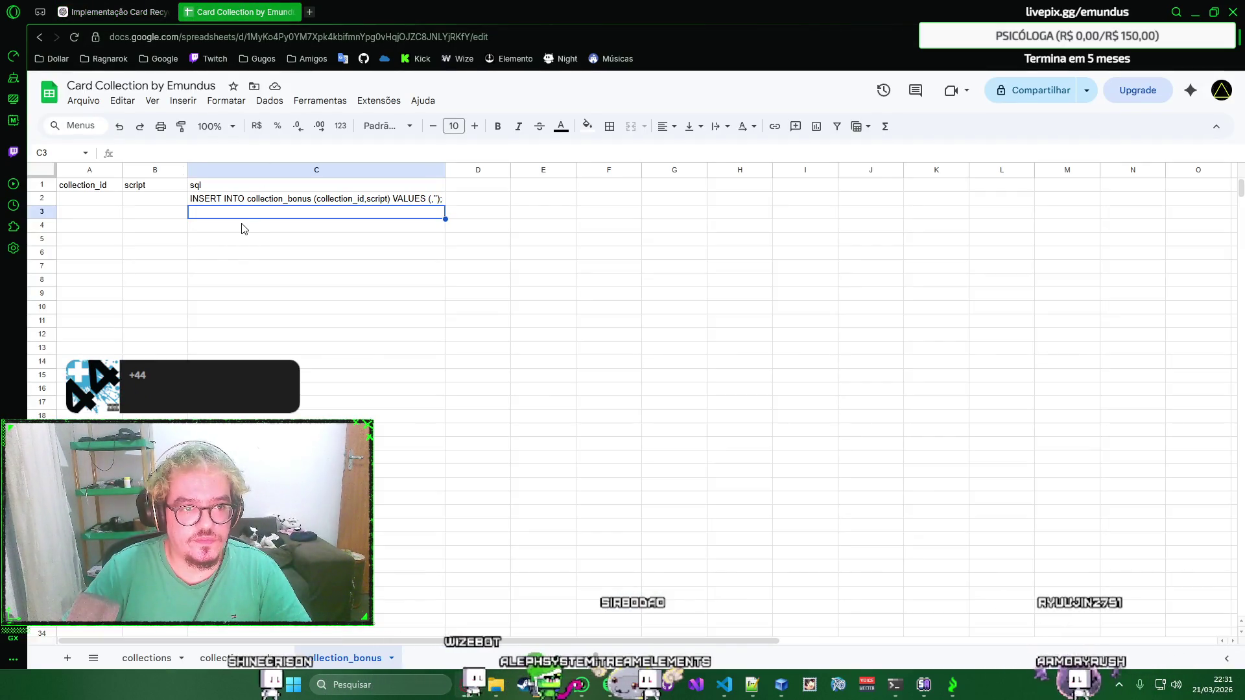
Flip between the collections, collection_cards and collection_bonus sheets to compare them.
{"action": "left_click", "coordinate": [246, 650]}
{"action": "left_click", "coordinate": [138, 657]}
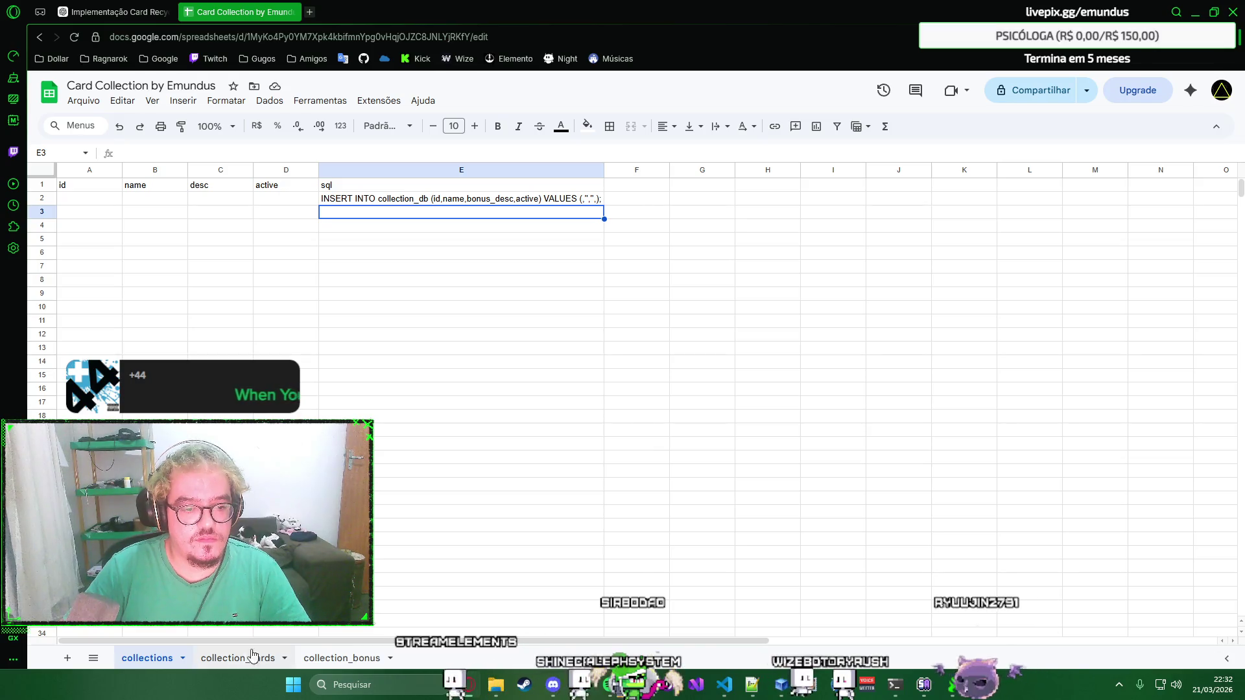
{"action": "left_click", "coordinate": [252, 654]}
{"action": "left_click", "coordinate": [331, 658]}
{"action": "left_click", "coordinate": [238, 658]}
{"action": "left_click", "coordinate": [146, 658]}
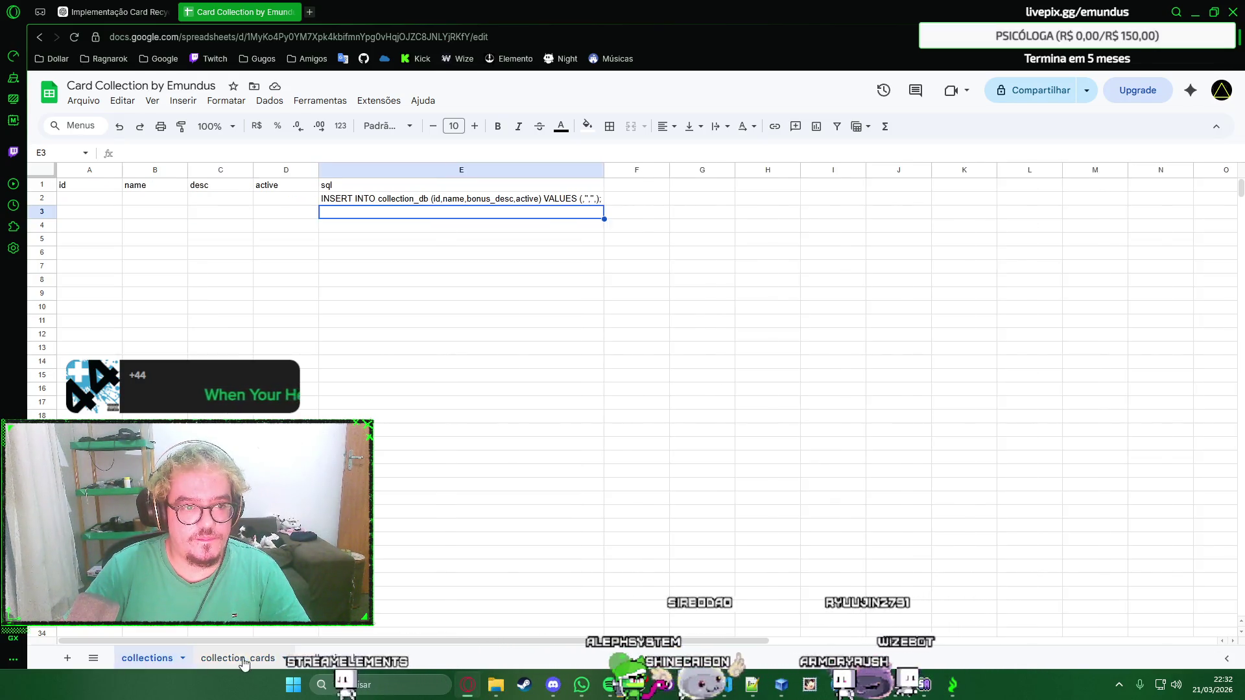
{"action": "left_click", "coordinate": [331, 657]}
{"action": "left_click", "coordinate": [238, 658]}
Finish comparing the three sheets and return to the ChatGPT conversation's prompt box.
{"action": "left_click", "coordinate": [167, 661]}
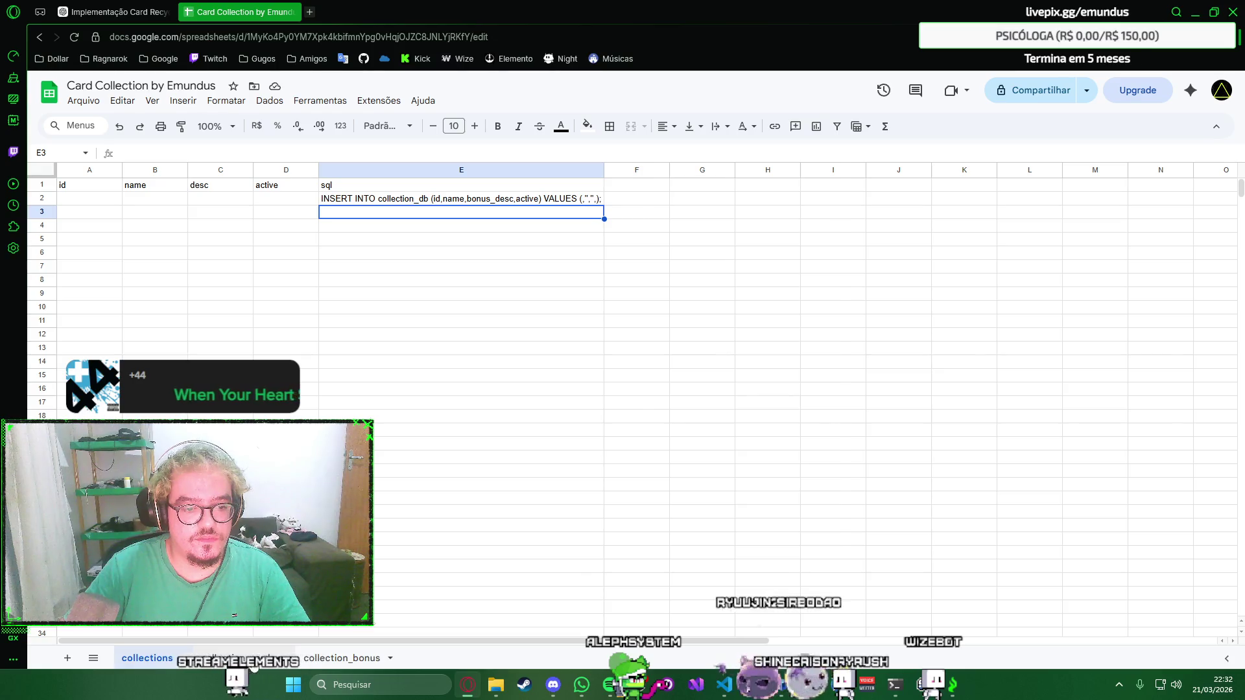
{"action": "left_click", "coordinate": [238, 658]}
{"action": "left_click", "coordinate": [340, 657]}
{"action": "left_click", "coordinate": [239, 658]}
{"action": "left_click", "coordinate": [146, 657]}
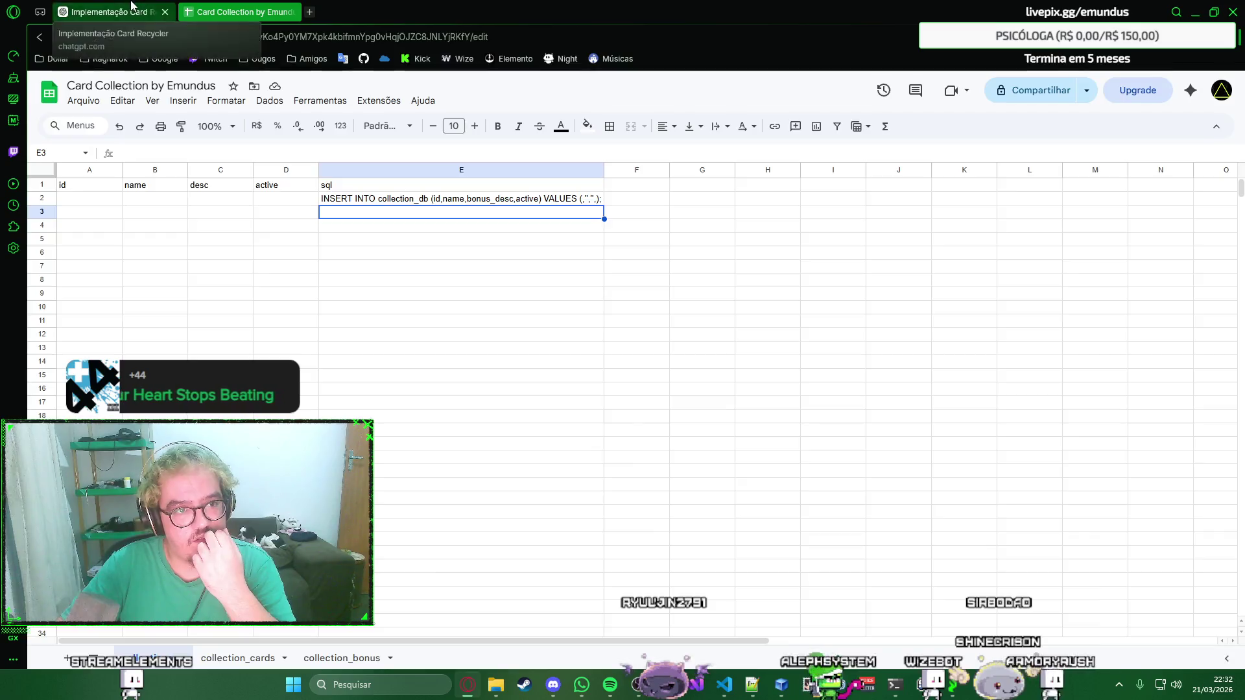
{"action": "left_click", "coordinate": [112, 11]}
{"action": "left_click", "coordinate": [543, 623]}
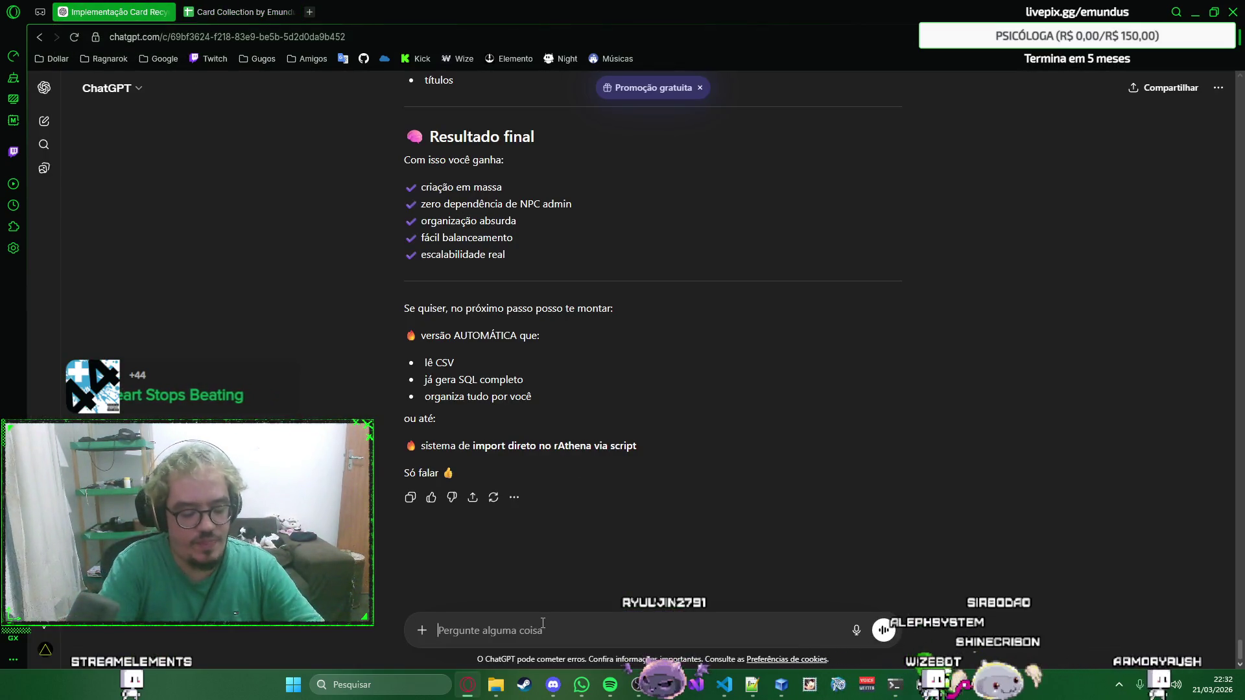
{"action": "type", "text": "como eu integro as 3 "}
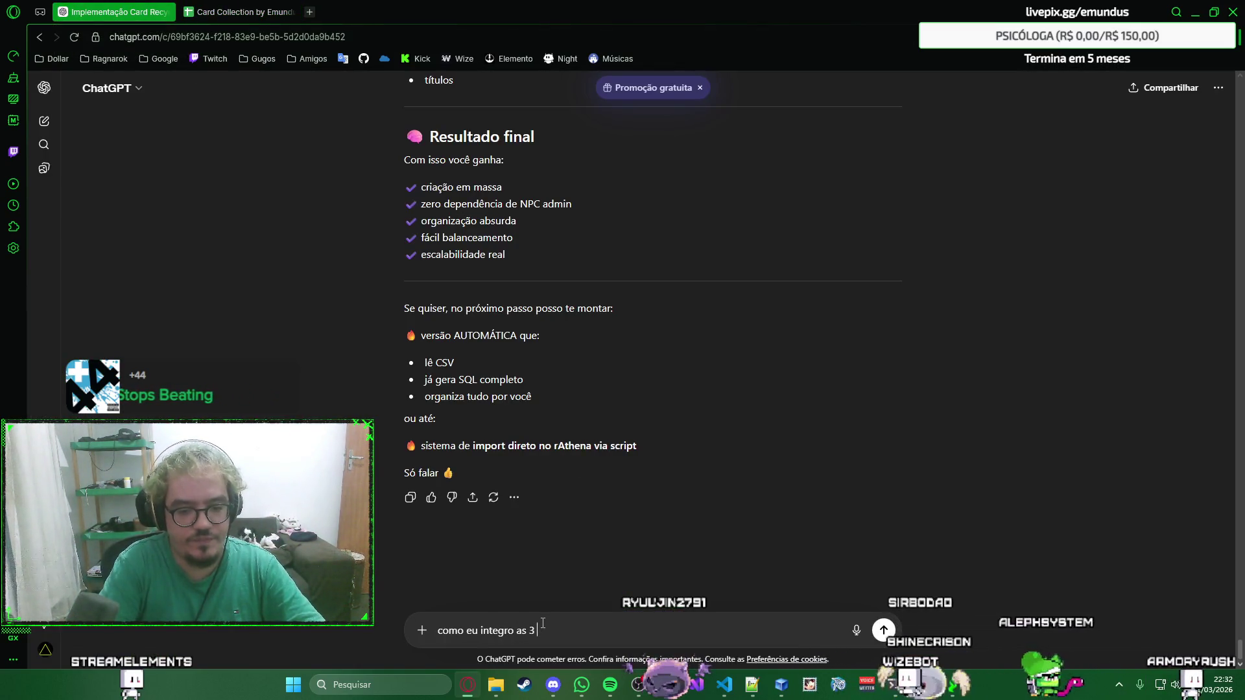
{"action": "type", "text": "abas em 1"}
Send ChatGPT the question about how to integrate the three sheets.
{"action": "key", "text": "BackSpace"}
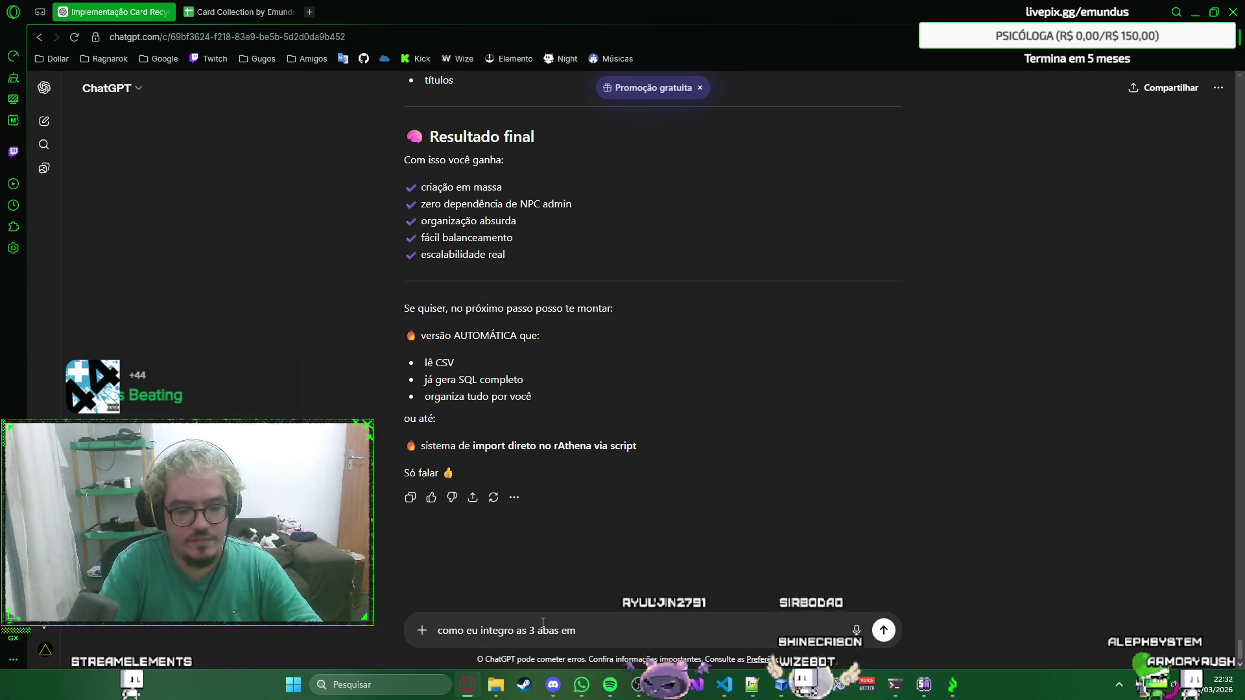
{"action": "key", "text": "Return"}
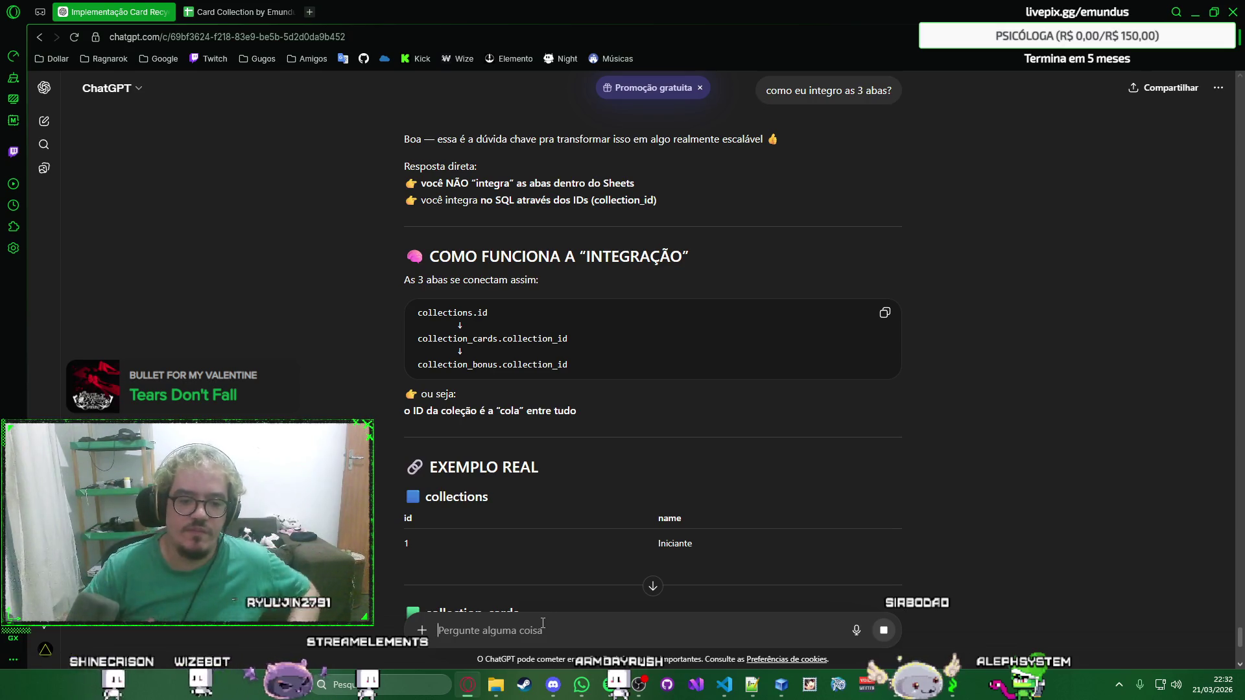
{"action": "scroll", "coordinate": [1041, 111], "scroll_direction": "down", "scroll_amount": 2}
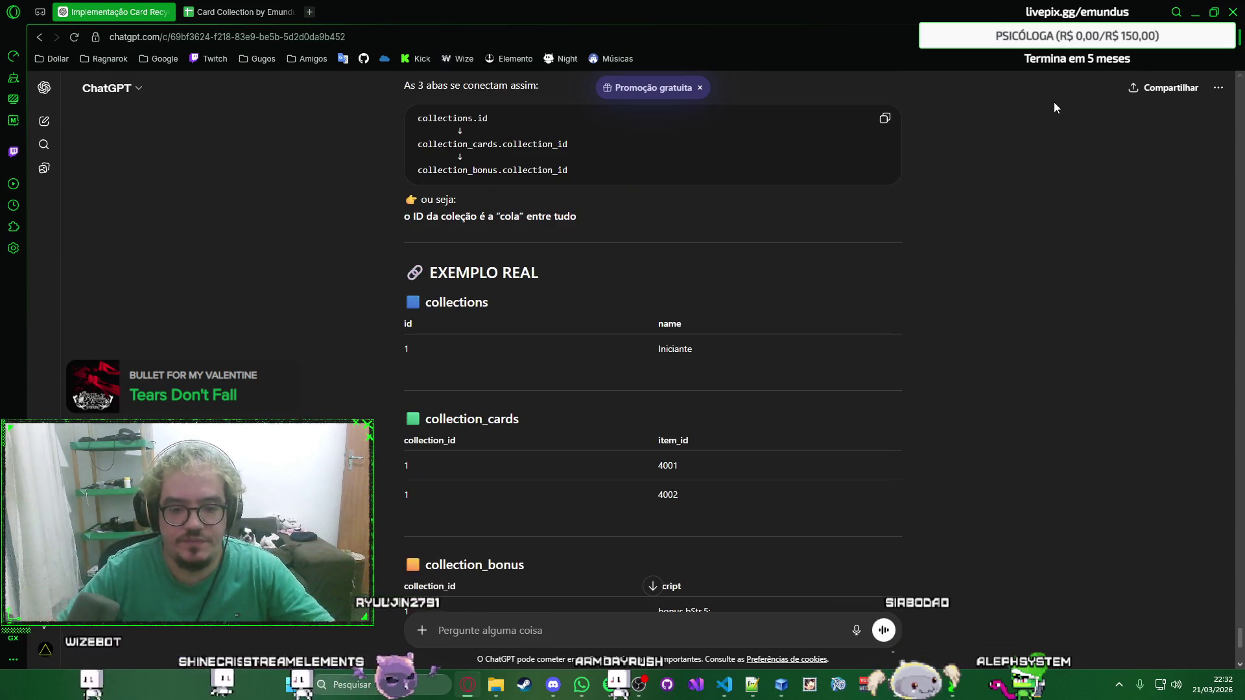
{"action": "scroll", "coordinate": [1007, 247], "scroll_direction": "down", "scroll_amount": 1}
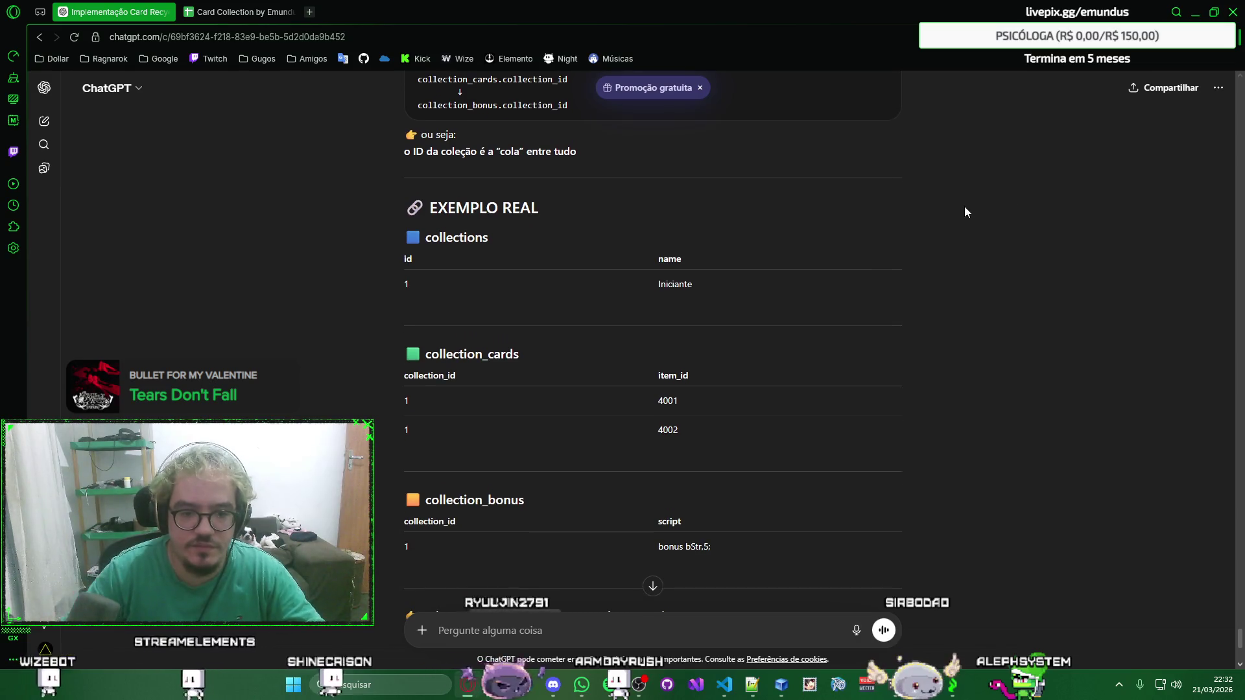
{"action": "scroll", "coordinate": [986, 242], "scroll_direction": "down", "scroll_amount": 1}
Read ChatGPT's reply and select the term AUTO_INCREMENT from its MELHORIA TOP recommendation.
{"action": "right_click", "coordinate": [1026, 275]}
{"action": "left_click", "coordinate": [1026, 276]}
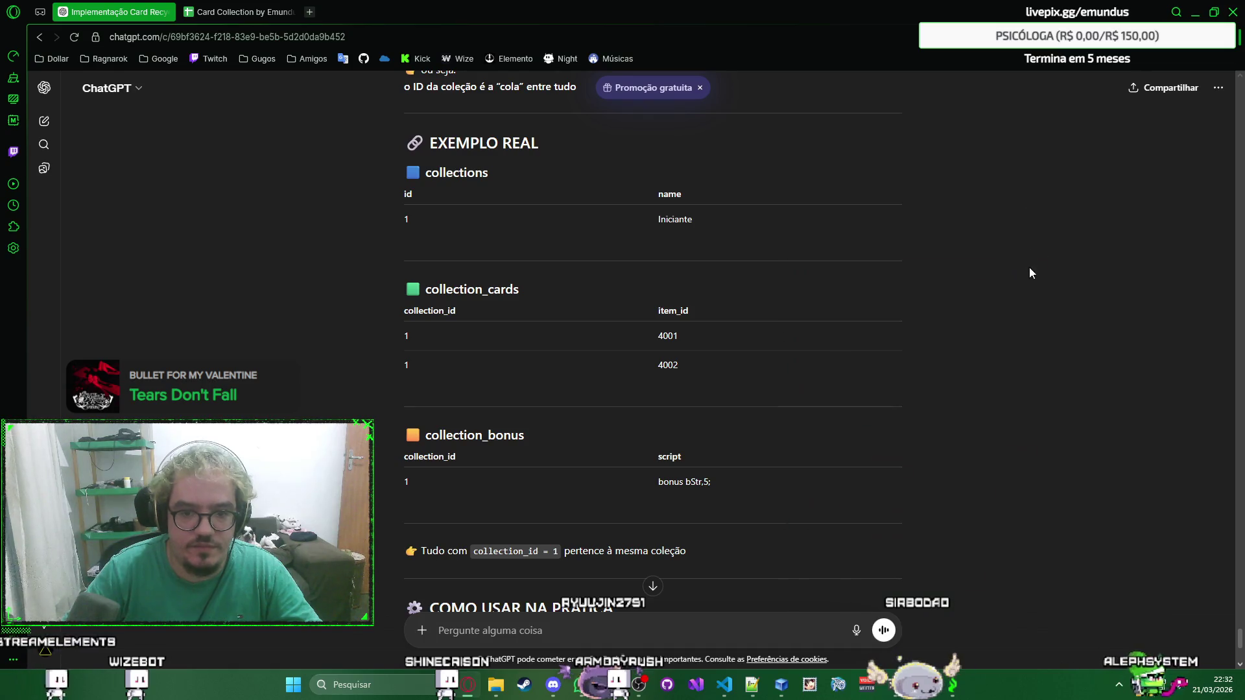
{"action": "scroll", "coordinate": [1004, 210], "scroll_direction": "down", "scroll_amount": 2}
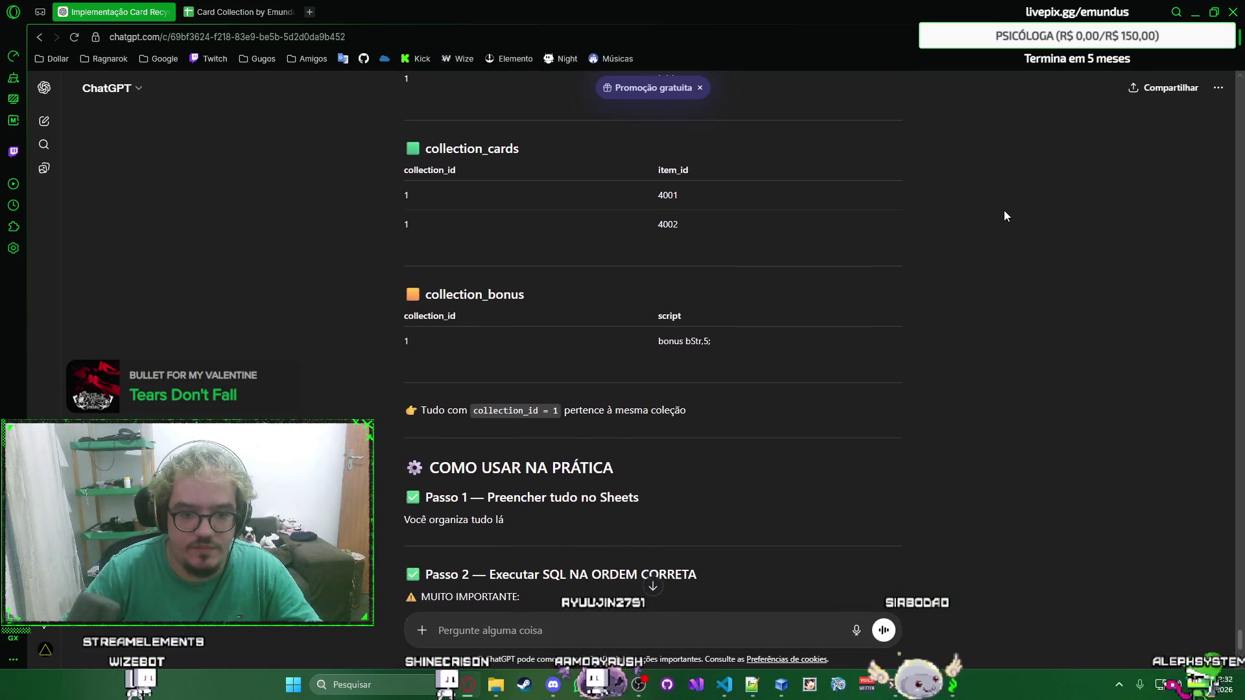
{"action": "scroll", "coordinate": [1006, 211], "scroll_direction": "down", "scroll_amount": 1}
{"action": "scroll", "coordinate": [1005, 211], "scroll_direction": "down", "scroll_amount": 1}
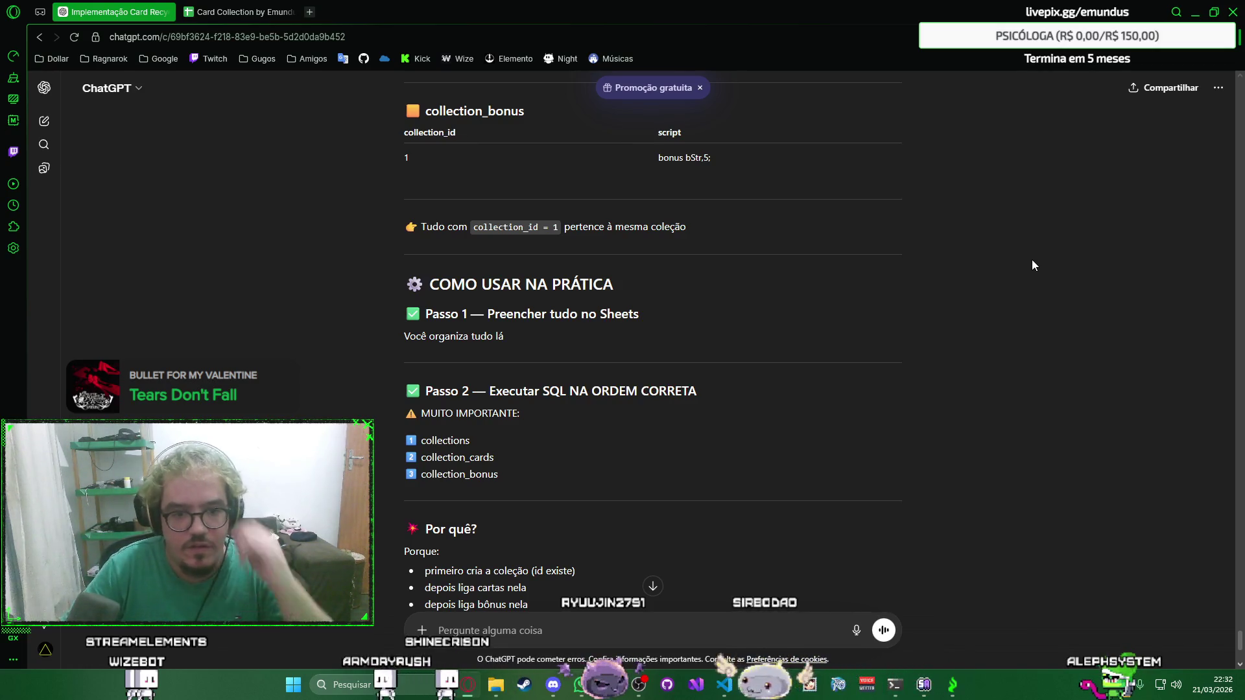
{"action": "scroll", "coordinate": [1004, 272], "scroll_direction": "down", "scroll_amount": 1}
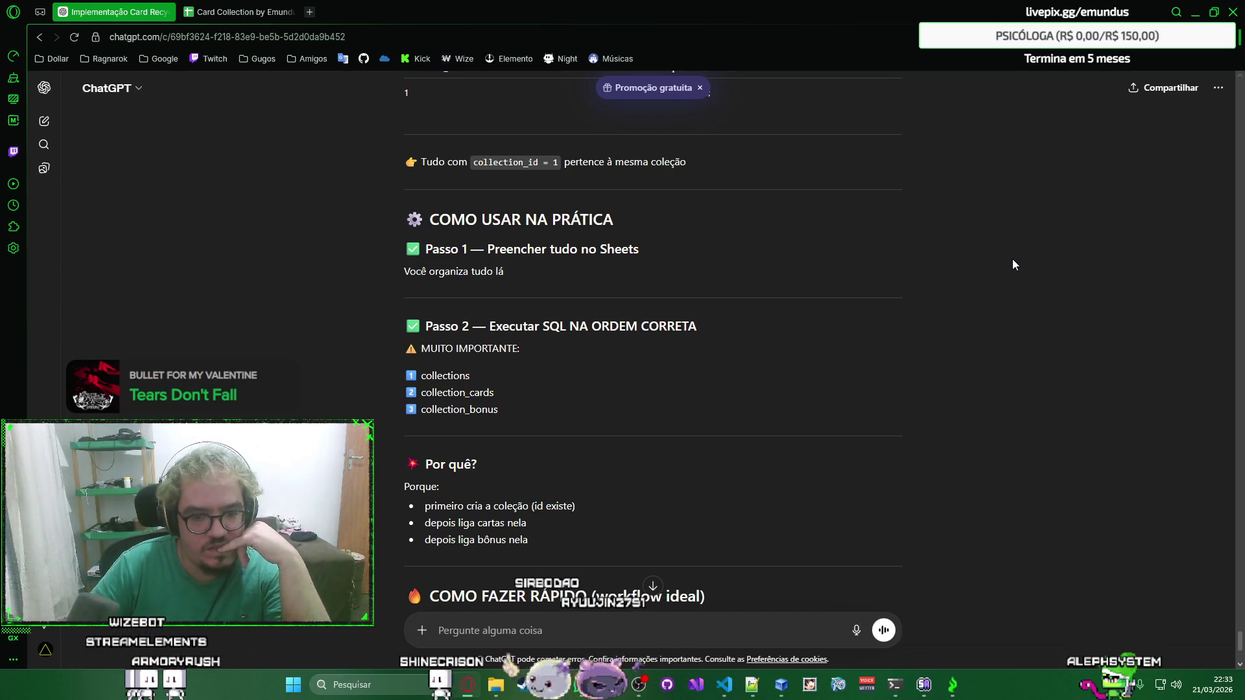
{"action": "scroll", "coordinate": [1013, 265], "scroll_direction": "down", "scroll_amount": 2}
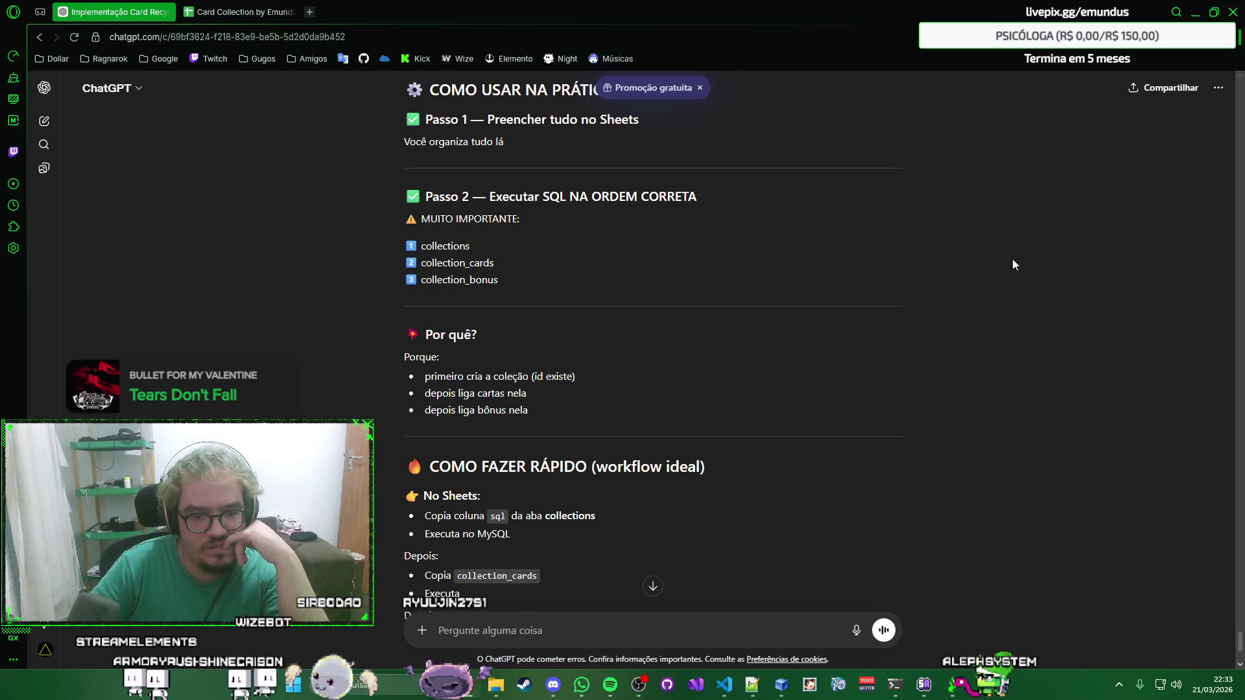
{"action": "scroll", "coordinate": [1013, 262], "scroll_direction": "down", "scroll_amount": 2}
{"action": "scroll", "coordinate": [1013, 263], "scroll_direction": "down", "scroll_amount": 1}
{"action": "scroll", "coordinate": [1012, 264], "scroll_direction": "down", "scroll_amount": 1}
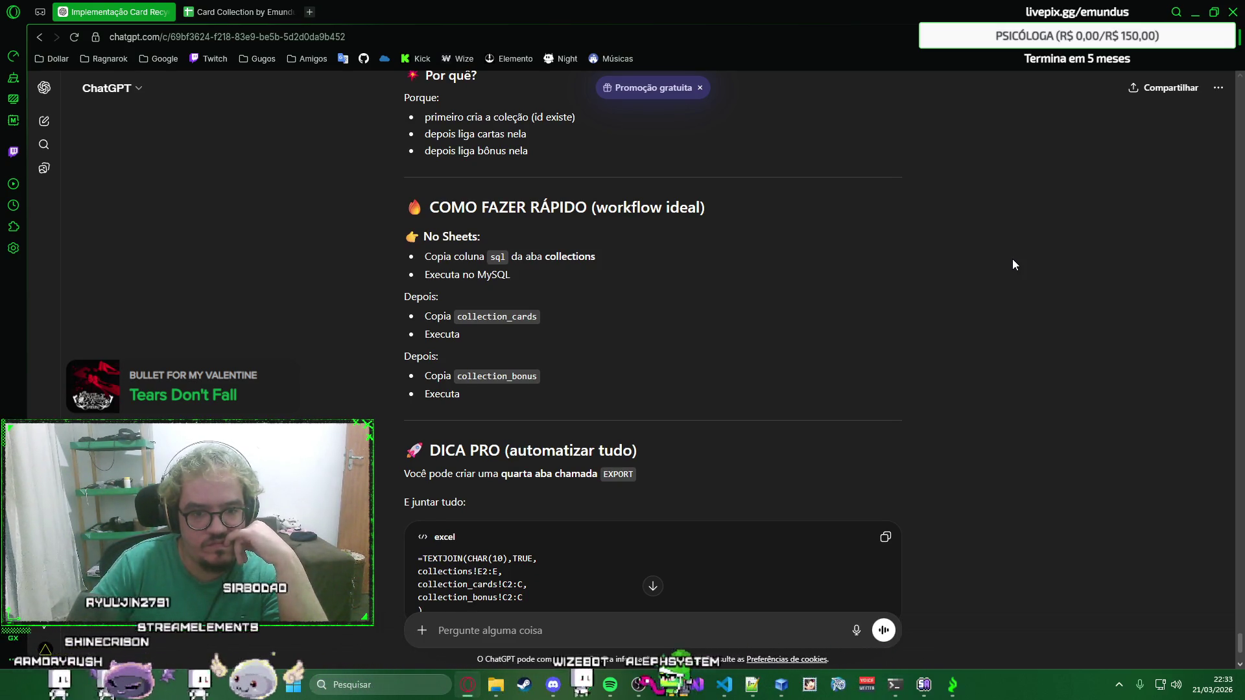
{"action": "scroll", "coordinate": [1013, 262], "scroll_direction": "down", "scroll_amount": 1}
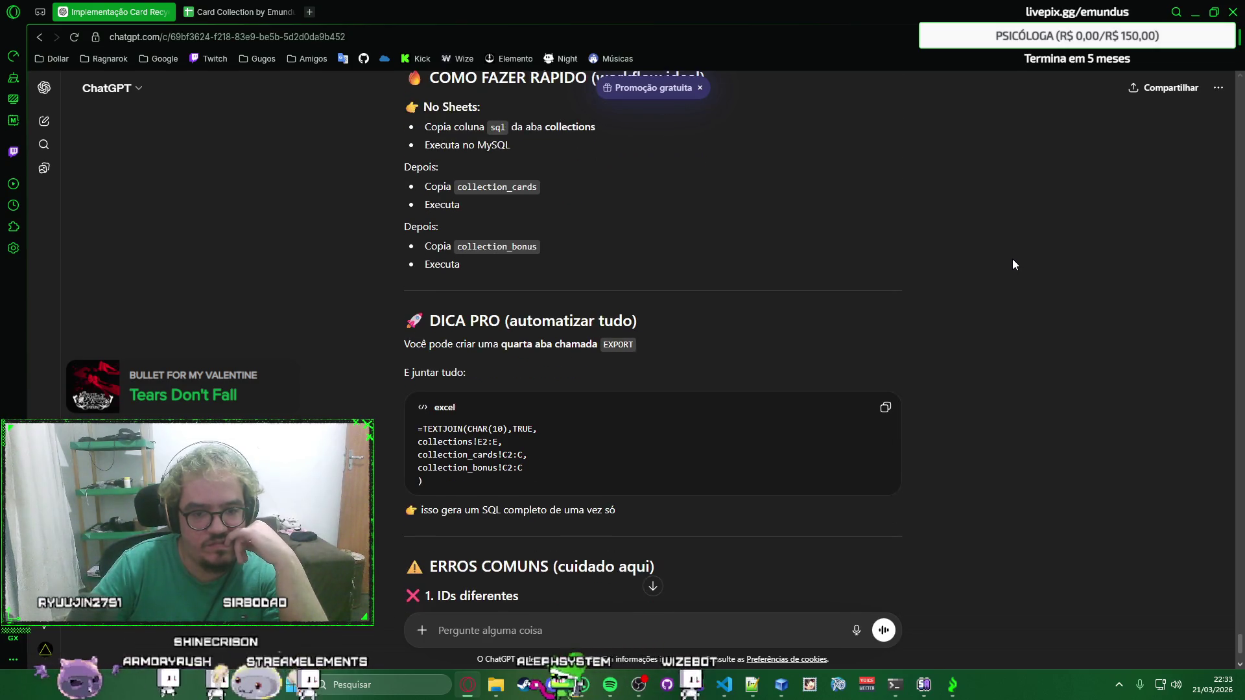
{"action": "scroll", "coordinate": [1013, 264], "scroll_direction": "down", "scroll_amount": 1}
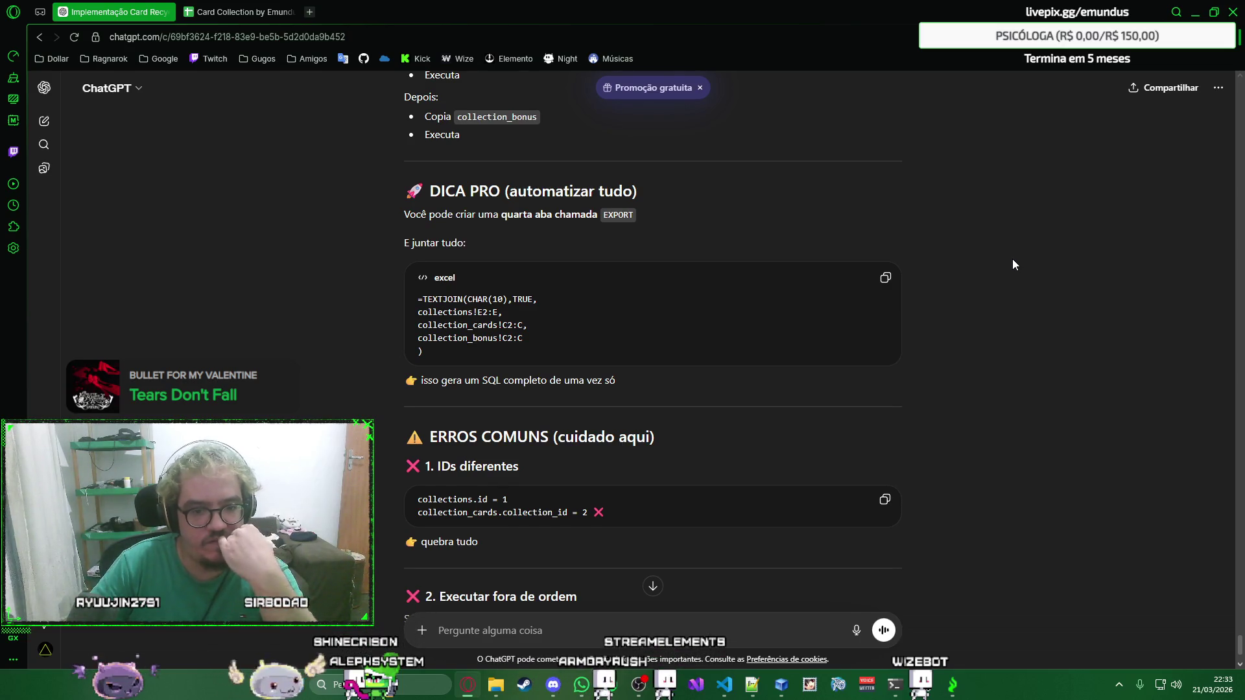
{"action": "scroll", "coordinate": [1012, 264], "scroll_direction": "down", "scroll_amount": 1}
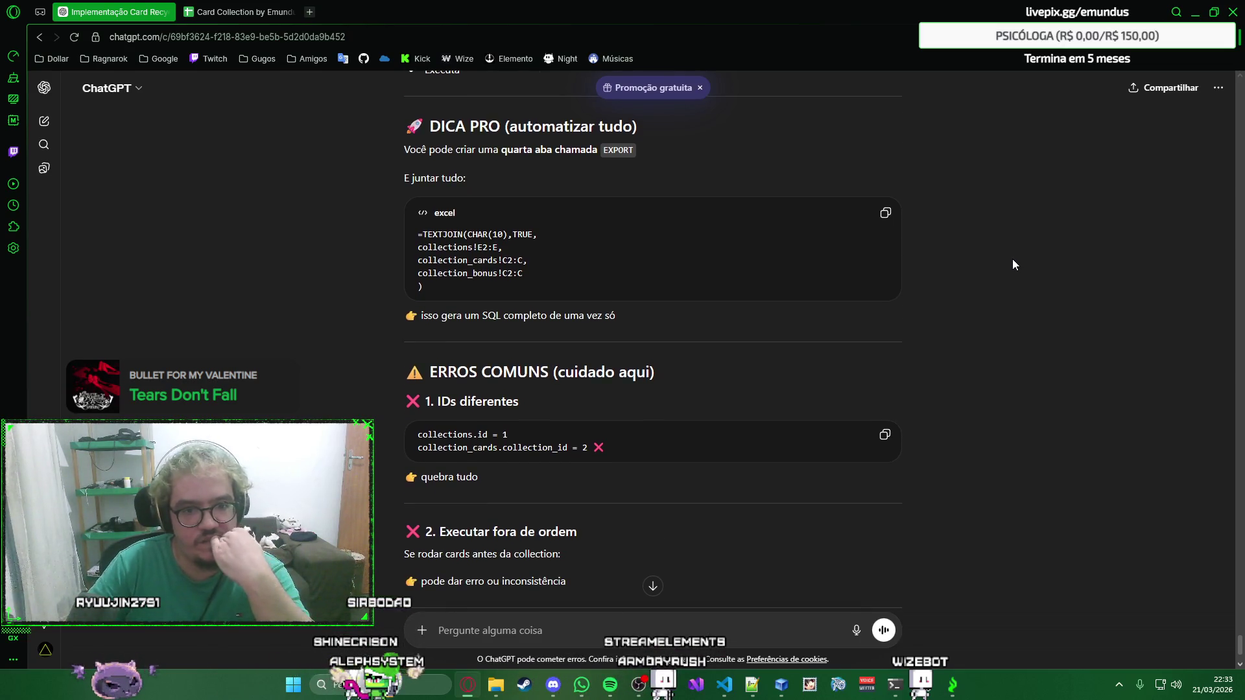
{"action": "scroll", "coordinate": [1013, 263], "scroll_direction": "up", "scroll_amount": 2}
{"action": "scroll", "coordinate": [1012, 264], "scroll_direction": "down", "scroll_amount": 1}
{"action": "scroll", "coordinate": [1013, 264], "scroll_direction": "down", "scroll_amount": 1}
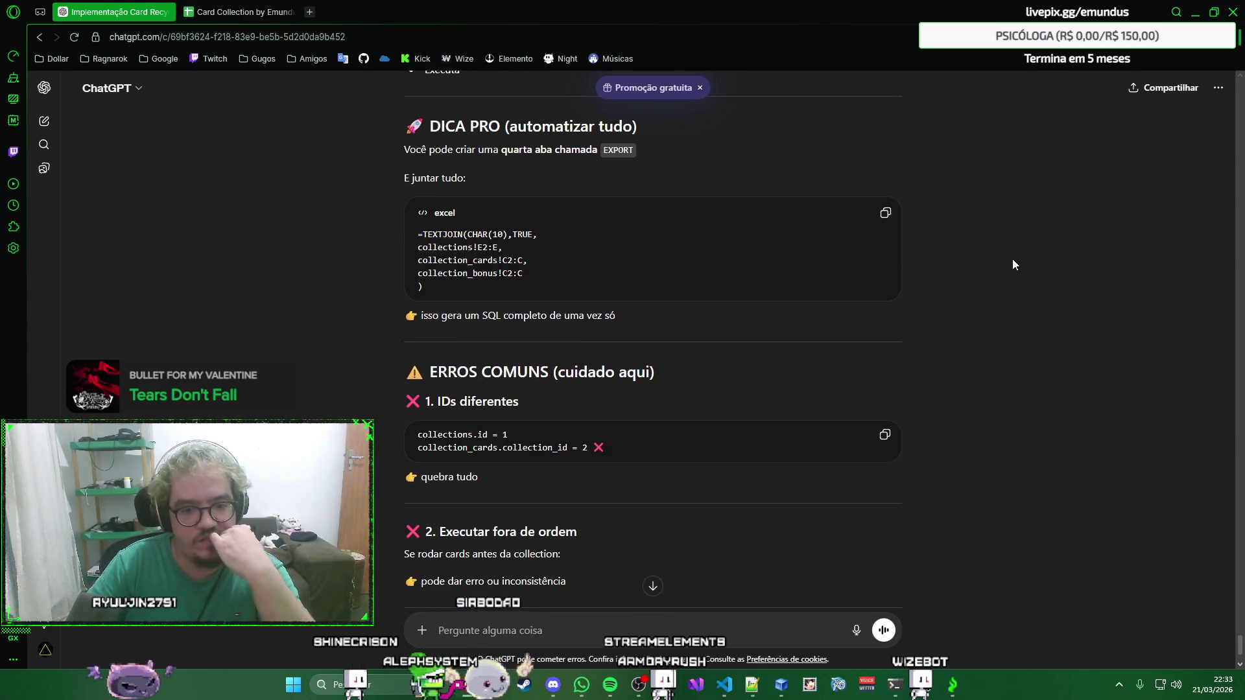
{"action": "scroll", "coordinate": [1012, 264], "scroll_direction": "down", "scroll_amount": 1}
{"action": "scroll", "coordinate": [1013, 264], "scroll_direction": "down", "scroll_amount": 1}
{"action": "scroll", "coordinate": [1013, 263], "scroll_direction": "down", "scroll_amount": 1}
{"action": "scroll", "coordinate": [1013, 264], "scroll_direction": "down", "scroll_amount": 1}
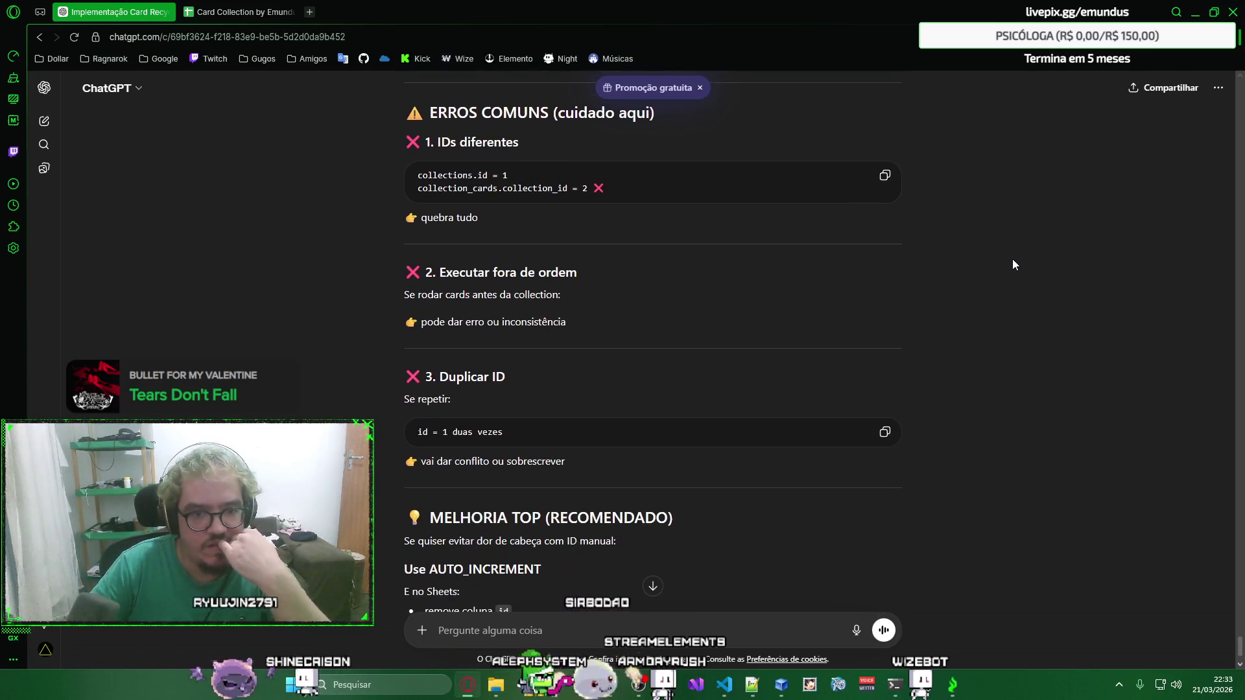
{"action": "scroll", "coordinate": [1012, 263], "scroll_direction": "down", "scroll_amount": 2}
{"action": "scroll", "coordinate": [1013, 264], "scroll_direction": "down", "scroll_amount": 2}
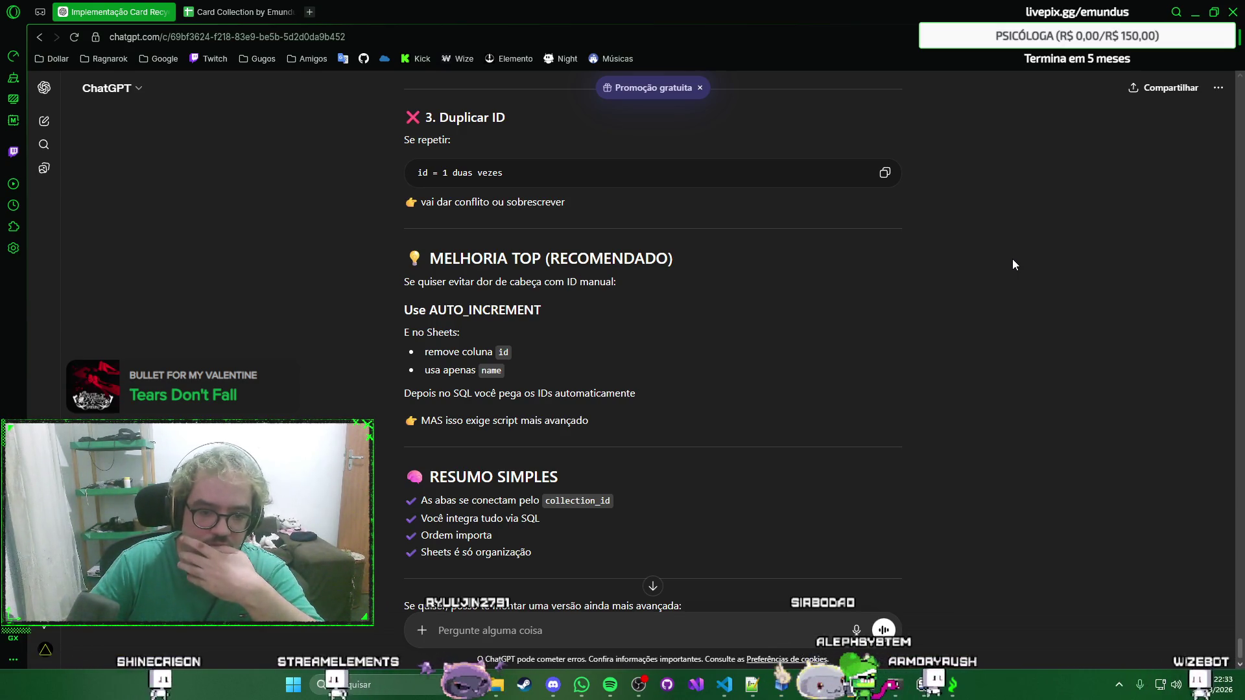
{"action": "right_click", "coordinate": [1013, 260]}
{"action": "left_click", "coordinate": [1064, 233]}
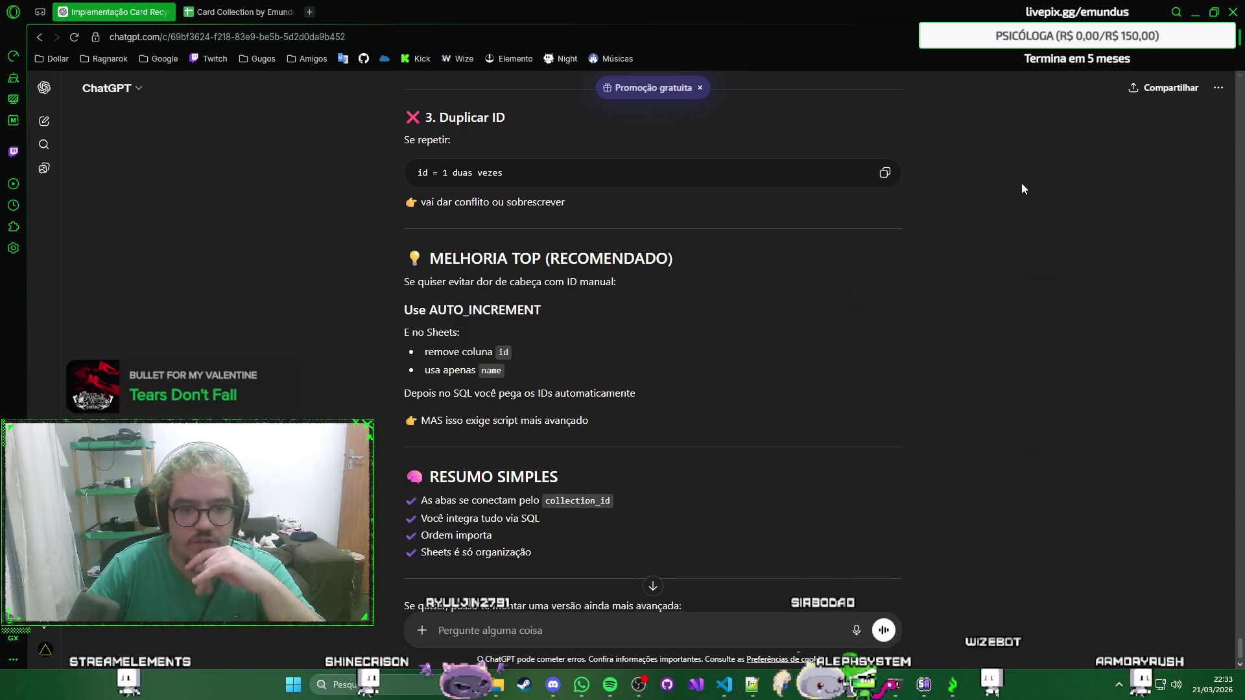
{"action": "double_click", "coordinate": [485, 309]}
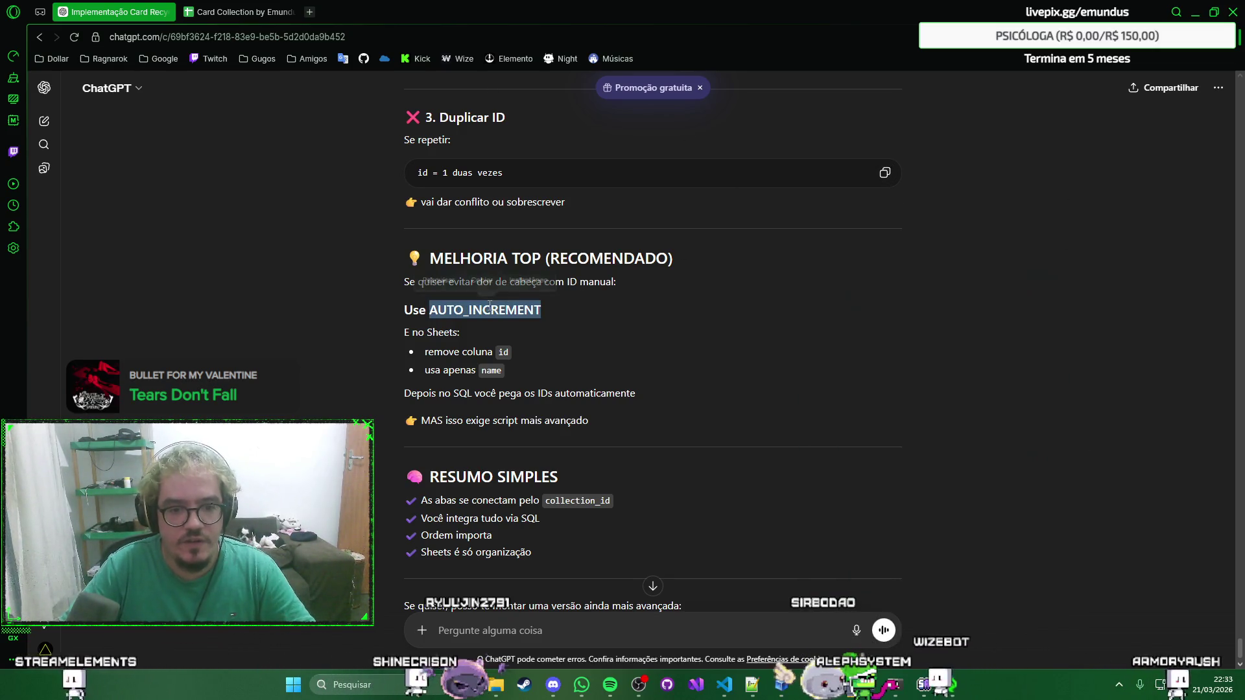
{"action": "left_click", "coordinate": [724, 685]}
Search cards_collection.txt for AUTO_INCREMENT to confirm the CREATE TABLE definitions use it, then return to ChatGPT.
{"action": "key", "text": "ctrl+f"}
{"action": "key", "text": "ctrl+v"}
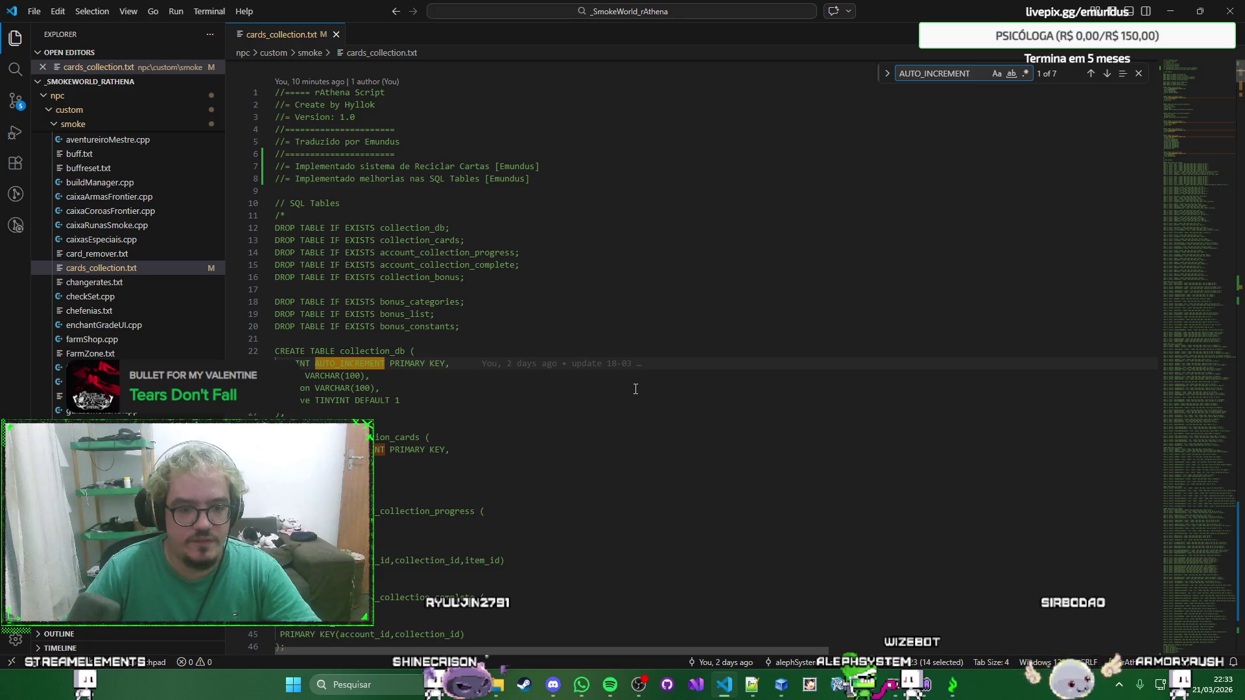
{"action": "key", "text": "Escape"}
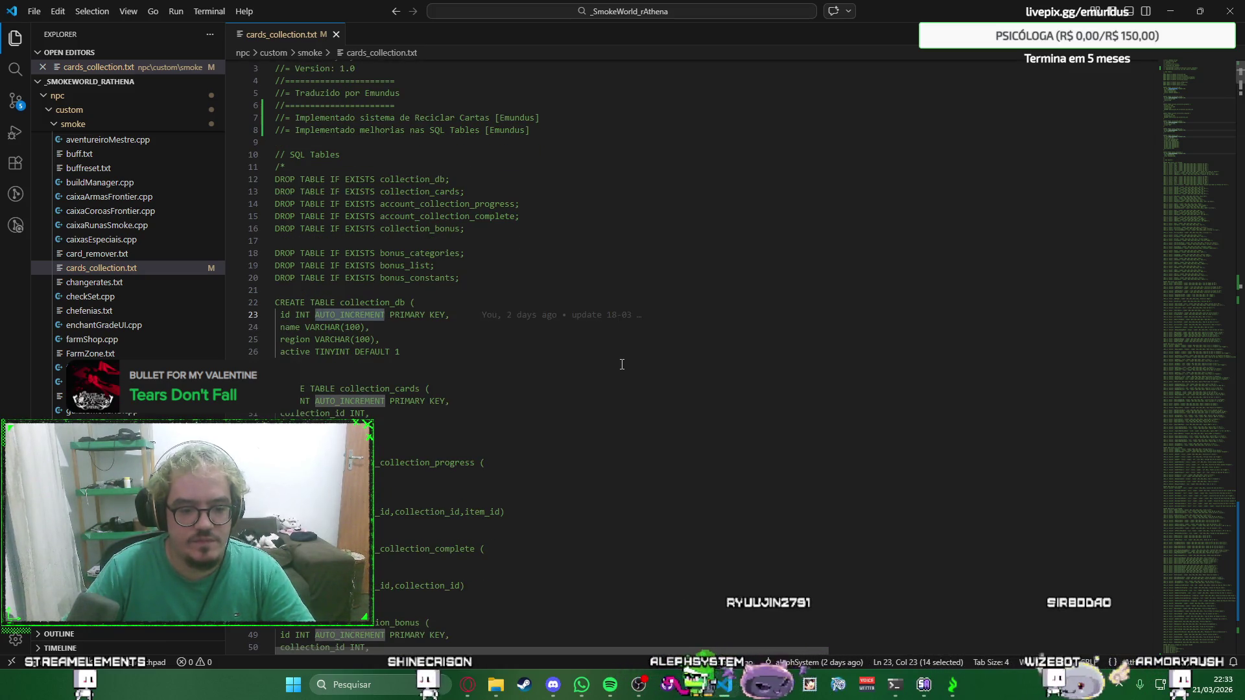
{"action": "scroll", "coordinate": [622, 364], "scroll_direction": "down", "scroll_amount": 3}
{"action": "scroll", "coordinate": [545, 457], "scroll_direction": "down", "scroll_amount": 3}
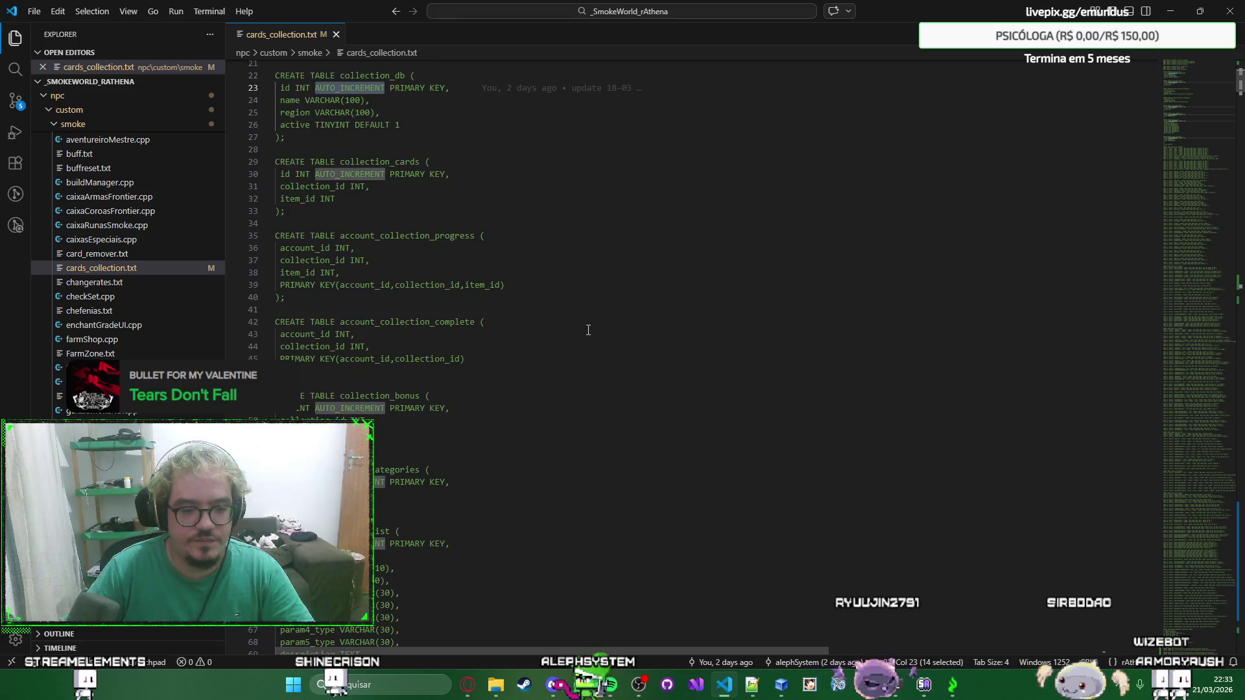
{"action": "scroll", "coordinate": [587, 330], "scroll_direction": "up", "scroll_amount": 3}
{"action": "scroll", "coordinate": [587, 330], "scroll_direction": "up", "scroll_amount": 6}
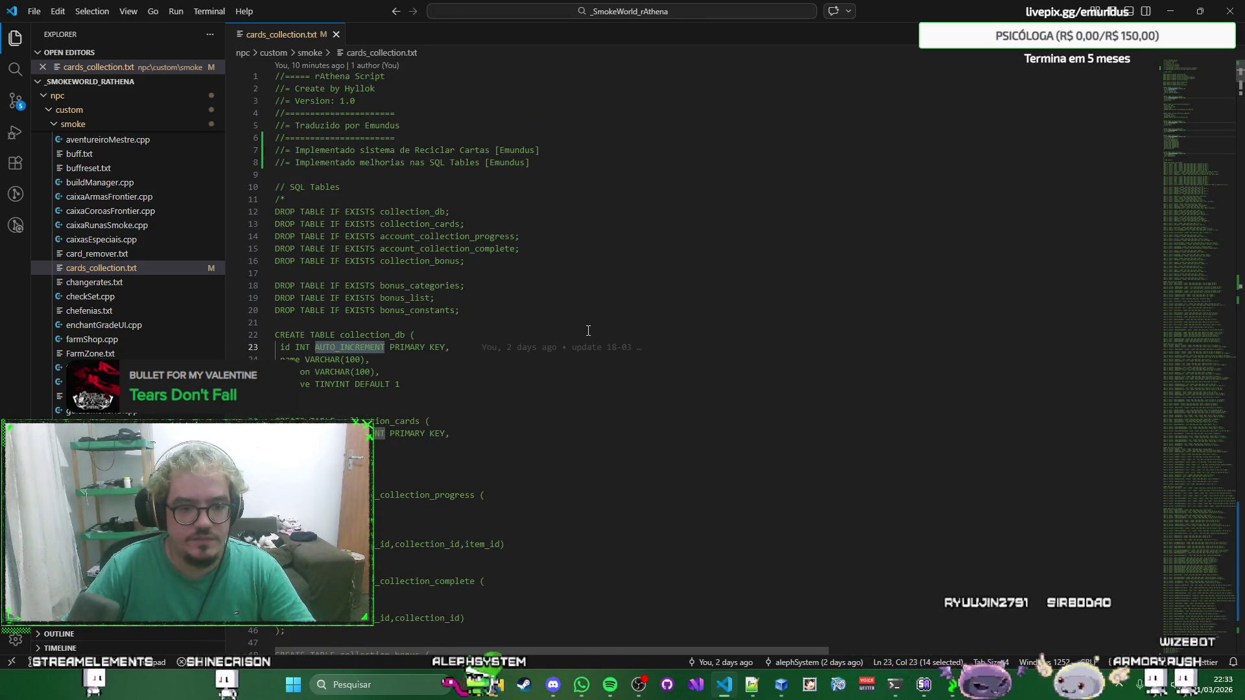
{"action": "scroll", "coordinate": [588, 329], "scroll_direction": "down", "scroll_amount": 3}
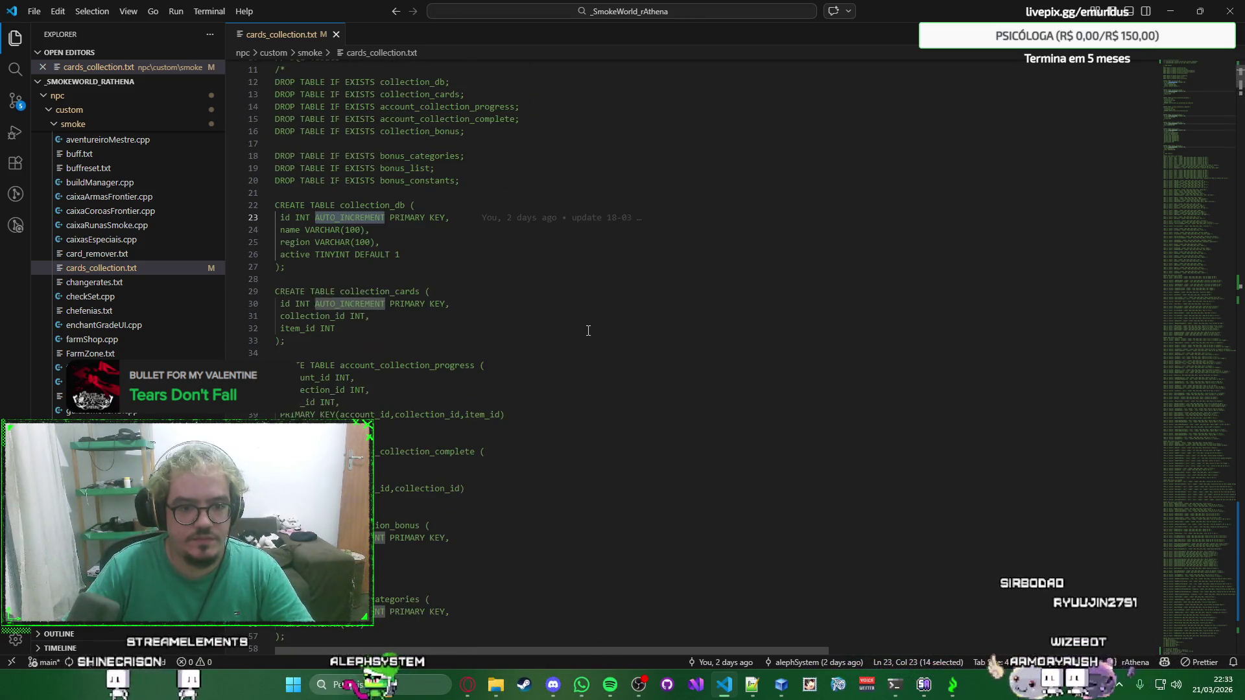
{"action": "scroll", "coordinate": [588, 330], "scroll_direction": "down", "scroll_amount": 5}
{"action": "scroll", "coordinate": [588, 330], "scroll_direction": "down", "scroll_amount": 4}
{"action": "scroll", "coordinate": [588, 330], "scroll_direction": "down", "scroll_amount": 3}
{"action": "scroll", "coordinate": [588, 330], "scroll_direction": "down", "scroll_amount": 3}
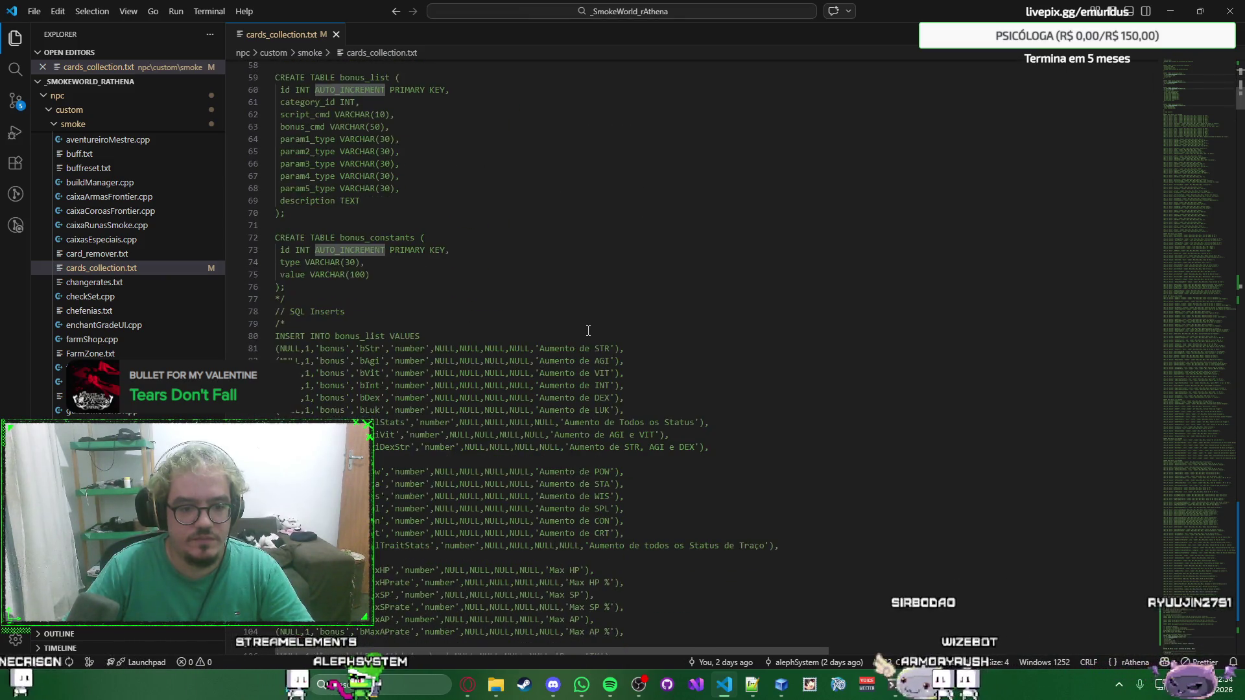
{"action": "scroll", "coordinate": [588, 330], "scroll_direction": "up", "scroll_amount": 1}
{"action": "scroll", "coordinate": [587, 330], "scroll_direction": "up", "scroll_amount": 2}
{"action": "scroll", "coordinate": [588, 330], "scroll_direction": "up", "scroll_amount": 4}
{"action": "scroll", "coordinate": [588, 330], "scroll_direction": "up", "scroll_amount": 4}
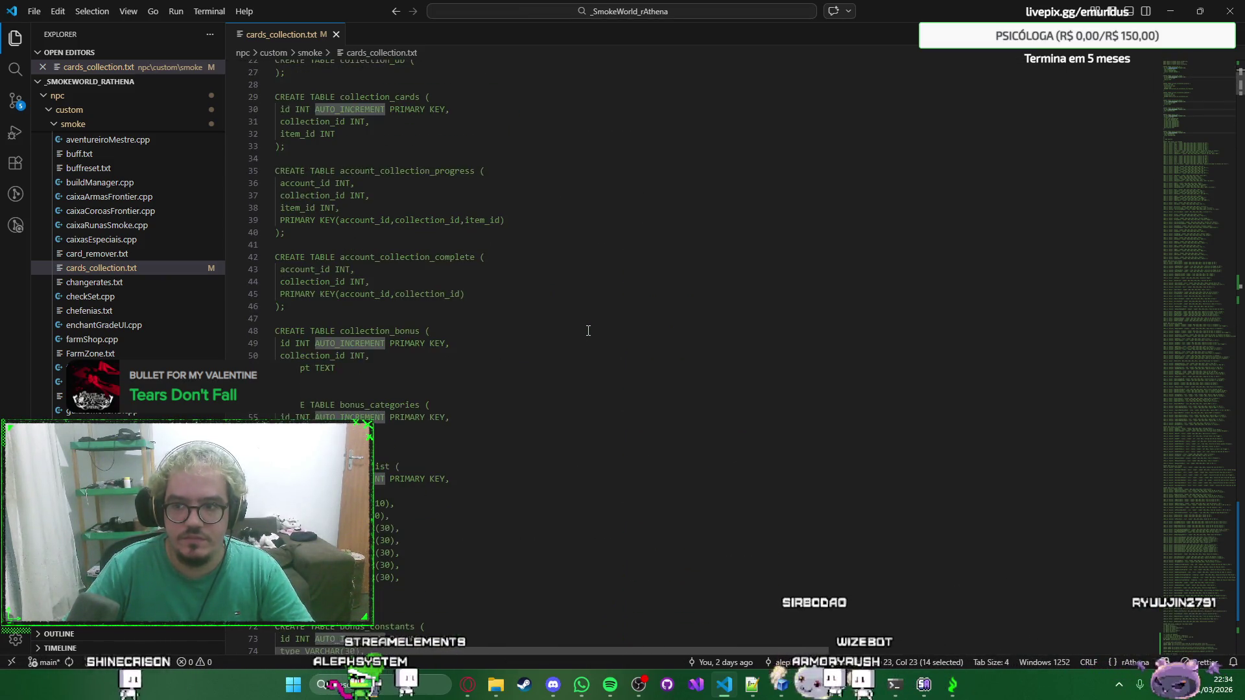
{"action": "scroll", "coordinate": [588, 330], "scroll_direction": "up", "scroll_amount": 3}
{"action": "scroll", "coordinate": [587, 330], "scroll_direction": "down", "scroll_amount": 2}
{"action": "left_click_drag", "start_coordinate": [1179, 115], "coordinate": [1181, 127]}
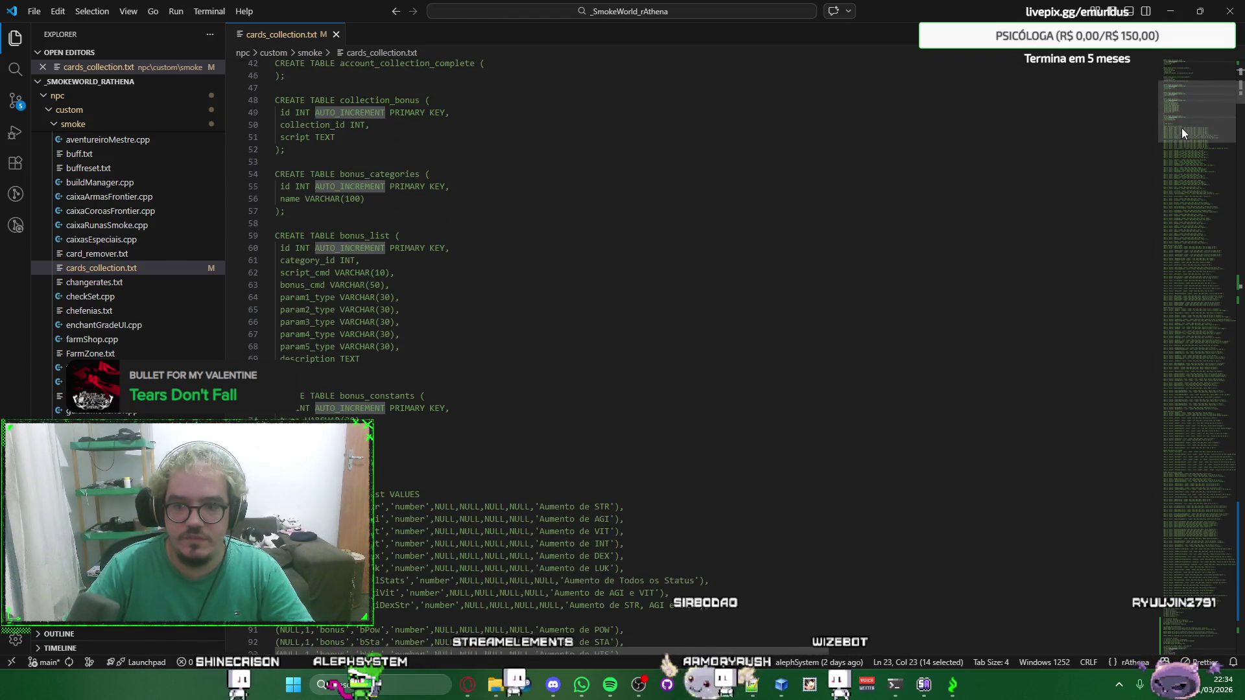
{"action": "scroll", "coordinate": [1182, 128], "scroll_direction": "up", "scroll_amount": 3}
{"action": "scroll", "coordinate": [1182, 131], "scroll_direction": "up", "scroll_amount": 3}
{"action": "scroll", "coordinate": [1183, 129], "scroll_direction": "up", "scroll_amount": 4}
{"action": "scroll", "coordinate": [1181, 116], "scroll_direction": "up", "scroll_amount": 4}
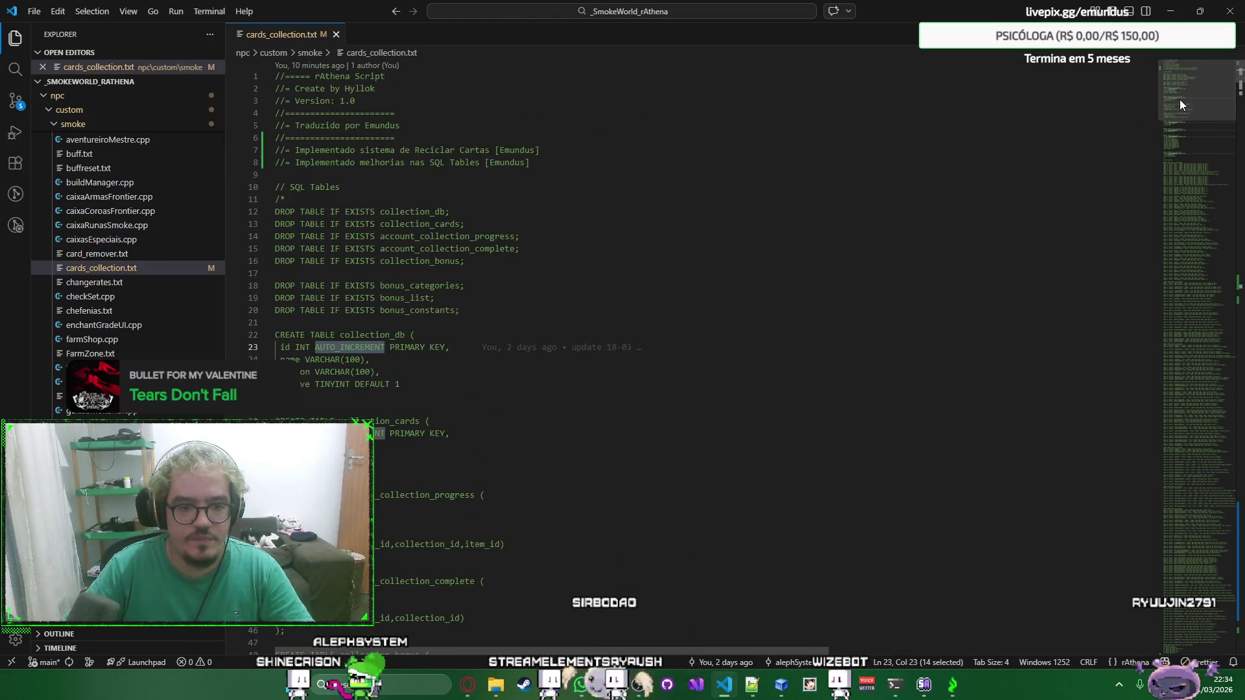
{"action": "key", "text": "alt+Tab"}
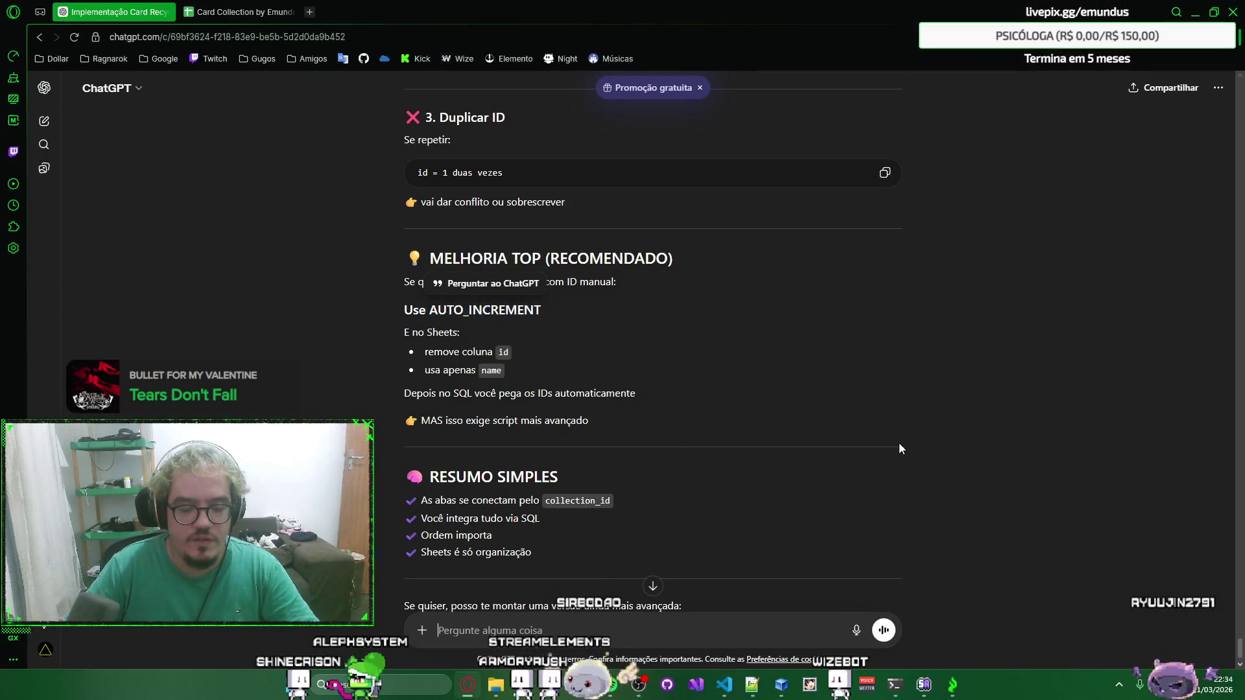
{"action": "scroll", "coordinate": [1042, 439], "scroll_direction": "down", "scroll_amount": 2}
{"action": "scroll", "coordinate": [1048, 441], "scroll_direction": "up", "scroll_amount": 1}
{"action": "scroll", "coordinate": [1075, 337], "scroll_direction": "up", "scroll_amount": 2}
{"action": "type", "text": "nas minhas tabelas eu ja uso AUTO_INCREMENT"}
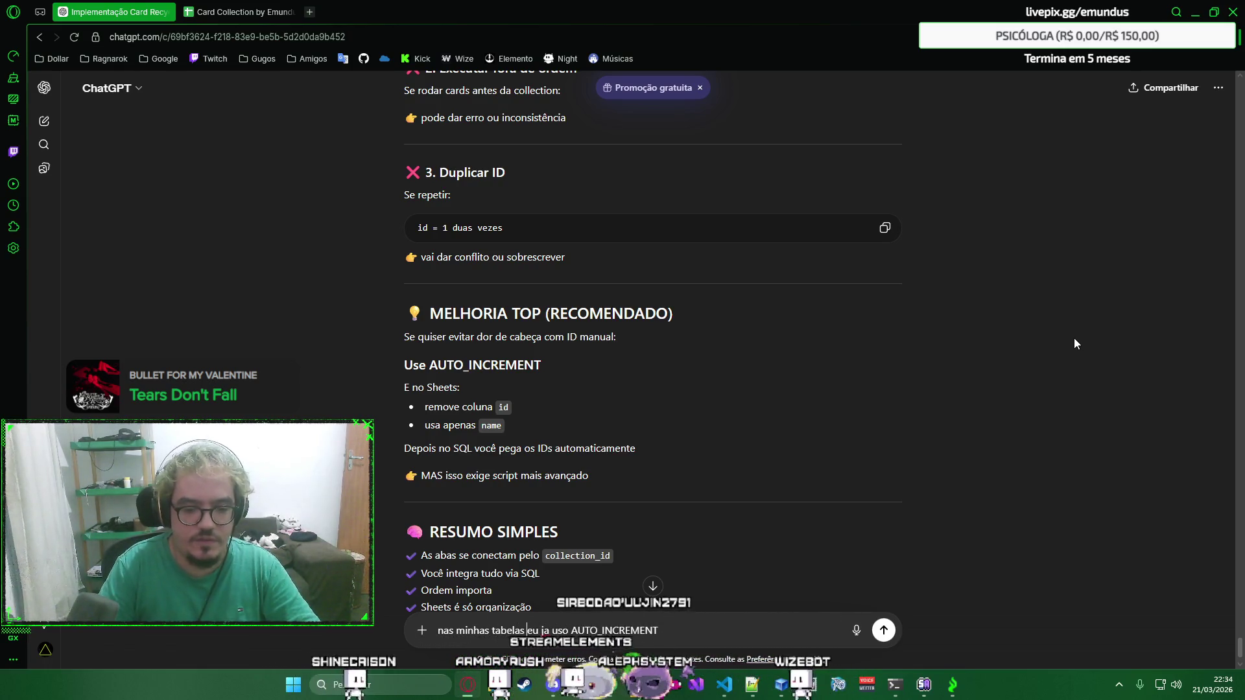
{"action": "type", "text": "do SQL do s"}
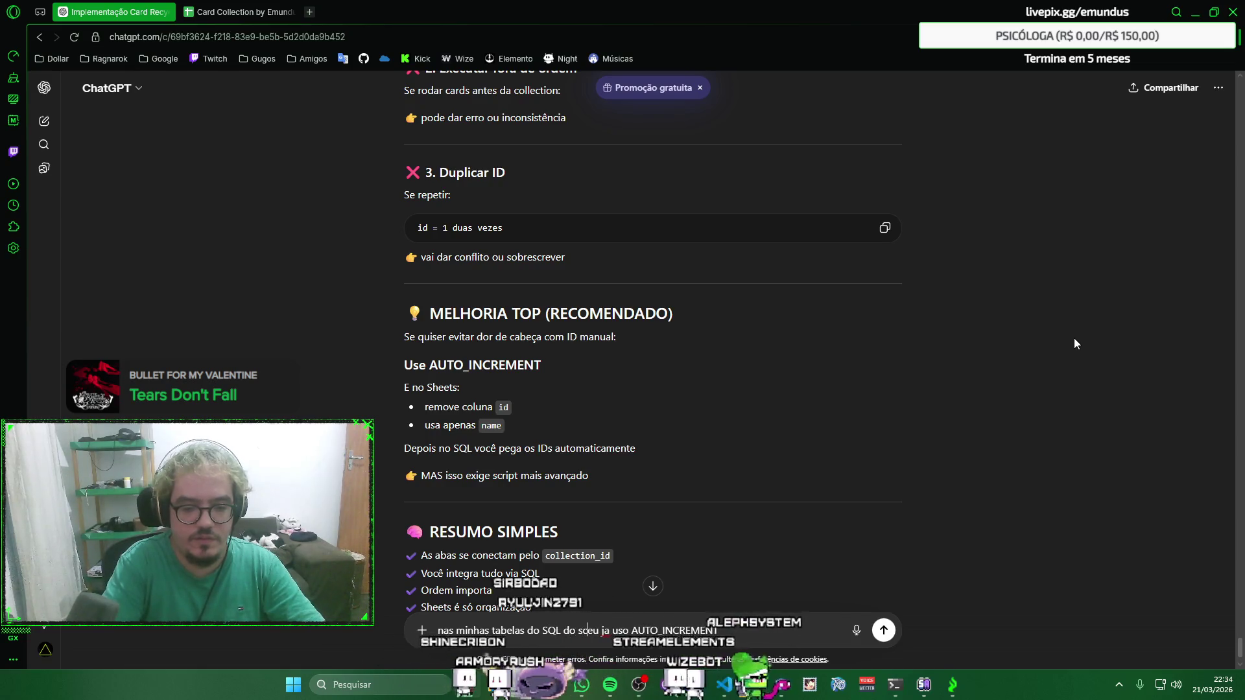
{"action": "type", "text": "cript"}
Tell ChatGPT the script's SQL tables already use AUTO_INCREMENT.
{"action": "key", "text": "Return"}
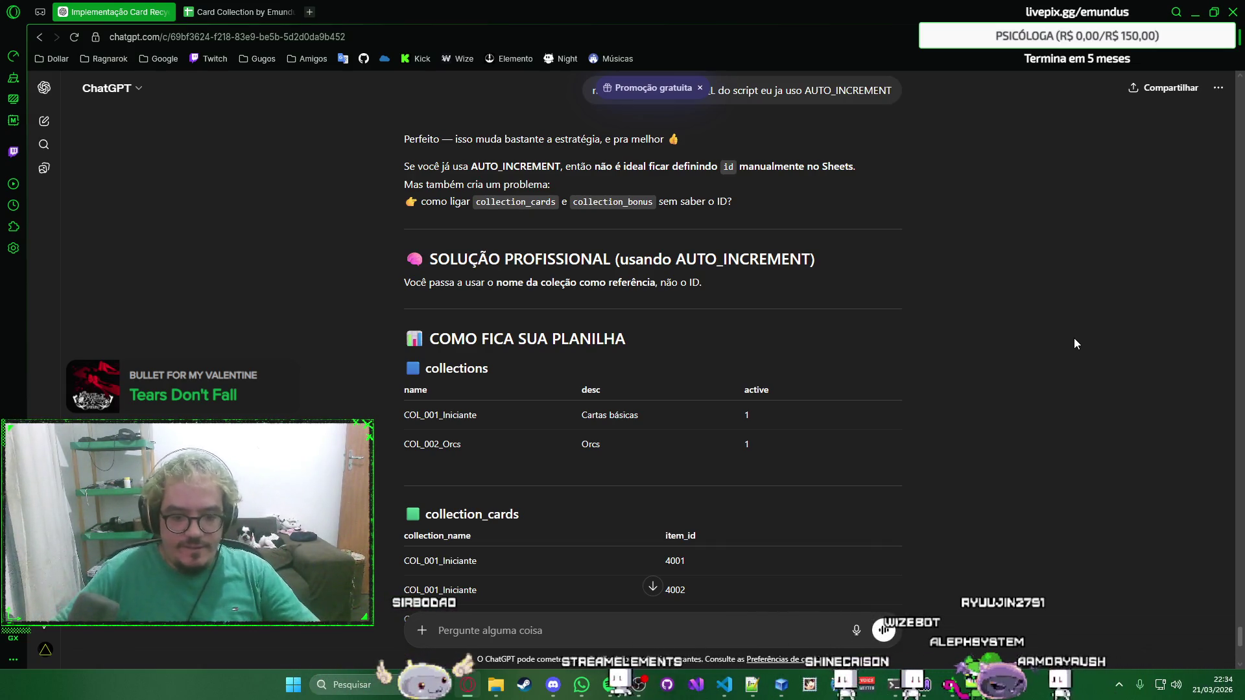
{"action": "scroll", "coordinate": [1021, 309], "scroll_direction": "down", "scroll_amount": 2}
{"action": "scroll", "coordinate": [995, 313], "scroll_direction": "down", "scroll_amount": 1}
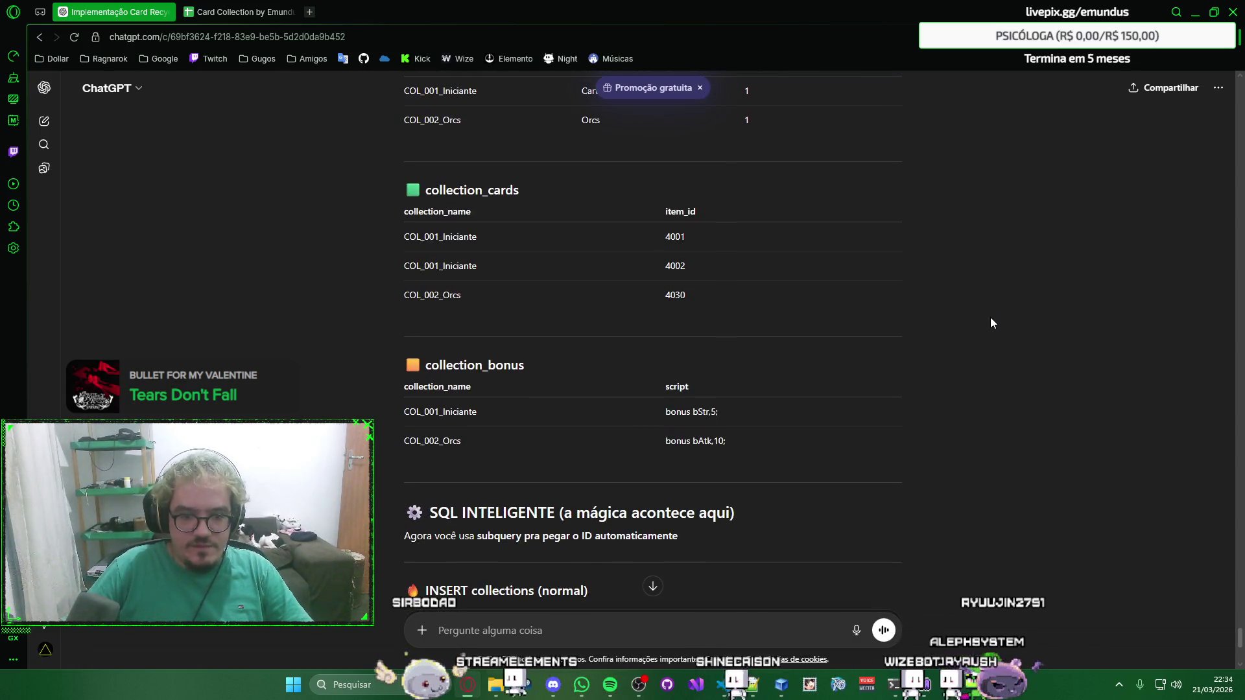
{"action": "scroll", "coordinate": [1015, 312], "scroll_direction": "down", "scroll_amount": 2}
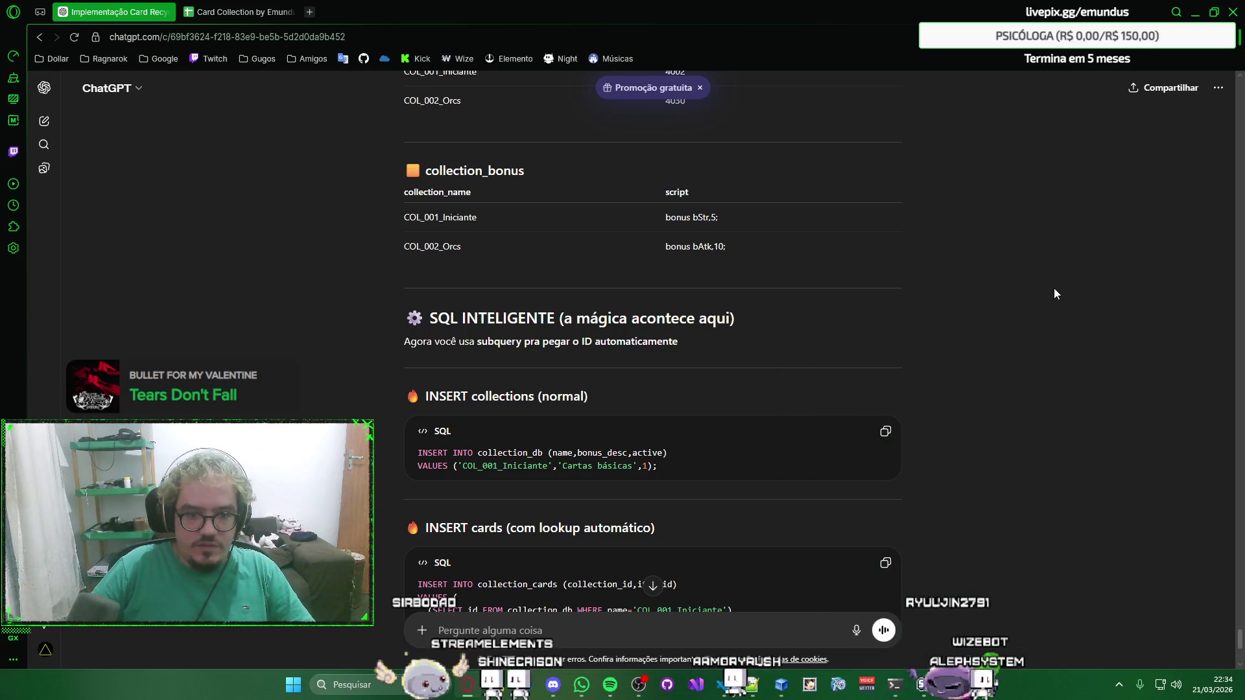
{"action": "scroll", "coordinate": [1054, 293], "scroll_direction": "down", "scroll_amount": 1}
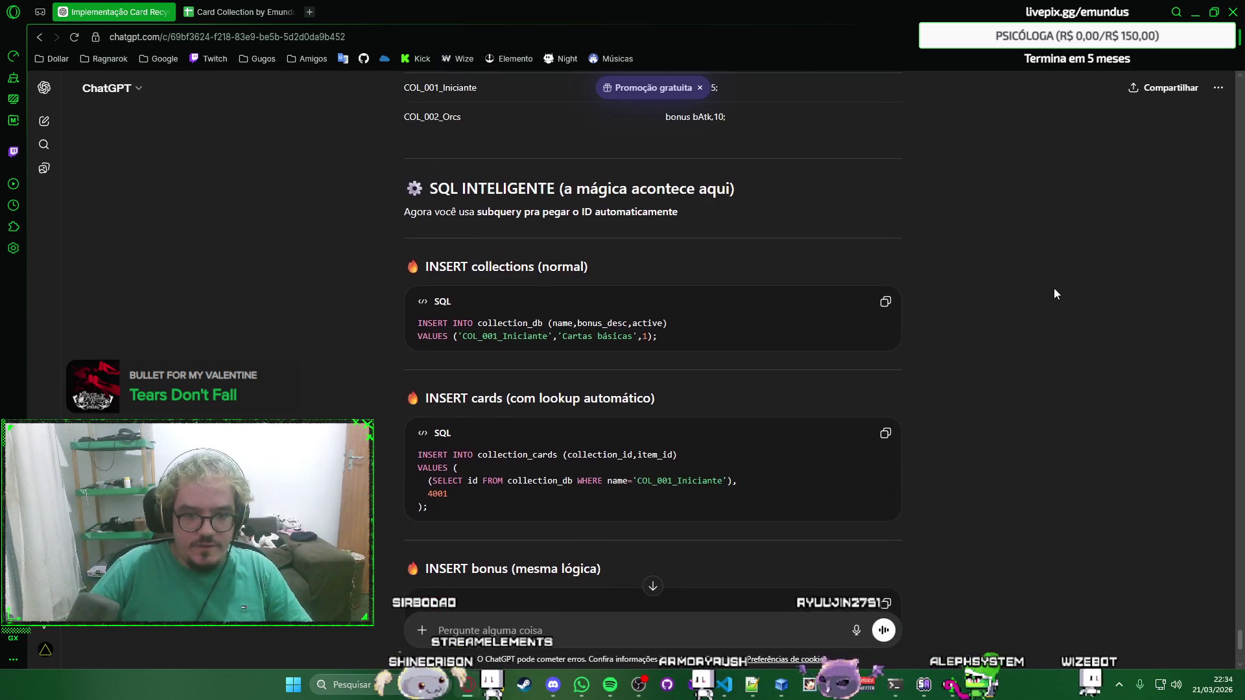
{"action": "scroll", "coordinate": [1054, 293], "scroll_direction": "down", "scroll_amount": 1}
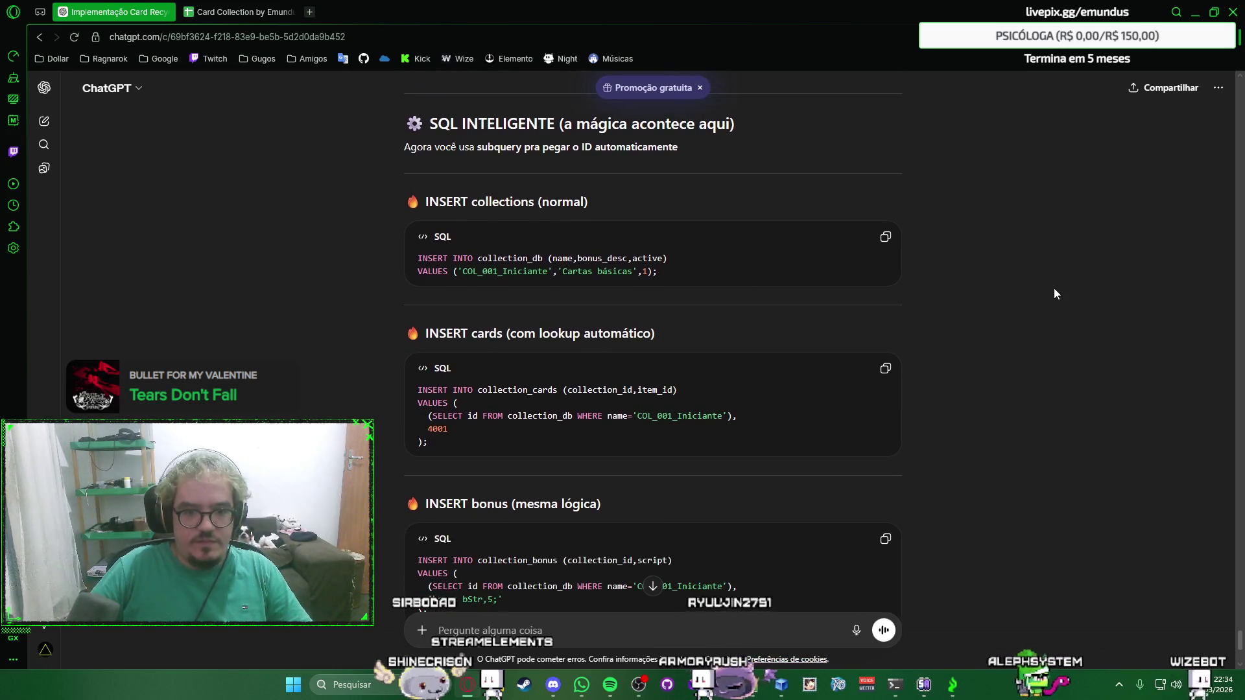
{"action": "scroll", "coordinate": [1055, 292], "scroll_direction": "down", "scroll_amount": 1}
{"action": "scroll", "coordinate": [1055, 293], "scroll_direction": "down", "scroll_amount": 1}
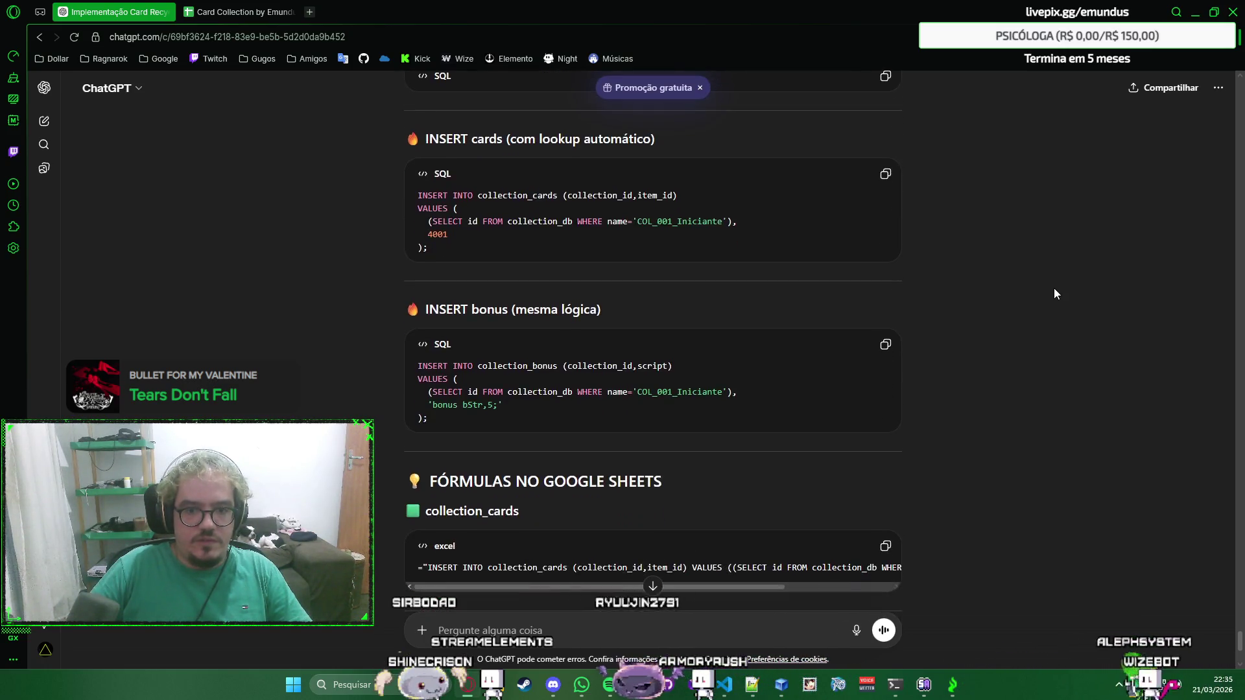
{"action": "scroll", "coordinate": [1055, 293], "scroll_direction": "down", "scroll_amount": 1}
{"action": "scroll", "coordinate": [1054, 293], "scroll_direction": "down", "scroll_amount": 1}
{"action": "scroll", "coordinate": [1053, 288], "scroll_direction": "down", "scroll_amount": 1}
{"action": "scroll", "coordinate": [1053, 288], "scroll_direction": "down", "scroll_amount": 2}
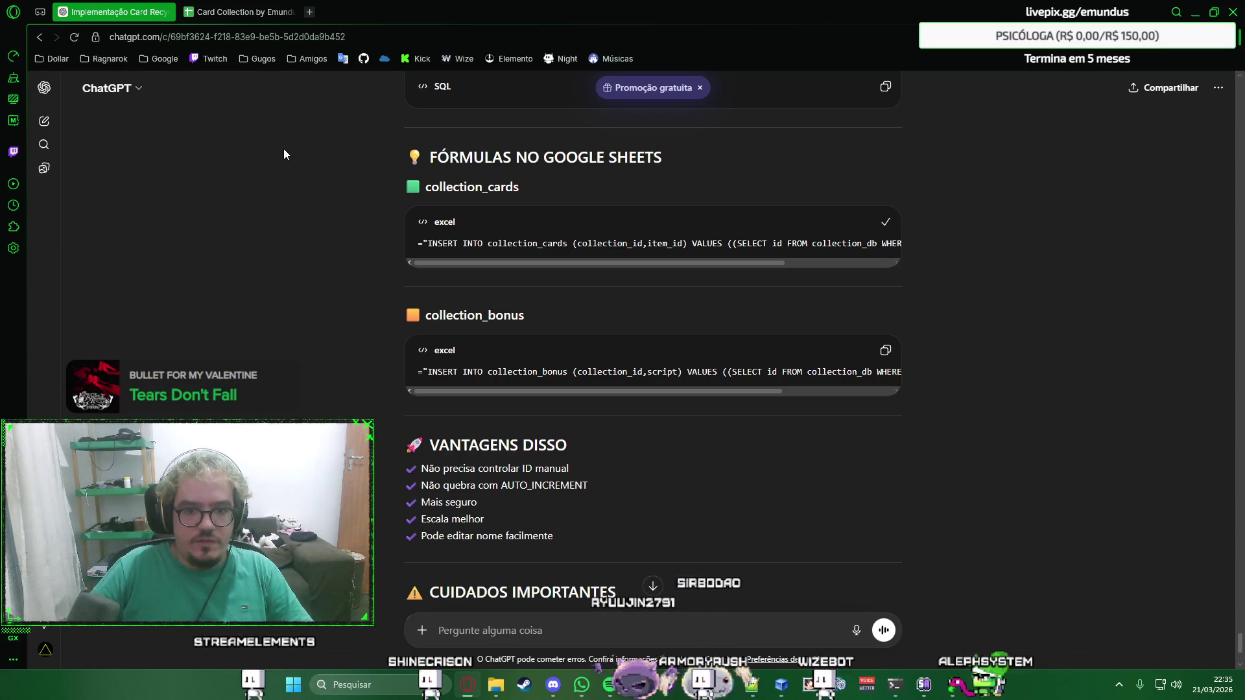
{"action": "scroll", "coordinate": [283, 154], "scroll_direction": "down", "scroll_amount": 1}
{"action": "scroll", "coordinate": [284, 155], "scroll_direction": "down", "scroll_amount": 1}
{"action": "scroll", "coordinate": [283, 154], "scroll_direction": "down", "scroll_amount": 1}
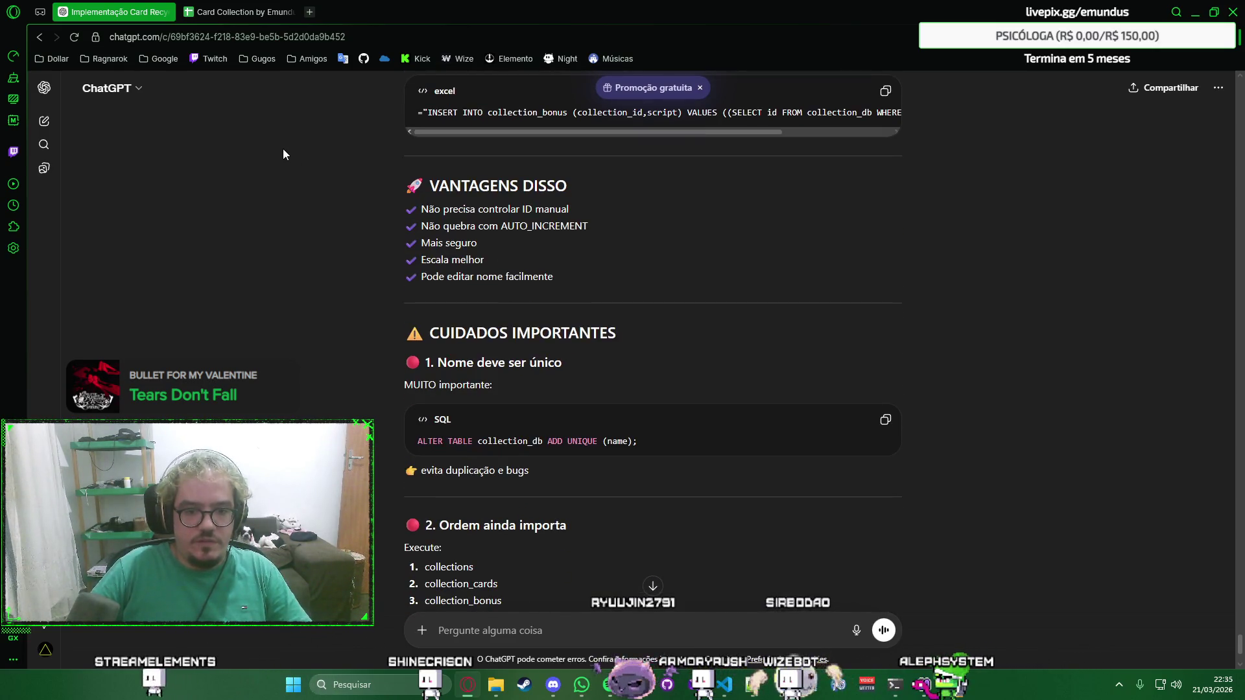
{"action": "scroll", "coordinate": [283, 154], "scroll_direction": "up", "scroll_amount": 2}
{"action": "scroll", "coordinate": [305, 159], "scroll_direction": "up", "scroll_amount": 1}
Delete the id column from the collections sheet and move on to collection_cards.
{"action": "left_click", "coordinate": [234, 10]}
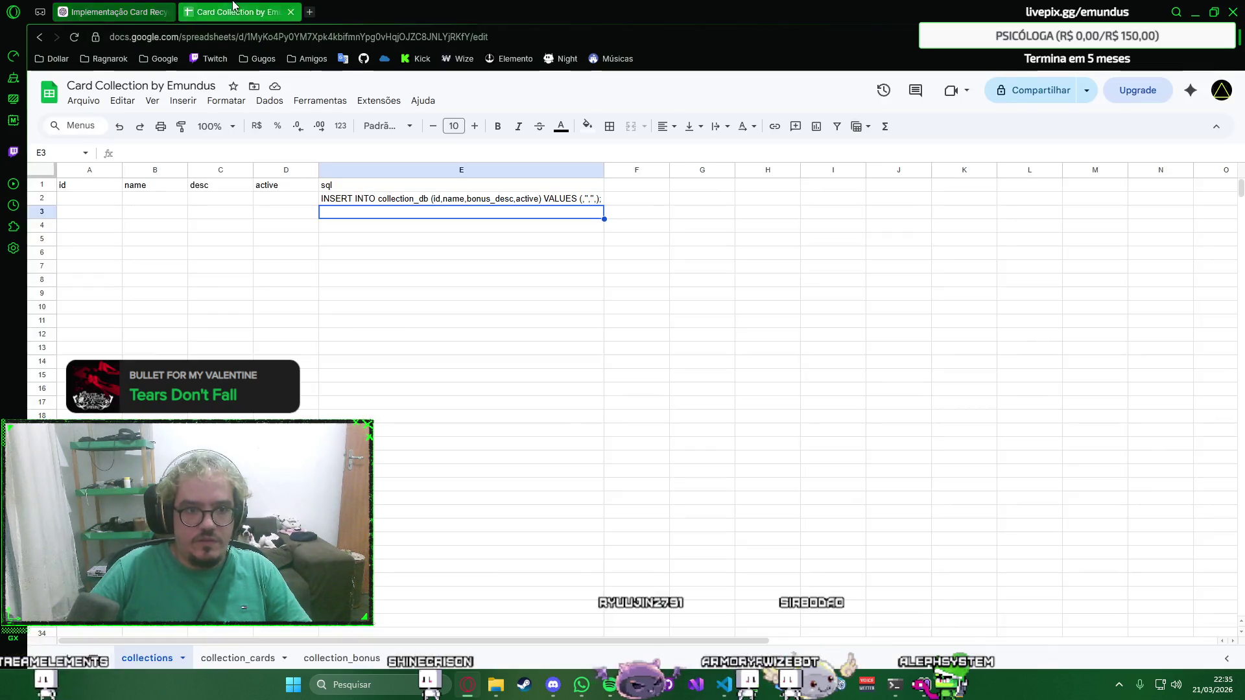
{"action": "right_click", "coordinate": [92, 174]}
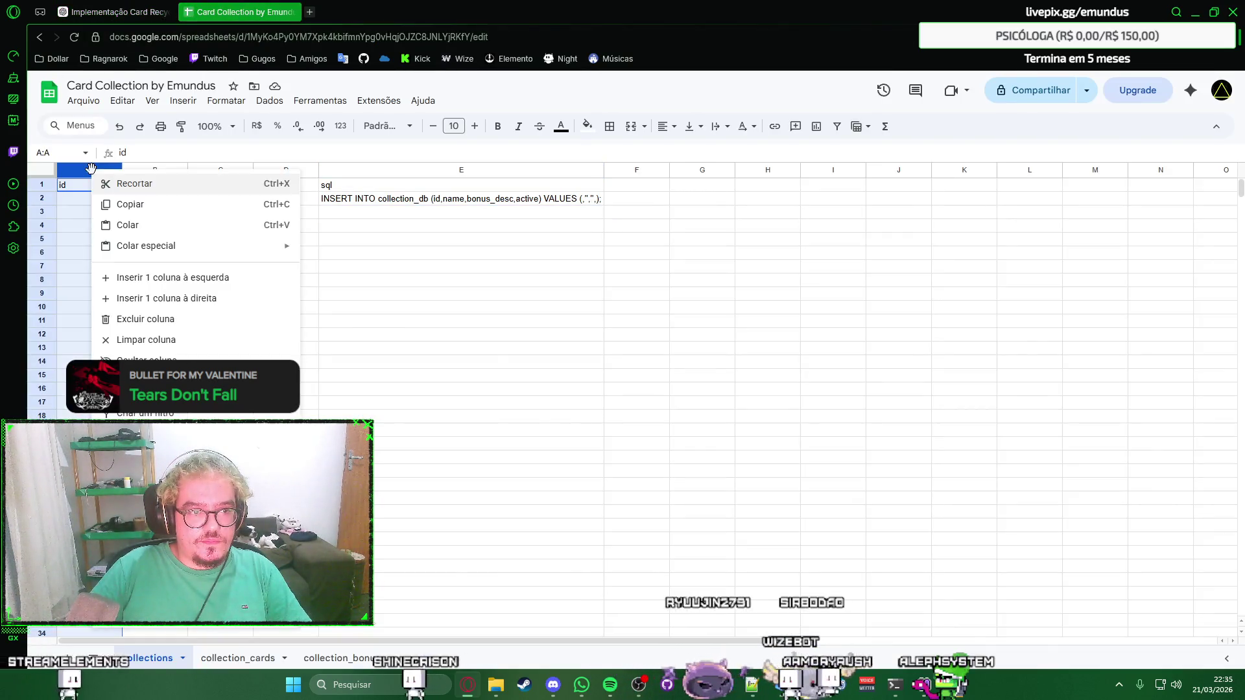
{"action": "left_click", "coordinate": [159, 325]}
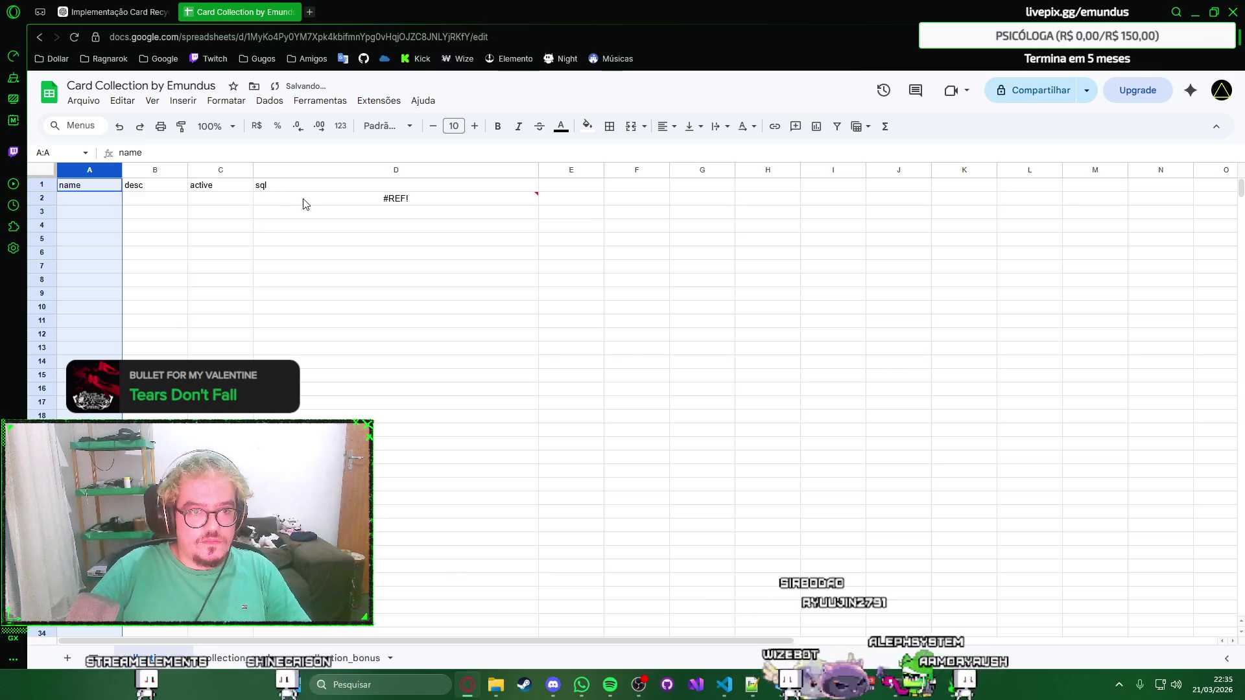
{"action": "key", "text": "ctrl+shift+Page_Down"}
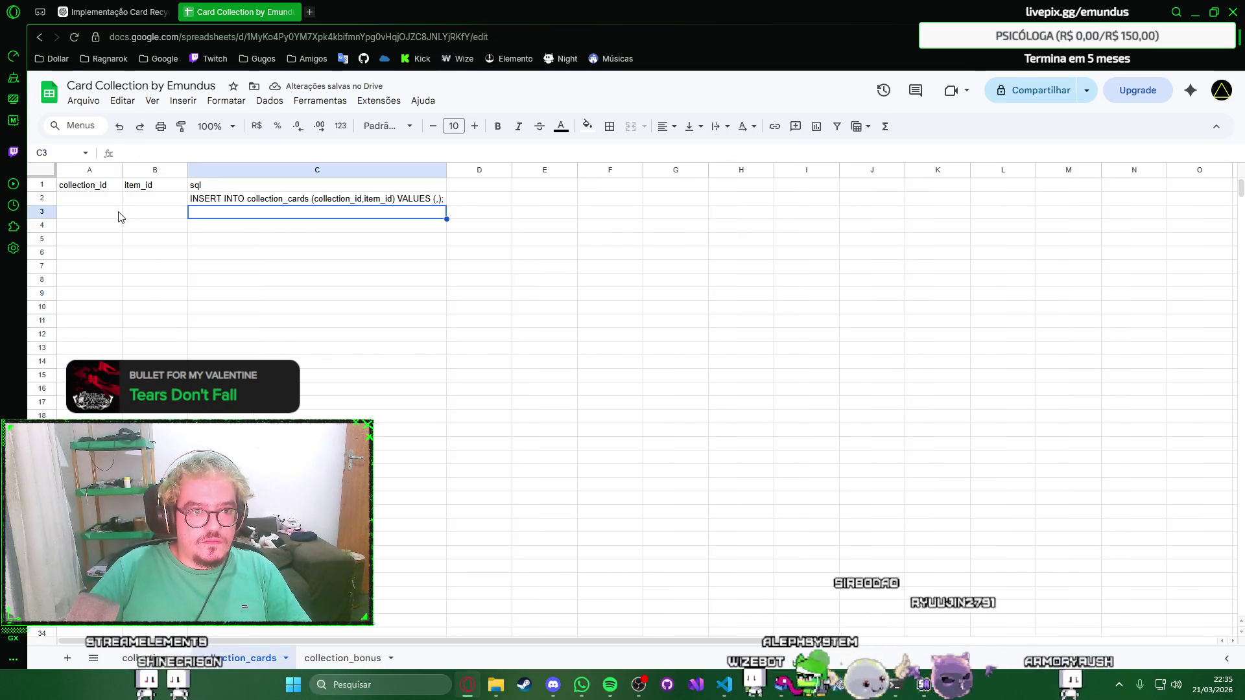
Replace collection_cards C2 with ChatGPT's subquery formula that looks up the collection id by name, and autofit column C.
{"action": "key", "text": "ctrl+shift+Page_Down"}
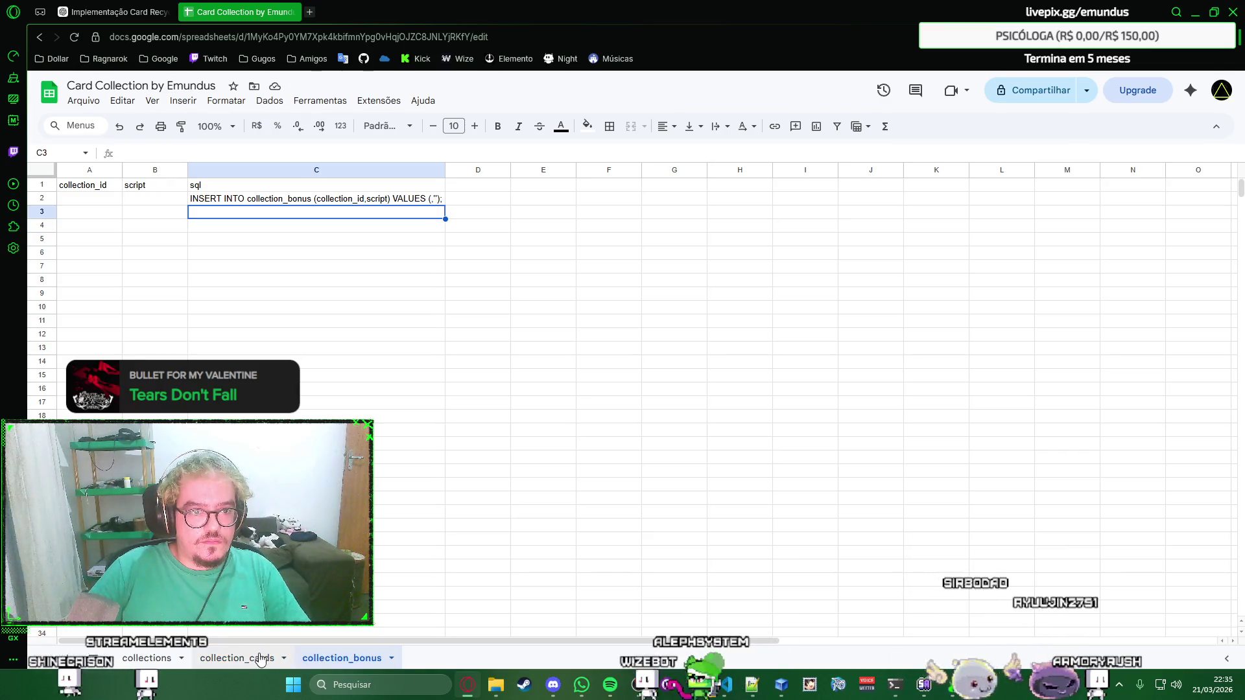
{"action": "key", "text": "ctrl+shift+Page_Up"}
{"action": "left_click", "coordinate": [139, 658]}
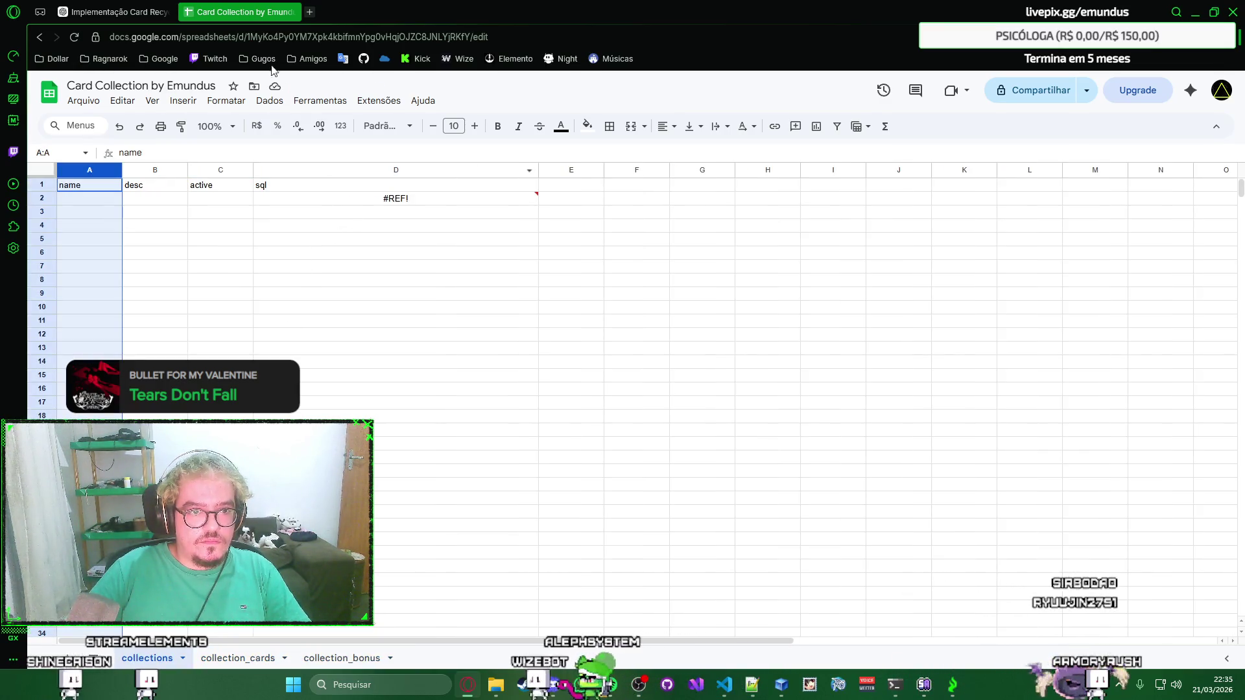
{"action": "key", "text": "ctrl+shift+Tab"}
{"action": "scroll", "coordinate": [482, 274], "scroll_direction": "up", "scroll_amount": 3}
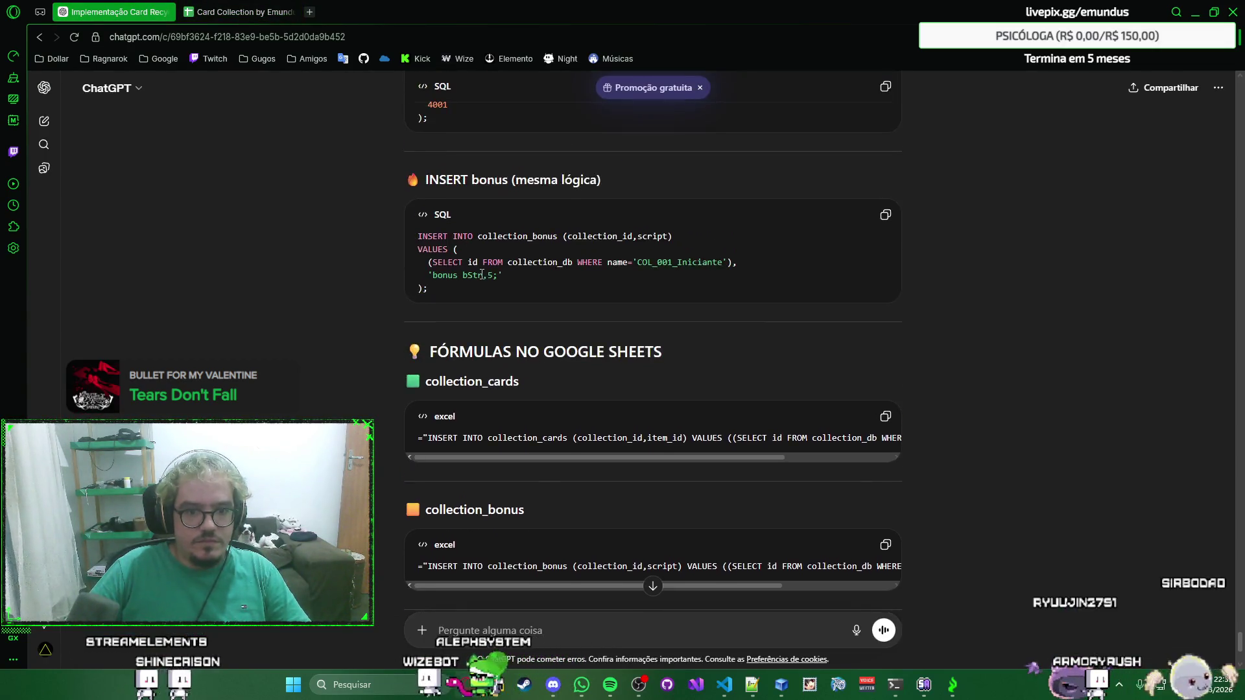
{"action": "scroll", "coordinate": [481, 275], "scroll_direction": "down", "scroll_amount": 2}
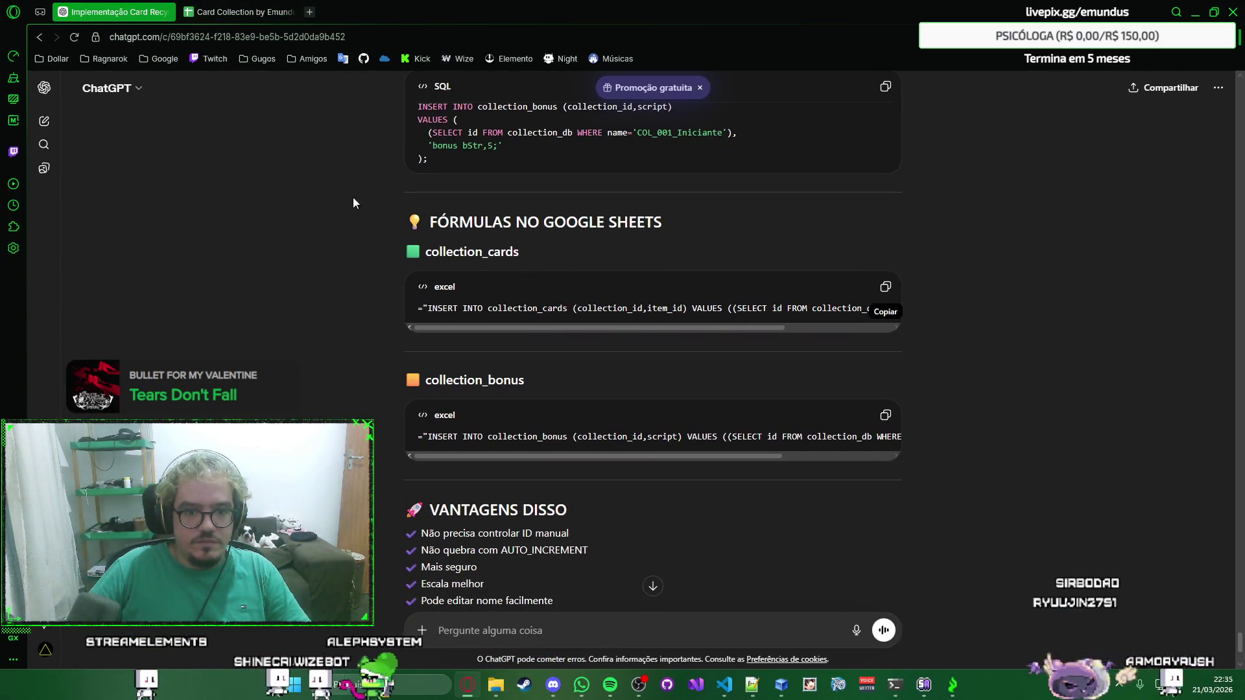
{"action": "key", "text": "ctrl+Tab"}
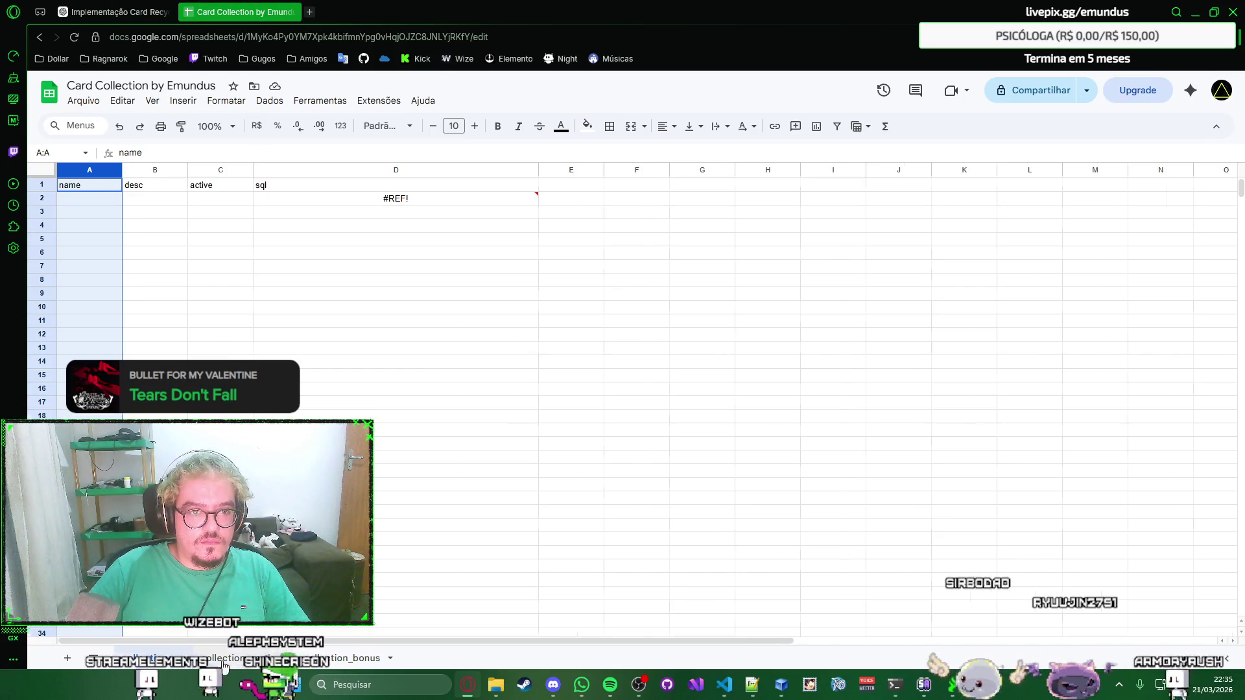
{"action": "left_click", "coordinate": [224, 662]}
{"action": "left_click", "coordinate": [269, 198]}
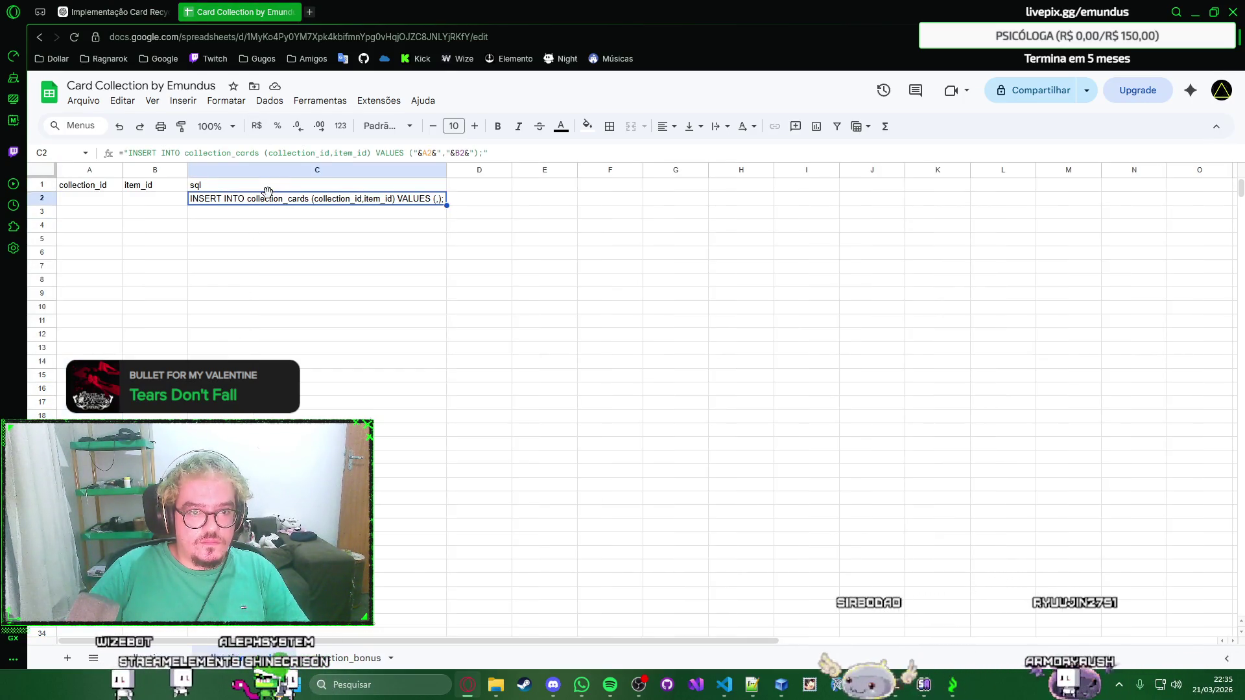
{"action": "left_click", "coordinate": [276, 156]}
{"action": "key", "text": "ctrl+a"}
{"action": "type", "text": "=\"INSERT INTO collection_cards (collection_id,item_id) VALUES ((SELECT id FROM collection_db WHERE name='\"&A2&\"'),\"&B2&\");\""}
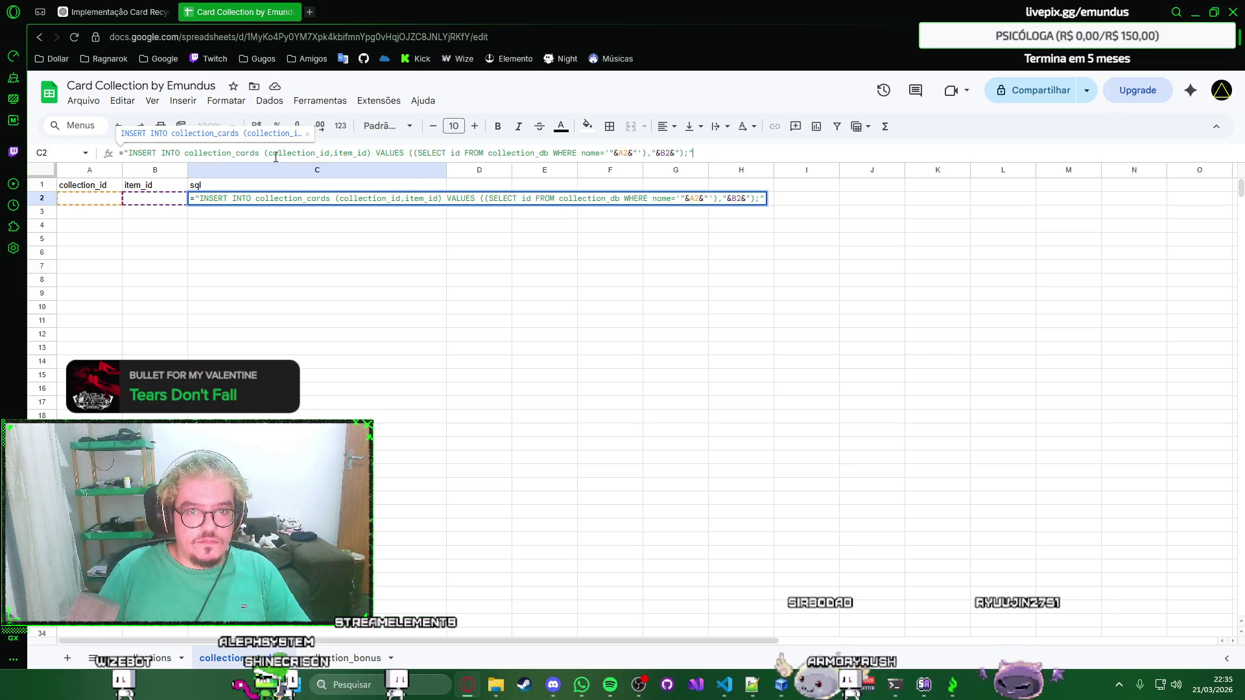
{"action": "key", "text": "Return"}
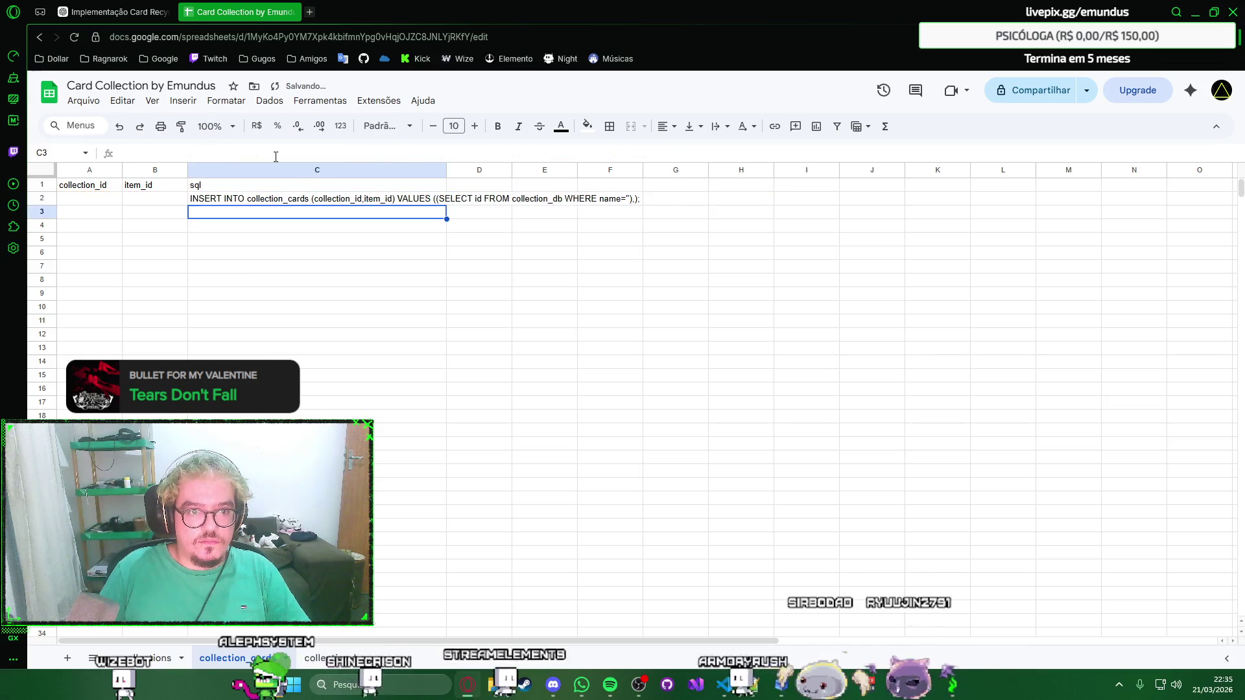
{"action": "double_click", "coordinate": [447, 171]}
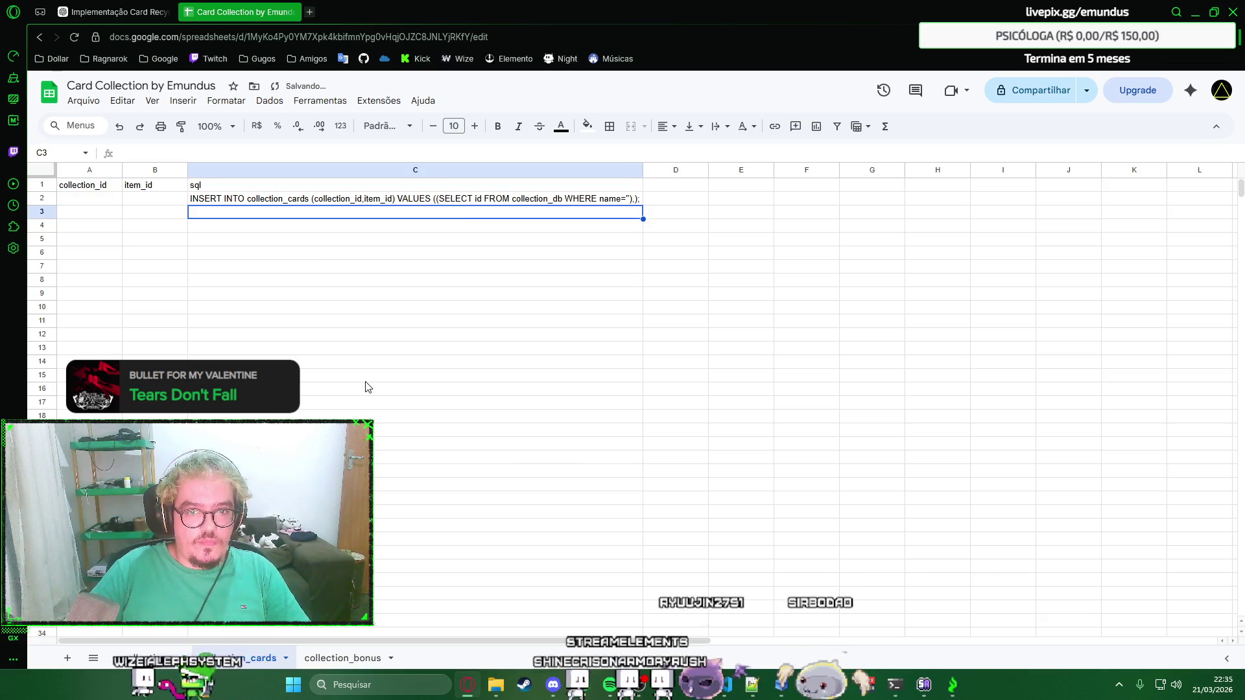
Replace collection_bonus C2 with the same name-lookup subquery formula and autofit column C.
{"action": "left_click", "coordinate": [312, 657]}
{"action": "key", "text": "ctrl+shift+Tab"}
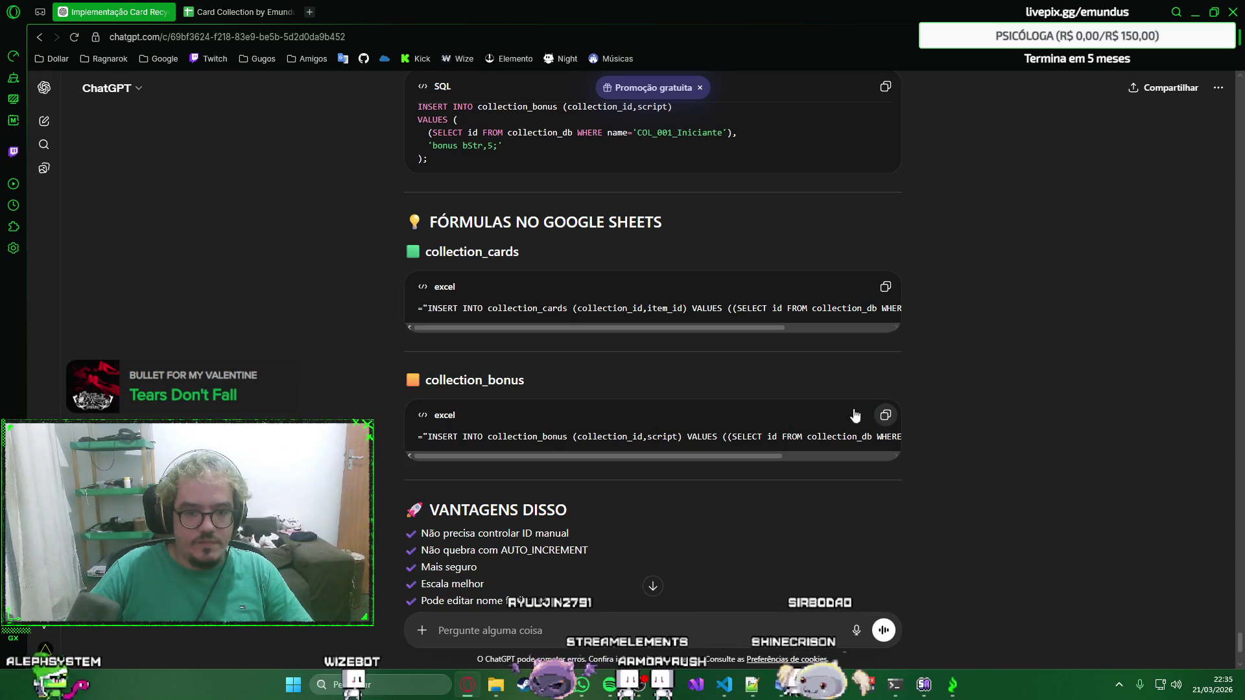
{"action": "key", "text": "alt+Tab"}
{"action": "key", "text": "alt+Tab"}
{"action": "left_click", "coordinate": [198, 7]}
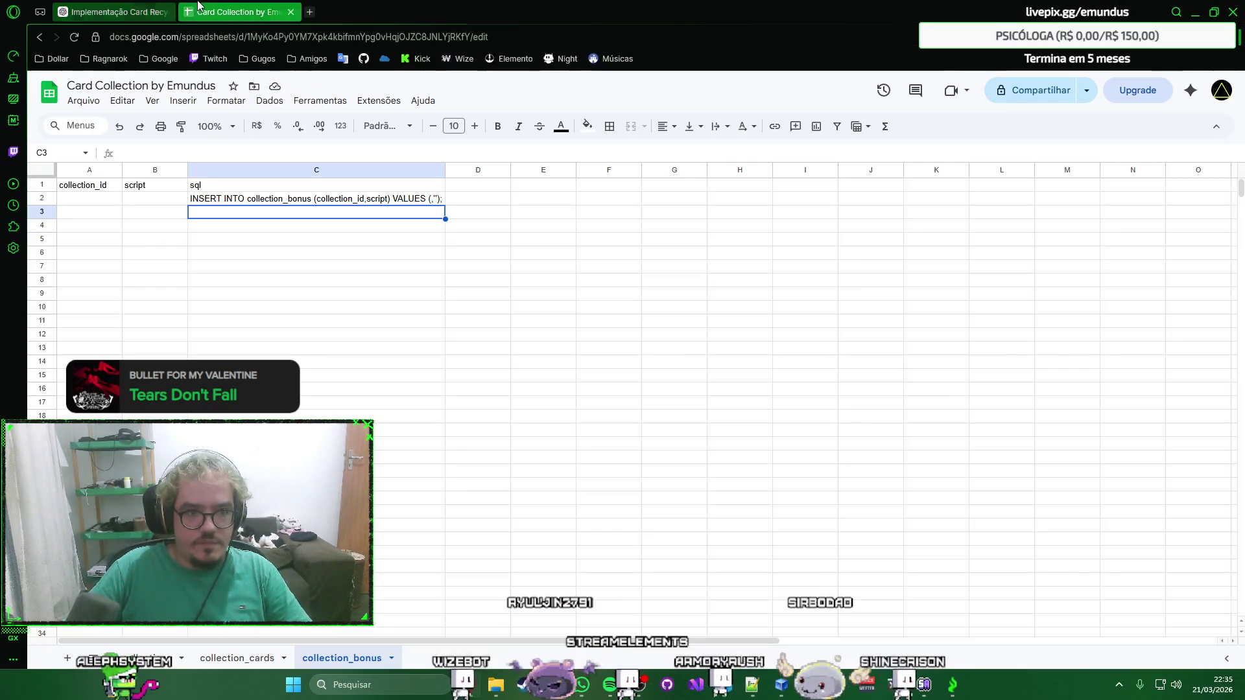
{"action": "key", "text": "Up"}
{"action": "left_click", "coordinate": [291, 153]}
{"action": "key", "text": "ctrl+a"}
{"action": "key", "text": "ctrl+v"}
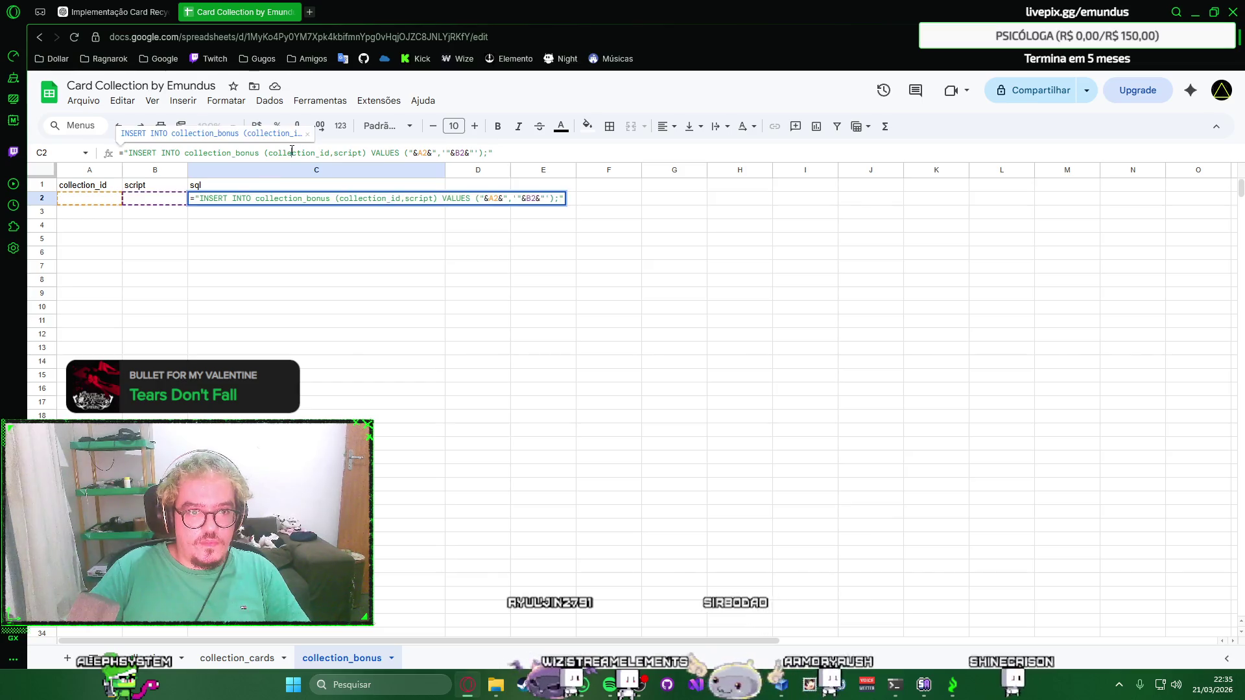
{"action": "key", "text": "ctrl+a"}
{"action": "key", "text": "ctrl+v"}
{"action": "key", "text": "Return"}
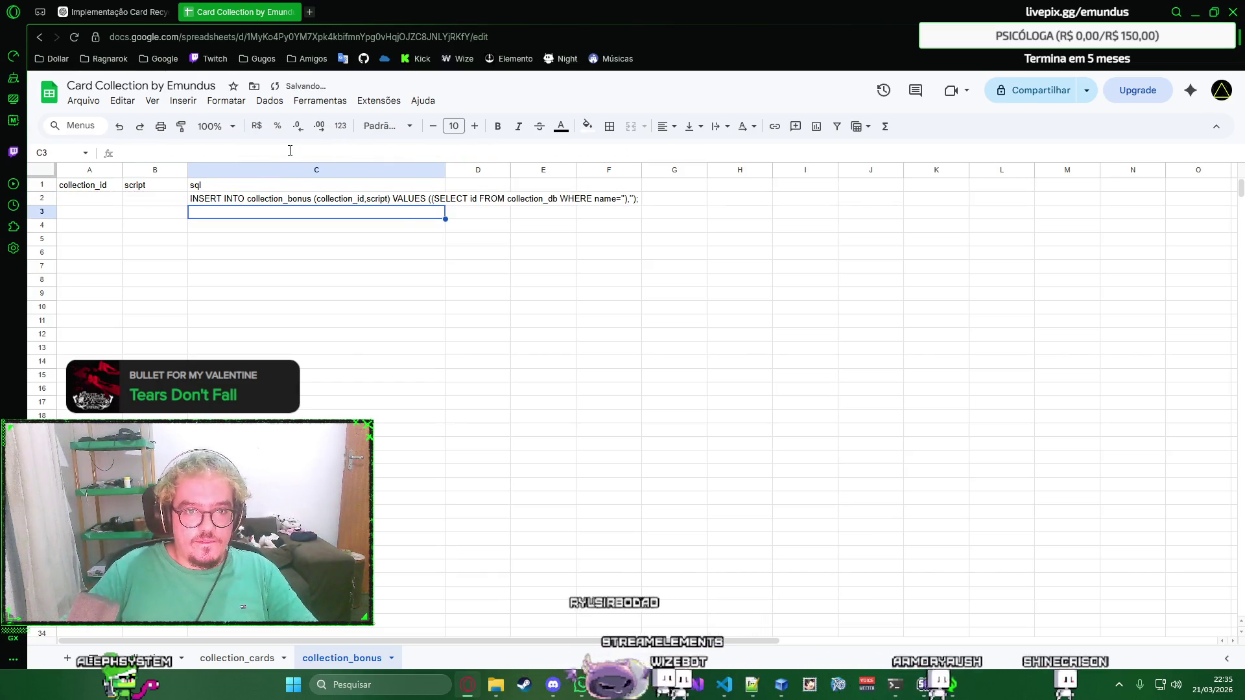
{"action": "double_click", "coordinate": [444, 170]}
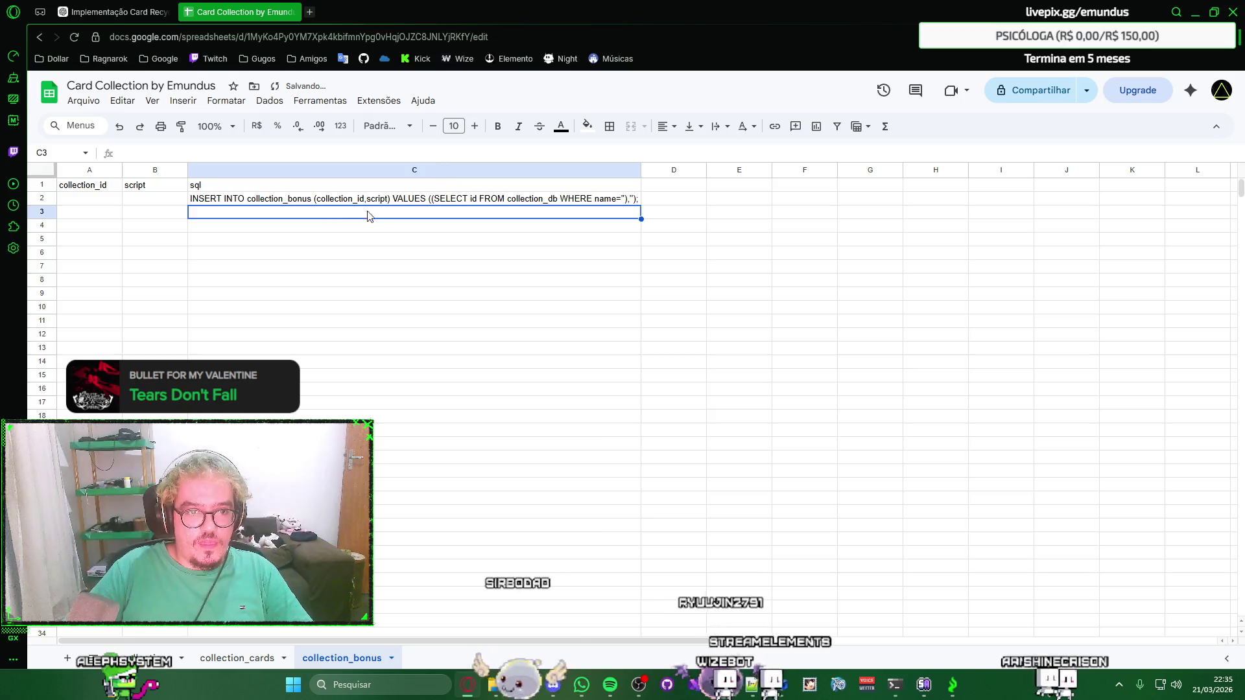
{"action": "key", "text": "ctrl+Tab"}
{"action": "scroll", "coordinate": [479, 337], "scroll_direction": "up", "scroll_amount": 3}
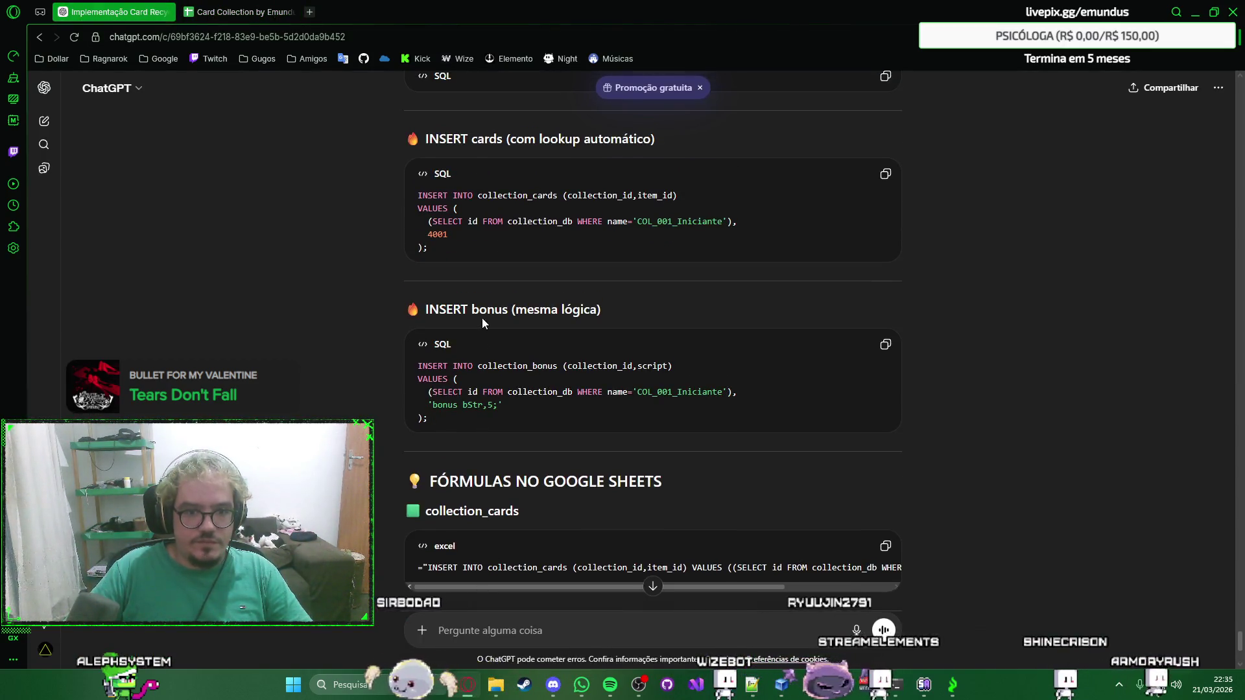
{"action": "scroll", "coordinate": [481, 319], "scroll_direction": "up", "scroll_amount": 2}
{"action": "scroll", "coordinate": [483, 318], "scroll_direction": "down", "scroll_amount": 3}
{"action": "scroll", "coordinate": [603, 376], "scroll_direction": "up", "scroll_amount": 1}
{"action": "scroll", "coordinate": [602, 377], "scroll_direction": "up", "scroll_amount": 4}
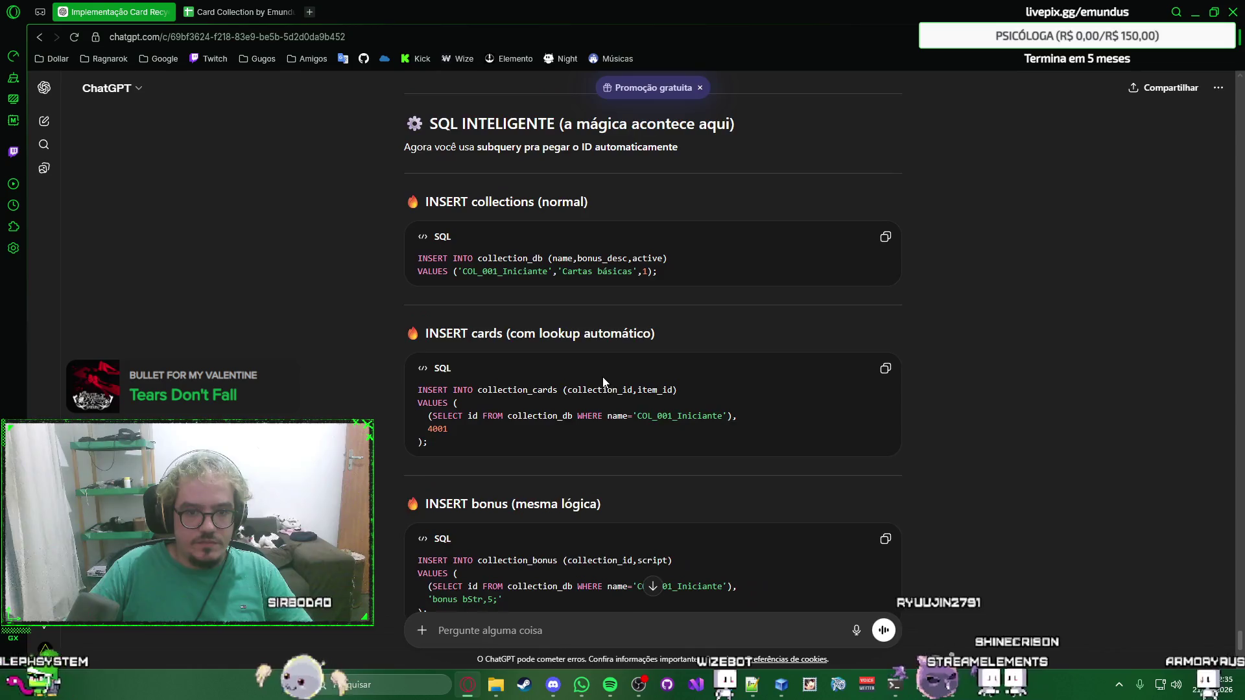
{"action": "scroll", "coordinate": [604, 381], "scroll_direction": "up", "scroll_amount": 3}
{"action": "scroll", "coordinate": [603, 381], "scroll_direction": "down", "scroll_amount": 3}
{"action": "scroll", "coordinate": [603, 382], "scroll_direction": "down", "scroll_amount": 3}
{"action": "scroll", "coordinate": [596, 440], "scroll_direction": "down", "scroll_amount": 3}
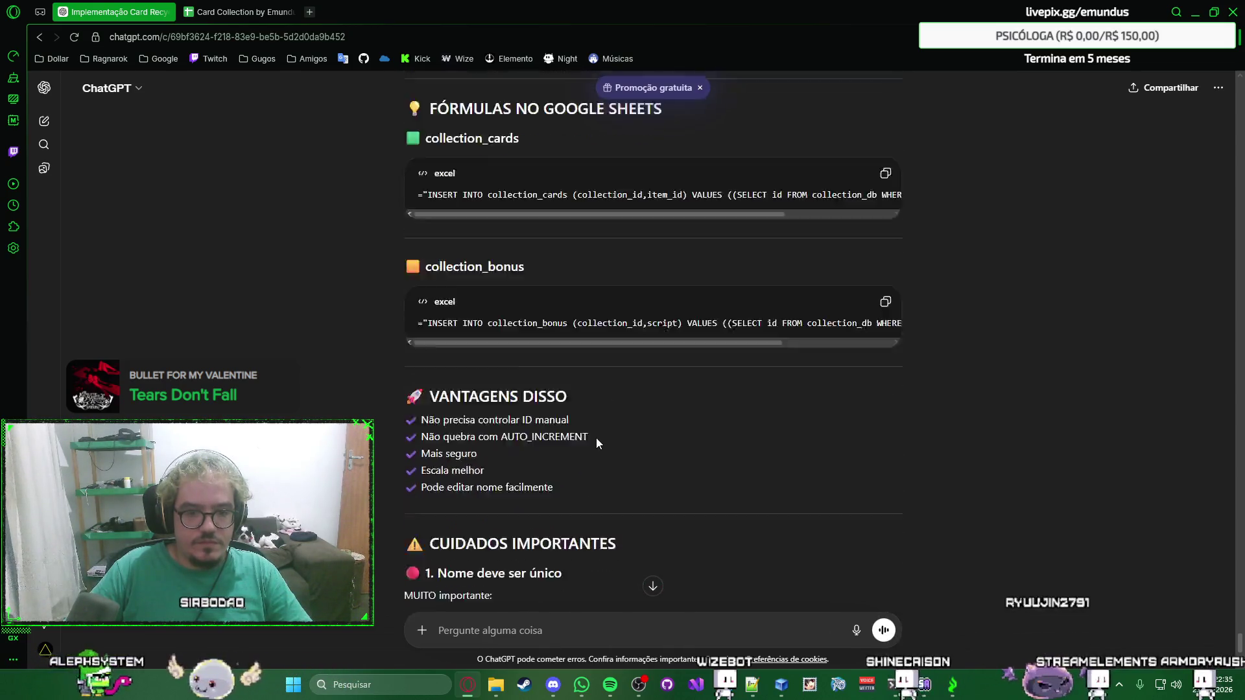
{"action": "scroll", "coordinate": [597, 439], "scroll_direction": "down", "scroll_amount": 5}
{"action": "scroll", "coordinate": [596, 439], "scroll_direction": "down", "scroll_amount": 5}
{"action": "scroll", "coordinate": [596, 439], "scroll_direction": "down", "scroll_amount": 3}
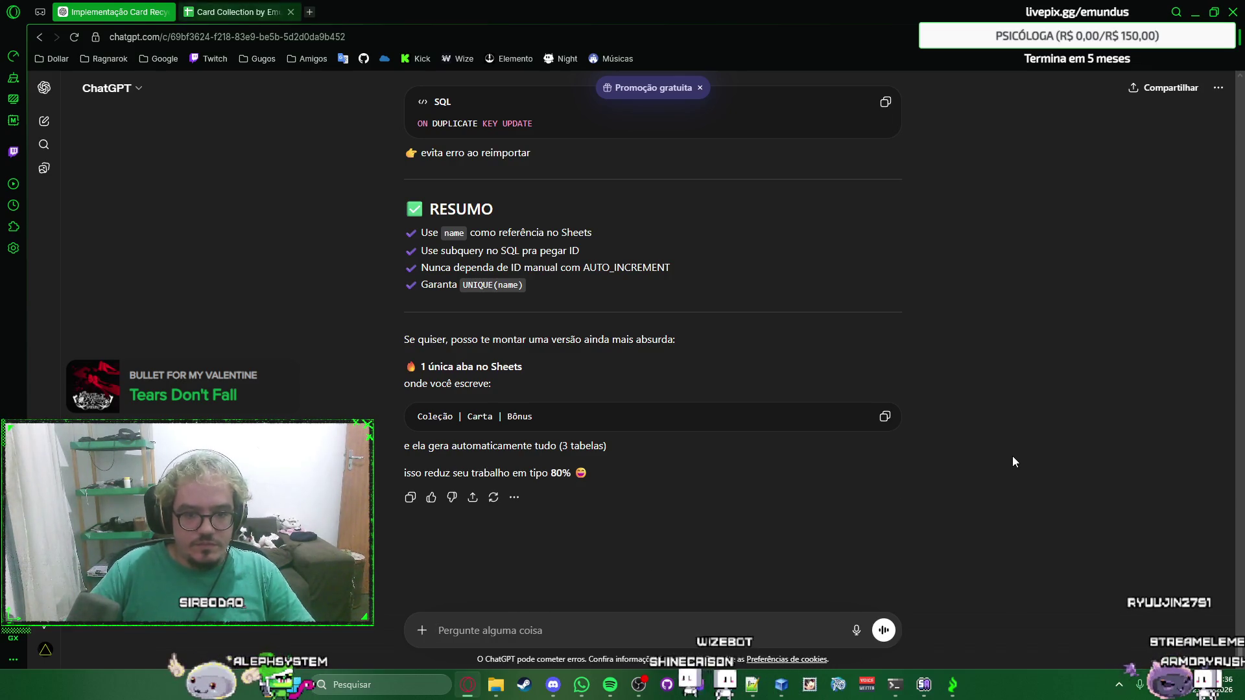
{"action": "key", "text": "ctrl+Tab"}
{"action": "key", "text": "ctrl+Tab"}
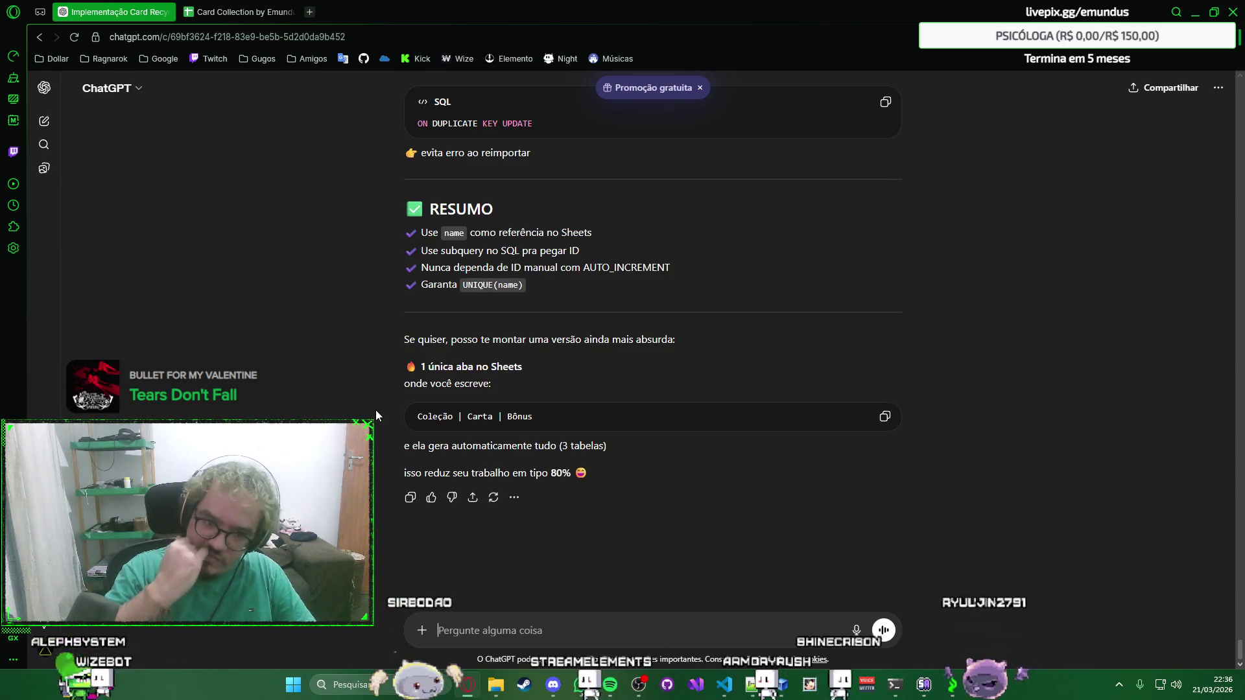
{"action": "type", "text": "eu quero essa versão"}
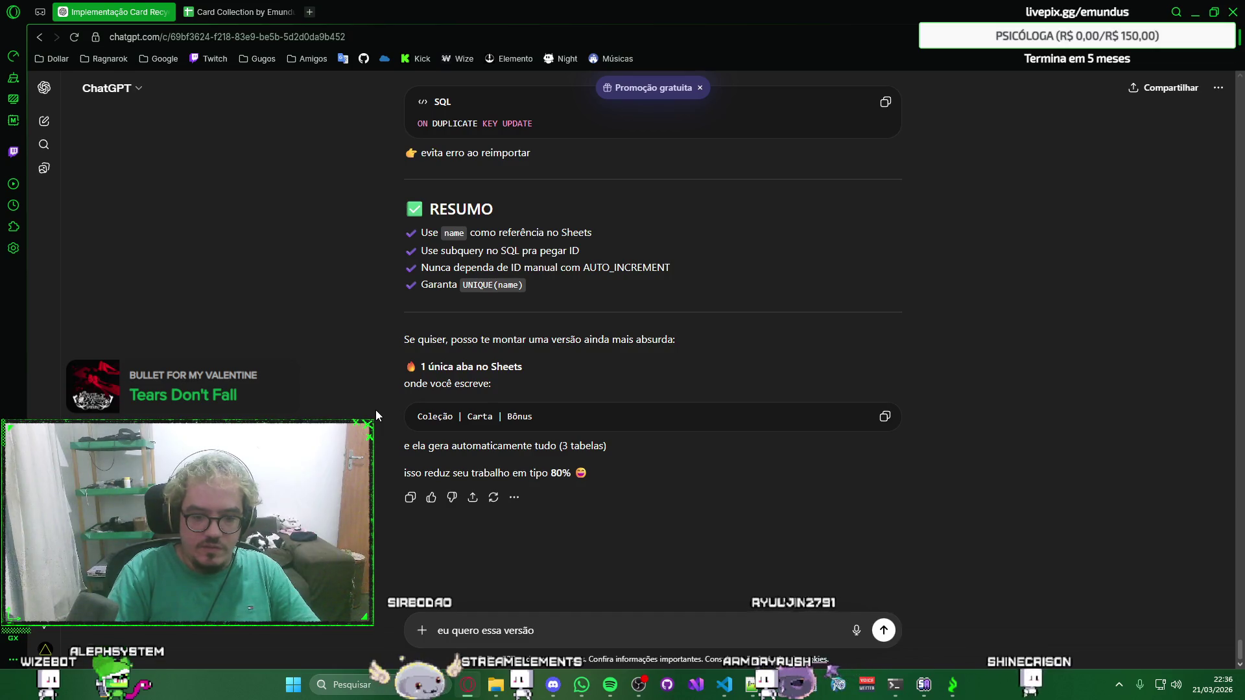
Ask ChatGPT for the single-sheet version ('eu quero essa versão') and return to the spreadsheet.
{"action": "key", "text": "Return"}
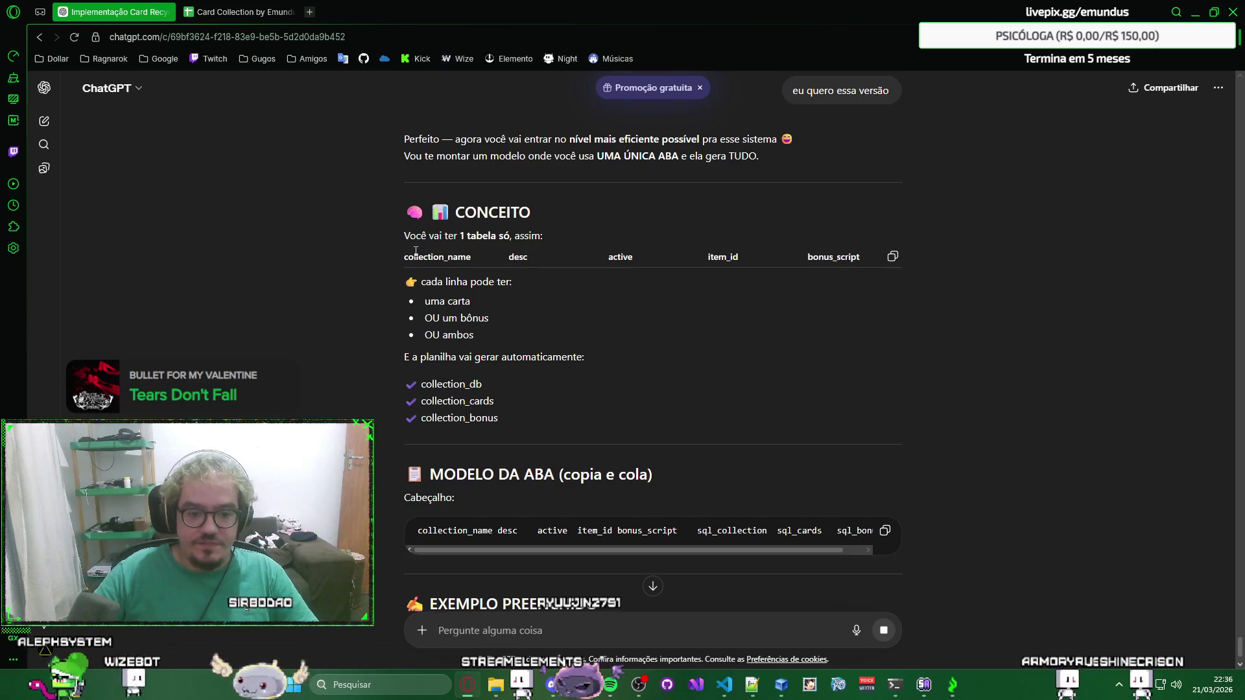
{"action": "scroll", "coordinate": [416, 256], "scroll_direction": "down", "scroll_amount": 3}
{"action": "key", "text": "ctrl+Tab"}
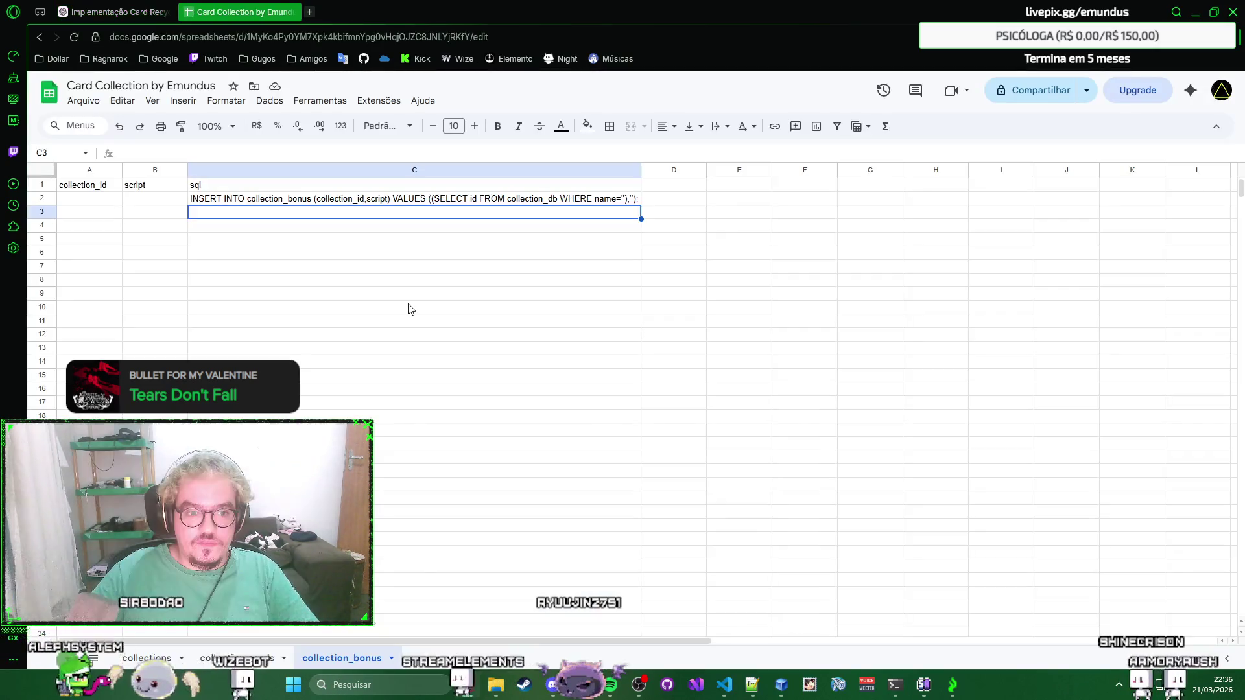
Delete the collection_bonus and collection_cards sheets.
{"action": "right_click", "coordinate": [294, 659]}
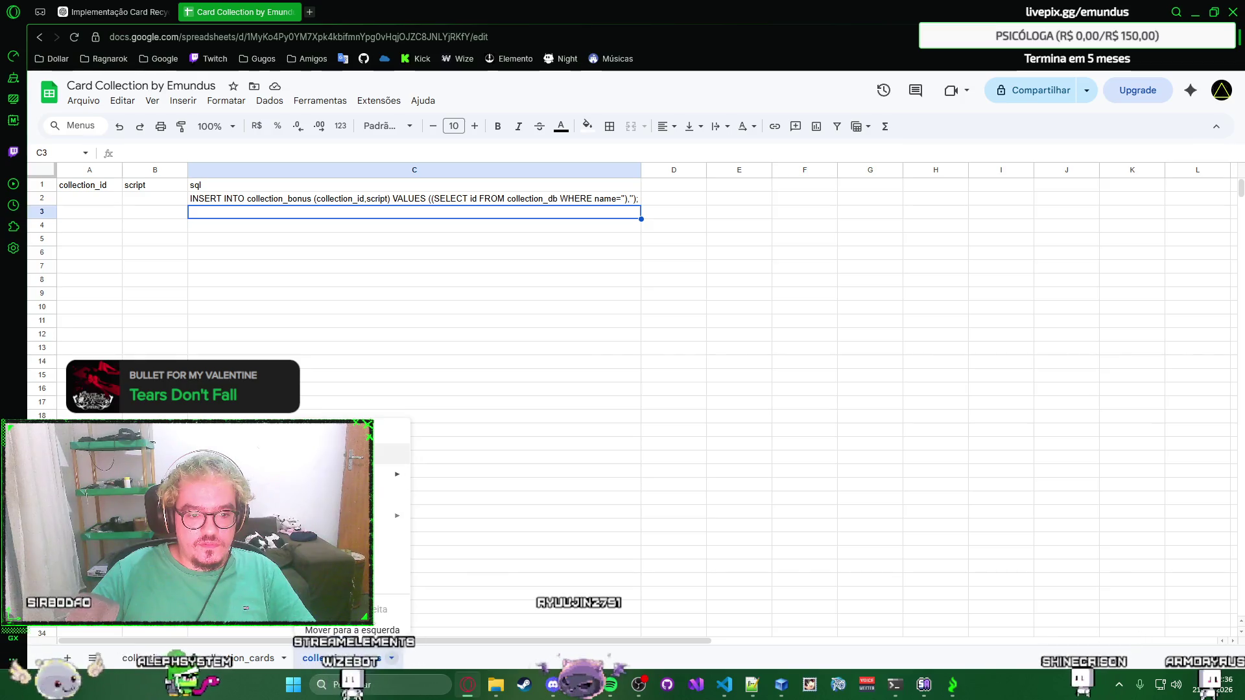
{"action": "left_click", "coordinate": [331, 431]}
{"action": "left_click", "coordinate": [778, 398]}
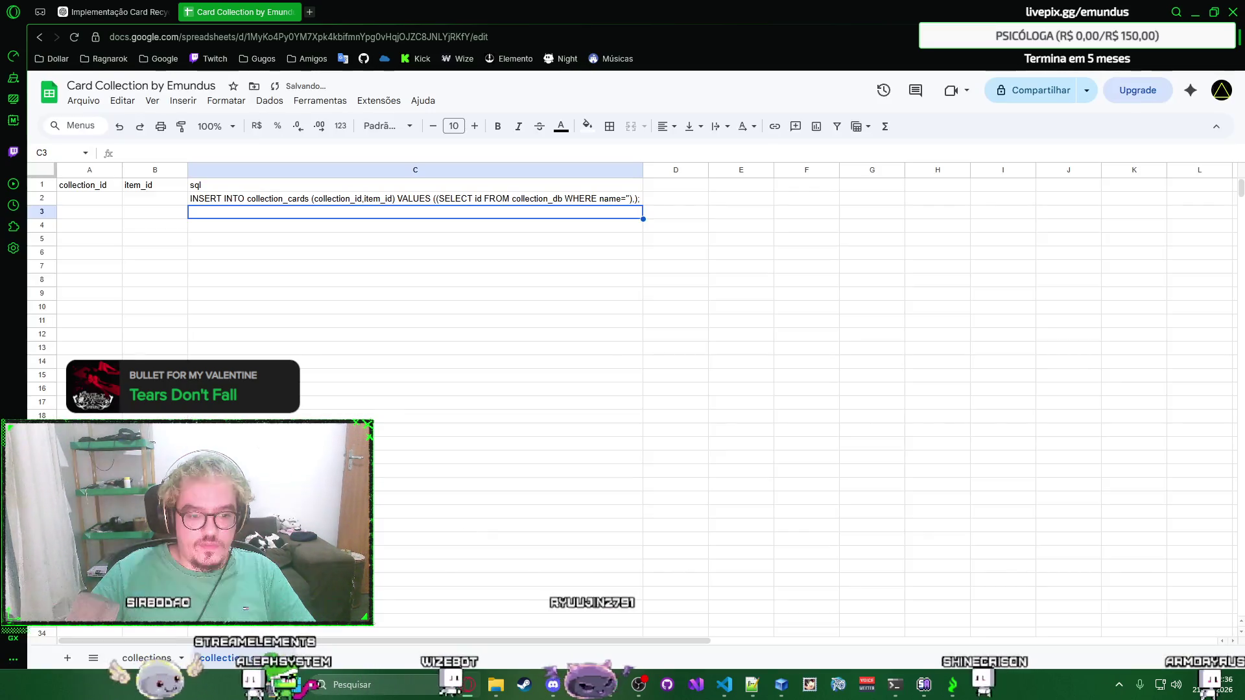
{"action": "right_click", "coordinate": [243, 658]}
{"action": "left_click", "coordinate": [282, 432]}
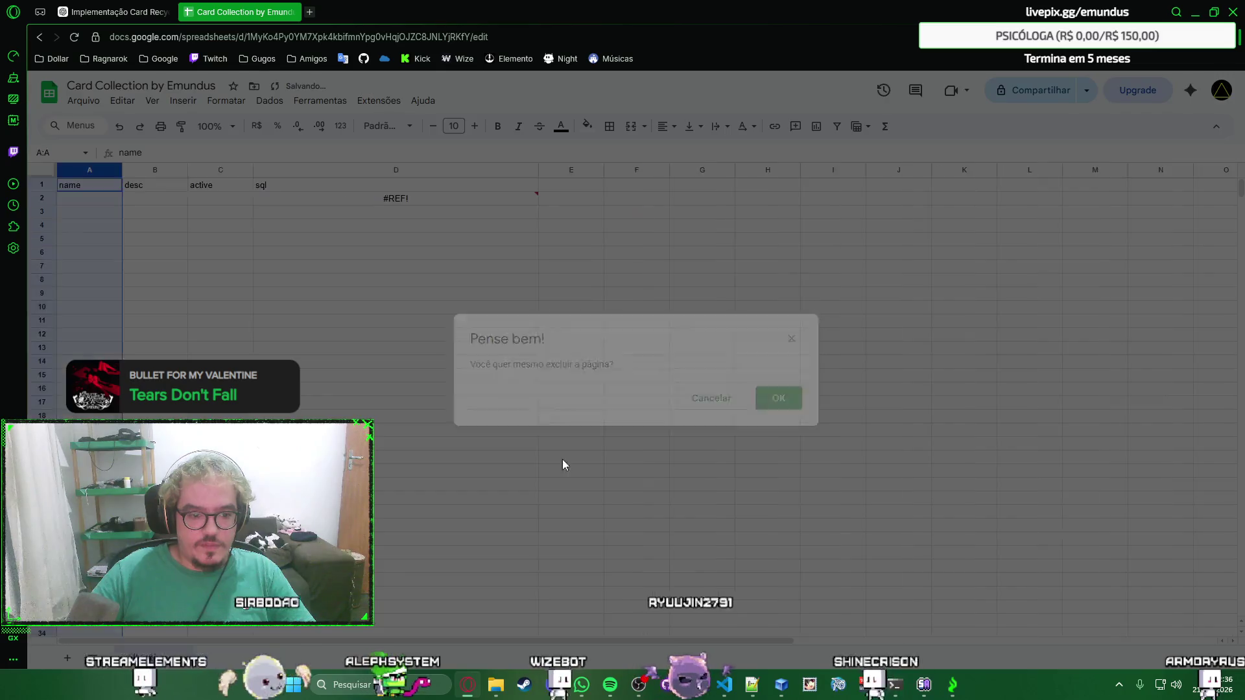
{"action": "key", "text": "Return"}
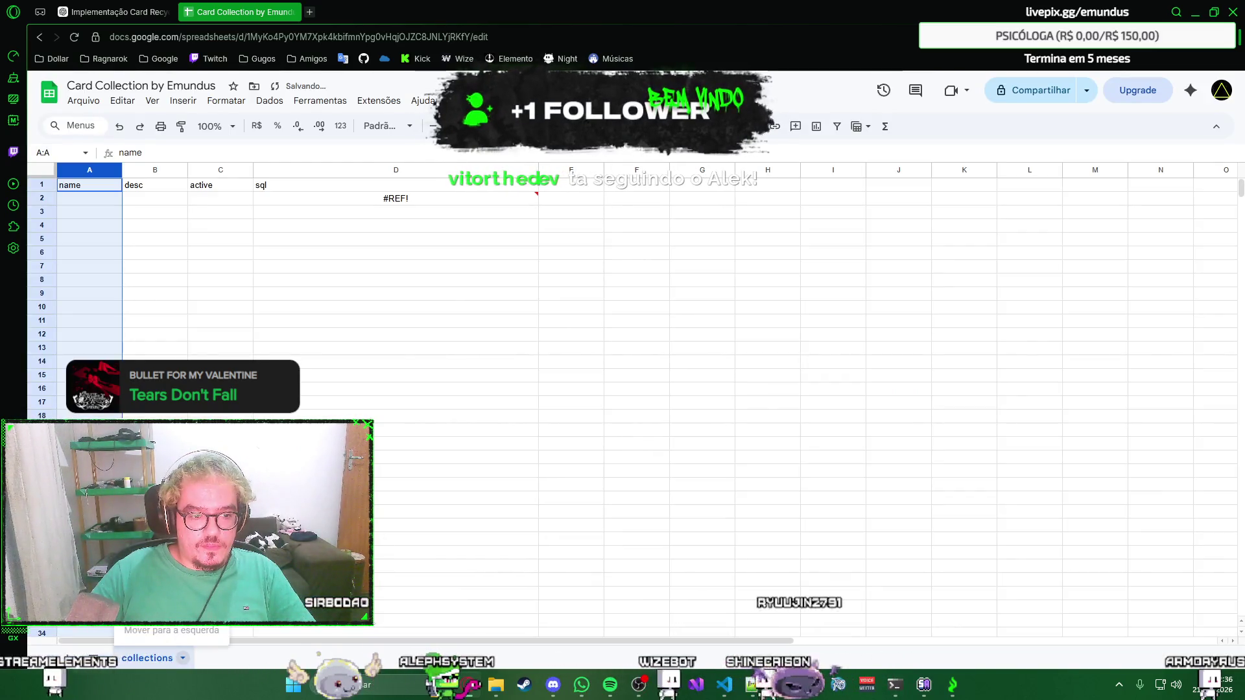
Rename the remaining sheet to Card Collection and clear its old headers and #REF! formula.
{"action": "double_click", "coordinate": [148, 658]}
{"action": "type", "text": "Card Co"}
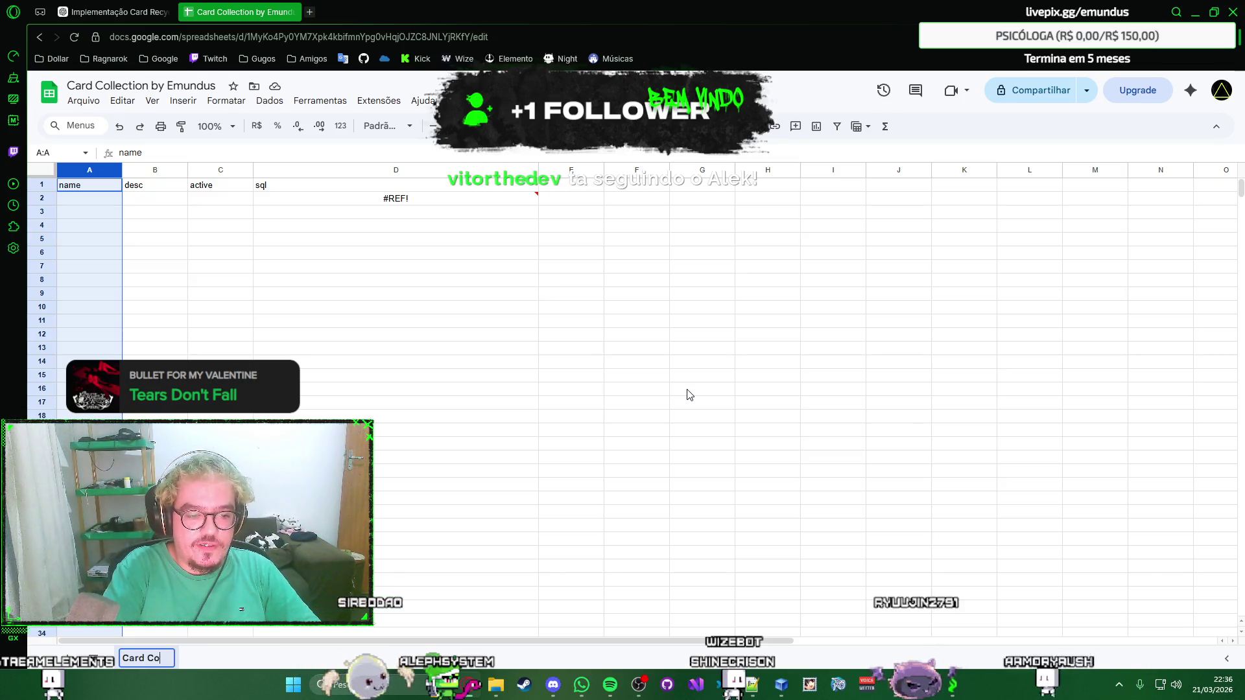
{"action": "type", "text": "llection"}
{"action": "key", "text": "Return"}
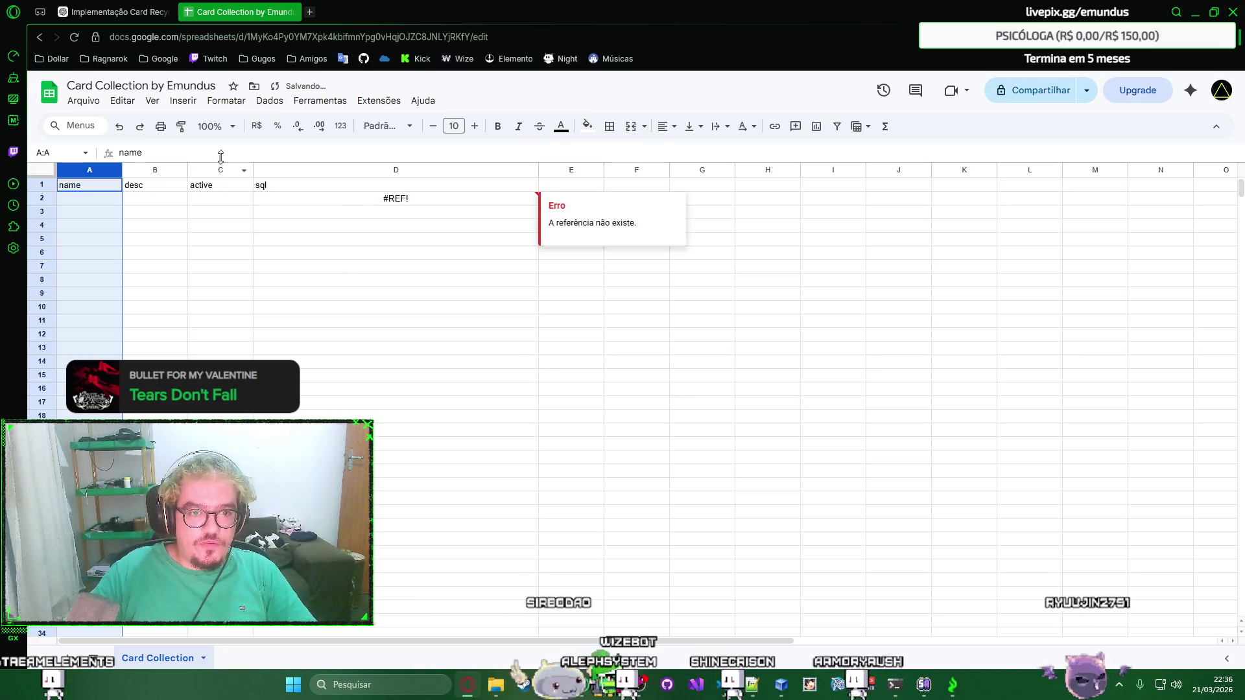
{"action": "left_click", "coordinate": [318, 201], "text": "shift"}
{"action": "key", "text": "Delete"}
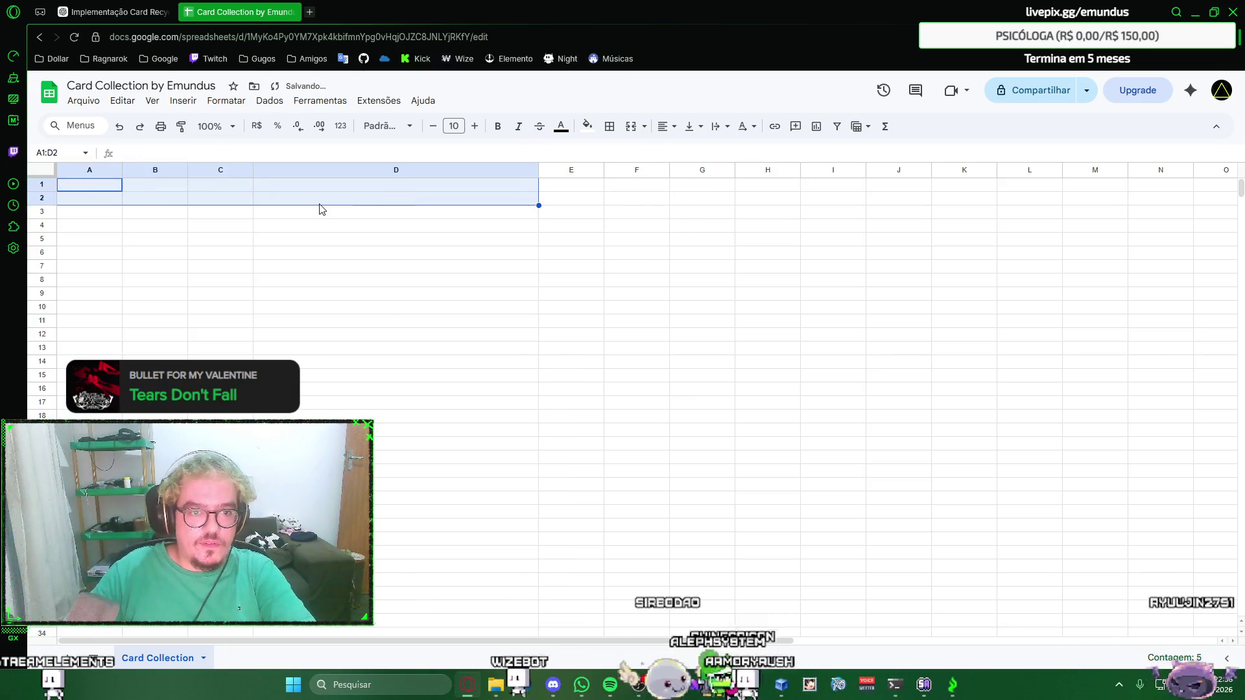
Paste ChatGPT's eight headers, collection_name through sql_bonus, into row 1 starting at A1.
{"action": "left_click", "coordinate": [101, 186]}
{"action": "key", "text": "ctrl+shift+Tab"}
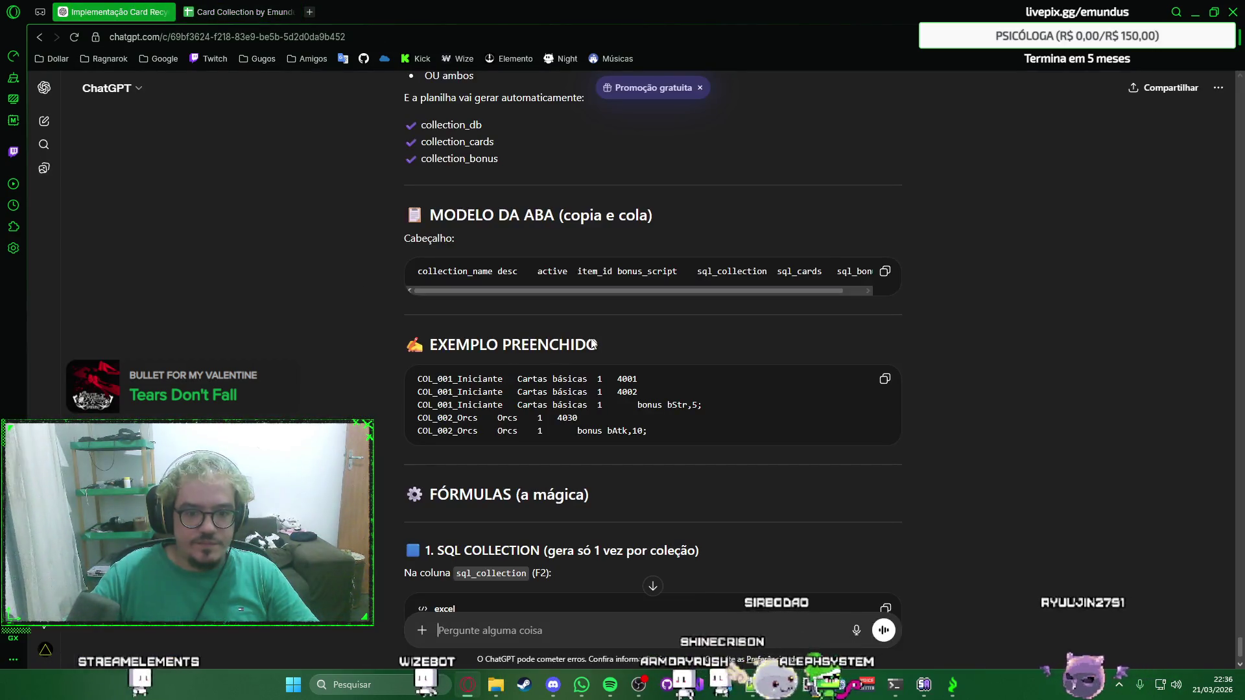
{"action": "scroll", "coordinate": [614, 326], "scroll_direction": "up", "scroll_amount": 1}
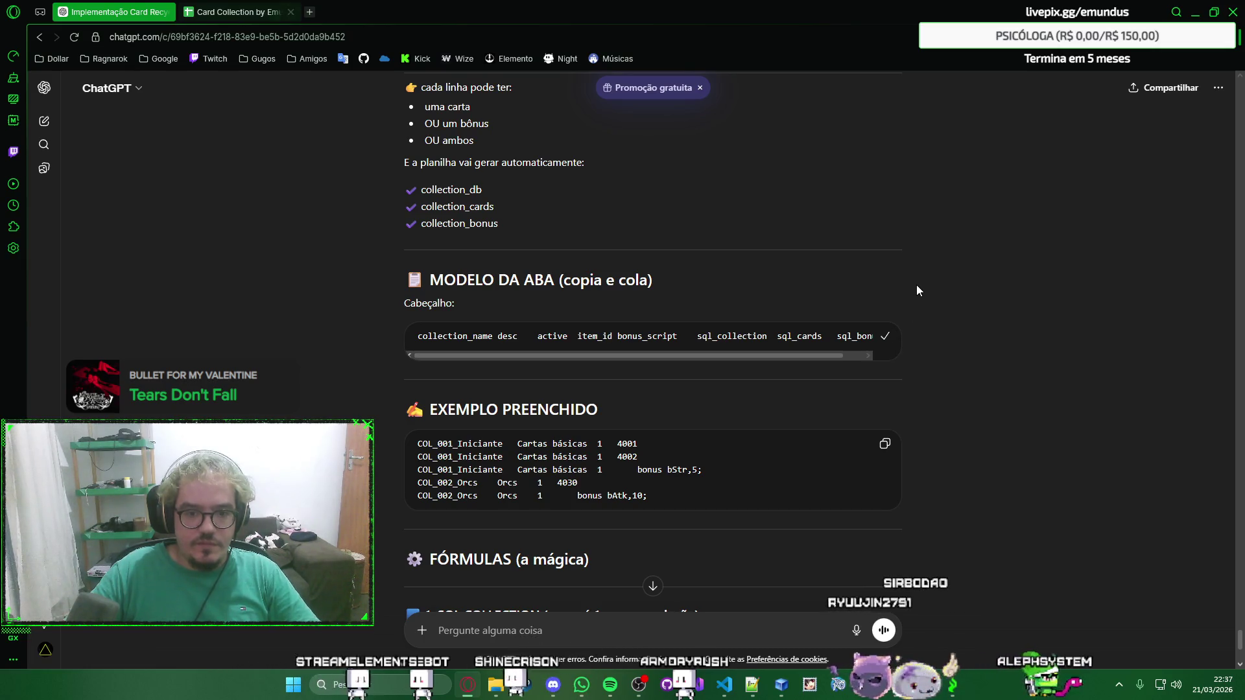
{"action": "key", "text": "ctrl+Tab"}
{"action": "type", "text": "collection_name\tdesc\tactive\titem_id\tbonus_script\tsql_collection\tsql_cards\tsql_bonus"}
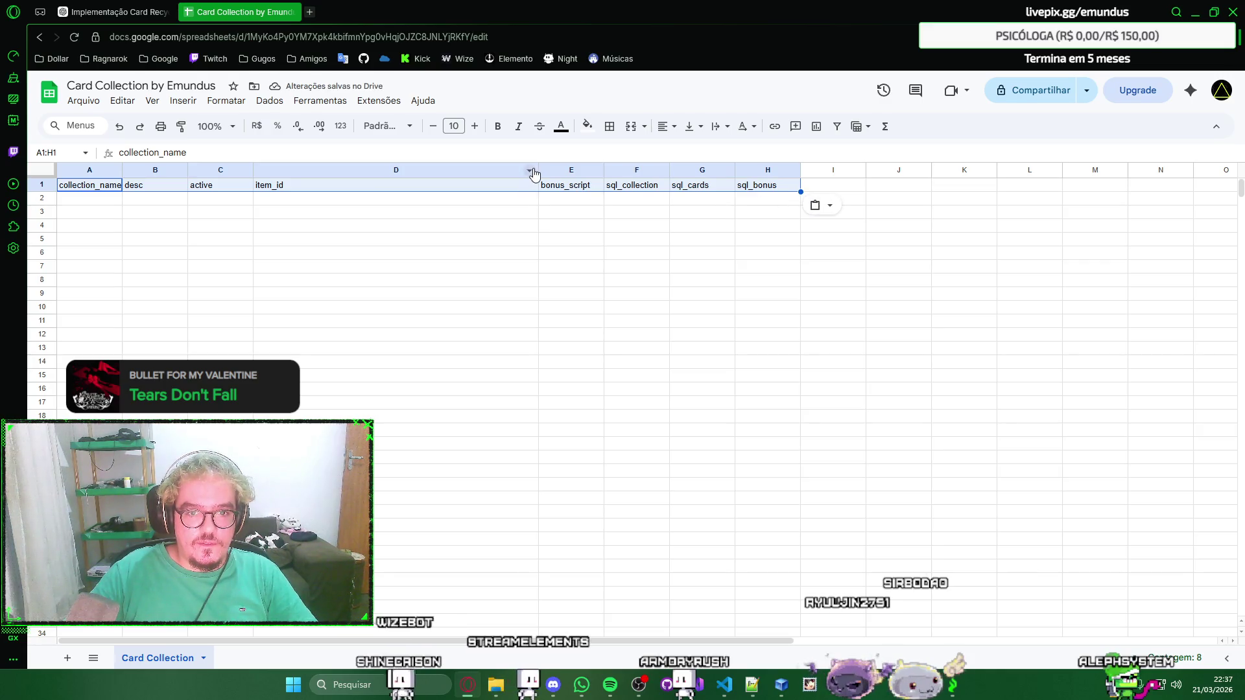
Set column D to 100 pixels wide and widen column A slightly.
{"action": "double_click", "coordinate": [536, 170]}
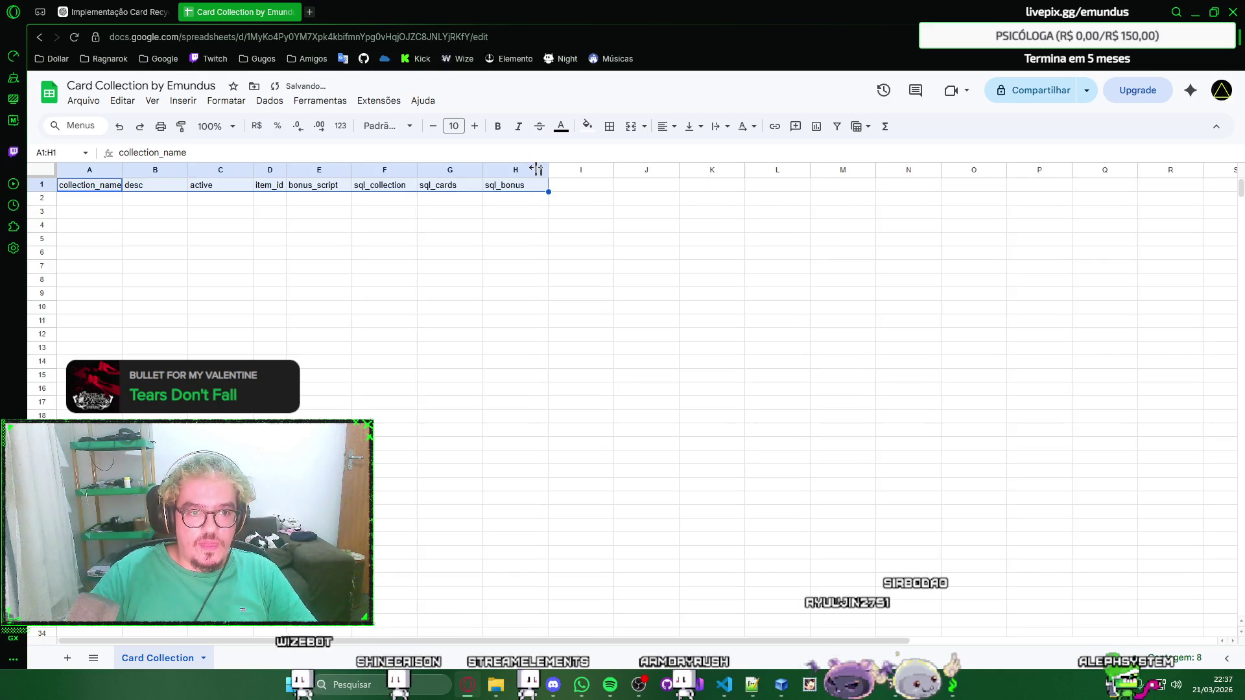
{"action": "left_click", "coordinate": [341, 203]}
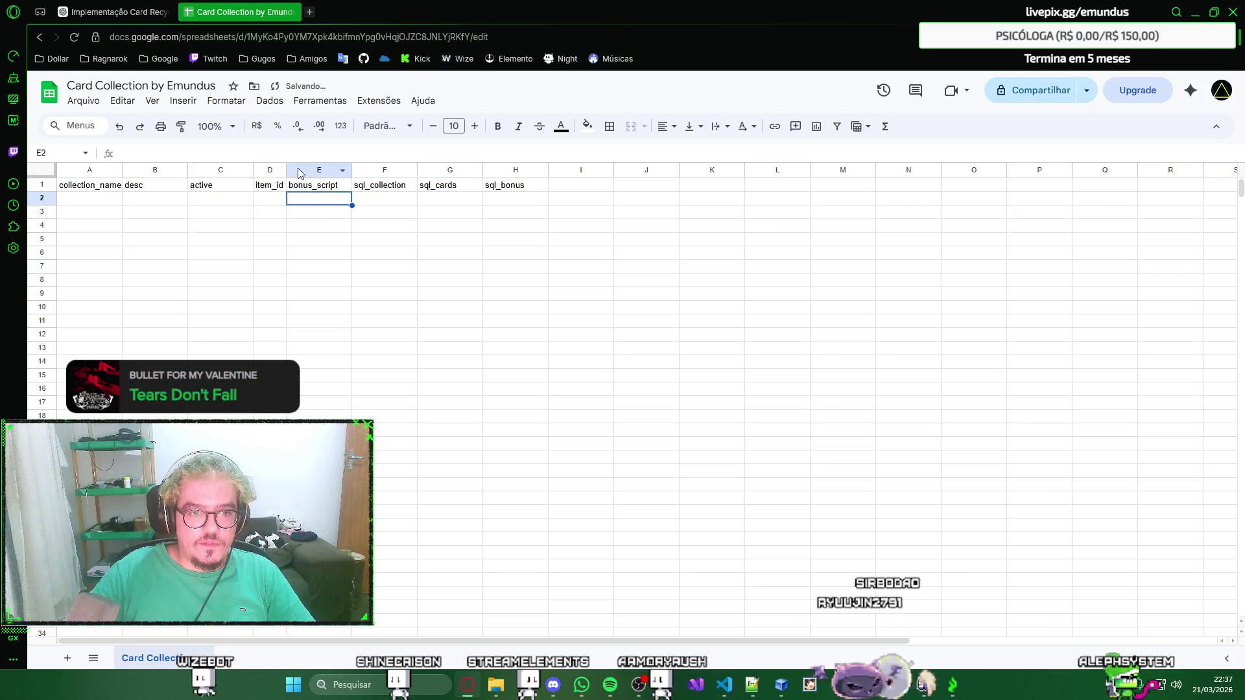
{"action": "right_click", "coordinate": [299, 174]}
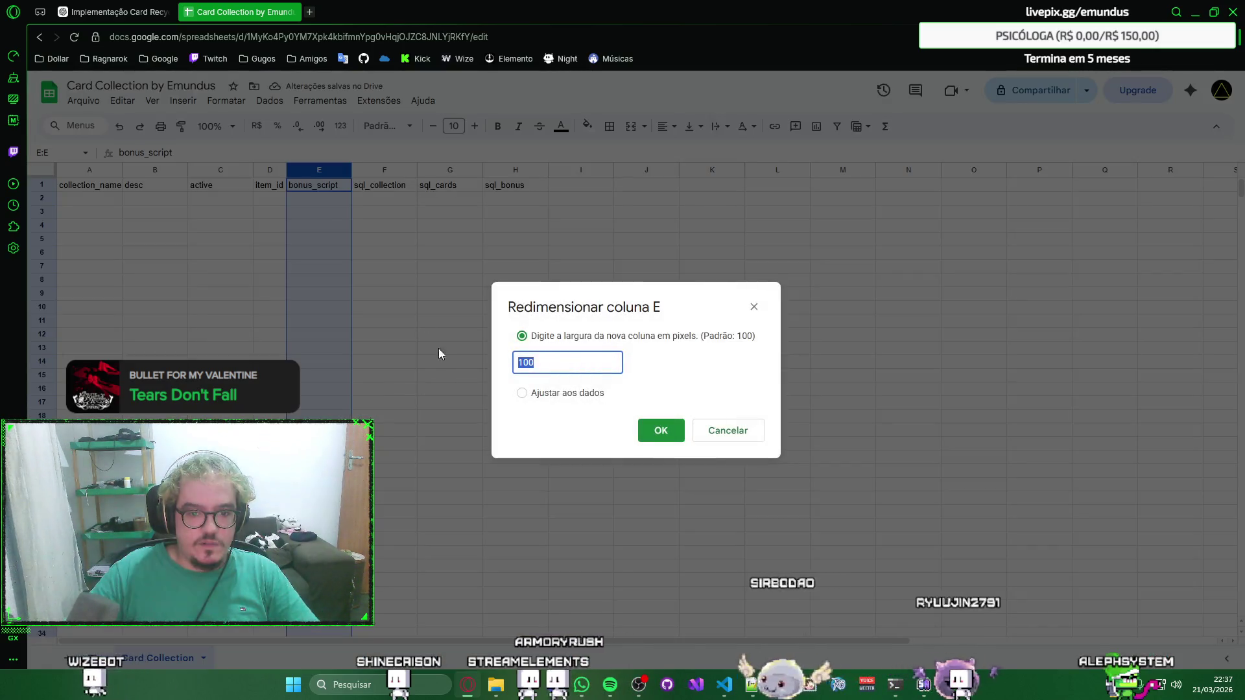
{"action": "key", "text": "Escape"}
{"action": "right_click", "coordinate": [270, 170]}
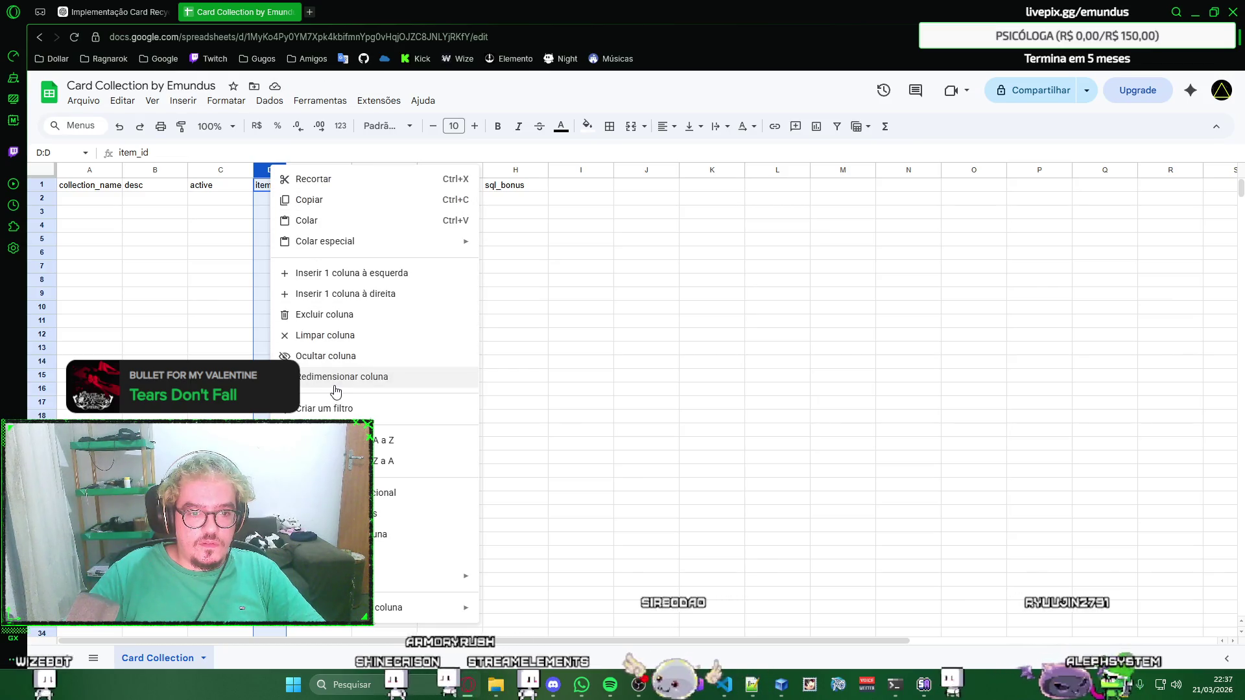
{"action": "left_click", "coordinate": [334, 379]}
{"action": "left_click", "coordinate": [667, 437]}
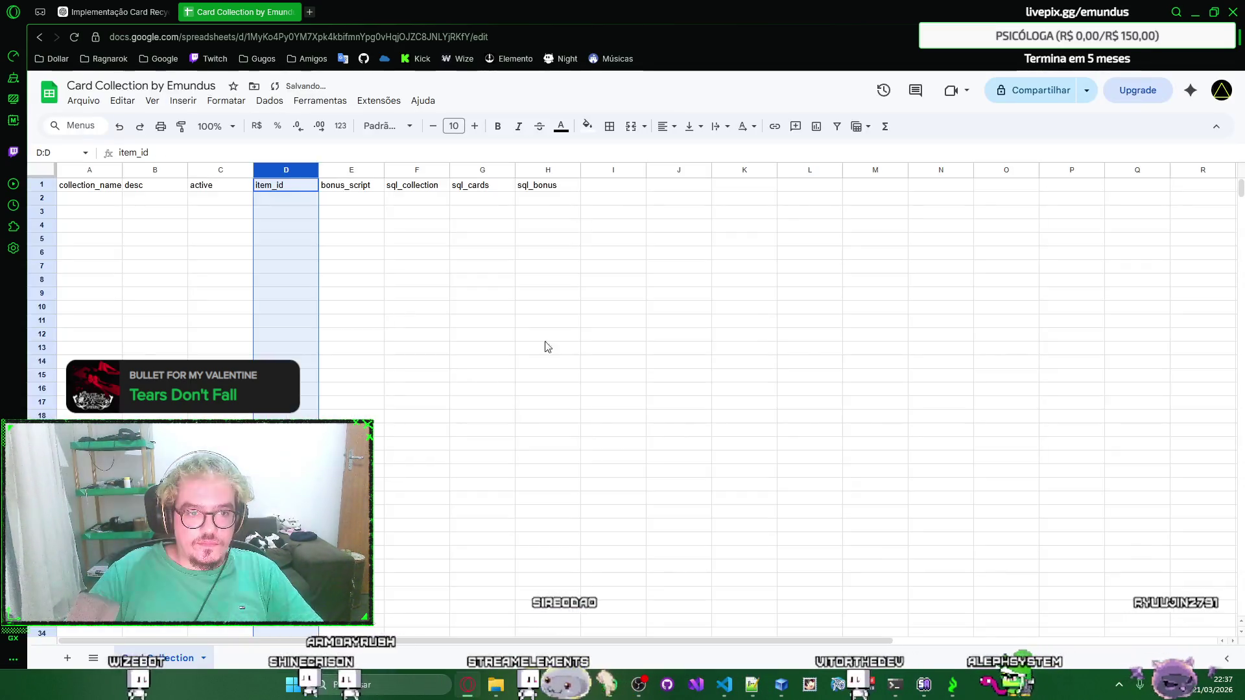
{"action": "left_click", "coordinate": [440, 272]}
{"action": "left_click", "coordinate": [380, 268]}
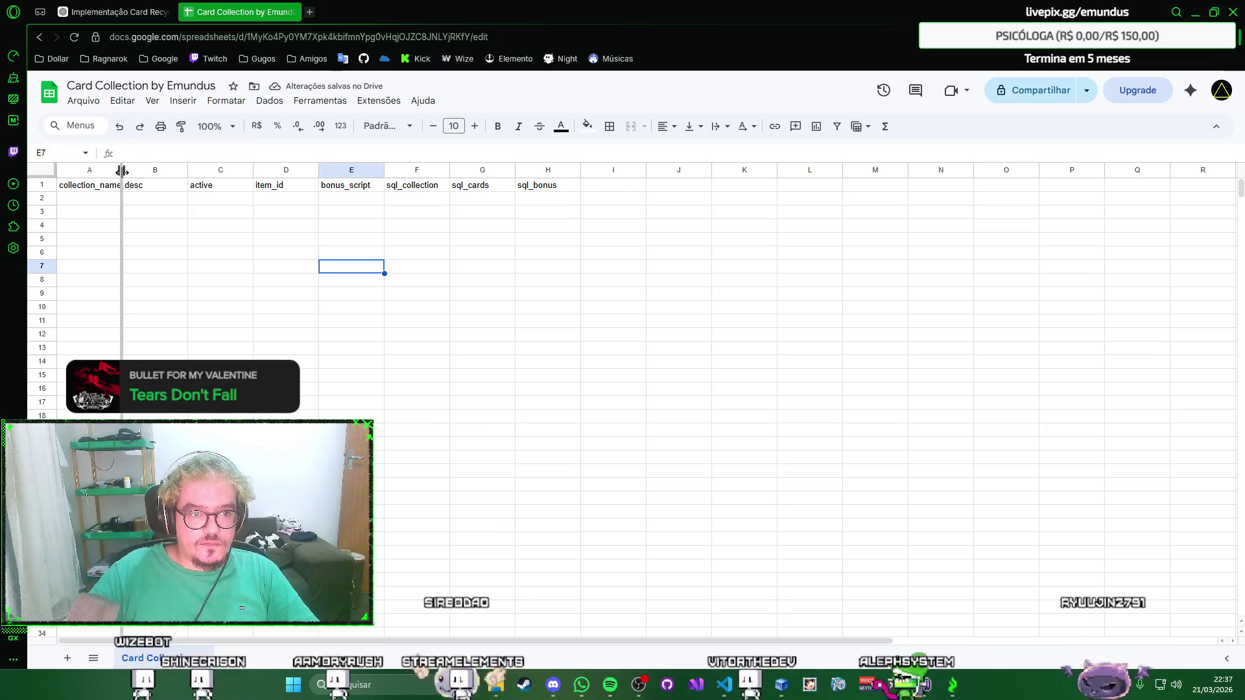
{"action": "left_click_drag", "start_coordinate": [123, 170], "coordinate": [126, 170]}
{"action": "left_click", "coordinate": [331, 221]}
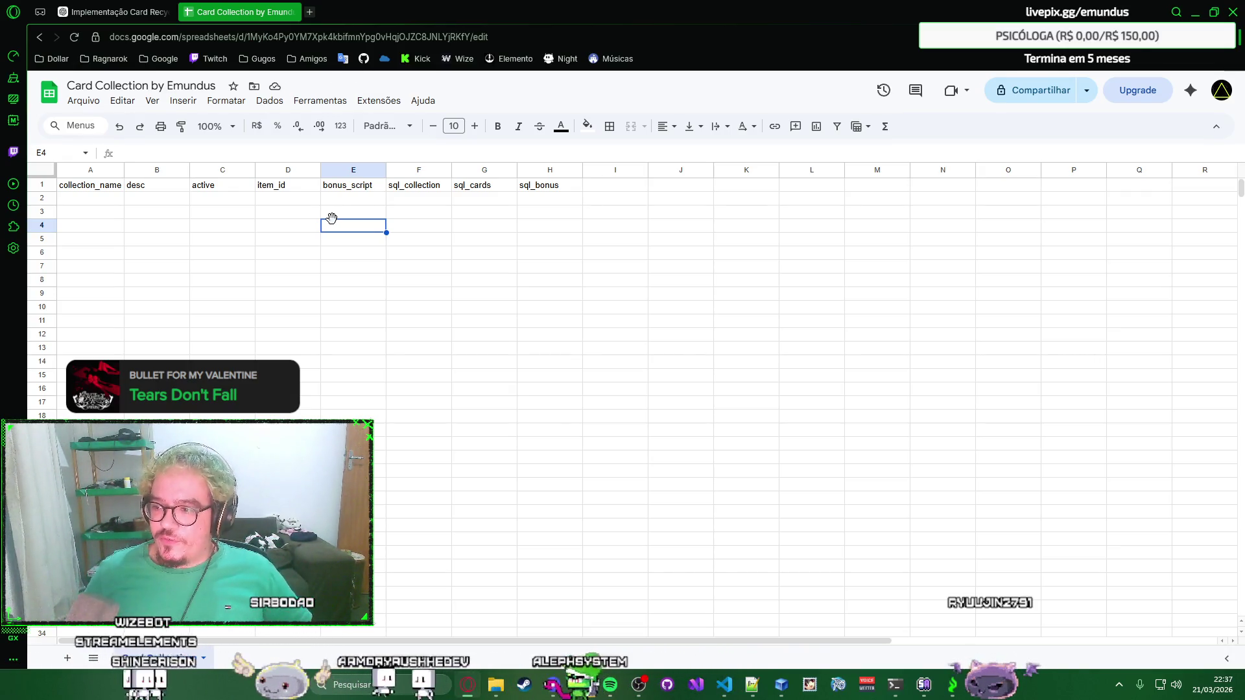
{"action": "right_click", "coordinate": [357, 214]}
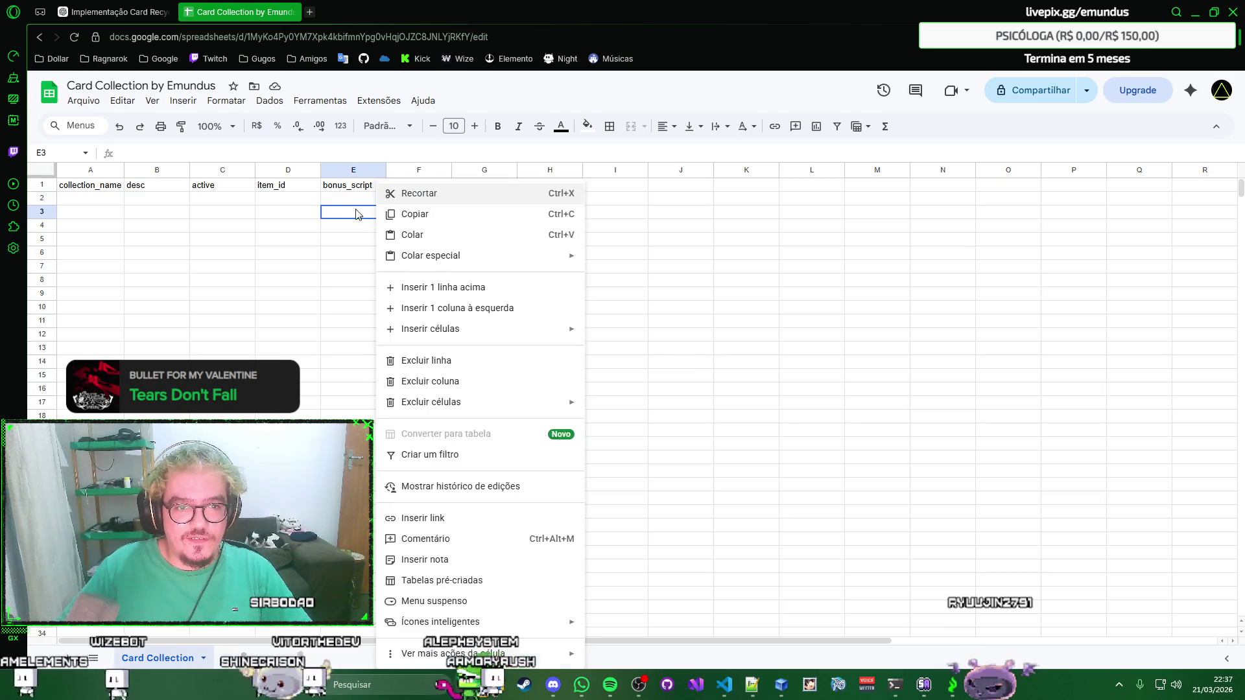
Bring the sql_collection IF/COUNTIF INSERT formula from ChatGPT into F2, which shows #ERROR!
{"action": "left_click", "coordinate": [336, 206]}
{"action": "key", "text": "ctrl+shift+Tab"}
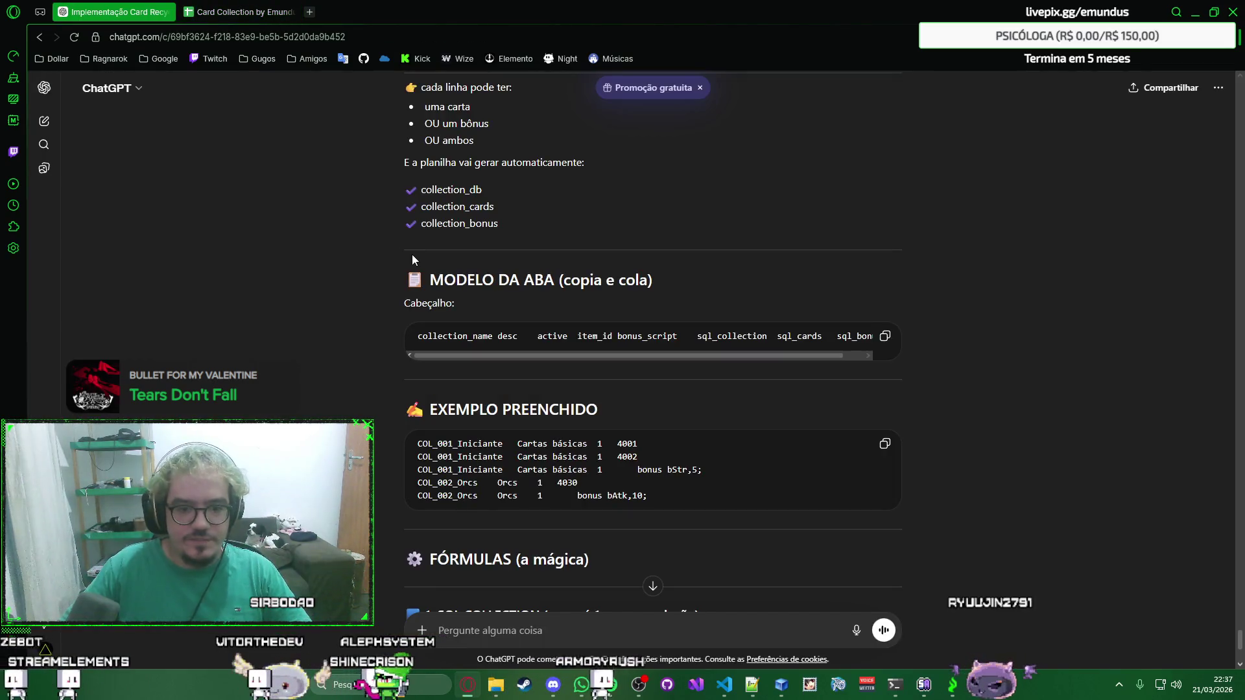
{"action": "scroll", "coordinate": [411, 256], "scroll_direction": "down", "scroll_amount": 1}
{"action": "scroll", "coordinate": [411, 256], "scroll_direction": "down", "scroll_amount": 1}
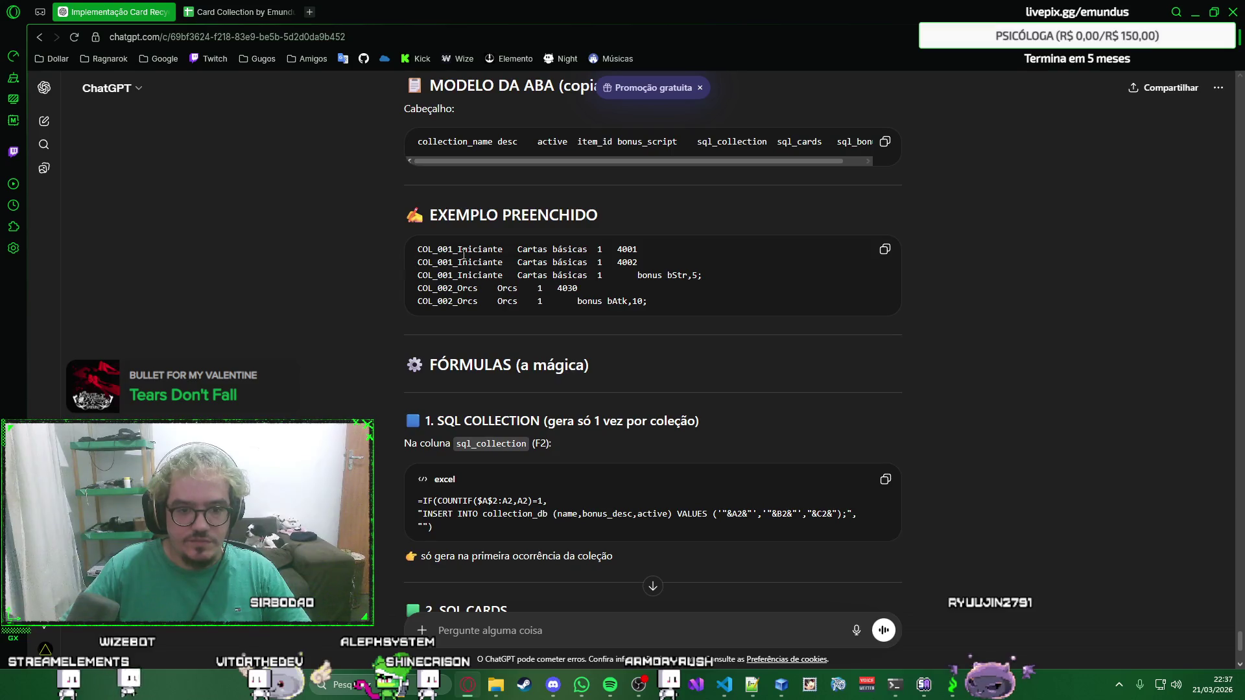
{"action": "scroll", "coordinate": [465, 254], "scroll_direction": "down", "scroll_amount": 1}
{"action": "scroll", "coordinate": [621, 284], "scroll_direction": "down", "scroll_amount": 1}
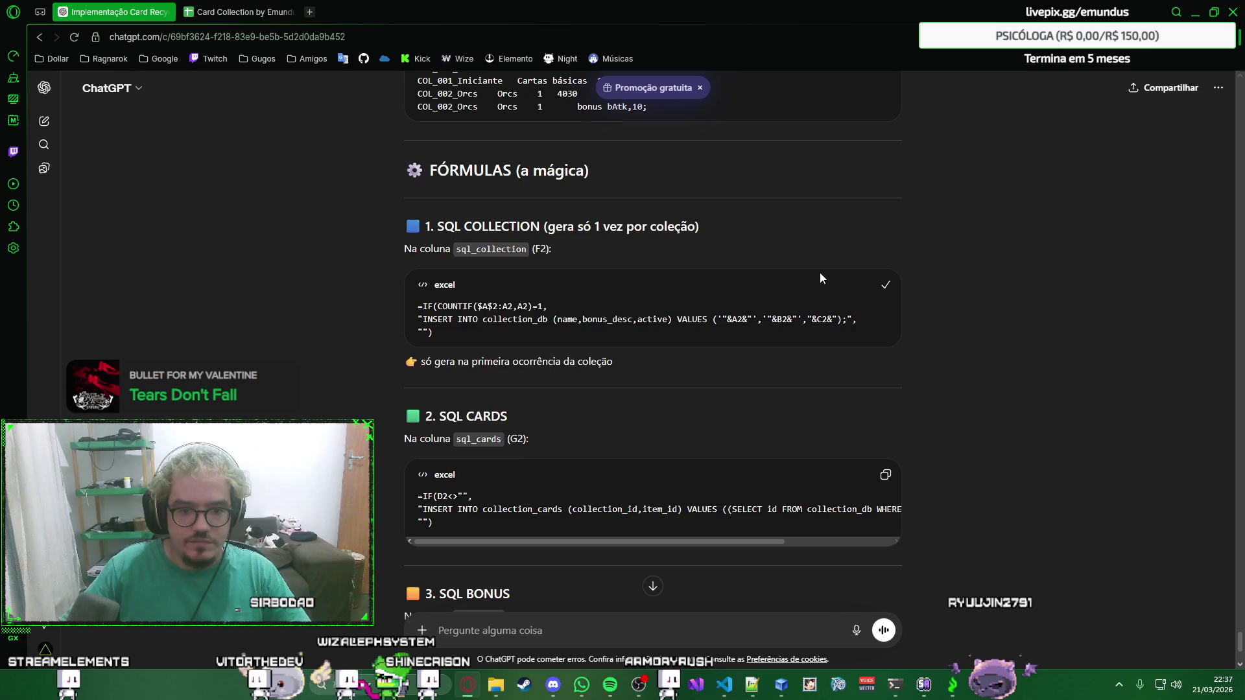
{"action": "key", "text": "ctrl+Tab"}
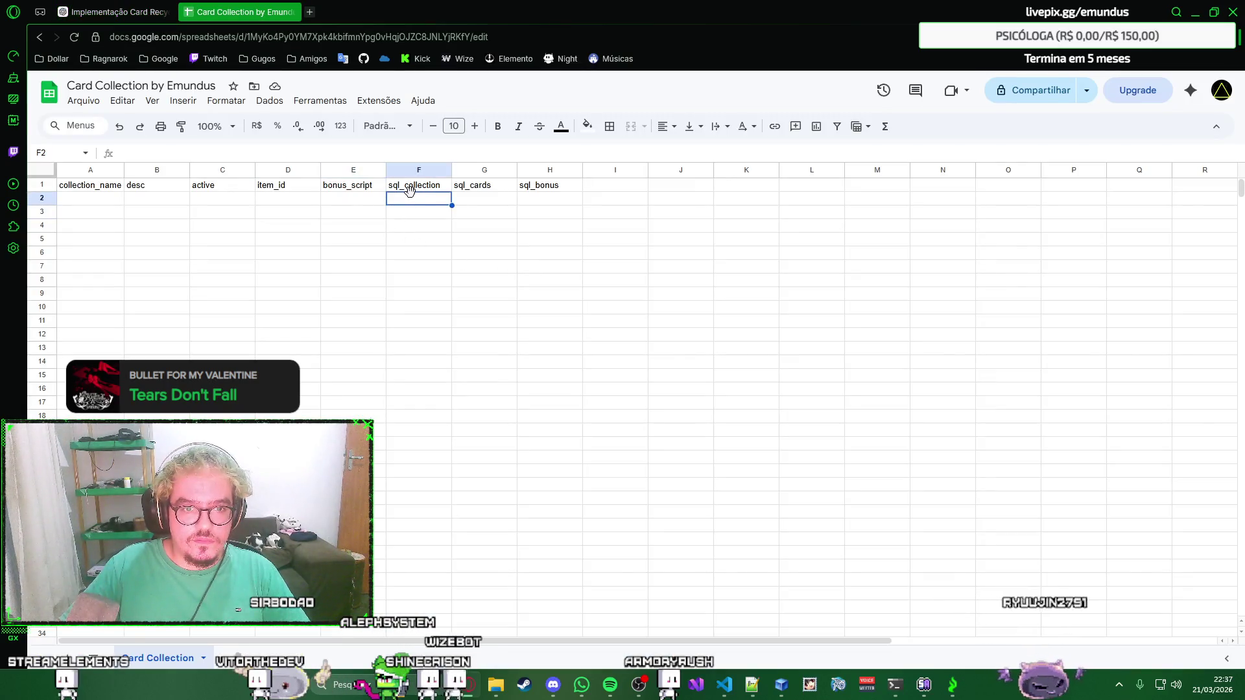
{"action": "key", "text": "ctrl+v"}
{"action": "key", "text": "Return"}
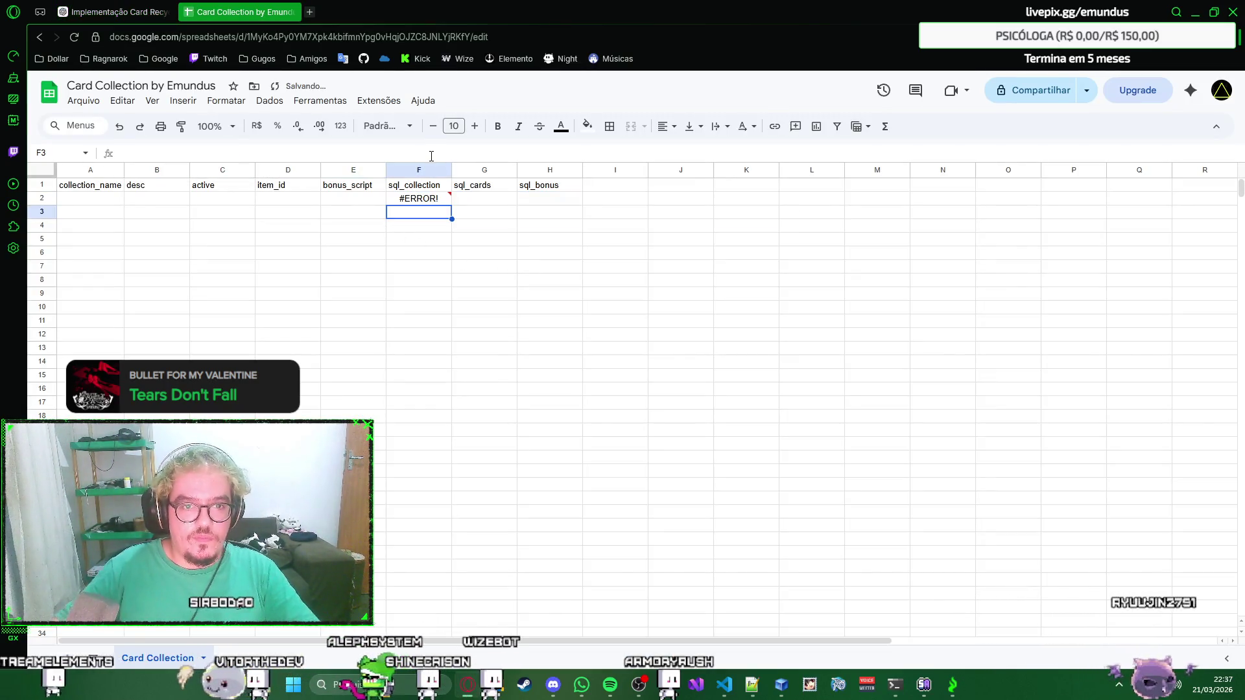
{"action": "left_click", "coordinate": [431, 199]}
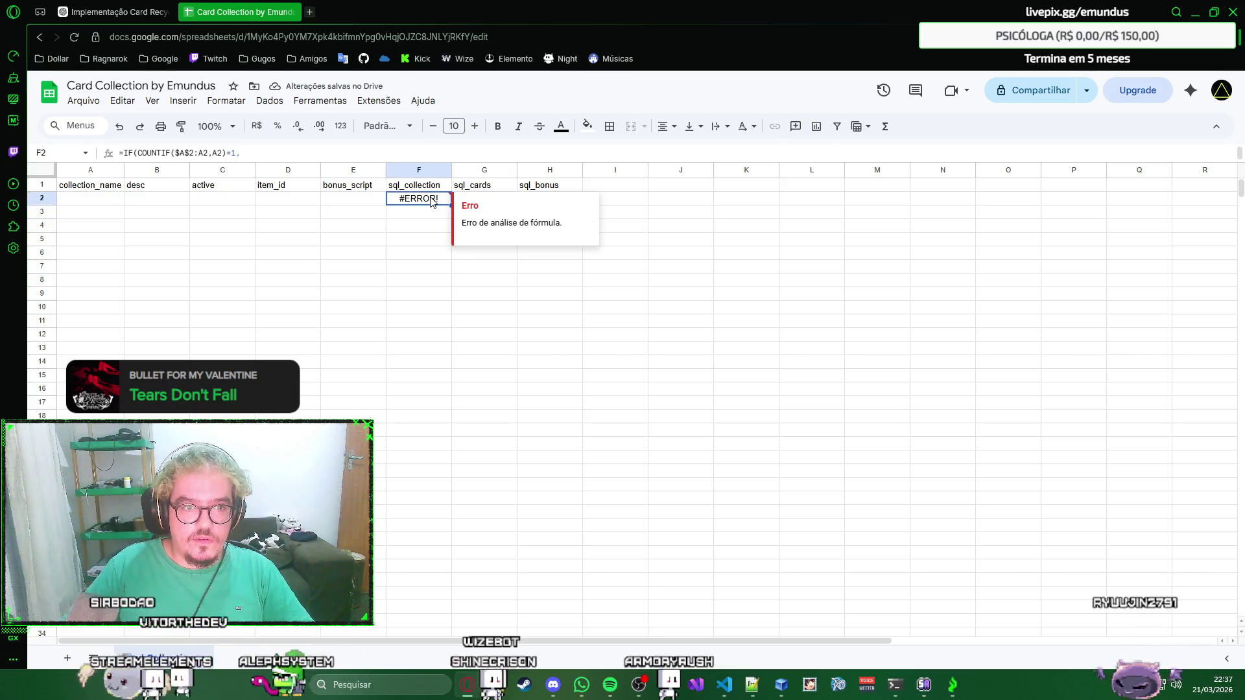
{"action": "double_click", "coordinate": [431, 202]}
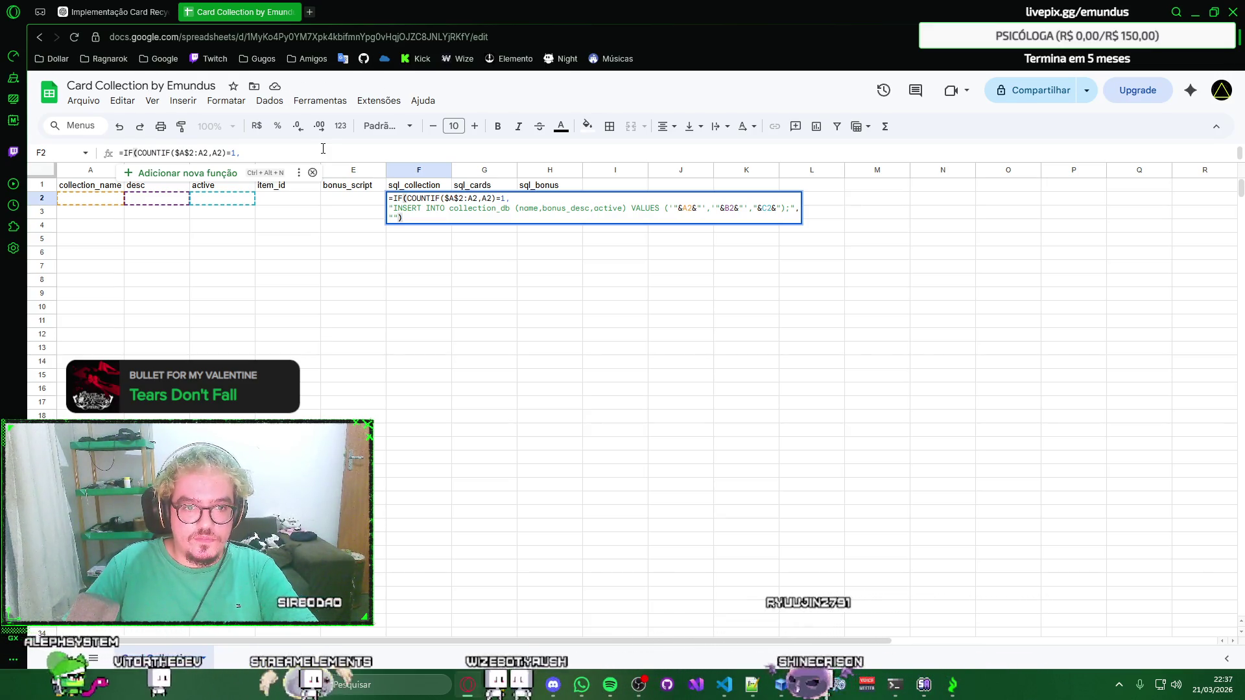
{"action": "key", "text": "Return"}
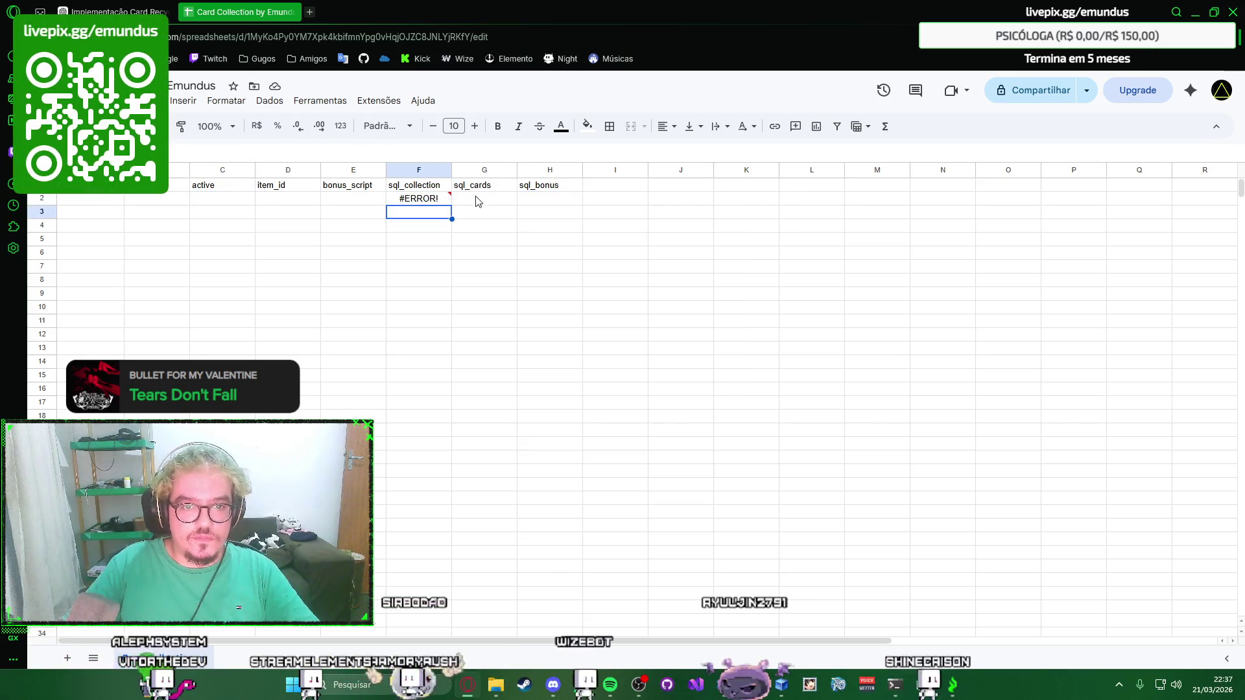
Bring the SQL CARDS formula from ChatGPT into G2, which also shows #ERROR!
{"action": "left_click", "coordinate": [120, 10]}
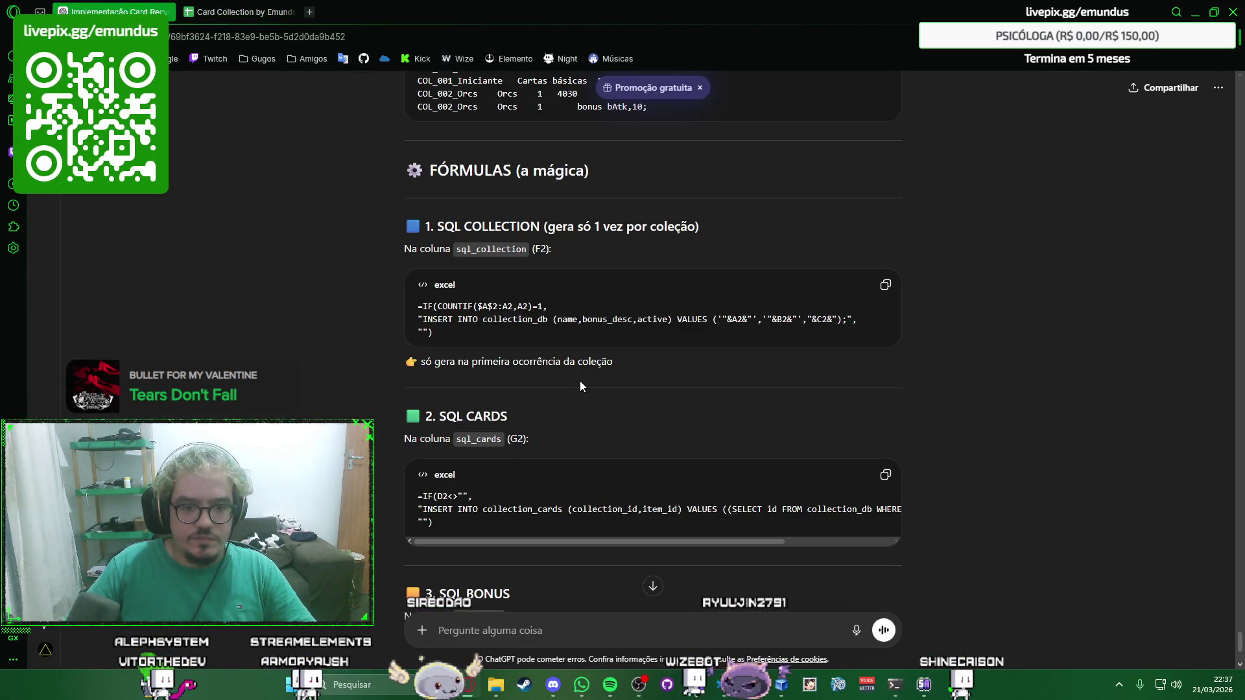
{"action": "scroll", "coordinate": [643, 390], "scroll_direction": "down", "scroll_amount": 2}
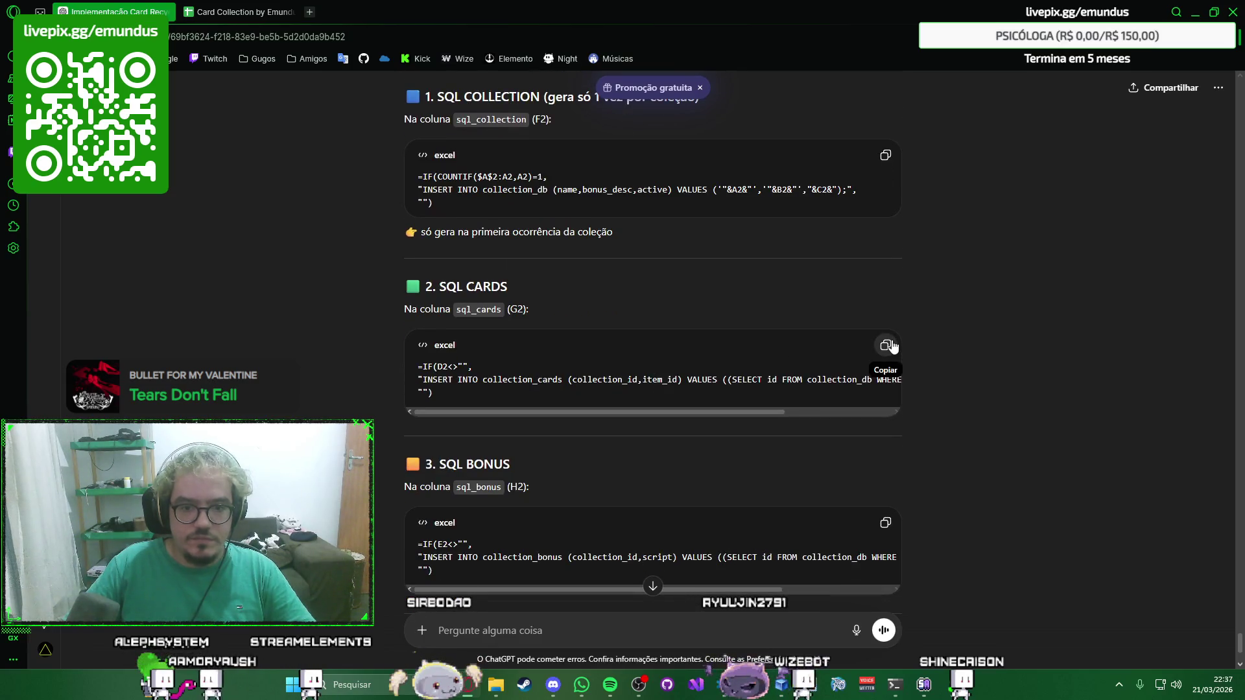
{"action": "key", "text": "ctrl+Tab"}
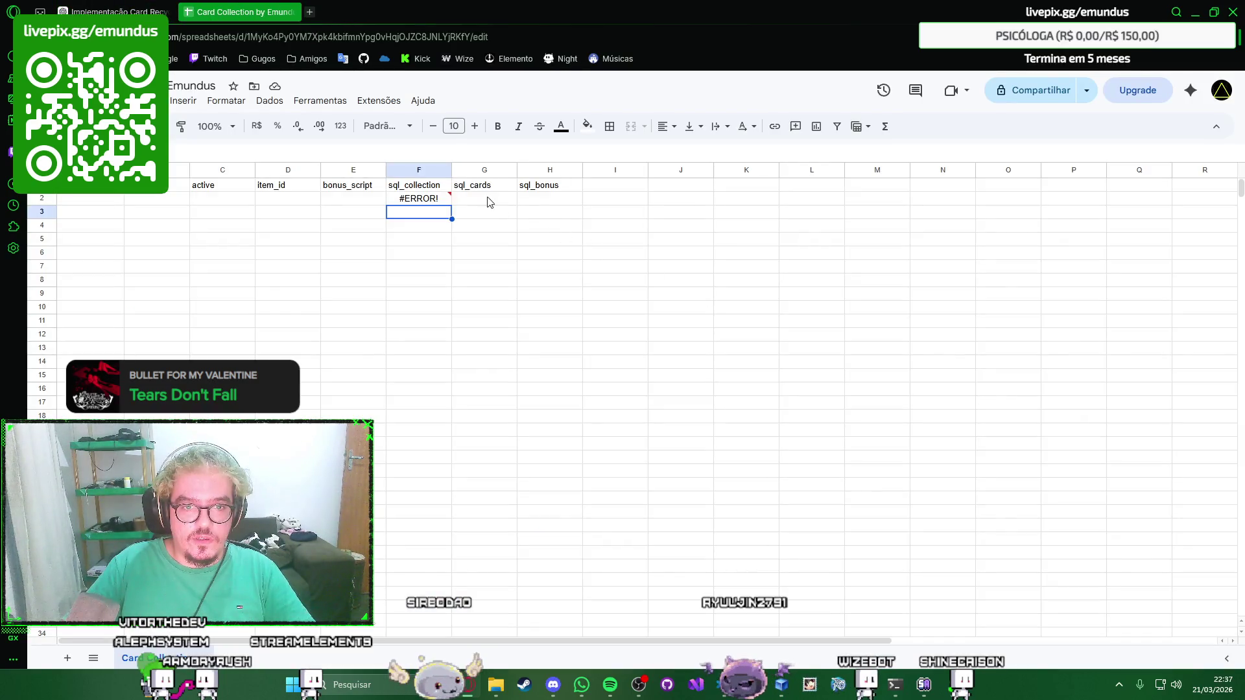
{"action": "type", "text": "=IF(D2<>\"\", \"INSERT INTO collection_cards (collection_id,item_id) VALUES ((SELECT id FROM collection_db WHERE name='\"&A2&\"'),\"&D2&\");\", \"\")"}
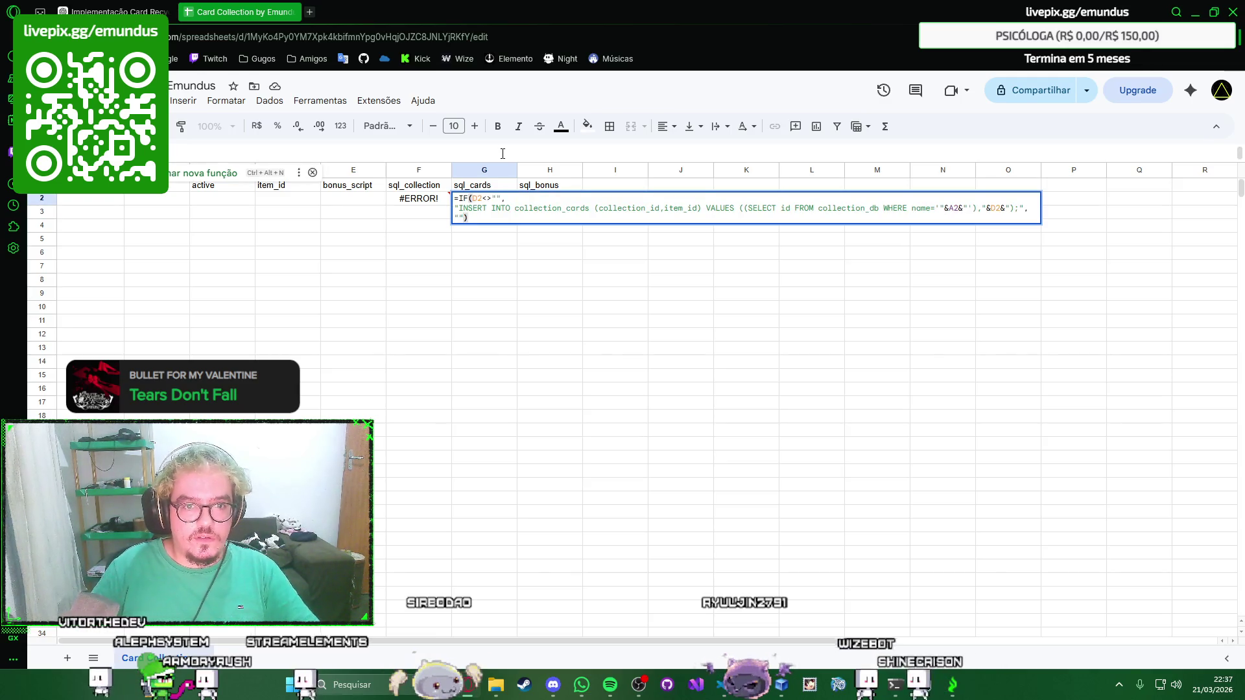
{"action": "key", "text": "Return"}
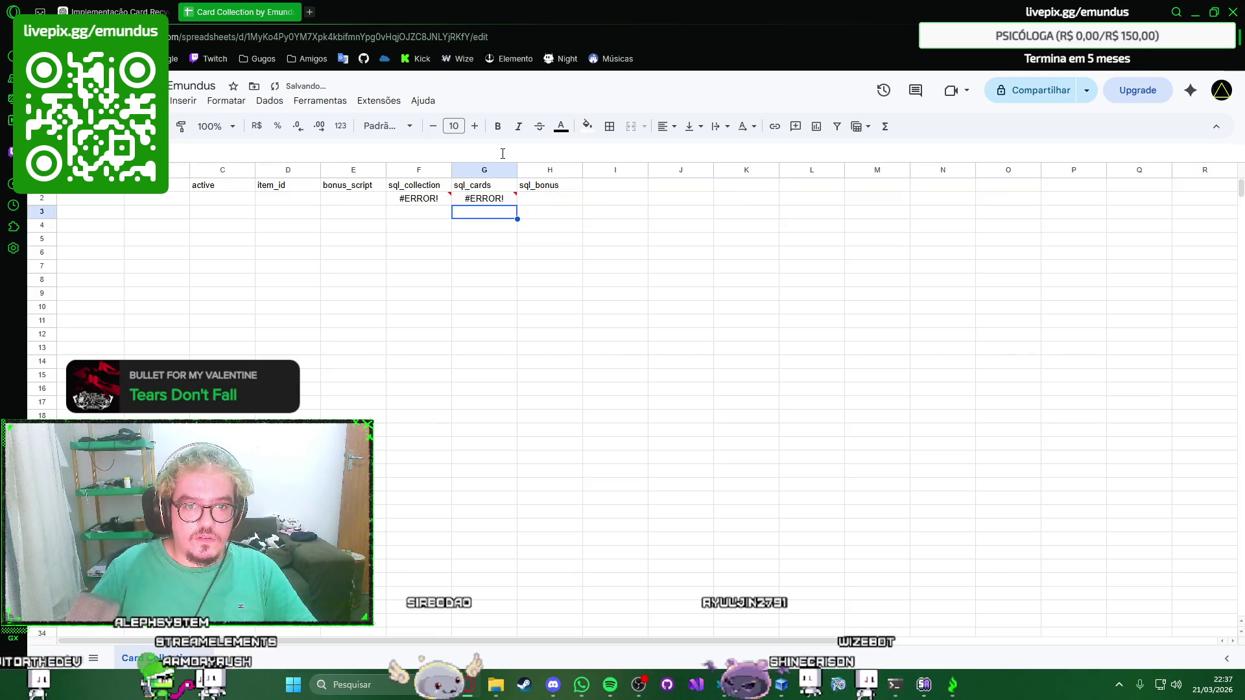
Remove the line breaks in F2 so the INSERT formula sits on one line; it still errors.
{"action": "left_click", "coordinate": [428, 201]}
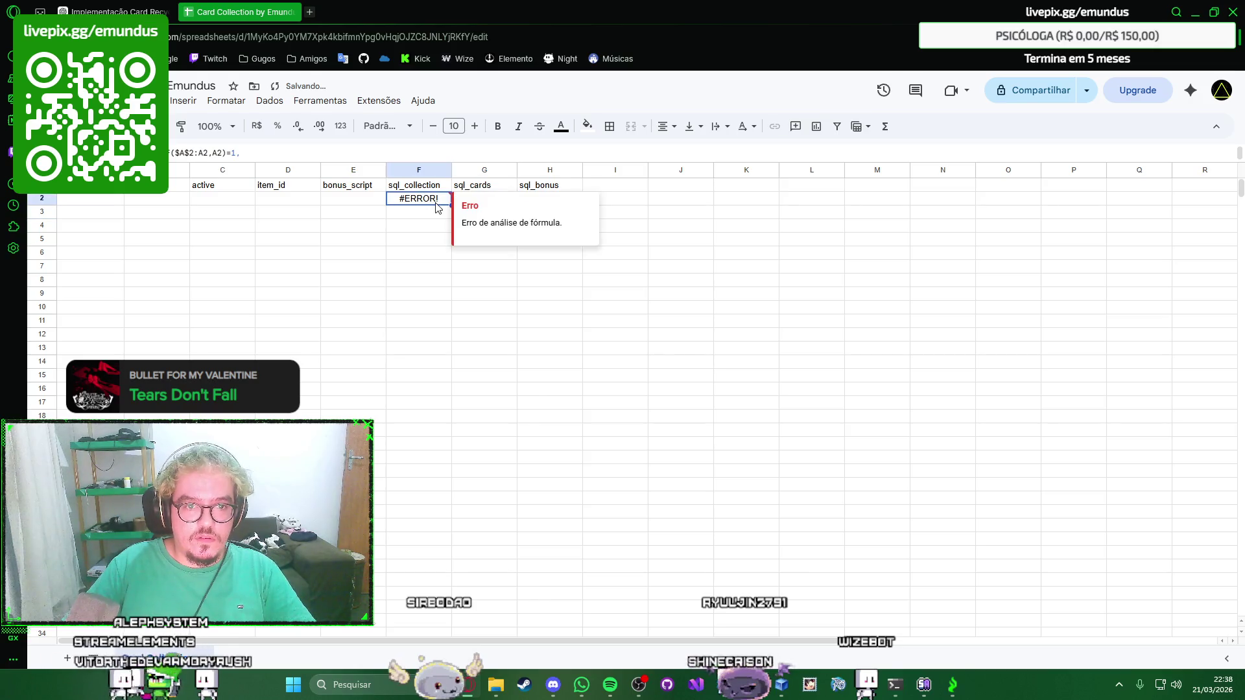
{"action": "left_click", "coordinate": [357, 149]}
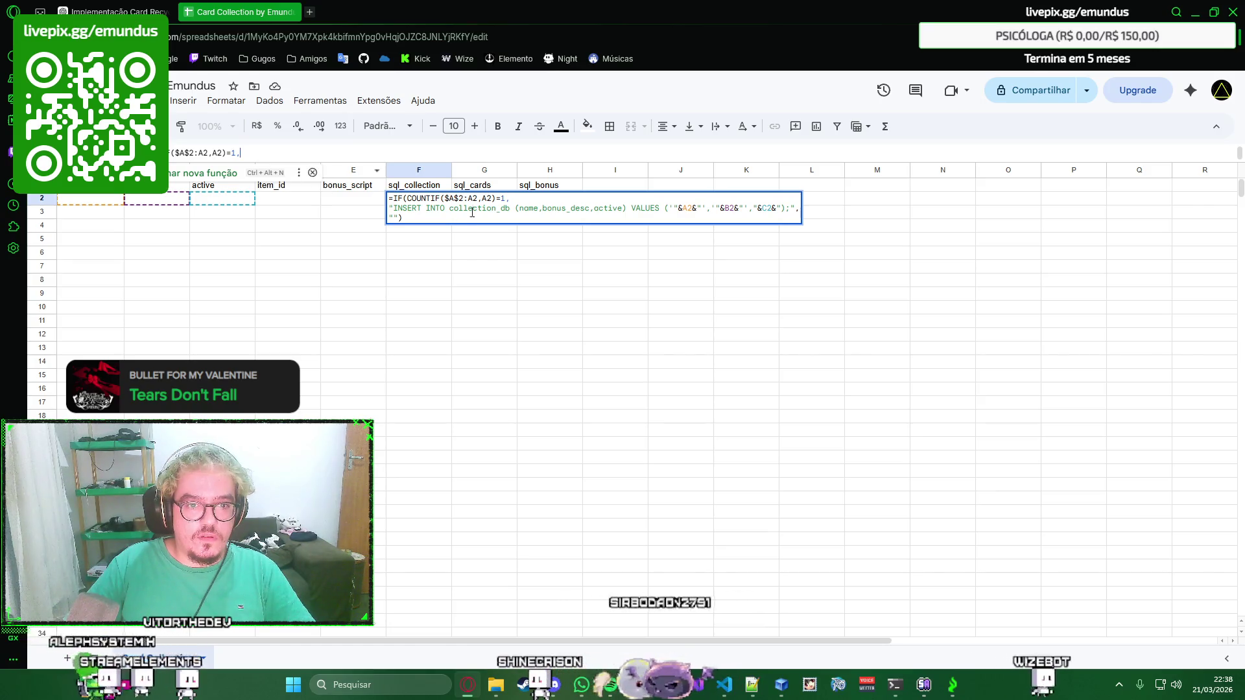
{"action": "left_click", "coordinate": [535, 201]}
{"action": "key", "text": "Delete"}
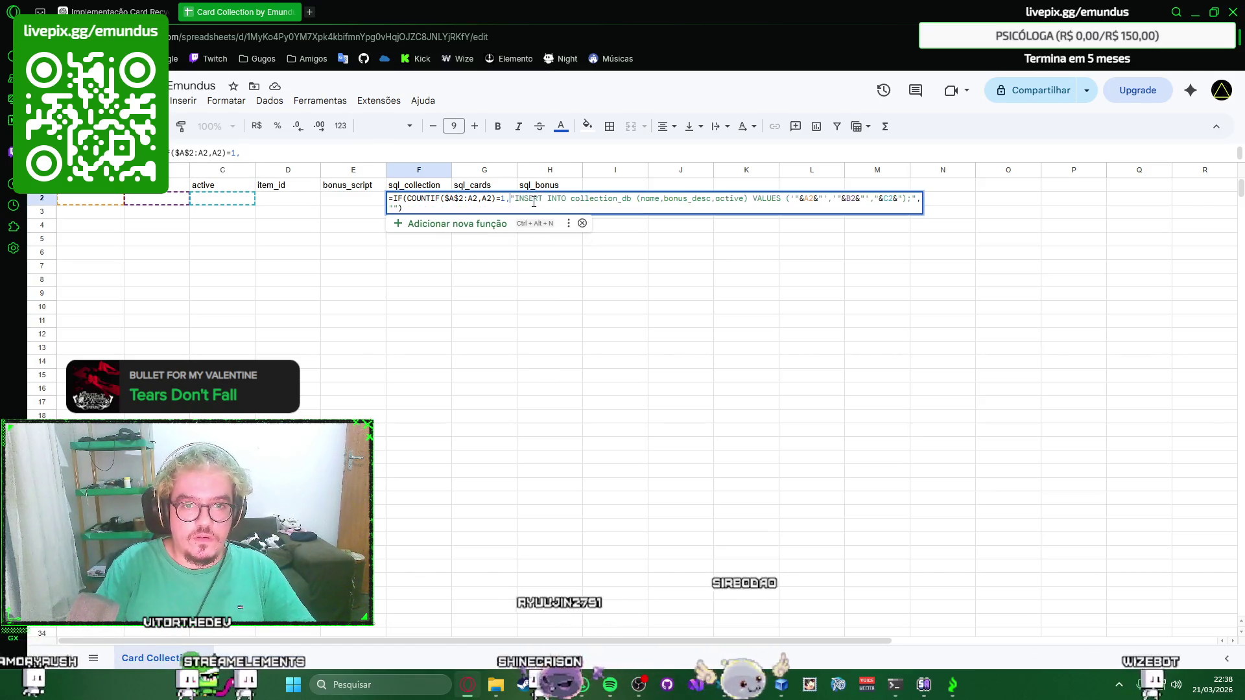
{"action": "key", "text": "Delete"}
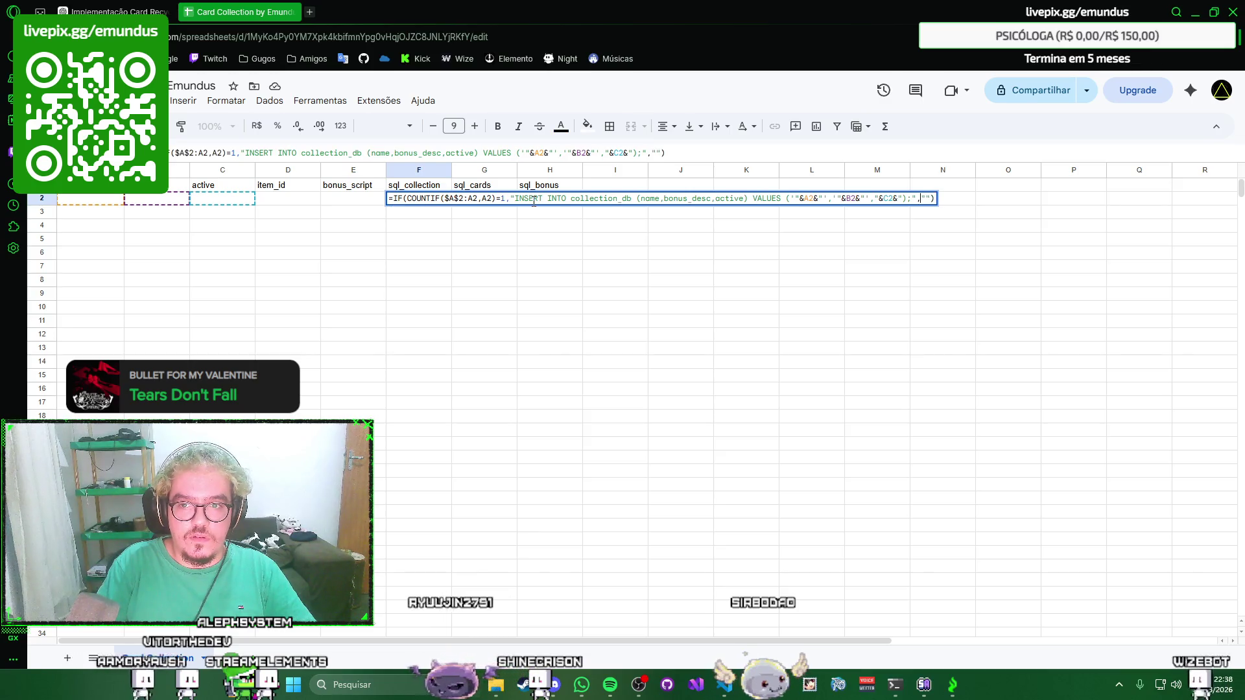
{"action": "key", "text": "Return"}
{"action": "key", "text": "Up"}
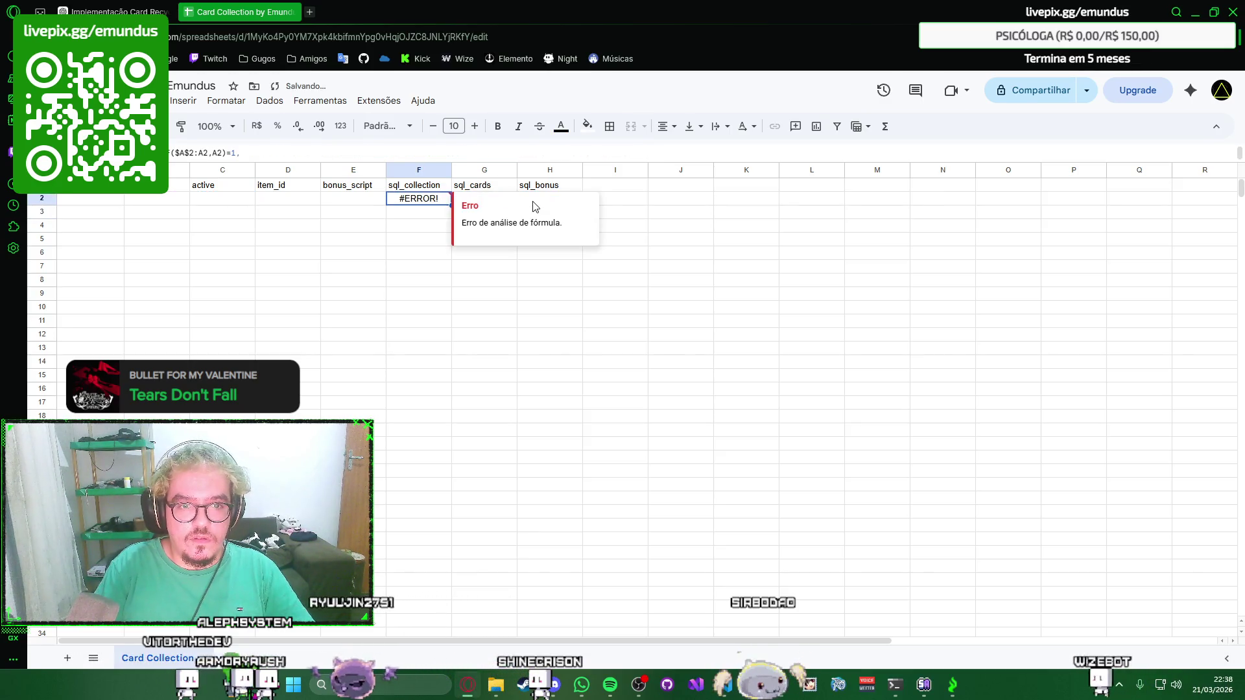
{"action": "key", "text": "Right"}
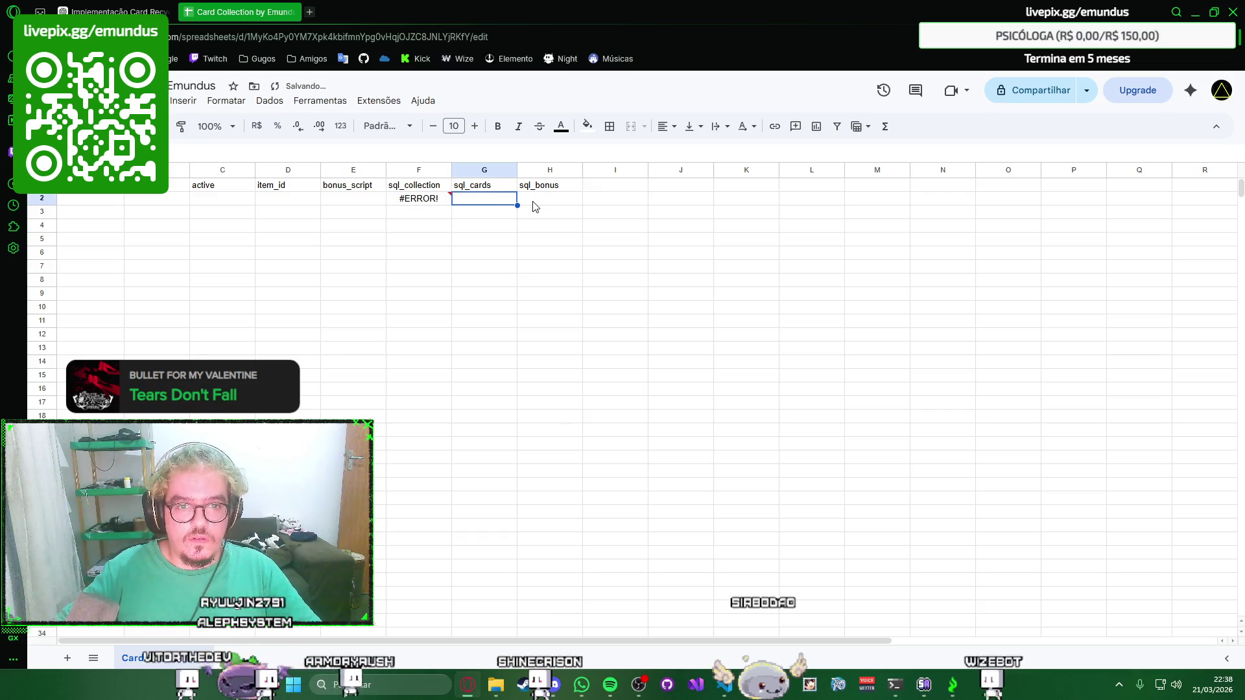
Bring the SQL BONUS formula from ChatGPT into H2, which shows #ERROR! too.
{"action": "left_click", "coordinate": [138, 8]}
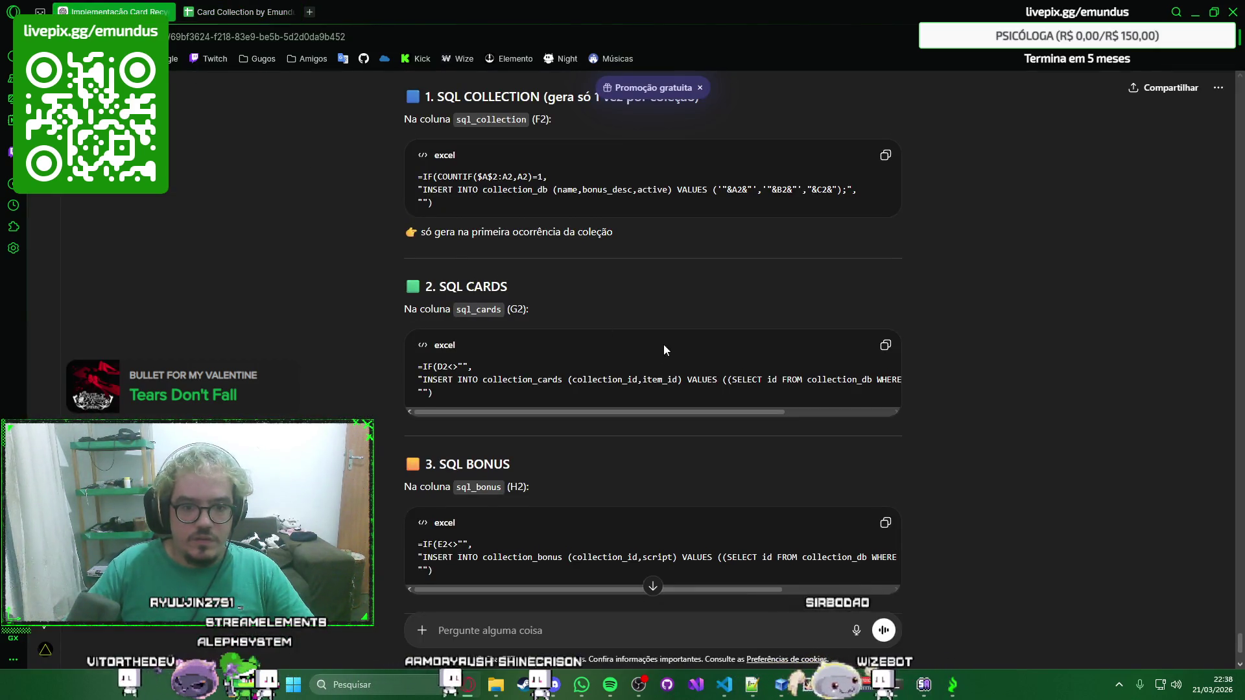
{"action": "scroll", "coordinate": [664, 349], "scroll_direction": "down", "scroll_amount": 2}
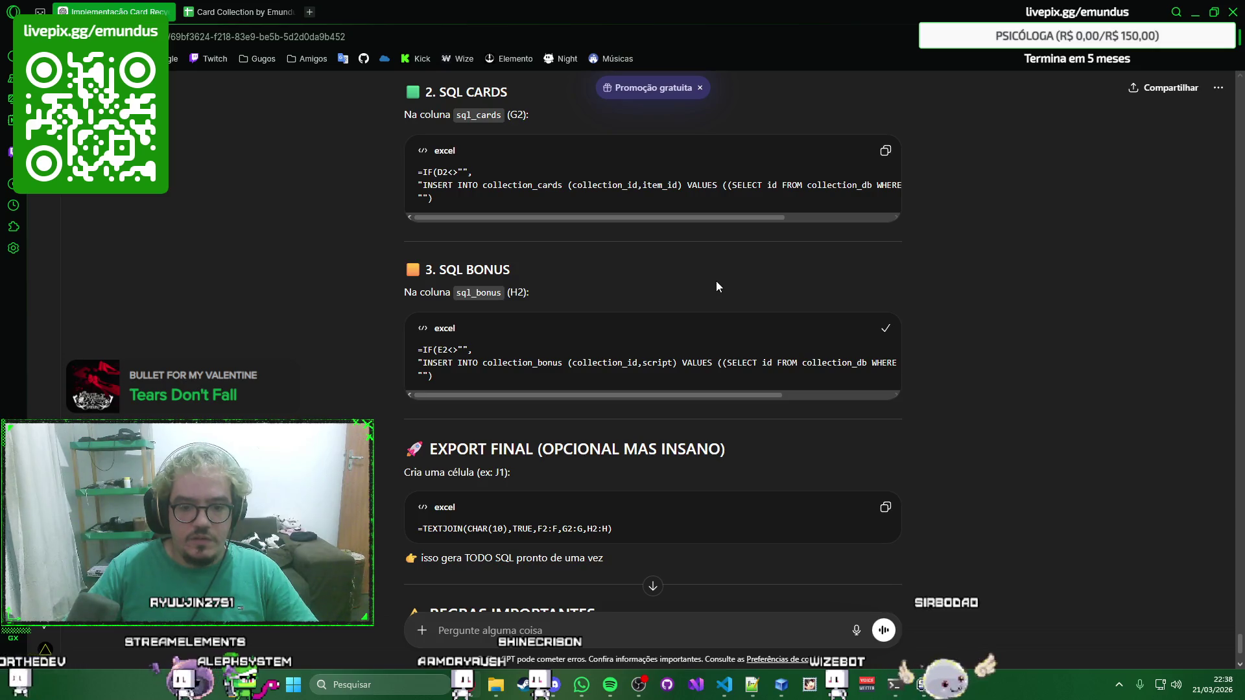
{"action": "key", "text": "ctrl+Tab"}
{"action": "left_click", "coordinate": [548, 199]}
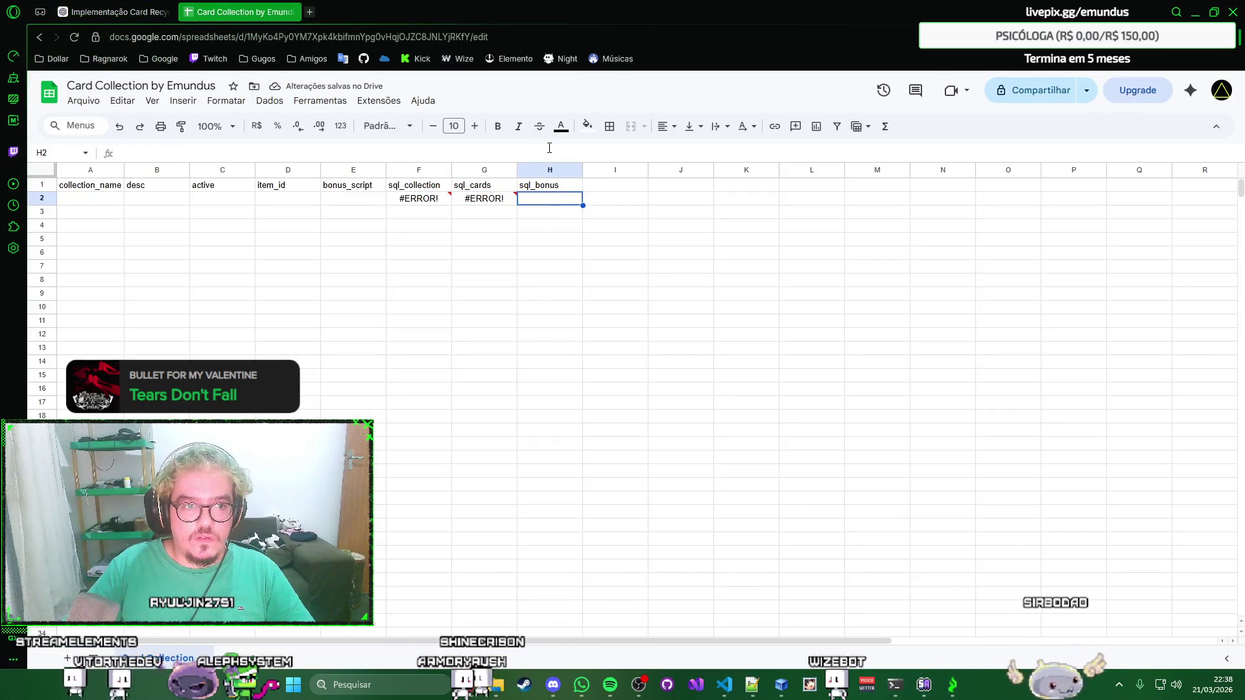
{"action": "type", "text": "=IF(E2<>\"\", \"INSERT INTO collection_bonus (collection_id,script) VALUES ((SELECT id FROM collection_db WHERE name='\"&A2&\"'),'\"&E2&\"');\", \"\")"}
{"action": "key", "text": "Return"}
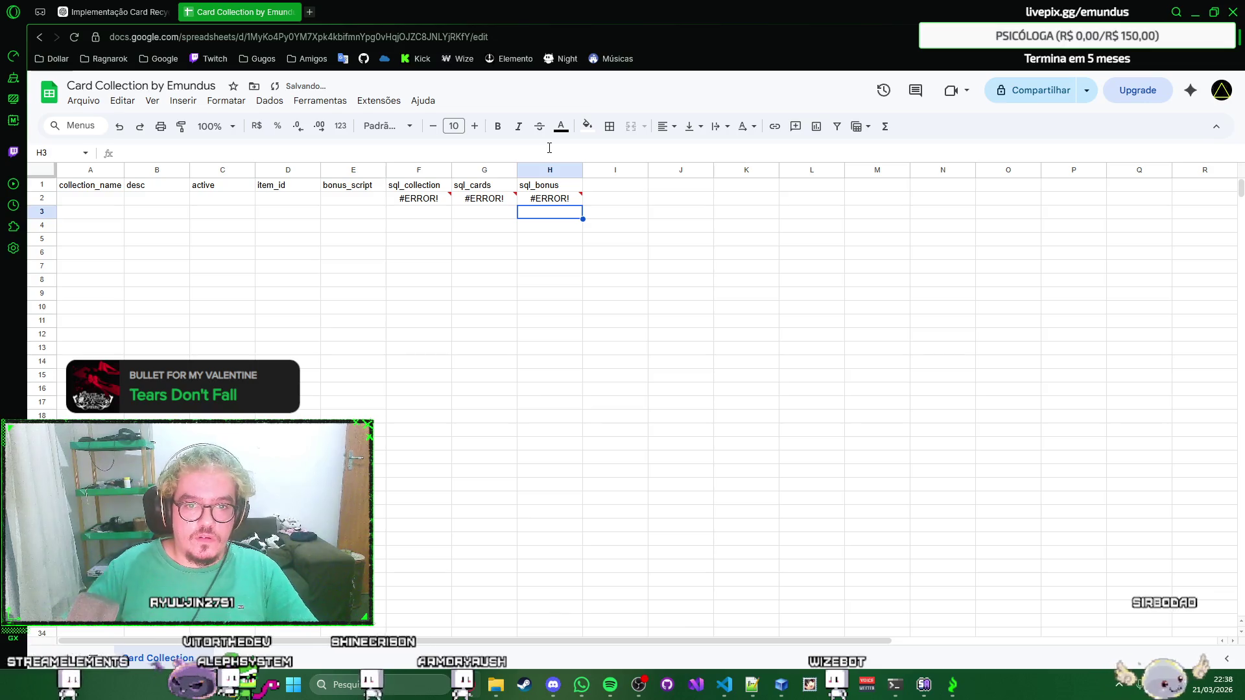
Locate the EXPORT FINAL TEXTJOIN formula in the ChatGPT answer and copy it.
{"action": "mouse_move", "coordinate": [550, 199]}
{"action": "key", "text": "ctrl+shift+Tab"}
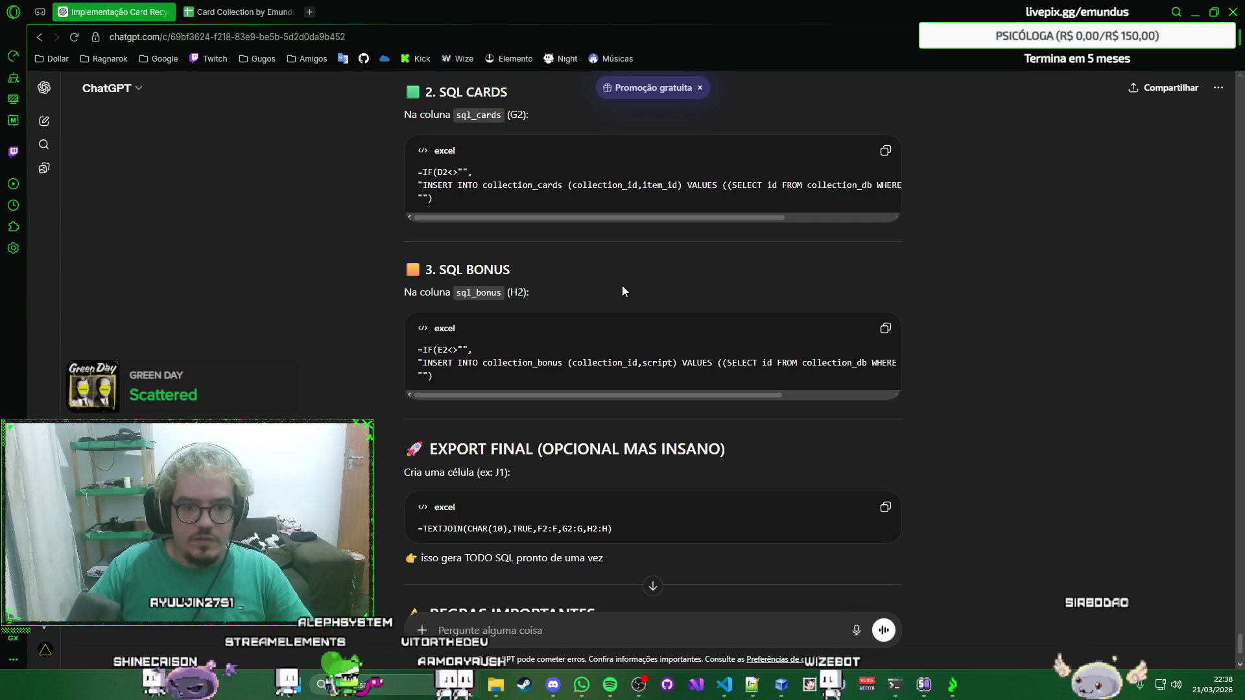
{"action": "key", "text": "ctrl+Tab"}
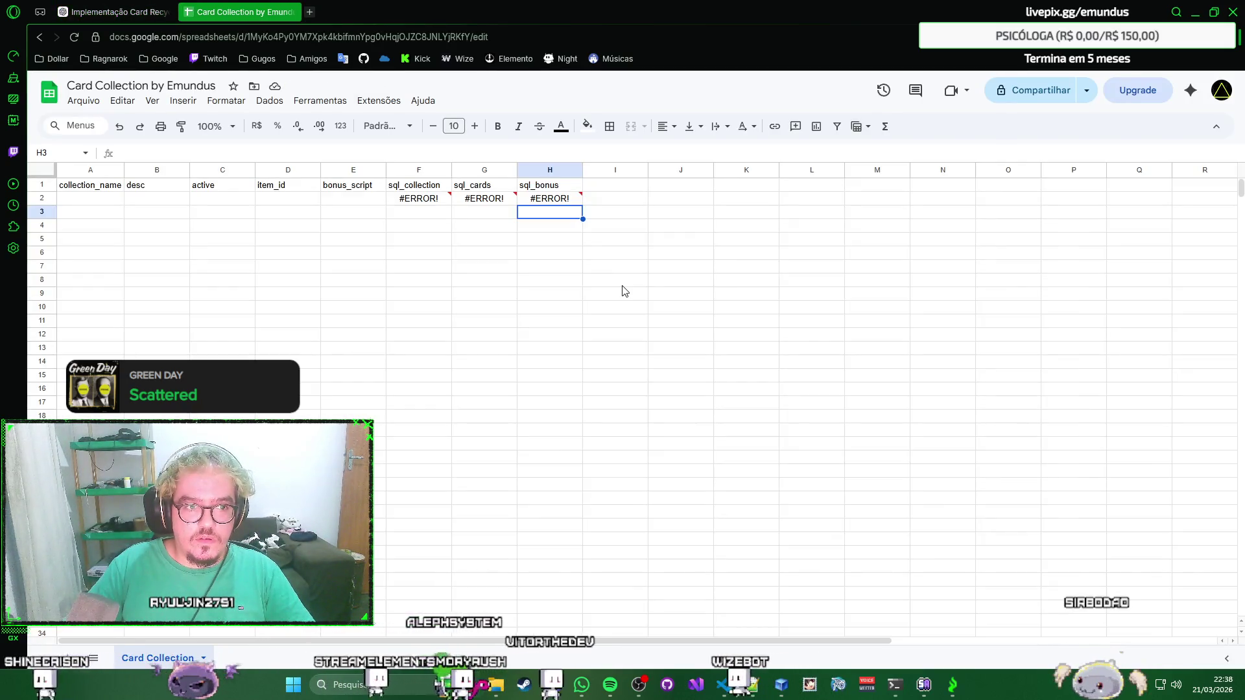
{"action": "key", "text": "ctrl+shift+Tab"}
{"action": "scroll", "coordinate": [623, 291], "scroll_direction": "down", "scroll_amount": 2}
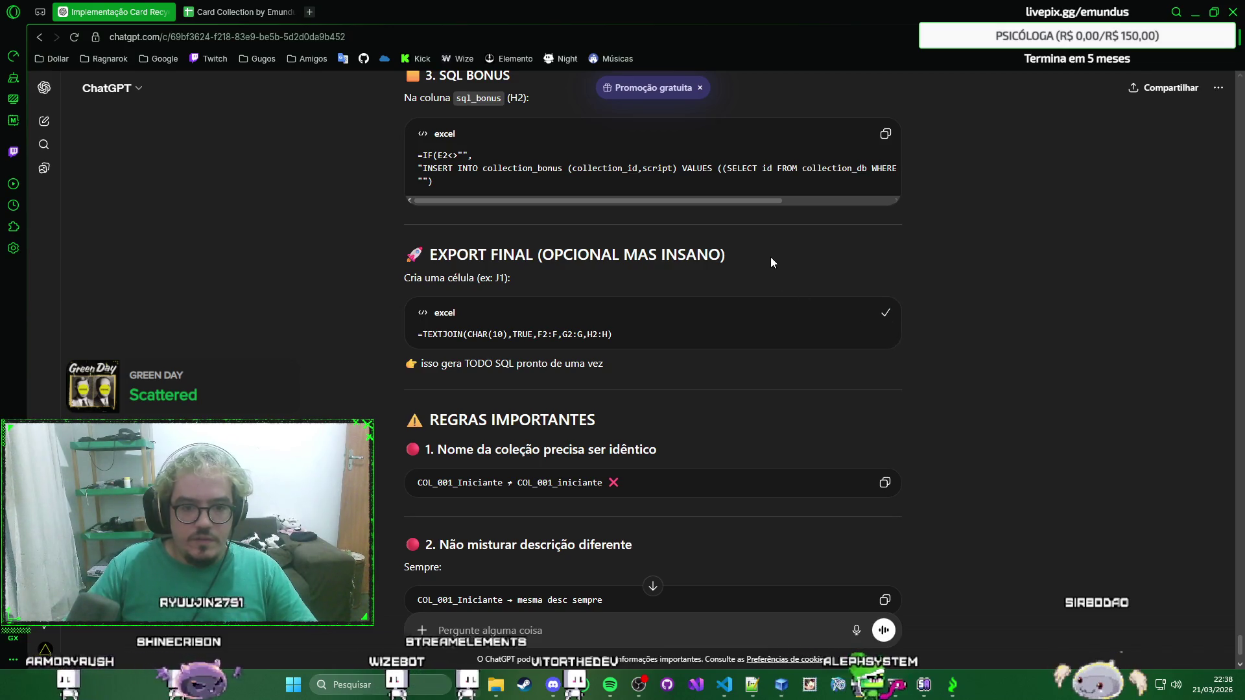
{"action": "key", "text": "ctrl+Tab"}
Add a 'todos sql' header in I1 and the TEXTJOIN export formula in I2, returning #ERROR!
{"action": "left_click", "coordinate": [626, 190]}
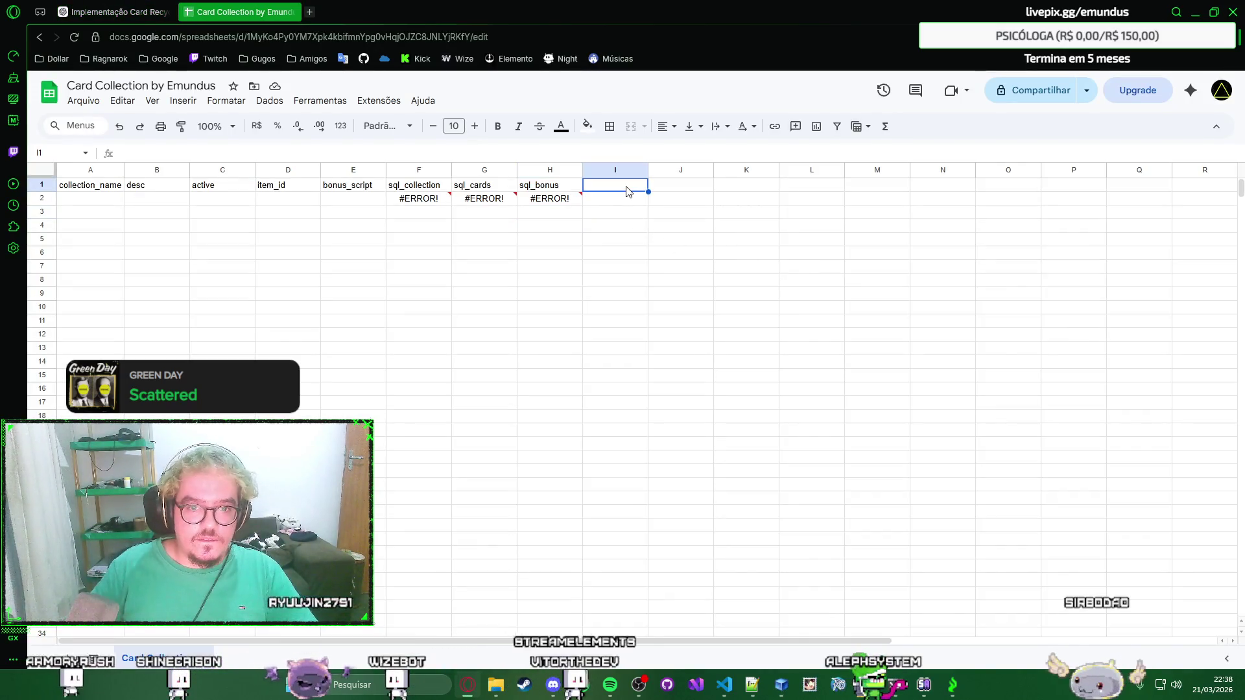
{"action": "type", "text": "todos sql"}
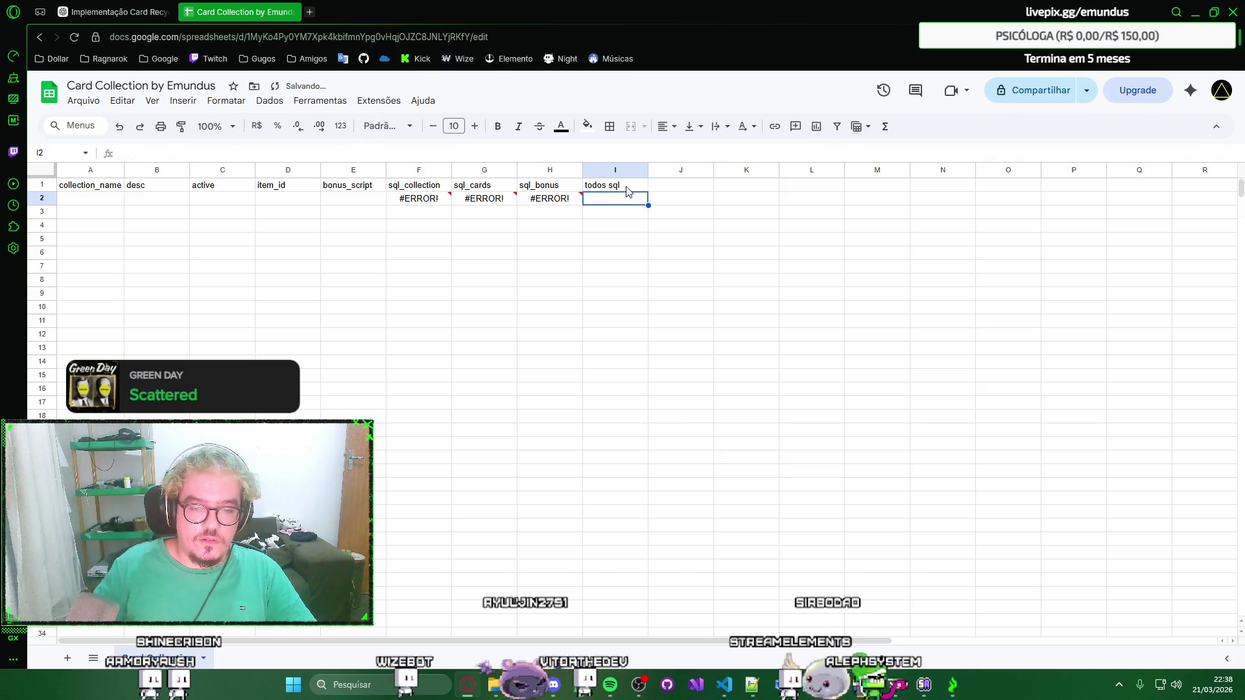
{"action": "key", "text": "Return"}
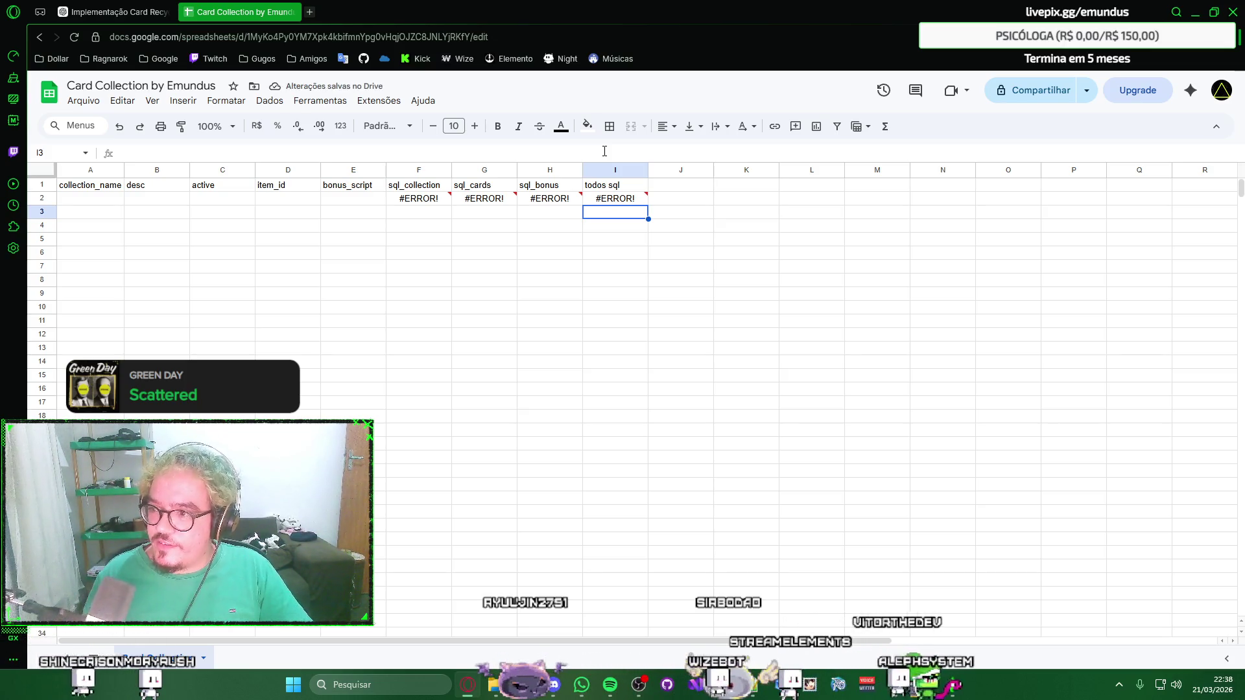
Read through ChatGPT's closing rules and final-result notes, dismissing stray context menus, then return to the sheet.
{"action": "key", "text": "ctrl+shift+Tab"}
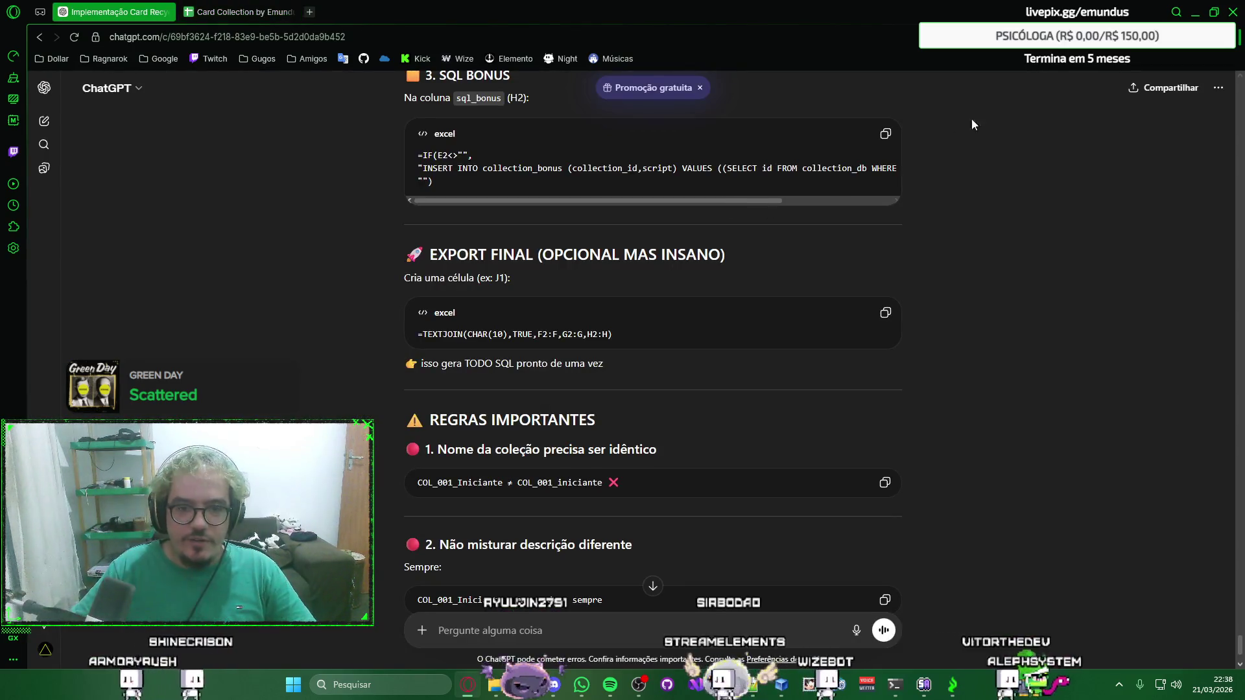
{"action": "right_click", "coordinate": [1034, 250]}
{"action": "left_click", "coordinate": [1052, 283]}
{"action": "scroll", "coordinate": [1047, 214], "scroll_direction": "down", "scroll_amount": 2}
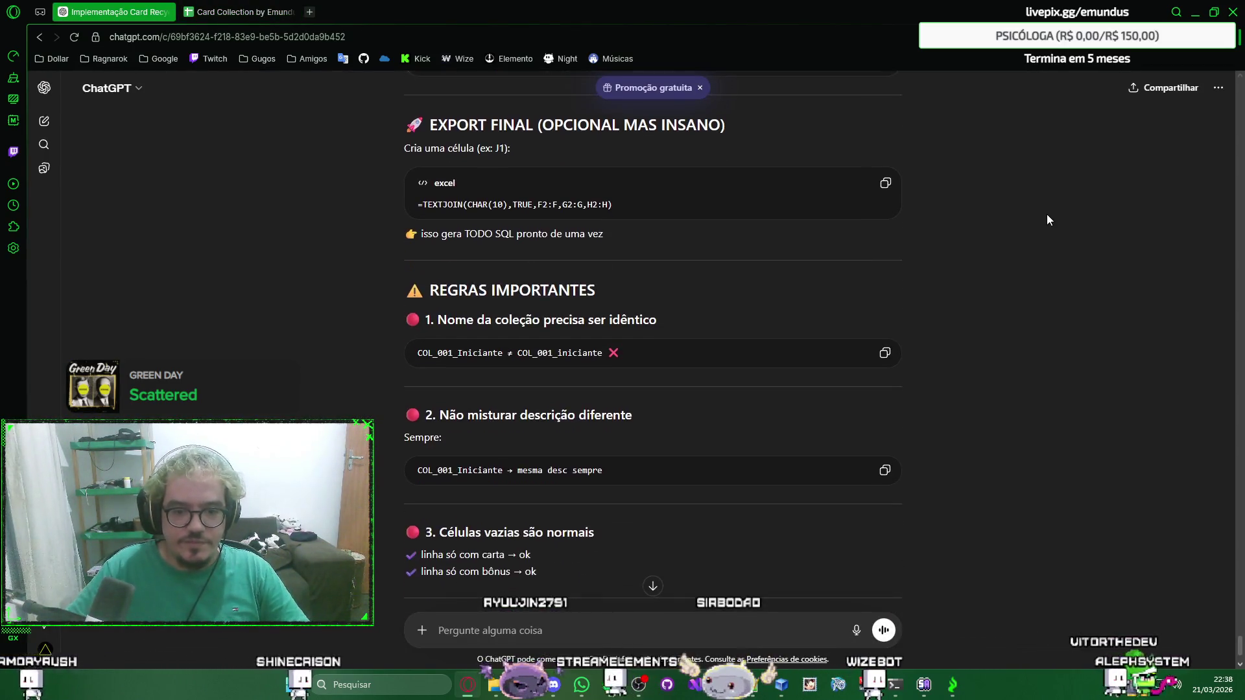
{"action": "right_click", "coordinate": [1047, 215]}
{"action": "key", "text": "Escape"}
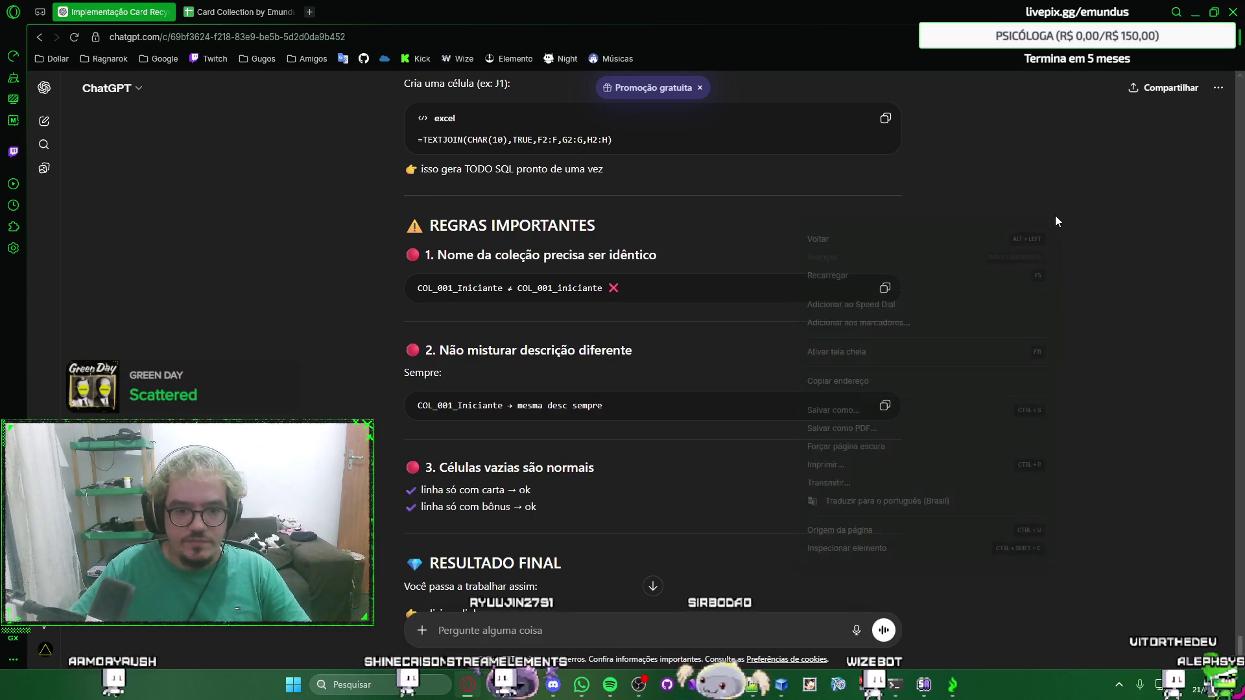
{"action": "key", "text": "ctrl+Tab"}
{"action": "key", "text": "ctrl+shift+Tab"}
{"action": "scroll", "coordinate": [1049, 202], "scroll_direction": "down", "scroll_amount": 2}
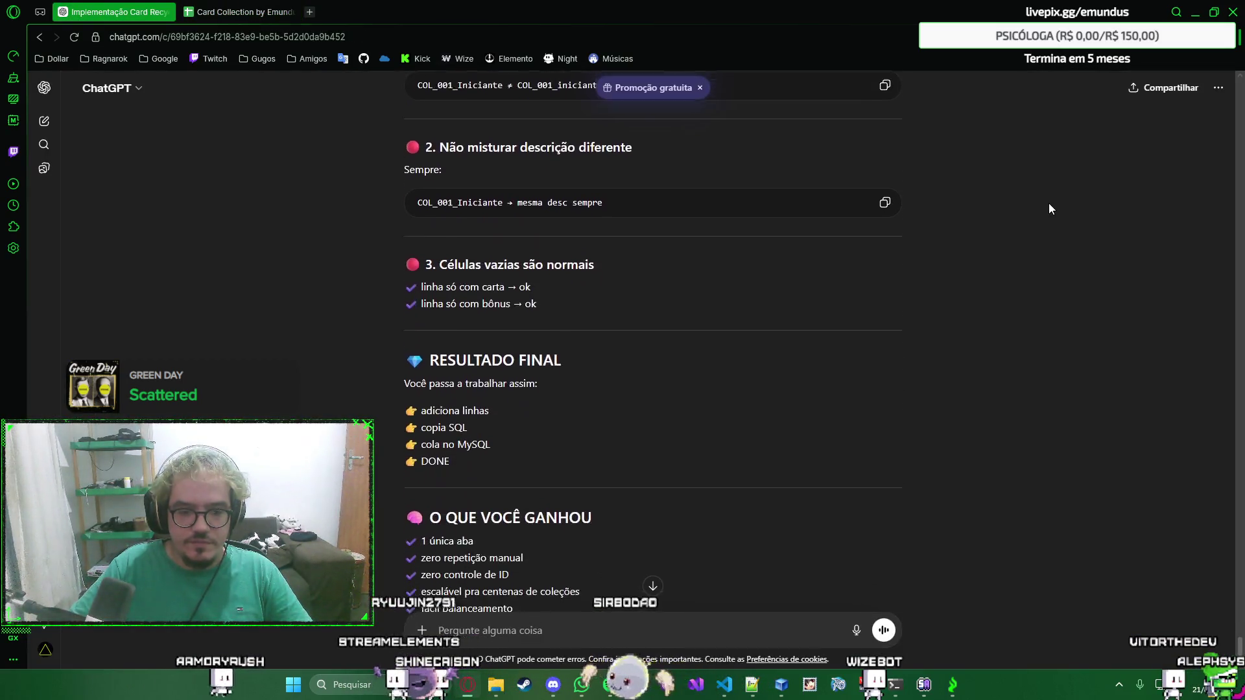
{"action": "scroll", "coordinate": [1049, 204], "scroll_direction": "down", "scroll_amount": 1}
{"action": "scroll", "coordinate": [1049, 208], "scroll_direction": "down", "scroll_amount": 2}
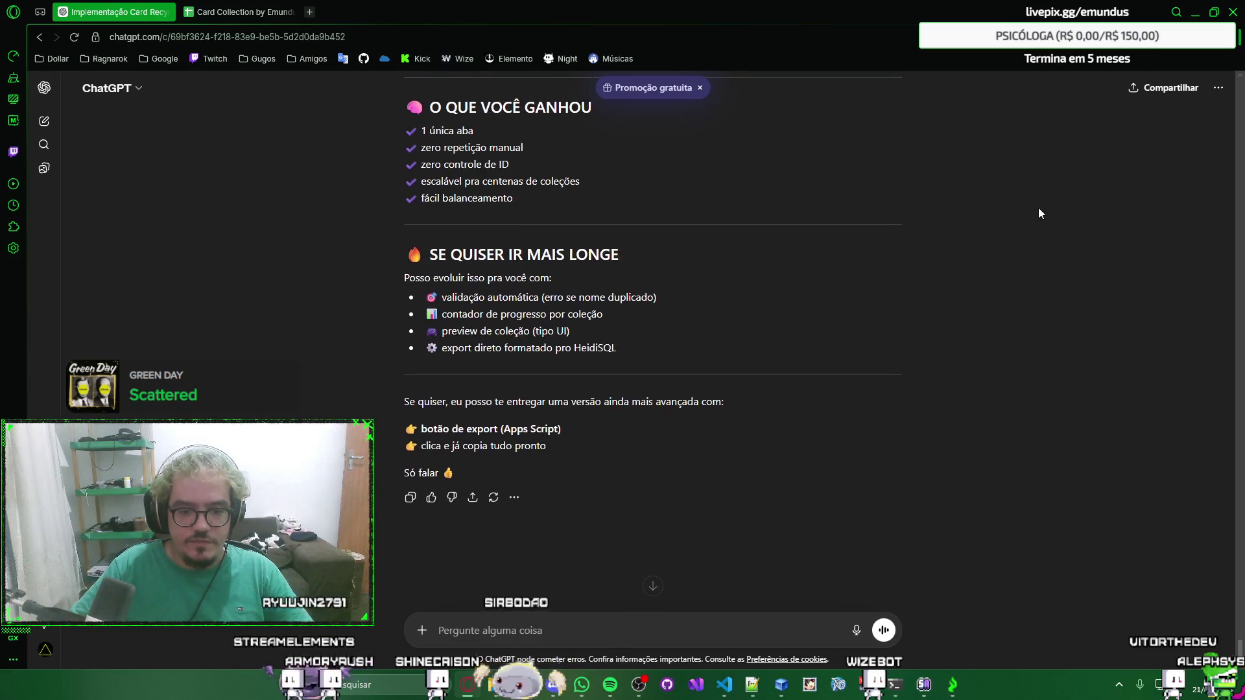
{"action": "key", "text": "ctrl+Tab"}
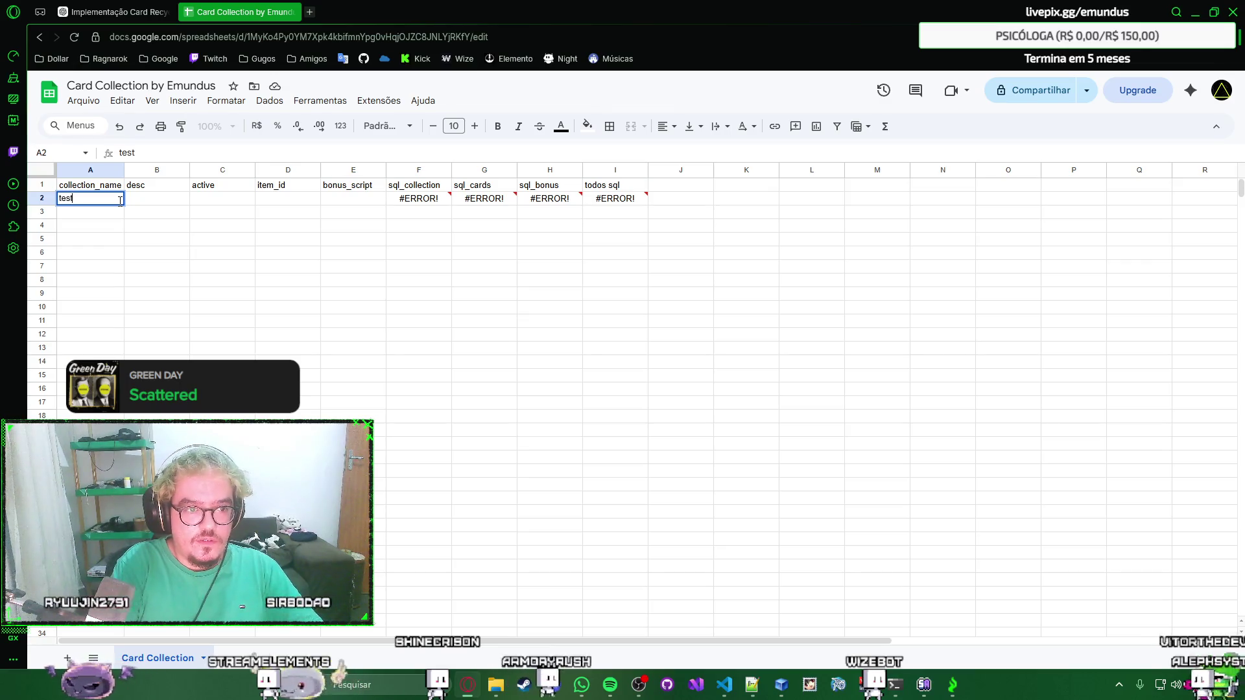
Fill row 2 with teste1, teste de coleção, active 1, item 4002 and bonus script 'bonus bStr 2;'.
{"action": "key", "text": "Tab"}
{"action": "type", "text": "descrição de teste"}
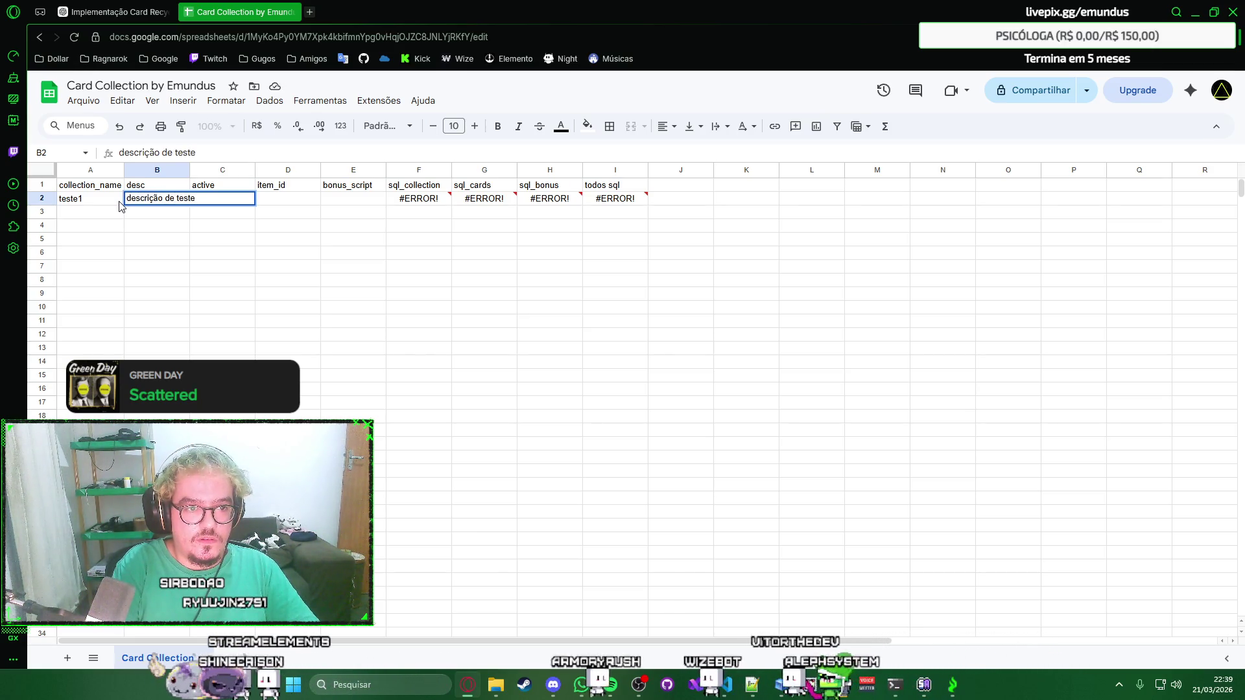
{"action": "key", "text": "Tab"}
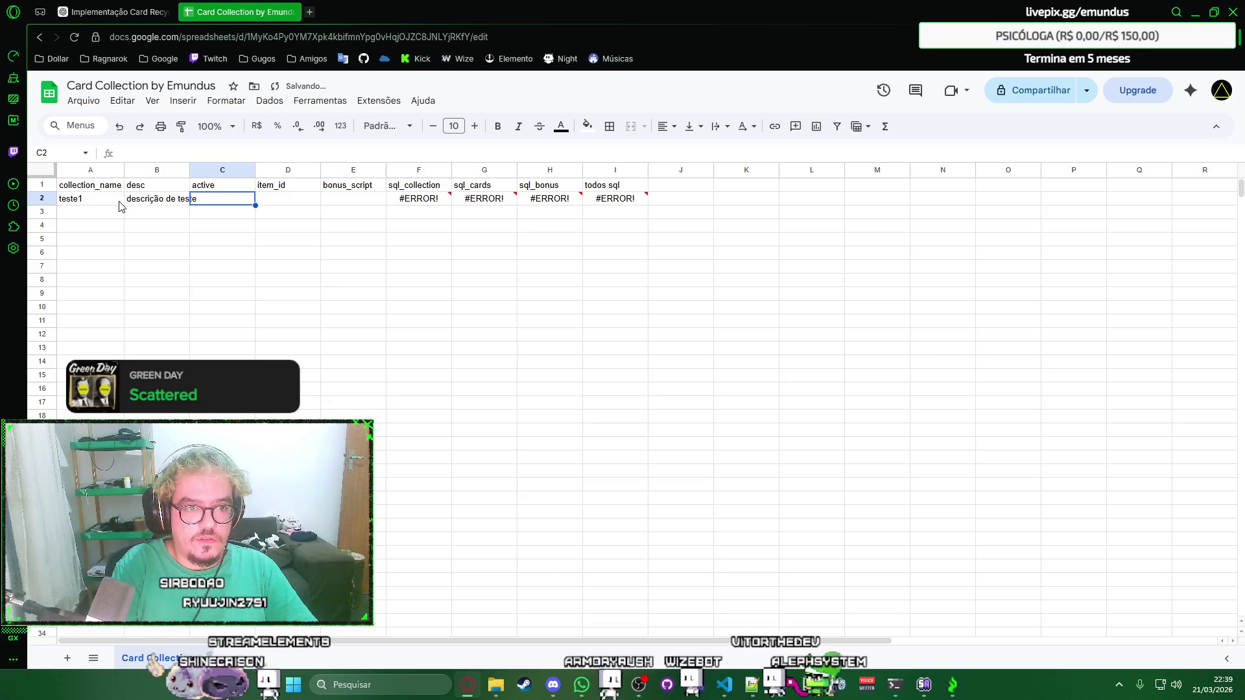
{"action": "key", "text": "Left"}
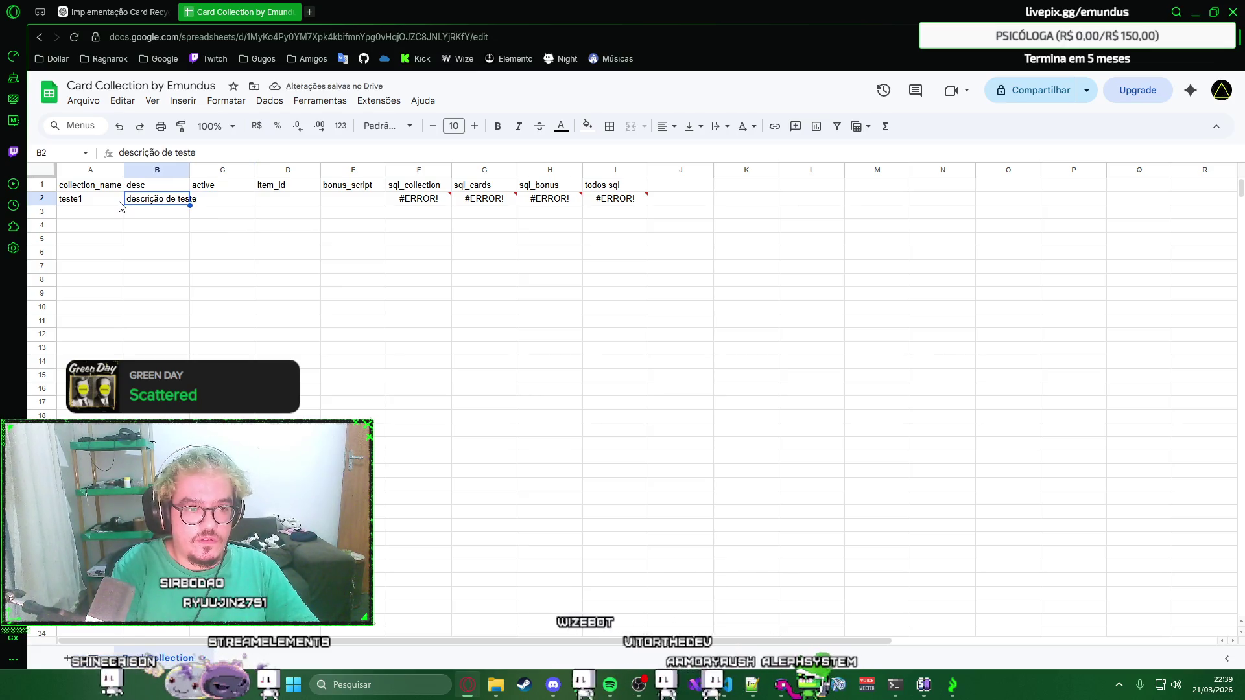
{"action": "type", "text": "teste de c"}
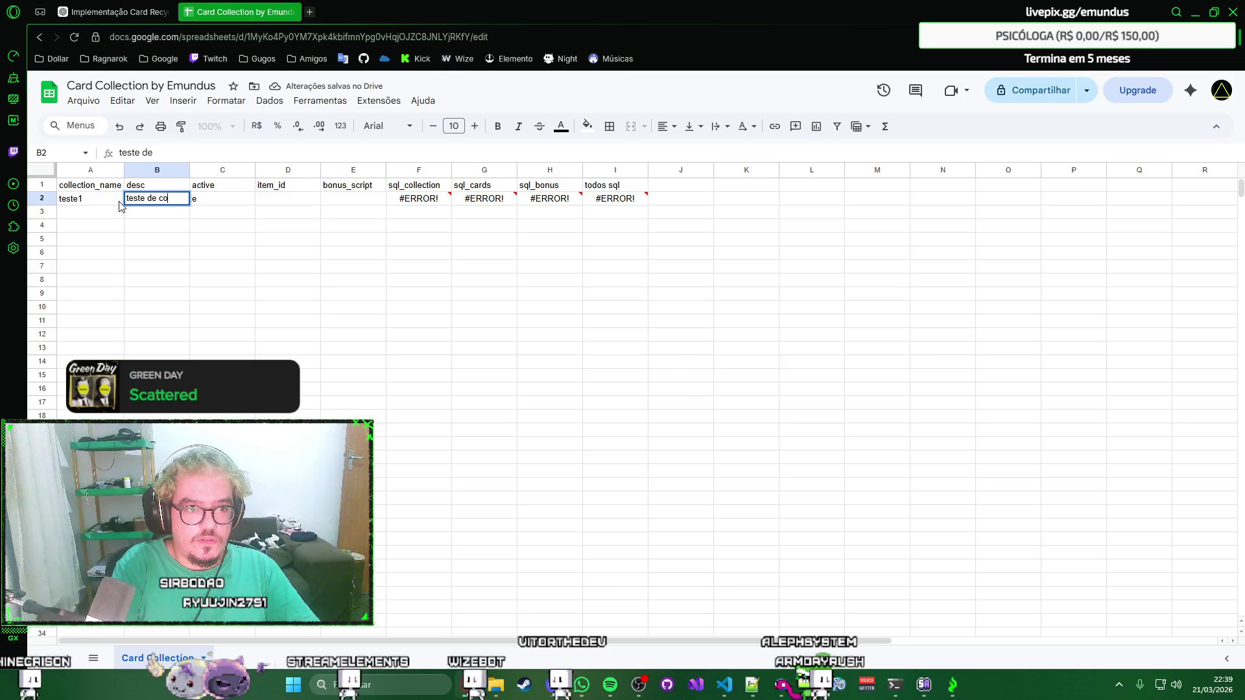
{"action": "type", "text": "o"}
{"action": "key", "text": "Tab"}
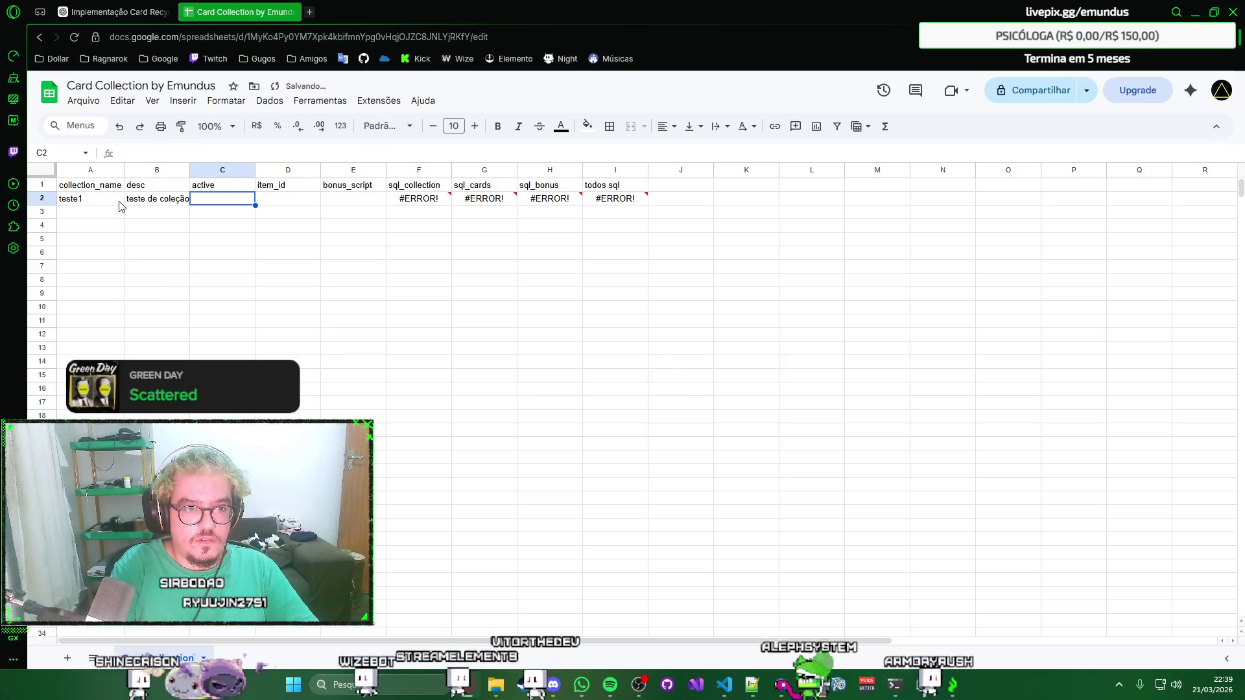
{"action": "type", "text": "1"}
{"action": "key", "text": "Tab"}
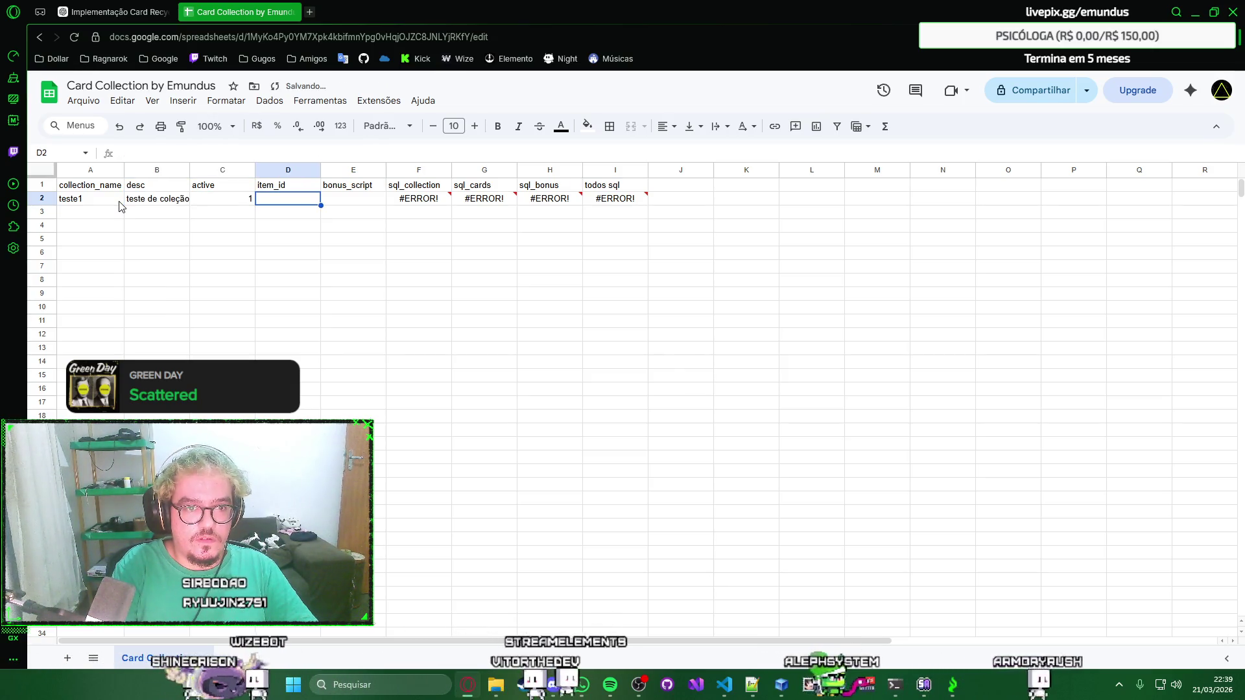
{"action": "type", "text": "40"}
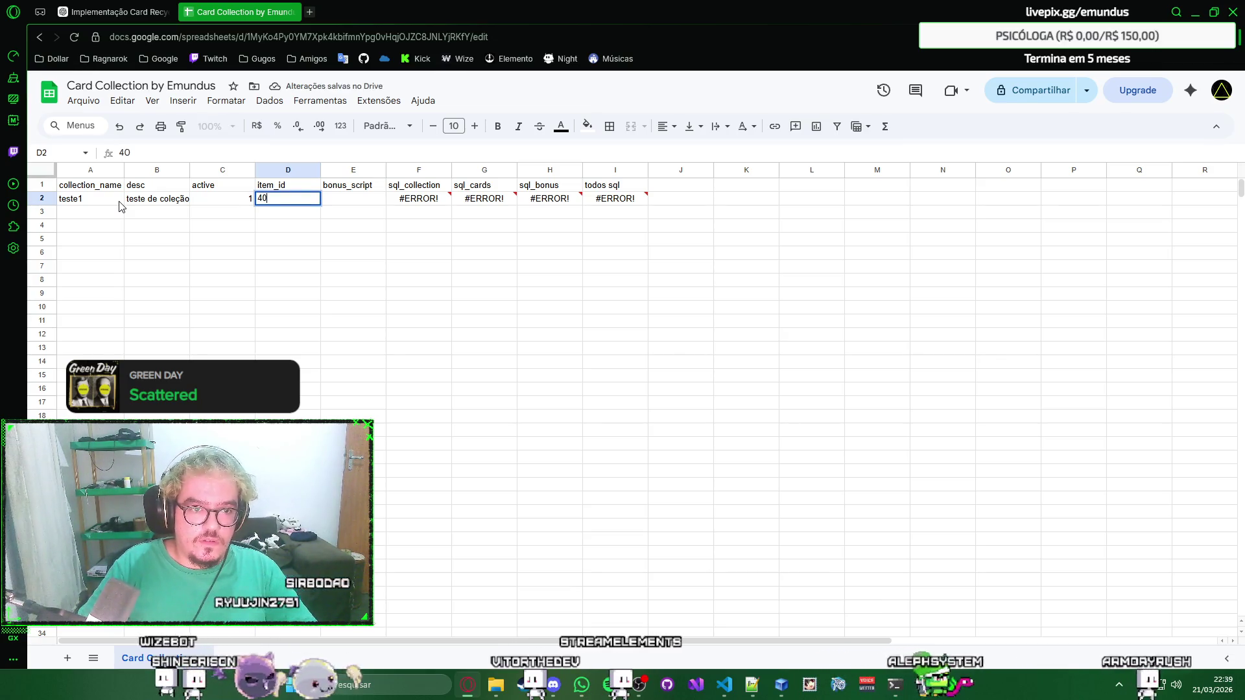
{"action": "type", "text": "02"}
{"action": "key", "text": "Tab"}
{"action": "type", "text": "bonus"}
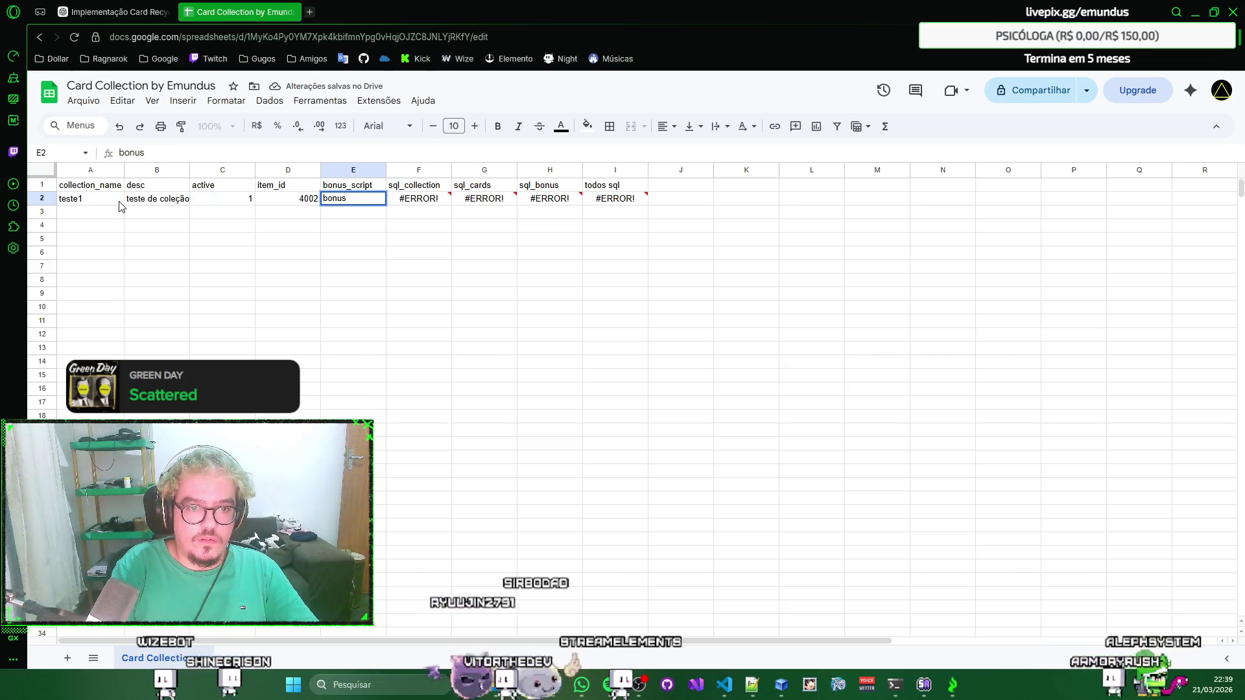
{"action": "type", "text": " bStr"}
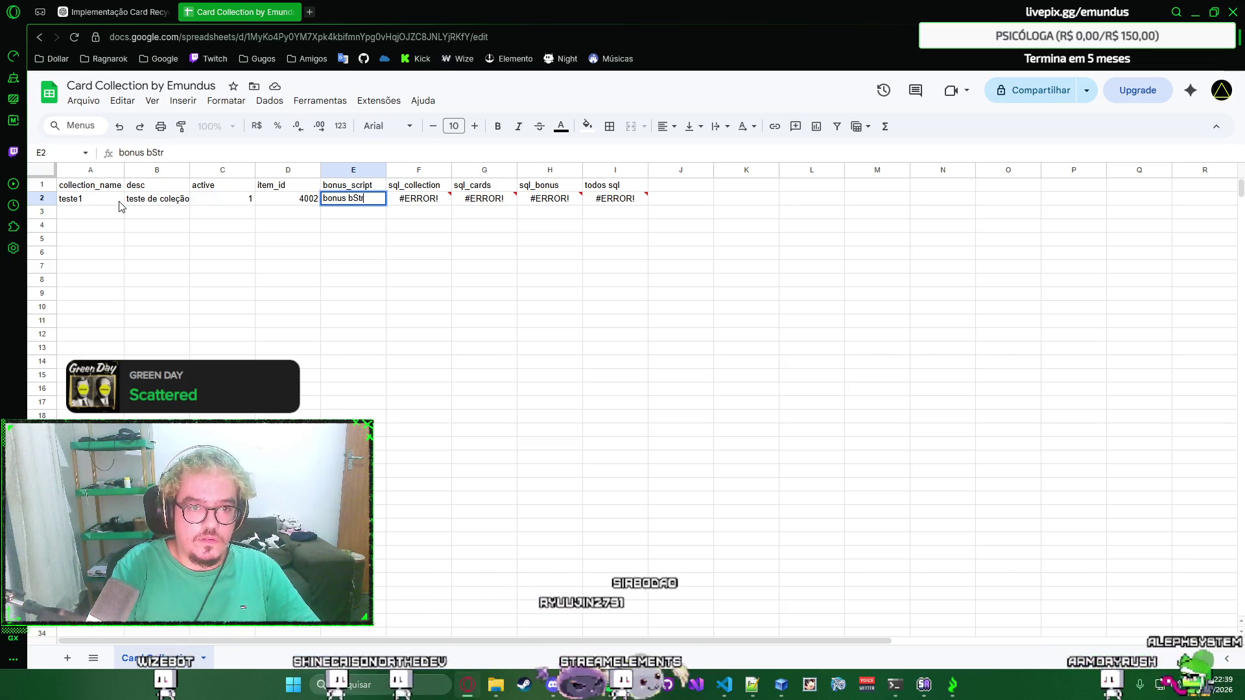
{"action": "type", "text": " 2;"}
{"action": "key", "text": "Left"}
{"action": "key", "text": "Left"}
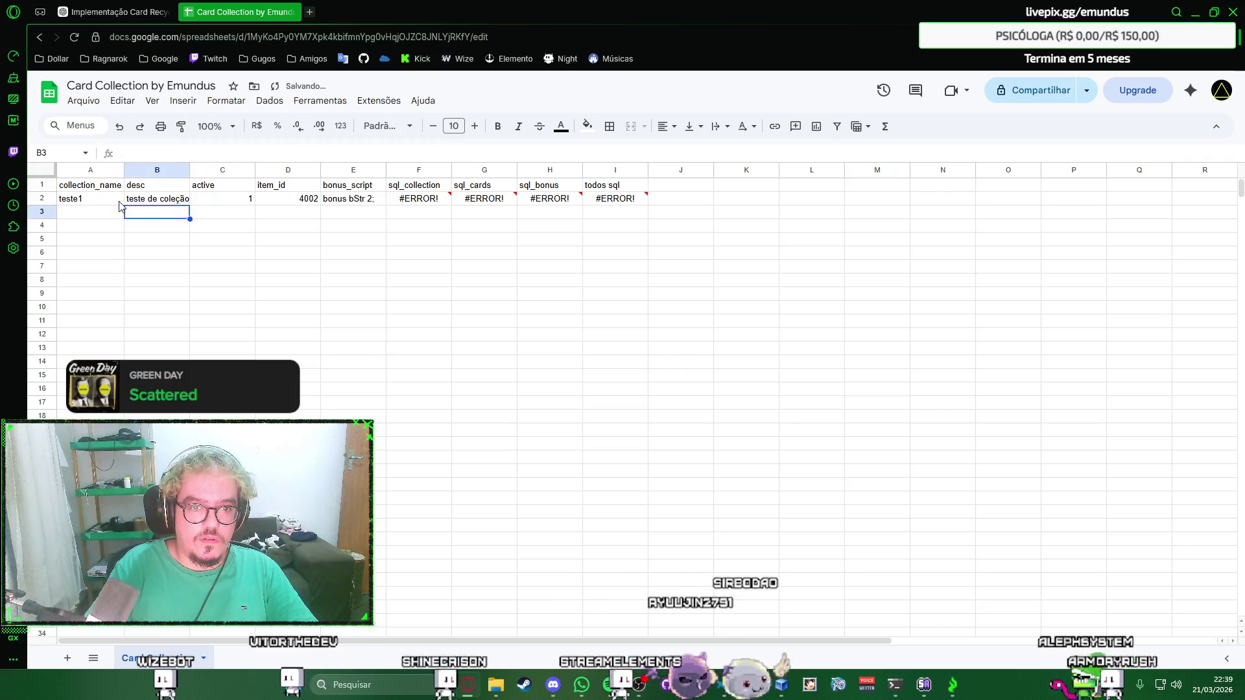
{"action": "key", "text": "Right"}
{"action": "key", "text": "Right"}
{"action": "key", "text": "Right"}
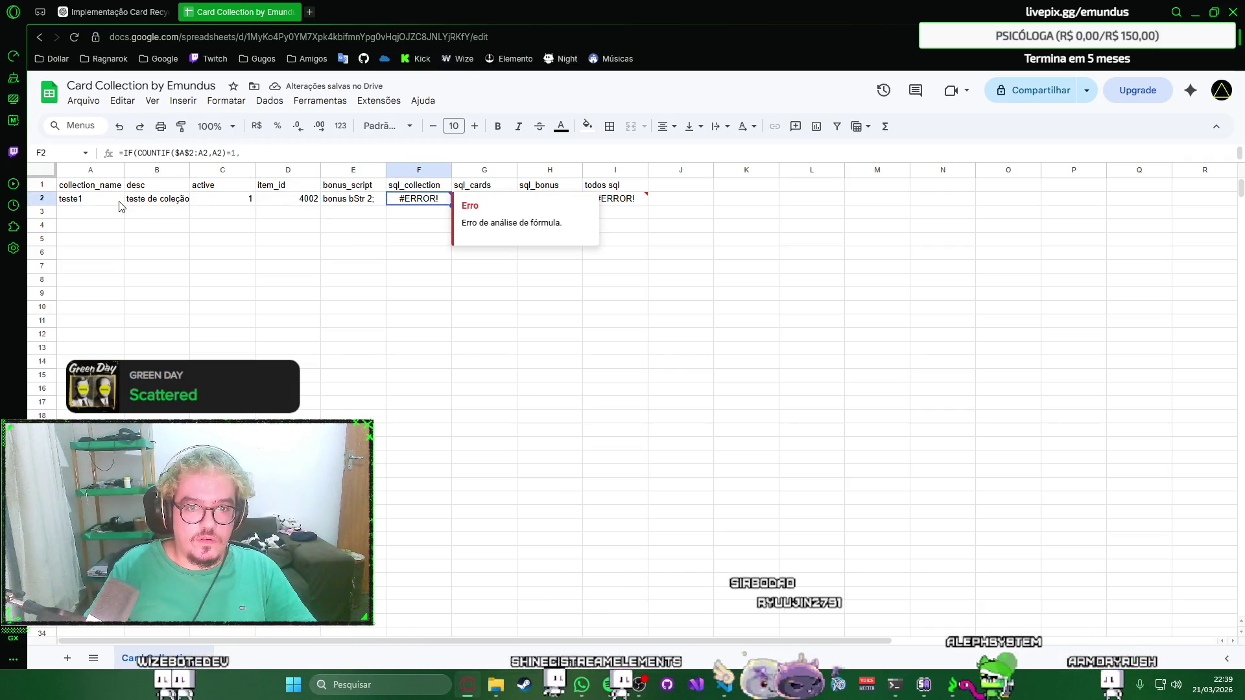
{"action": "type", "text": "0"}
Check the parse errors in F2, G2 and H2, discarding a stray edit, then switch to ChatGPT.
{"action": "key", "text": "Tab"}
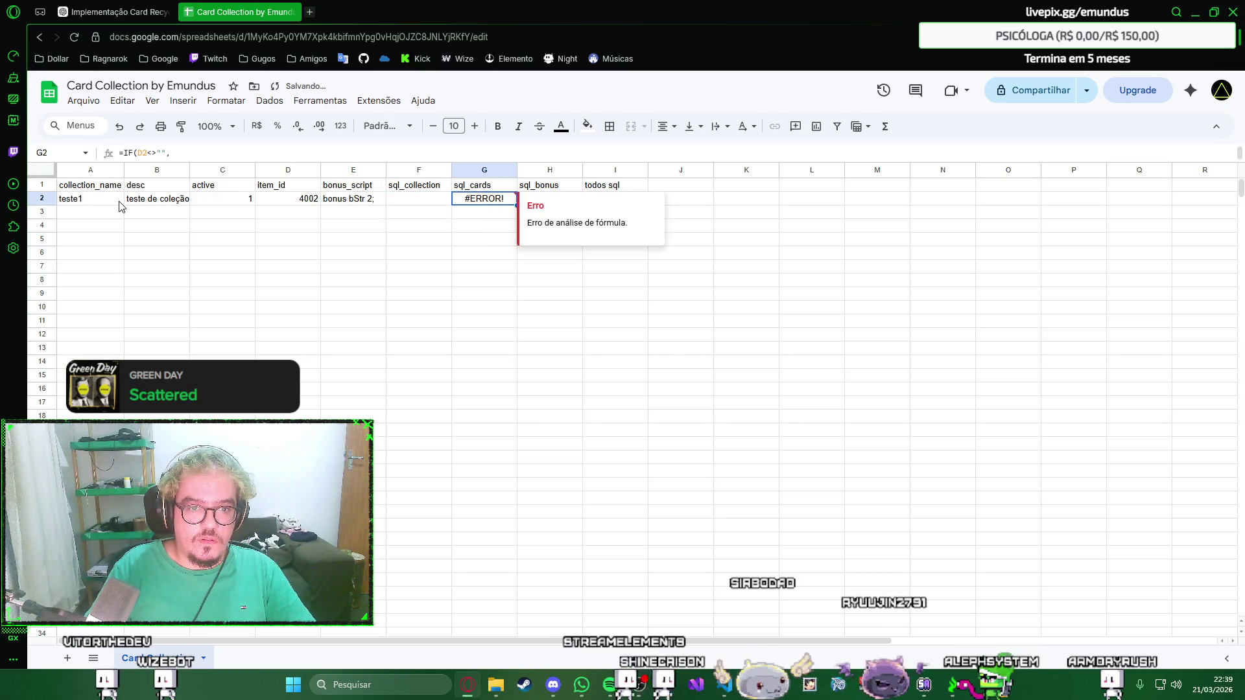
{"action": "key", "text": "ctrl+z"}
{"action": "key", "text": "Right"}
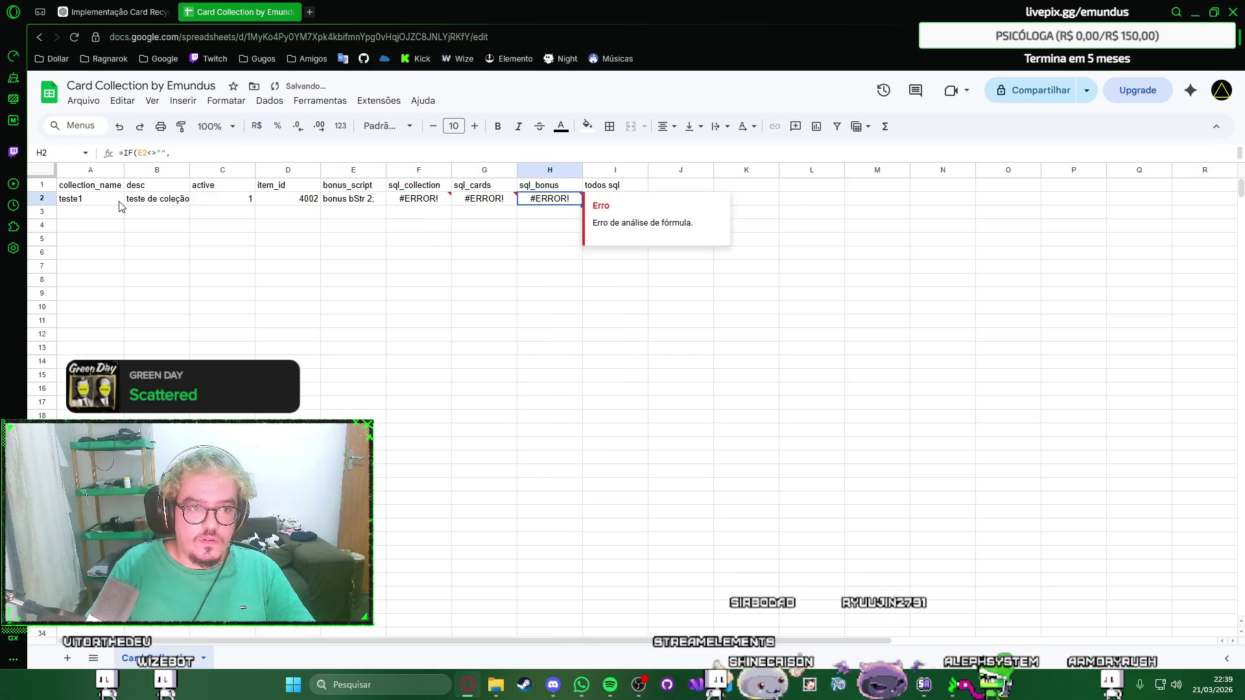
{"action": "key", "text": "Left"}
{"action": "key", "text": "Left"}
{"action": "key", "text": "Left"}
{"action": "key", "text": "Right"}
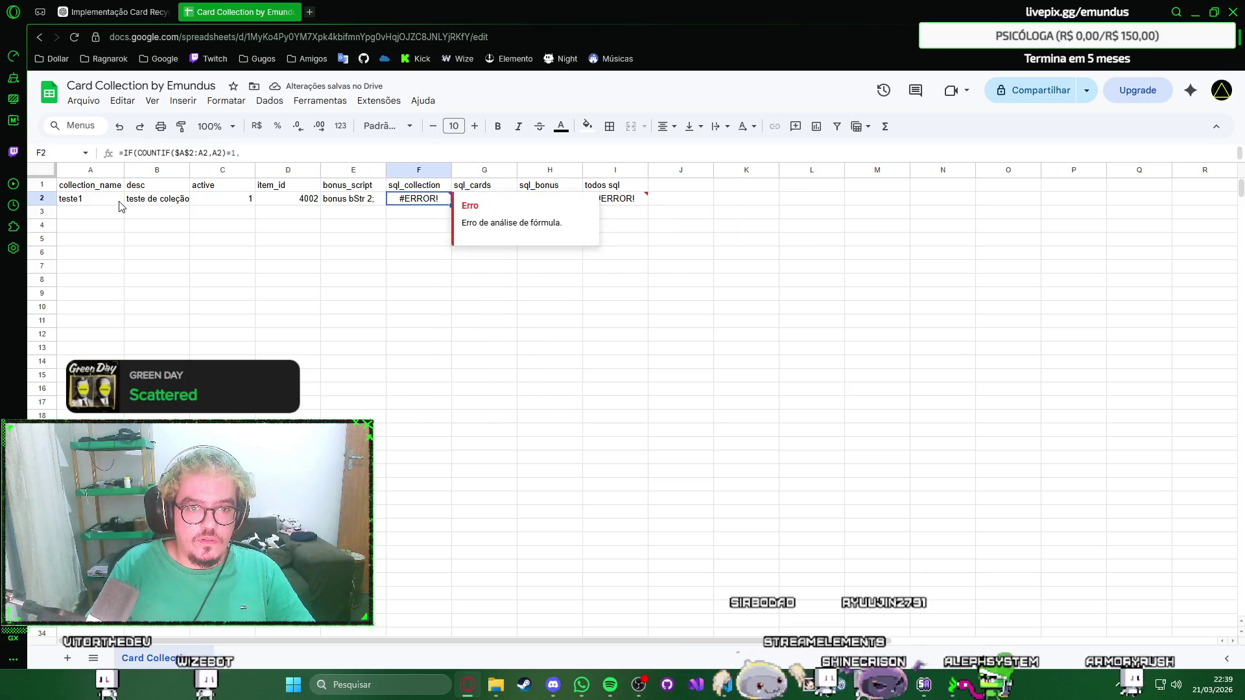
{"action": "key", "text": "ctrl+shift+Tab"}
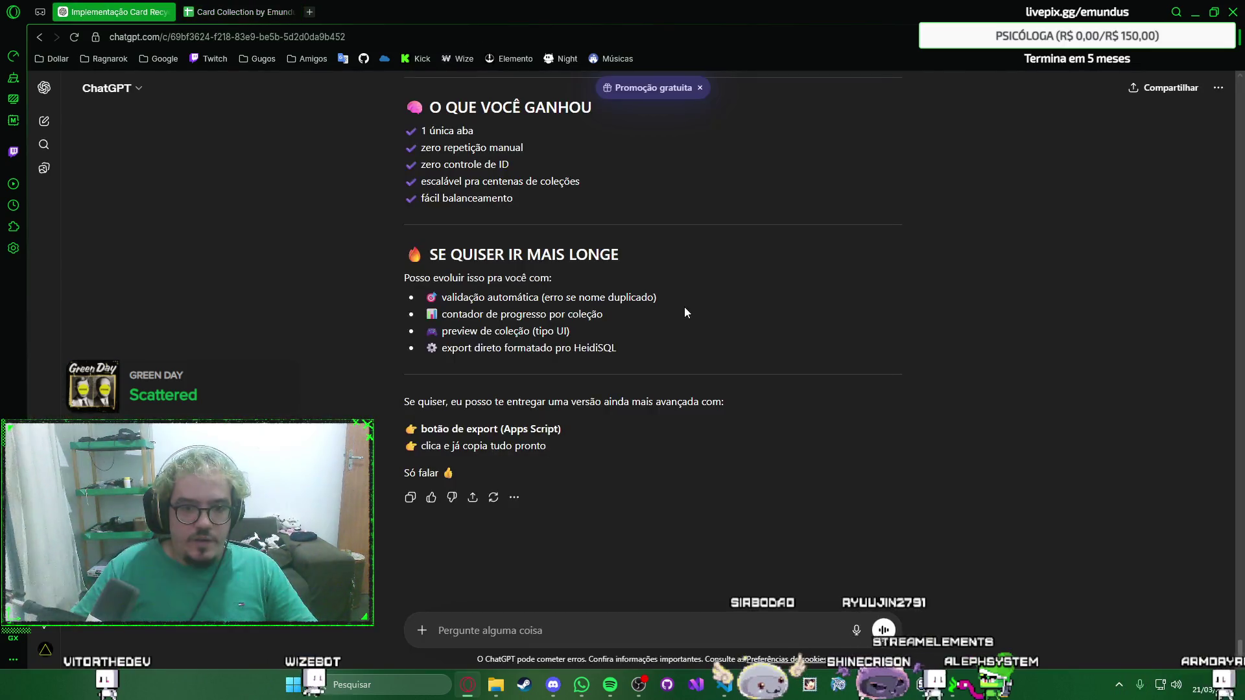
{"action": "scroll", "coordinate": [846, 299], "scroll_direction": "up", "scroll_amount": 3}
{"action": "scroll", "coordinate": [893, 293], "scroll_direction": "up", "scroll_amount": 4}
{"action": "scroll", "coordinate": [893, 291], "scroll_direction": "up", "scroll_amount": 4}
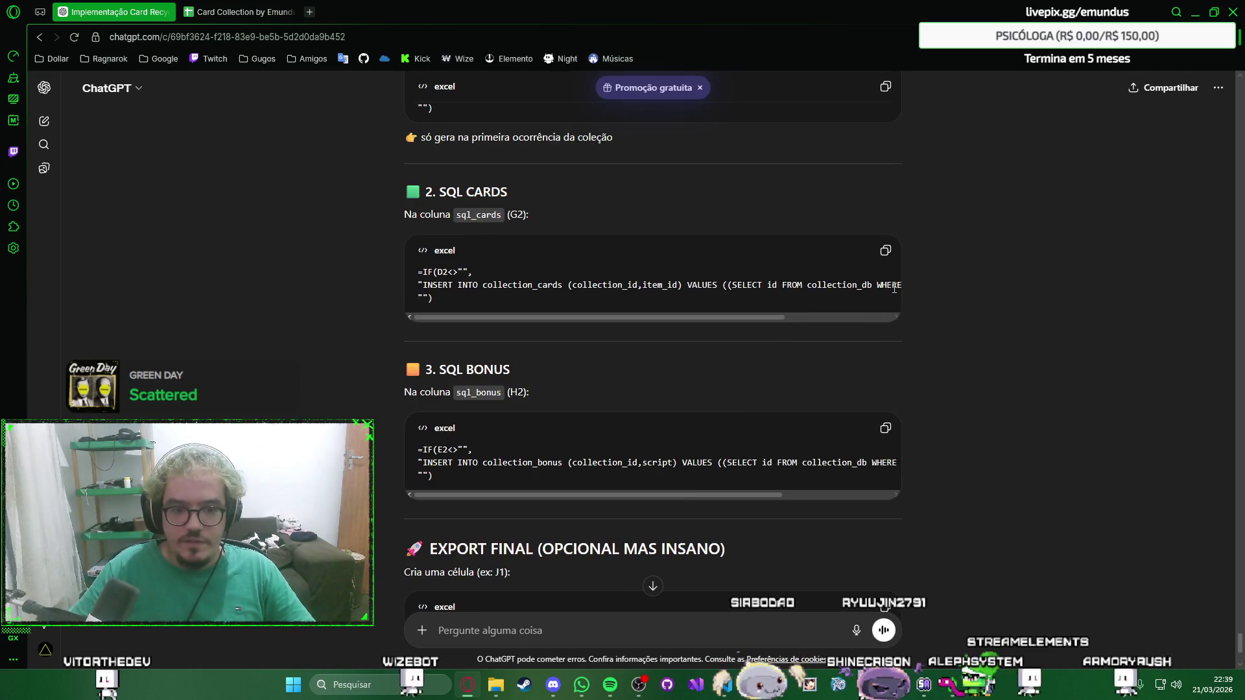
{"action": "scroll", "coordinate": [995, 318], "scroll_direction": "up", "scroll_amount": 3}
{"action": "scroll", "coordinate": [995, 317], "scroll_direction": "down", "scroll_amount": 3}
{"action": "scroll", "coordinate": [996, 318], "scroll_direction": "down", "scroll_amount": 2}
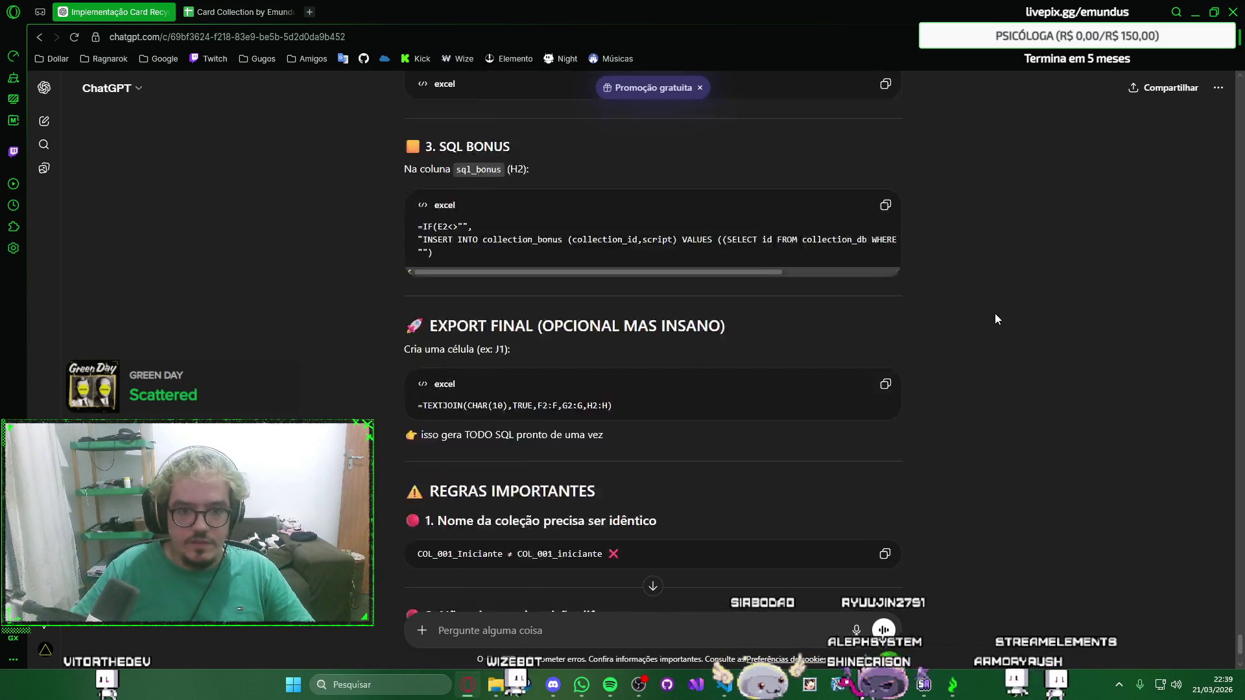
{"action": "scroll", "coordinate": [995, 318], "scroll_direction": "up", "scroll_amount": 5}
{"action": "scroll", "coordinate": [995, 319], "scroll_direction": "down", "scroll_amount": 1}
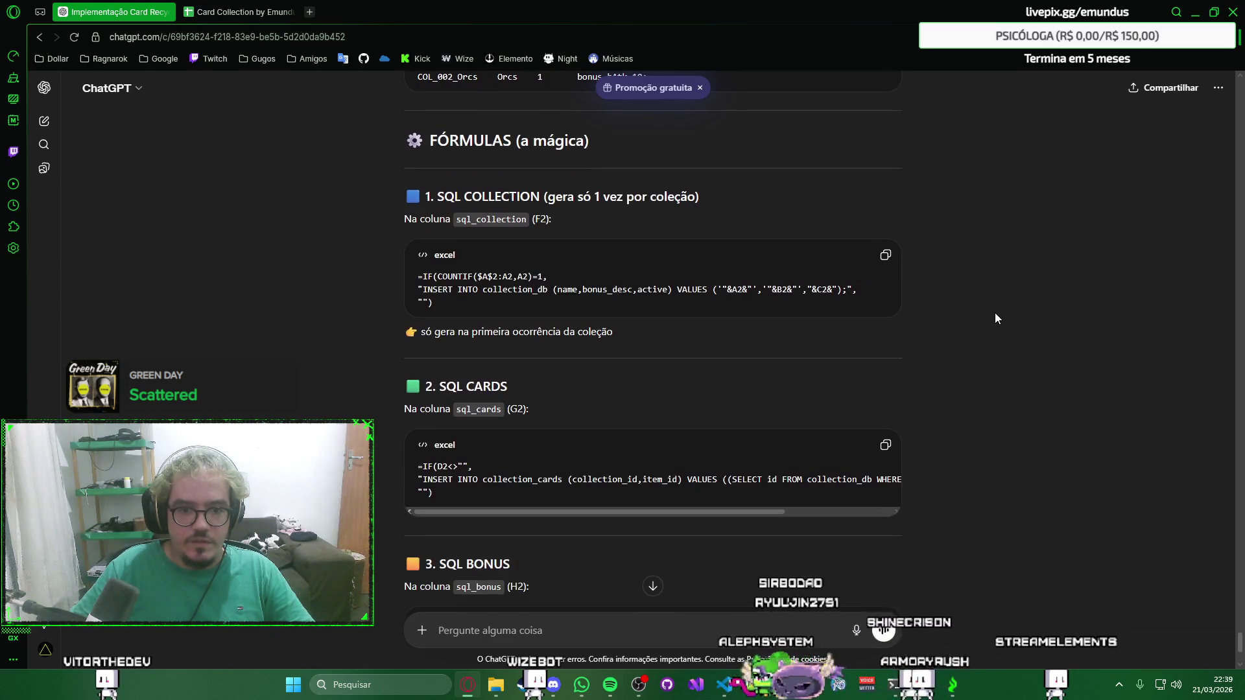
Copy the SQL COLLECTION code block from ChatGPT's FÓRMULAS section and return to the sheet.
{"action": "left_click", "coordinate": [885, 257]}
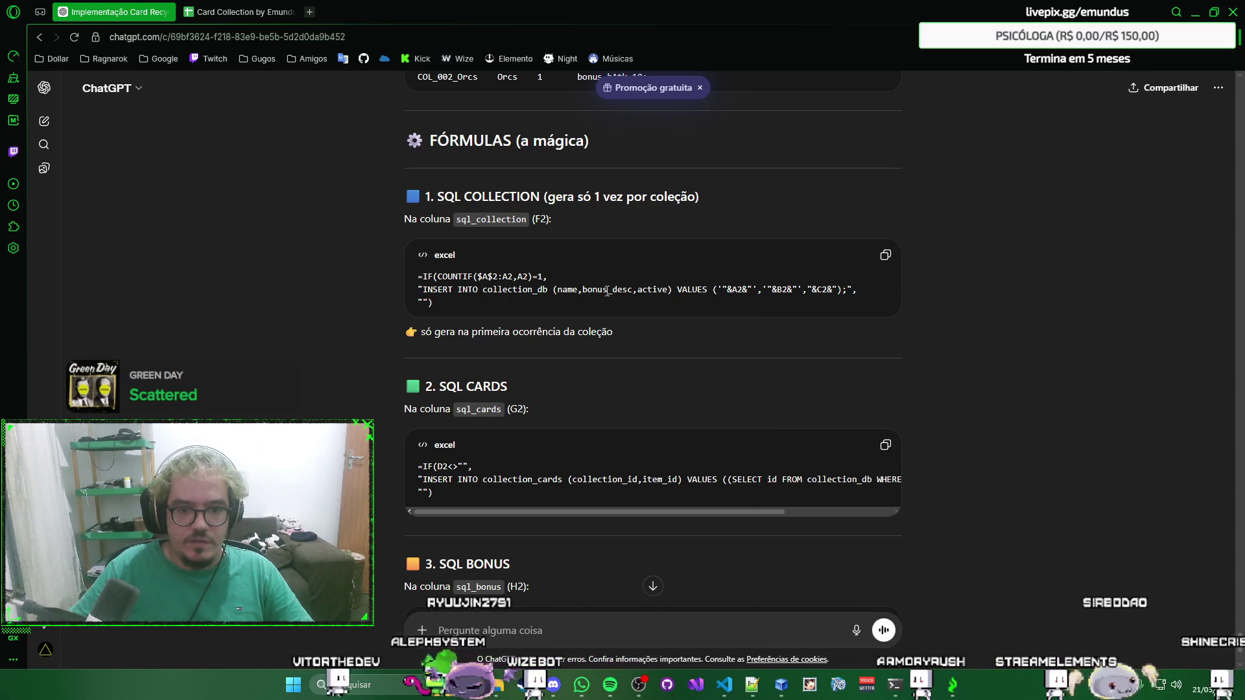
{"action": "key", "text": "ctrl+Tab"}
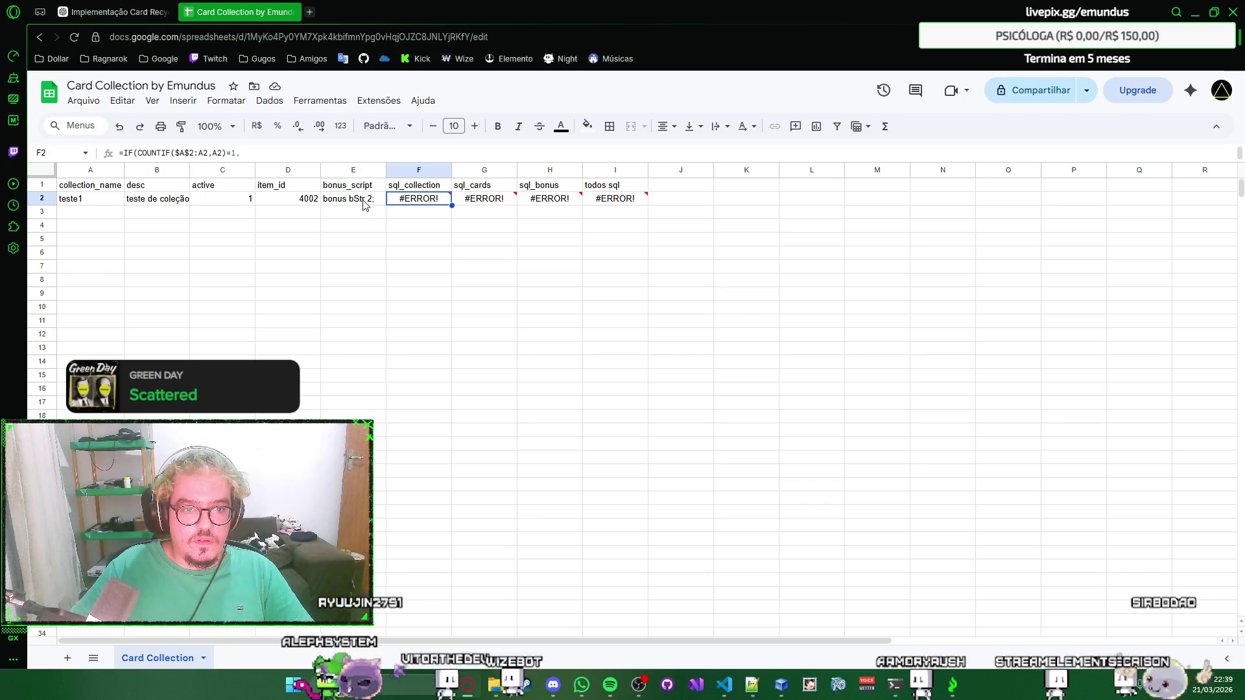
Recommit the F2 collection formula after cancelling an accidental named-function panel; still #ERROR!
{"action": "double_click", "coordinate": [420, 200]}
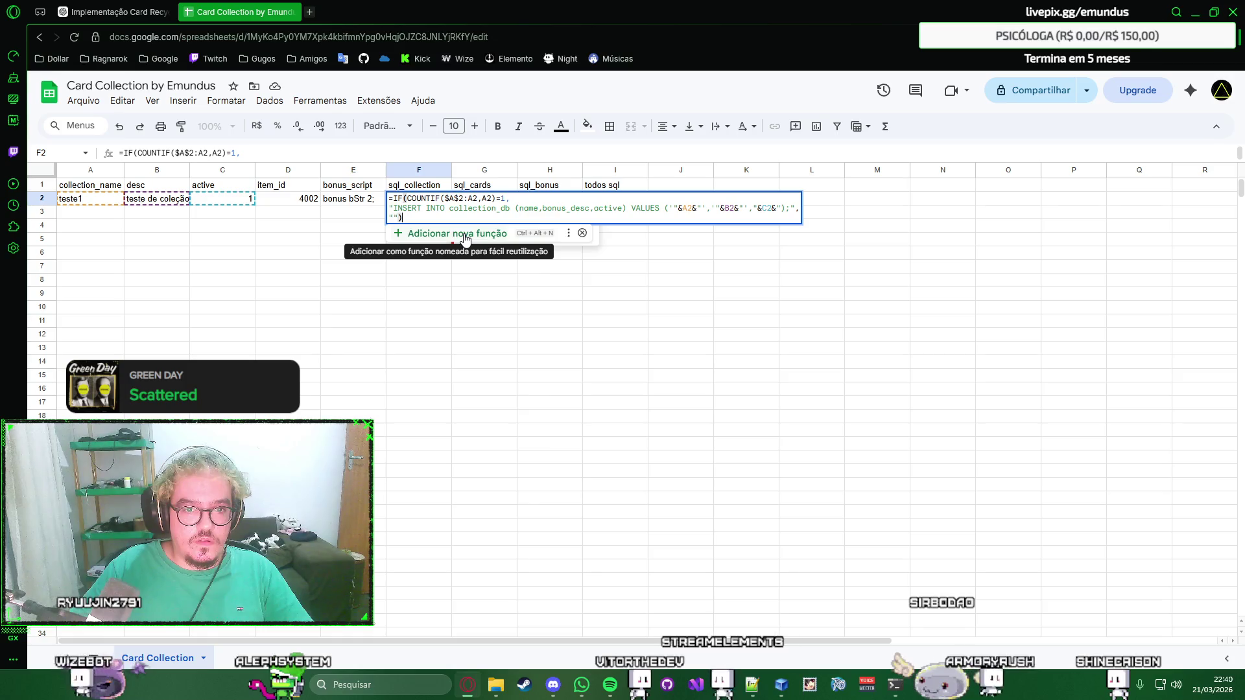
{"action": "left_click", "coordinate": [458, 233]}
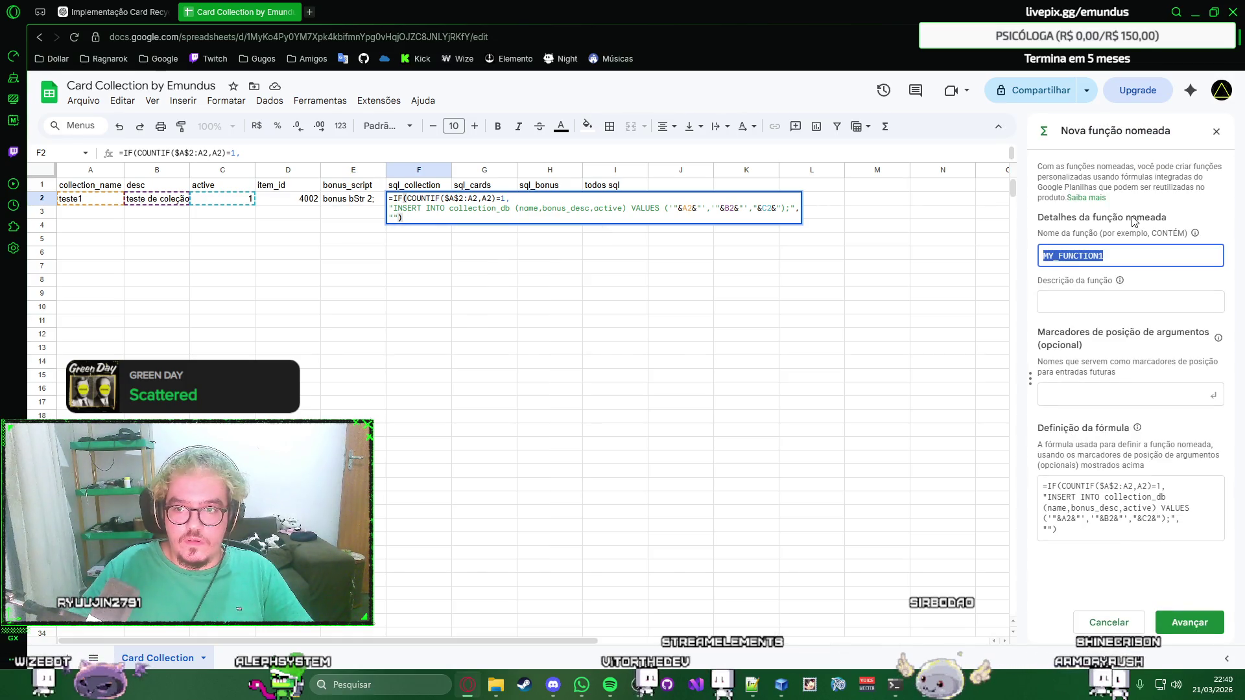
{"action": "left_click", "coordinate": [1114, 627]}
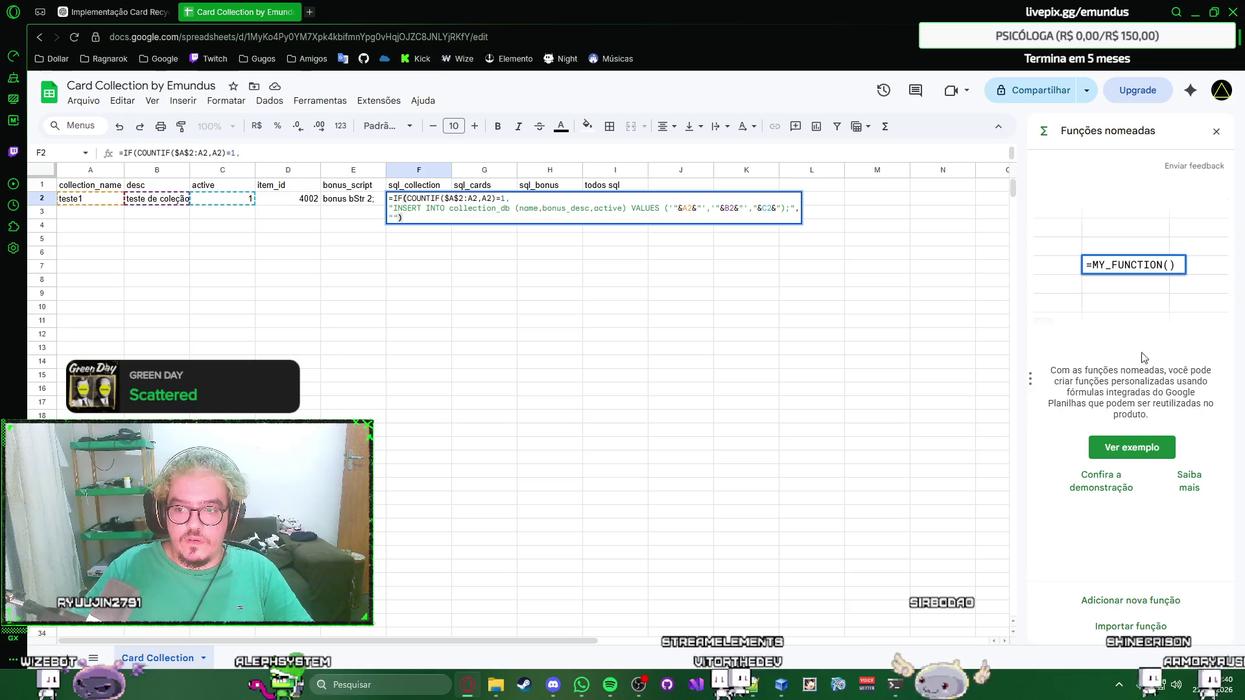
{"action": "left_click", "coordinate": [1218, 133]}
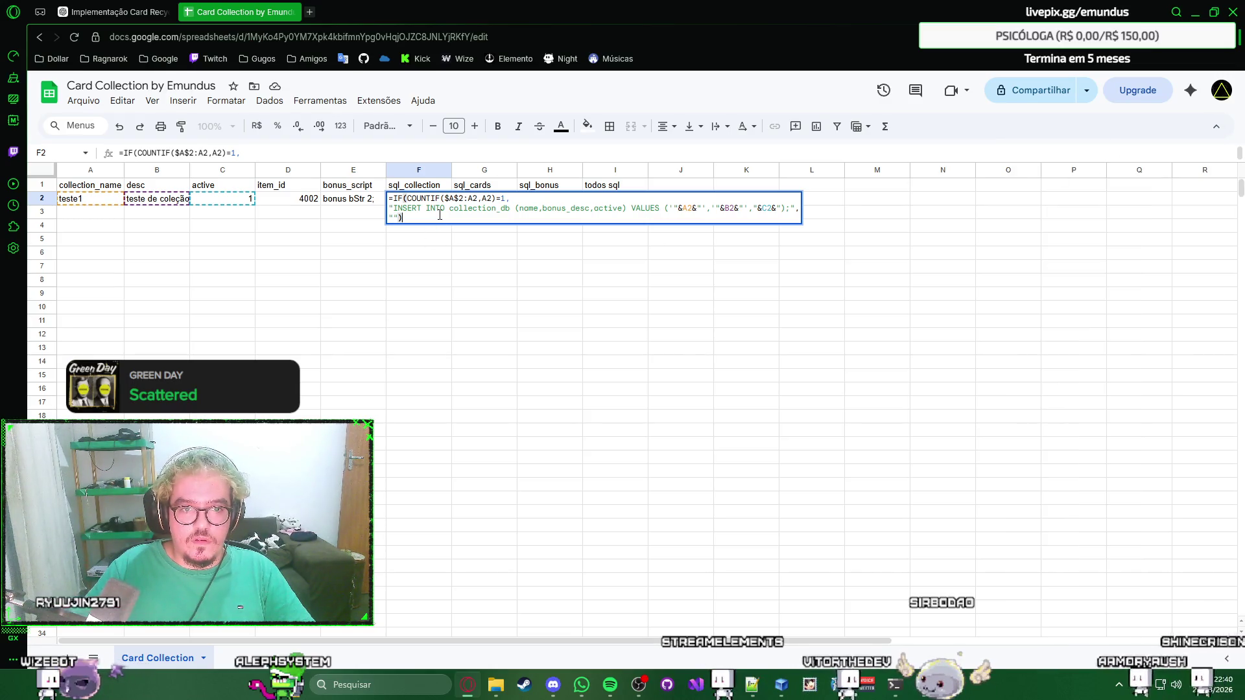
{"action": "left_click", "coordinate": [440, 216]}
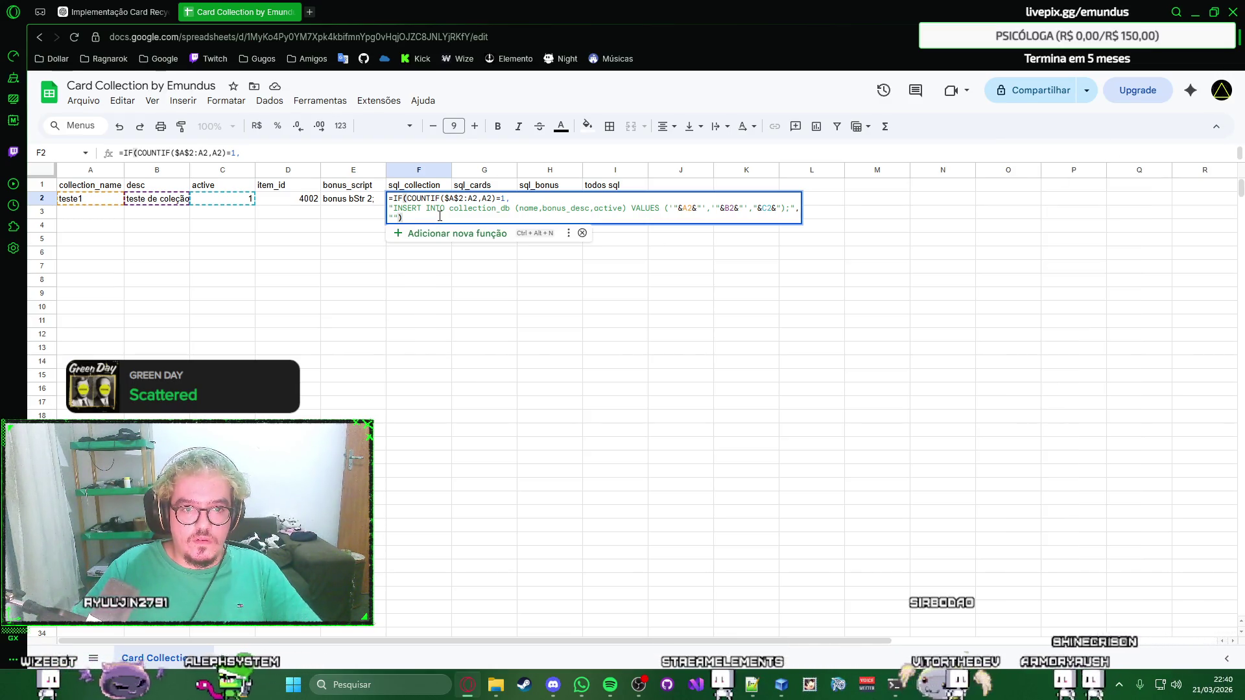
{"action": "key", "text": "Return"}
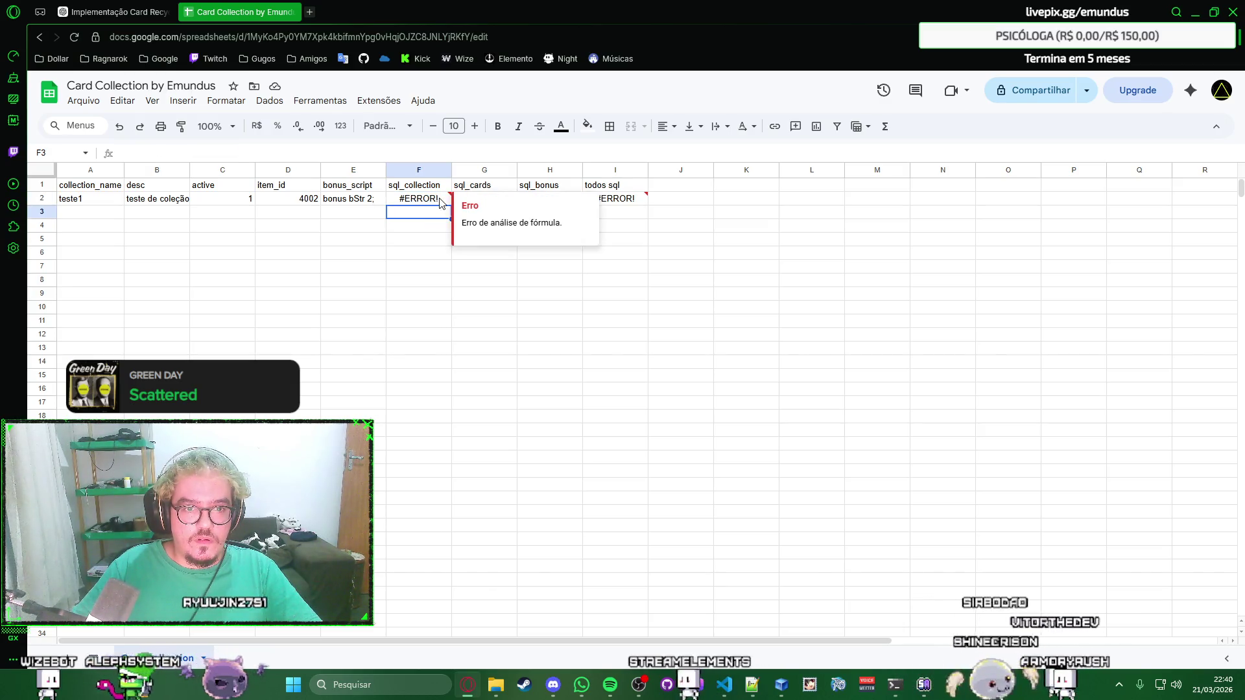
Select the header and test rows A1:I2 and switch to the ChatGPT conversation.
{"action": "key", "text": "Down"}
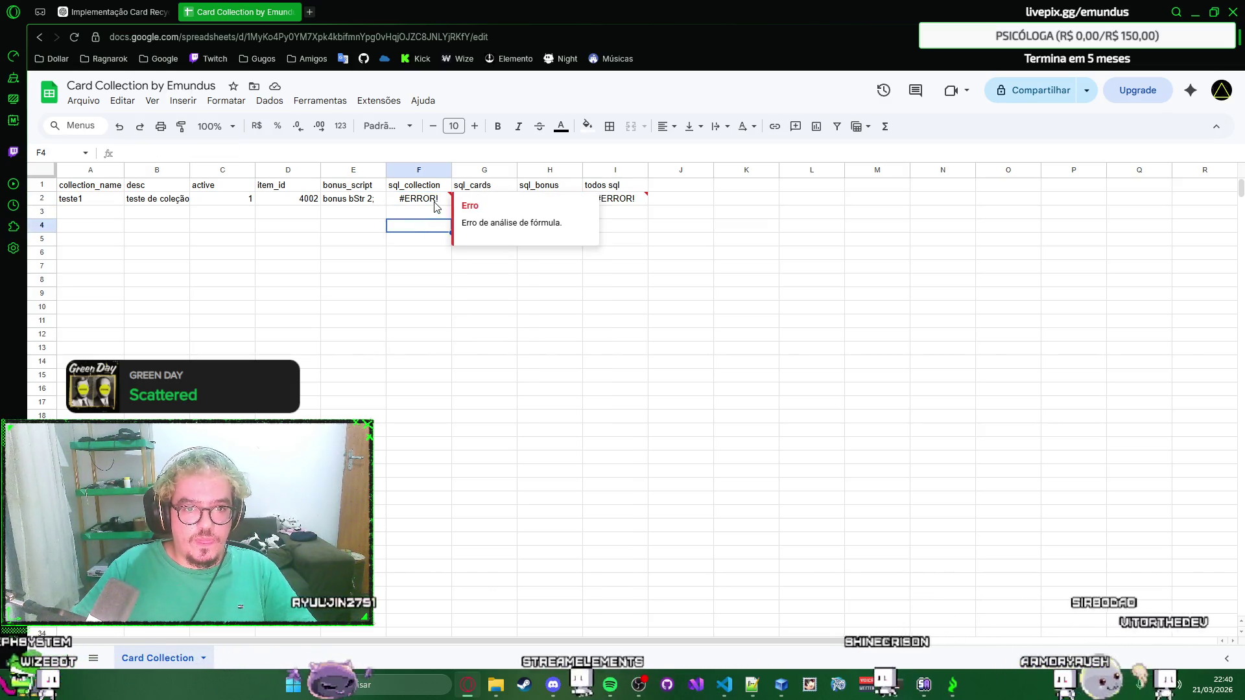
{"action": "left_click", "coordinate": [375, 214]}
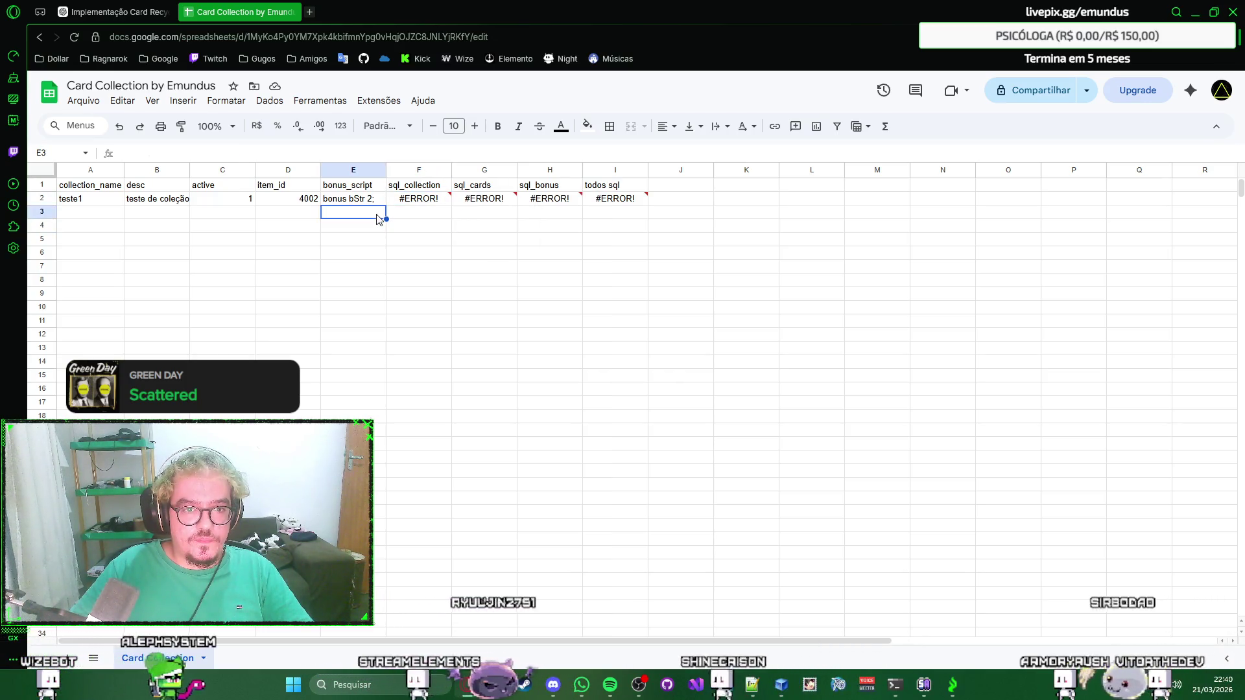
{"action": "left_click", "coordinate": [70, 185]}
{"action": "left_click", "coordinate": [627, 203], "text": "shift"}
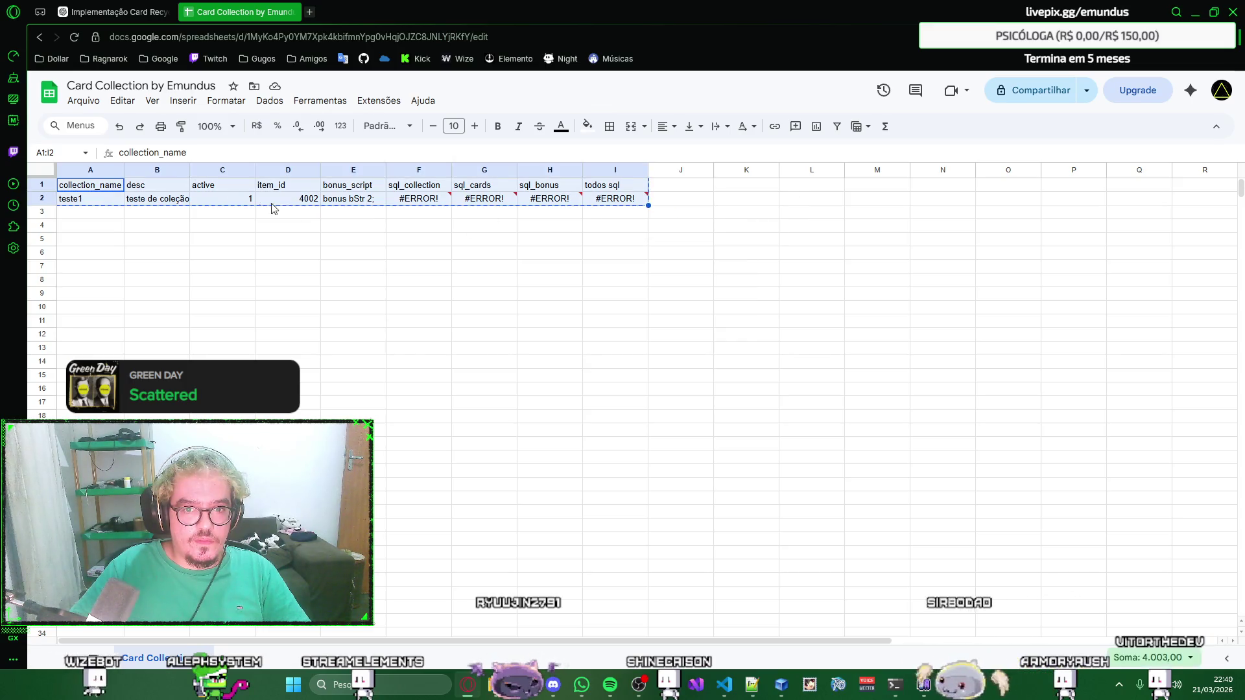
{"action": "key", "text": "ctrl+shift+Tab"}
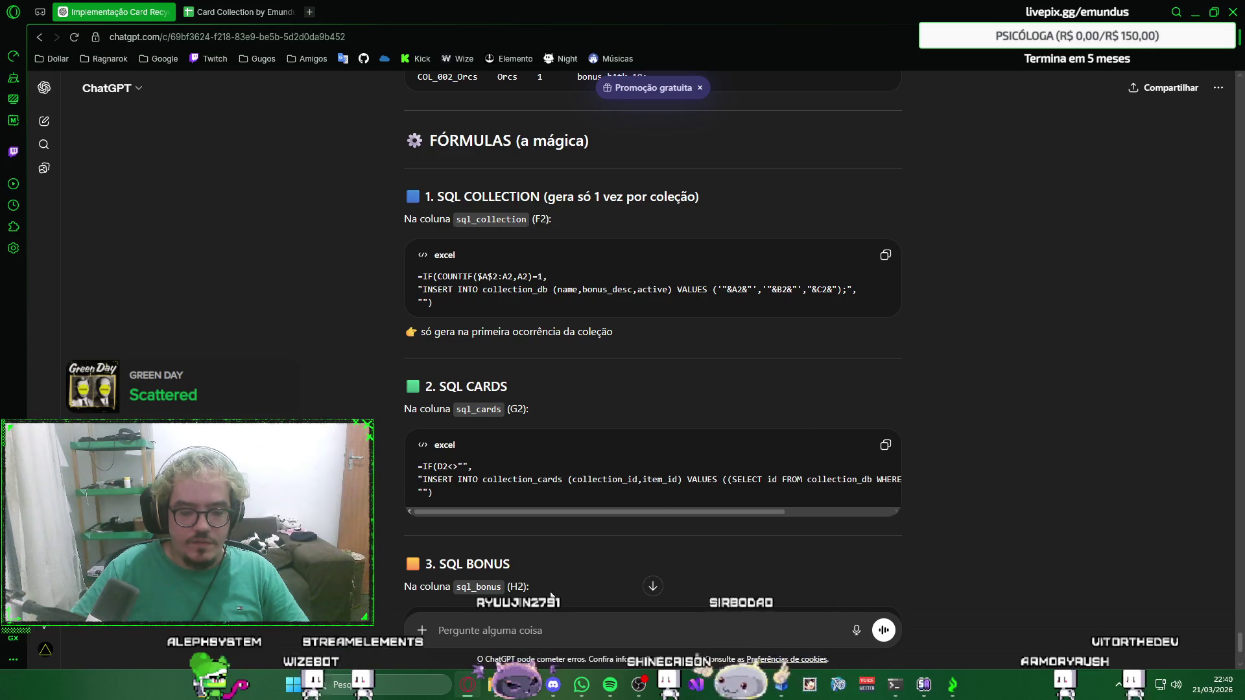
Send the #ERROR! rows to ChatGPT and get PT-BR formulas using semicolons, SE and CONT.SE.
{"action": "key", "text": "ctrl+v"}
{"action": "scroll", "coordinate": [990, 344], "scroll_direction": "down", "scroll_amount": 5}
{"action": "scroll", "coordinate": [989, 343], "scroll_direction": "down", "scroll_amount": 5}
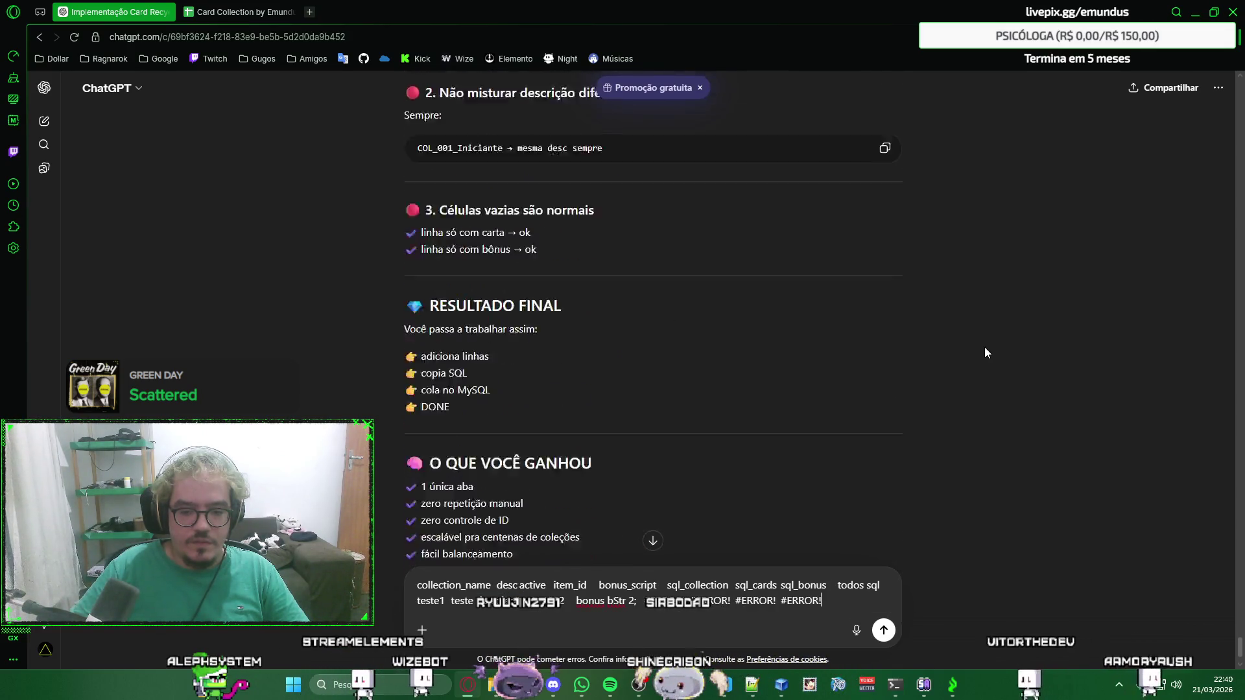
{"action": "scroll", "coordinate": [985, 347], "scroll_direction": "down", "scroll_amount": 3}
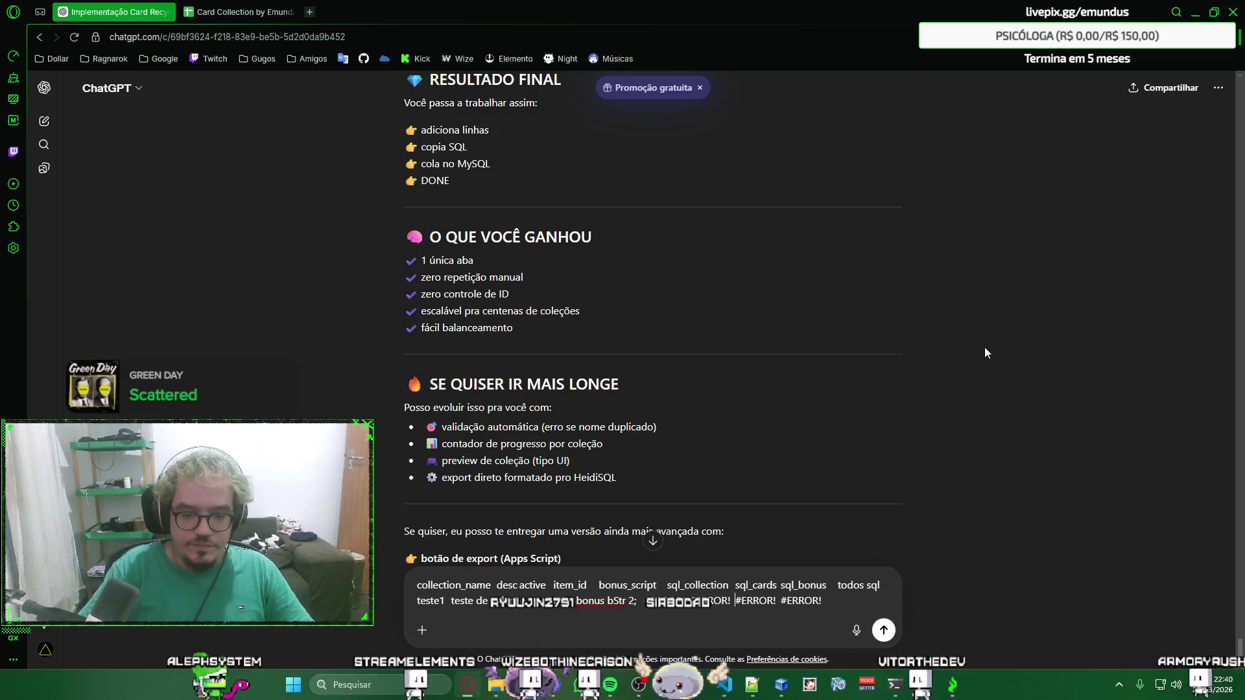
{"action": "key", "text": "Return"}
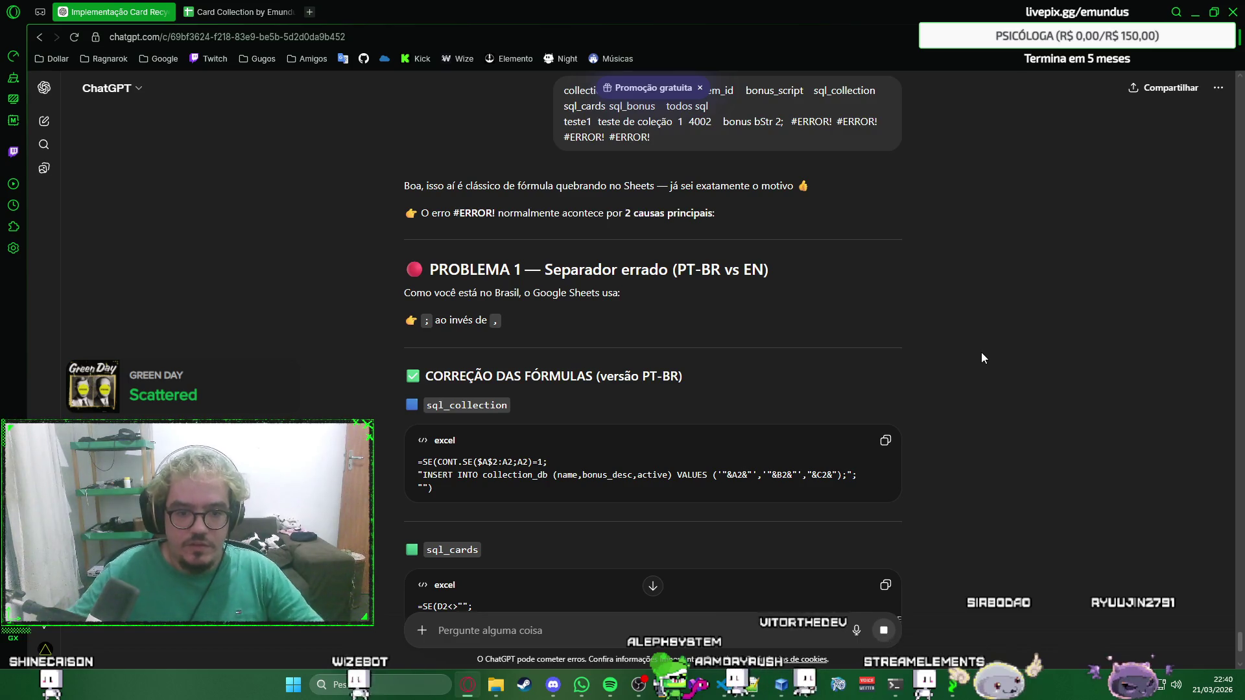
{"action": "scroll", "coordinate": [842, 147], "scroll_direction": "down", "scroll_amount": 2}
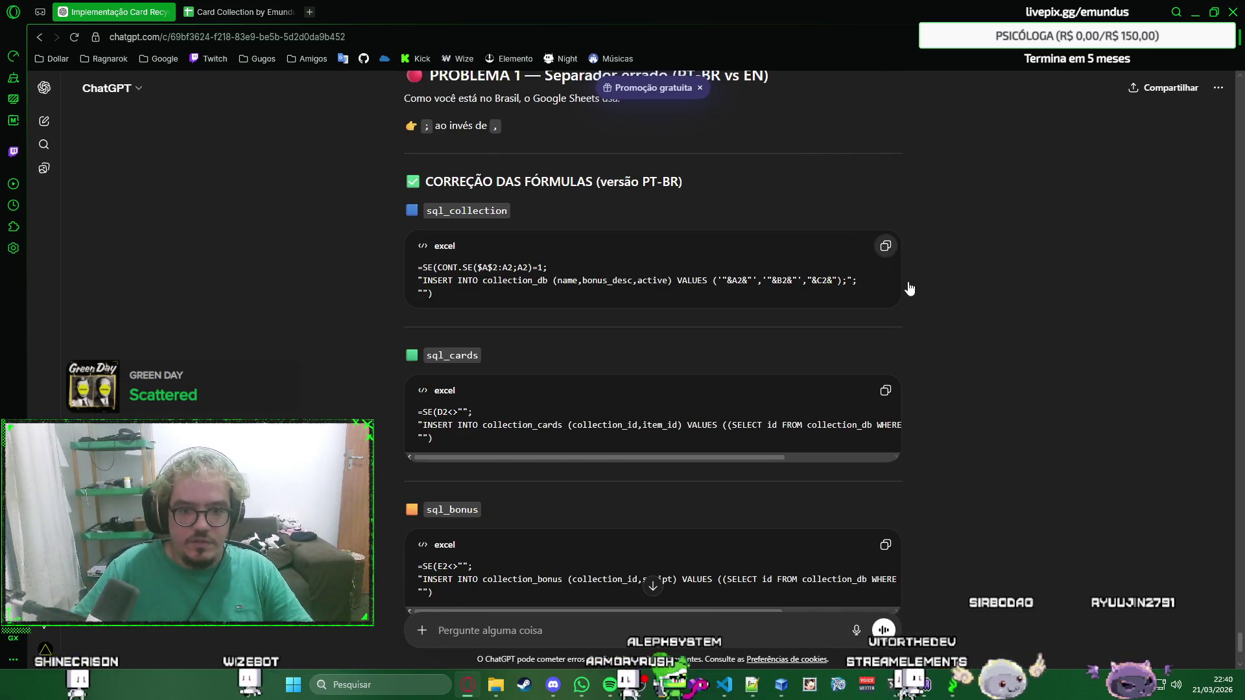
{"action": "scroll", "coordinate": [911, 299], "scroll_direction": "up", "scroll_amount": 1}
{"action": "scroll", "coordinate": [951, 294], "scroll_direction": "down", "scroll_amount": 1}
{"action": "scroll", "coordinate": [950, 294], "scroll_direction": "down", "scroll_amount": 4}
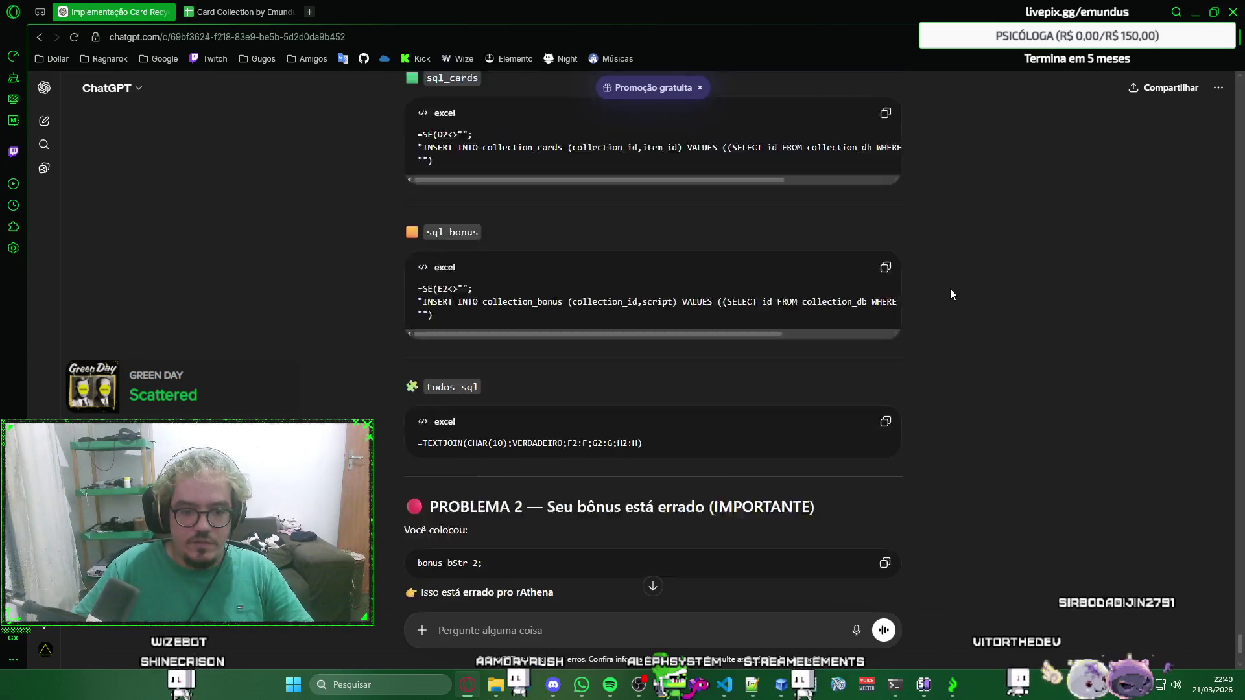
{"action": "scroll", "coordinate": [950, 294], "scroll_direction": "down", "scroll_amount": 3}
{"action": "scroll", "coordinate": [951, 293], "scroll_direction": "up", "scroll_amount": 3}
{"action": "scroll", "coordinate": [950, 293], "scroll_direction": "up", "scroll_amount": 2}
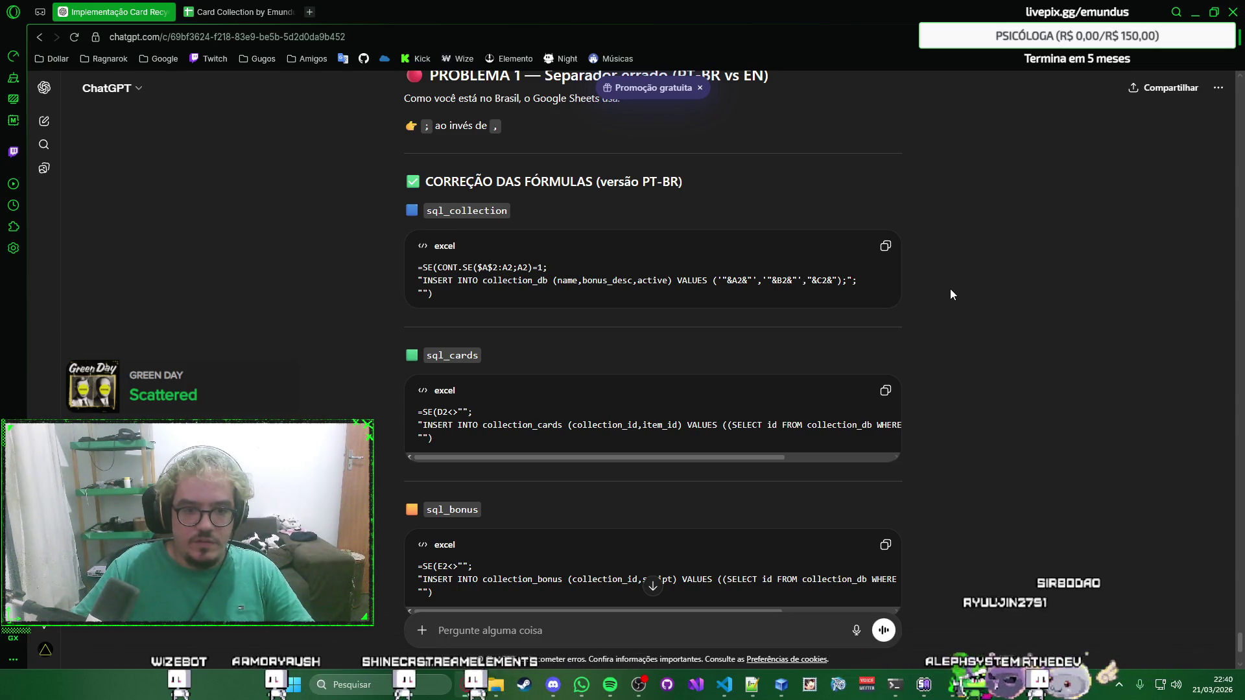
{"action": "scroll", "coordinate": [950, 294], "scroll_direction": "down", "scroll_amount": 1}
{"action": "scroll", "coordinate": [950, 294], "scroll_direction": "up", "scroll_amount": 2}
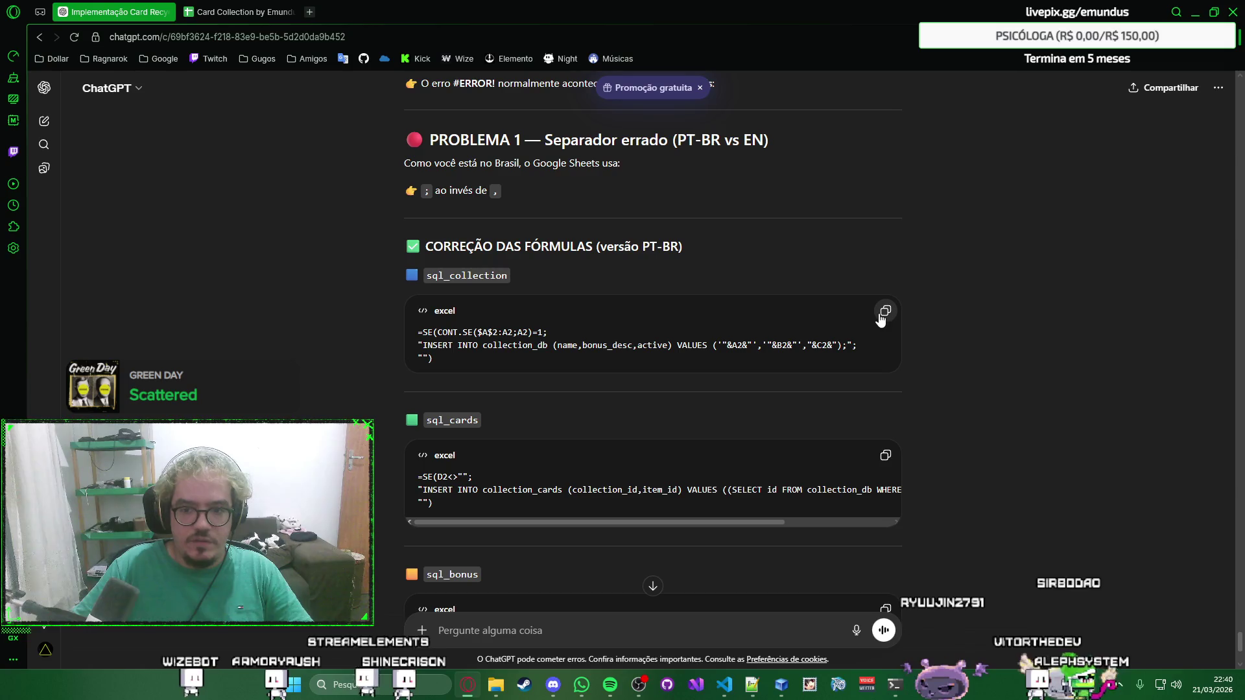
{"action": "key", "text": "ctrl+Tab"}
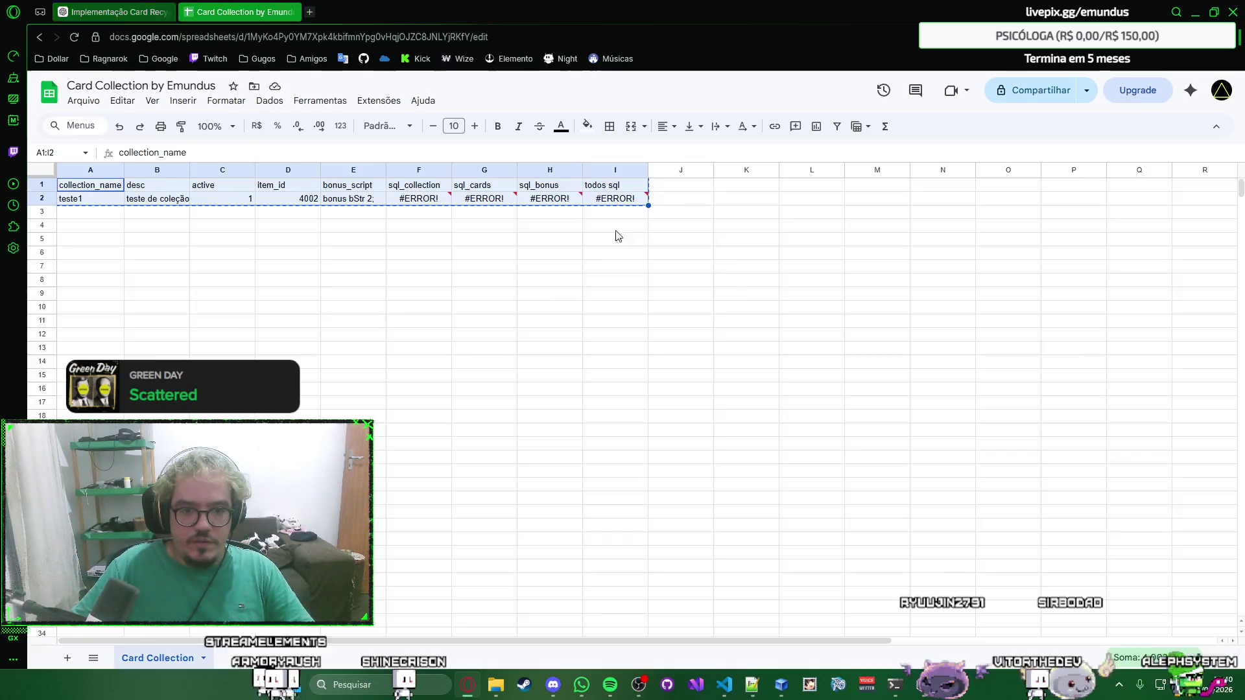
Replace F2 with the corrected sql_collection formula so it outputs an INSERT INTO statement.
{"action": "left_click", "coordinate": [426, 203]}
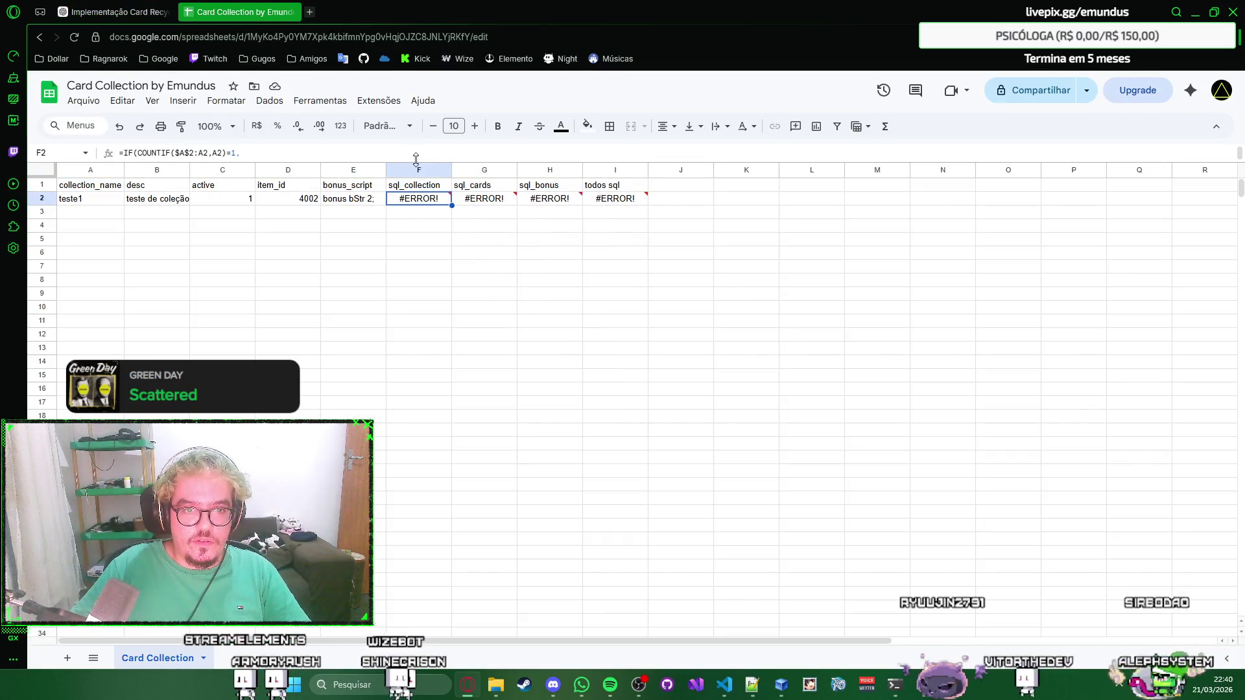
{"action": "left_click", "coordinate": [431, 148]}
{"action": "key", "text": "ctrl+a"}
{"action": "type", "text": "=SE(CONT.SE($A$2:A2;A2)=1; \"INSERT INTO collection_db (name,bonus_desc,active) VALUES ('\"&A2&\"','\"&B2&\"',\"&C2&\");\"; \"\")"}
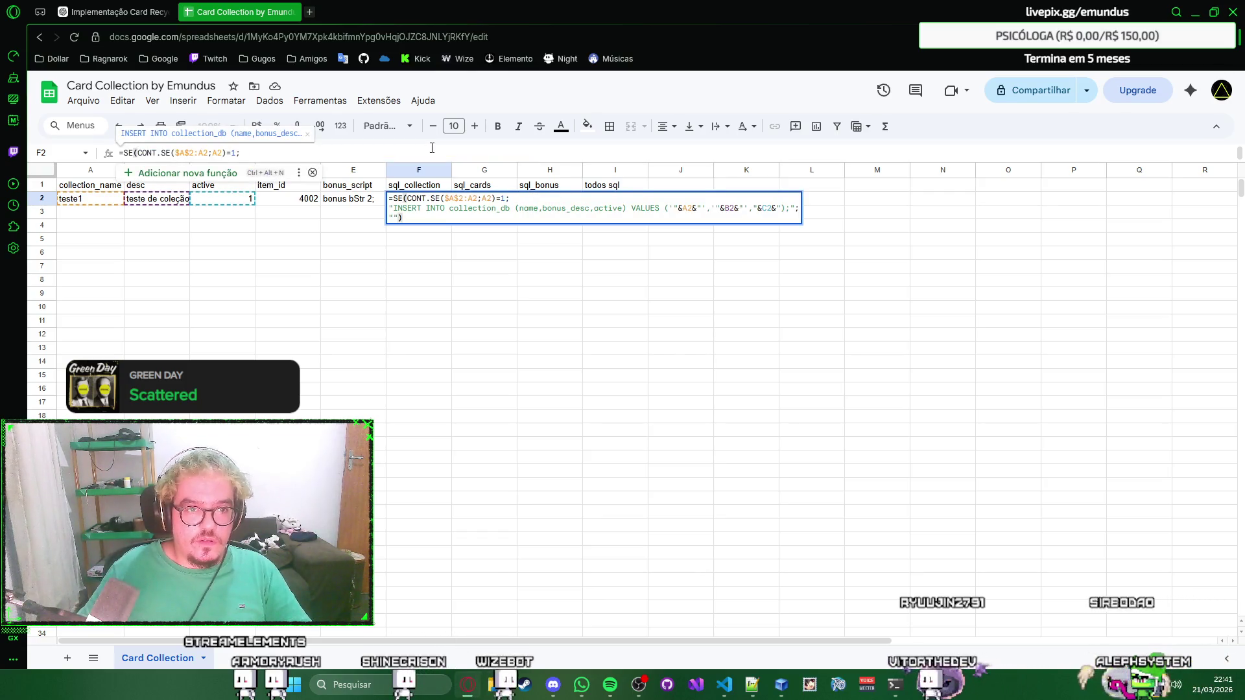
{"action": "key", "text": "Return"}
{"action": "key", "text": "Up"}
{"action": "key", "text": "Right"}
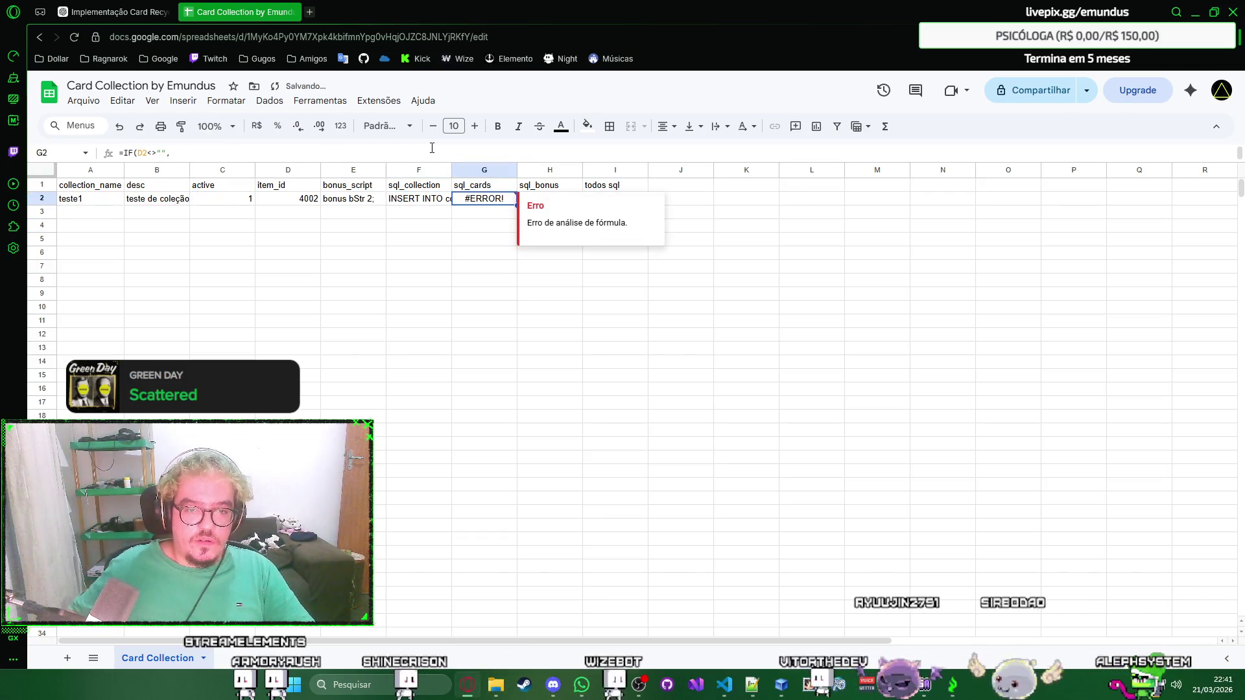
Replace G2 with the corrected sql_cards formula from ChatGPT.
{"action": "key", "text": "ctrl+shift+Tab"}
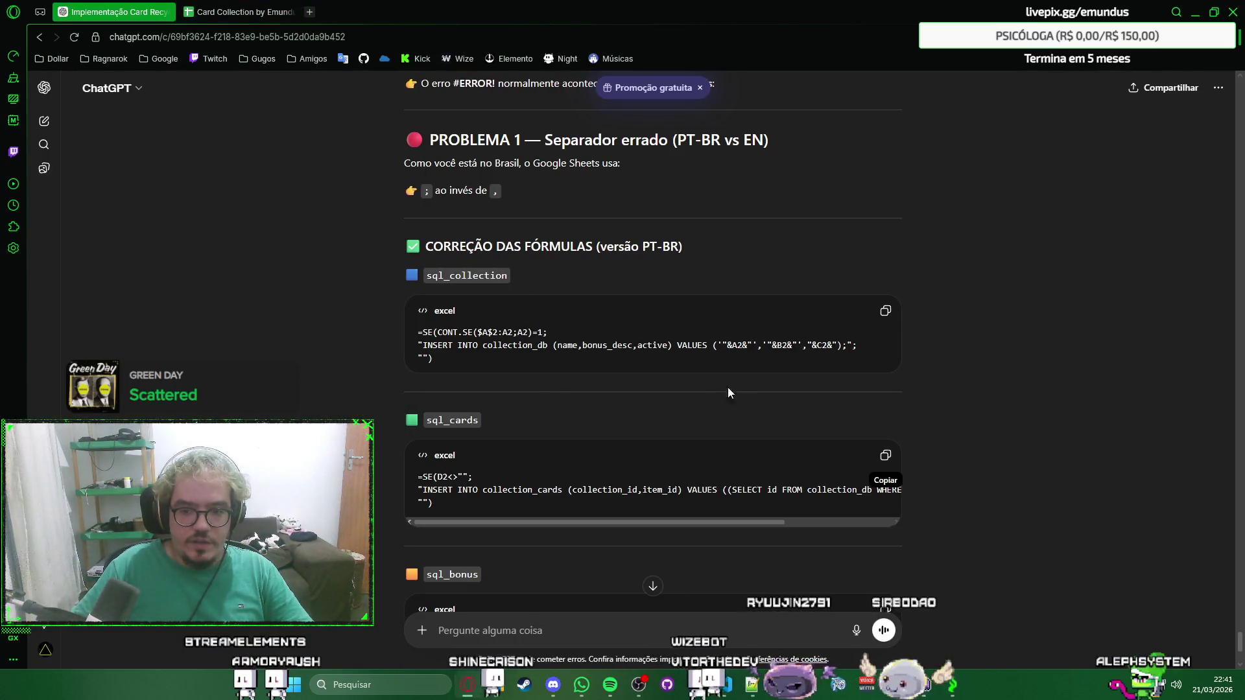
{"action": "key", "text": "ctrl+Tab"}
{"action": "left_click", "coordinate": [518, 155]}
{"action": "key", "text": "ctrl+v"}
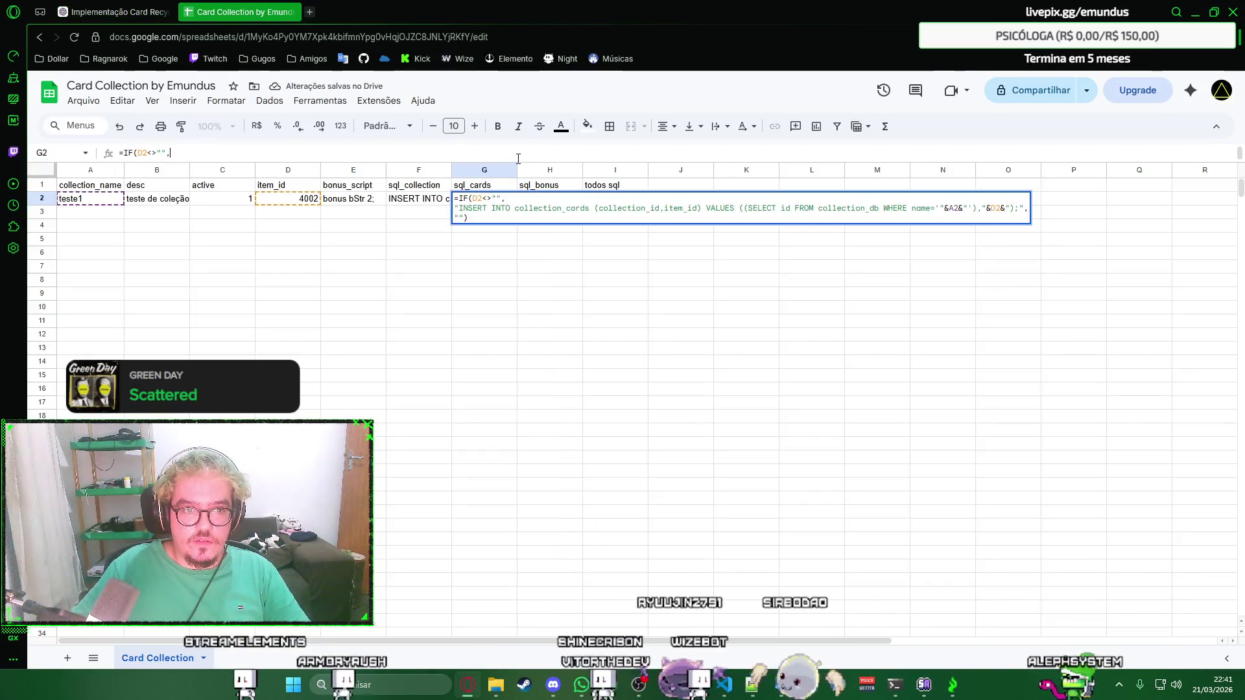
{"action": "key", "text": "Return"}
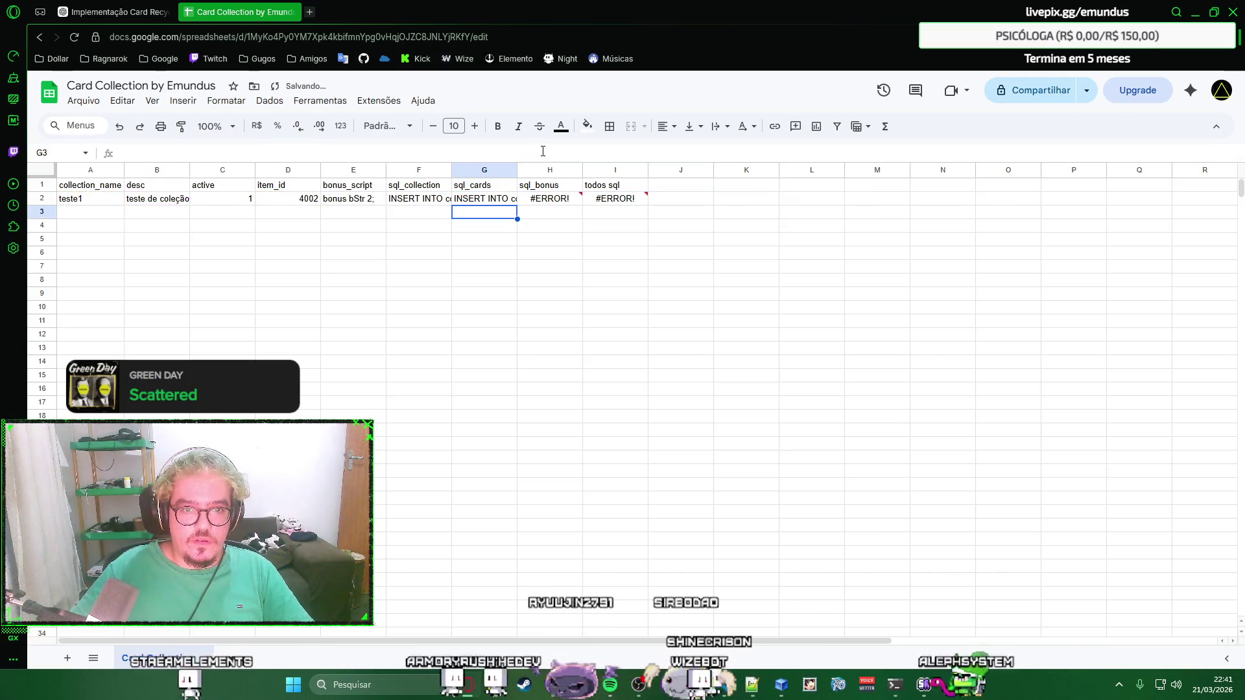
{"action": "key", "text": "Up"}
{"action": "key", "text": "Right"}
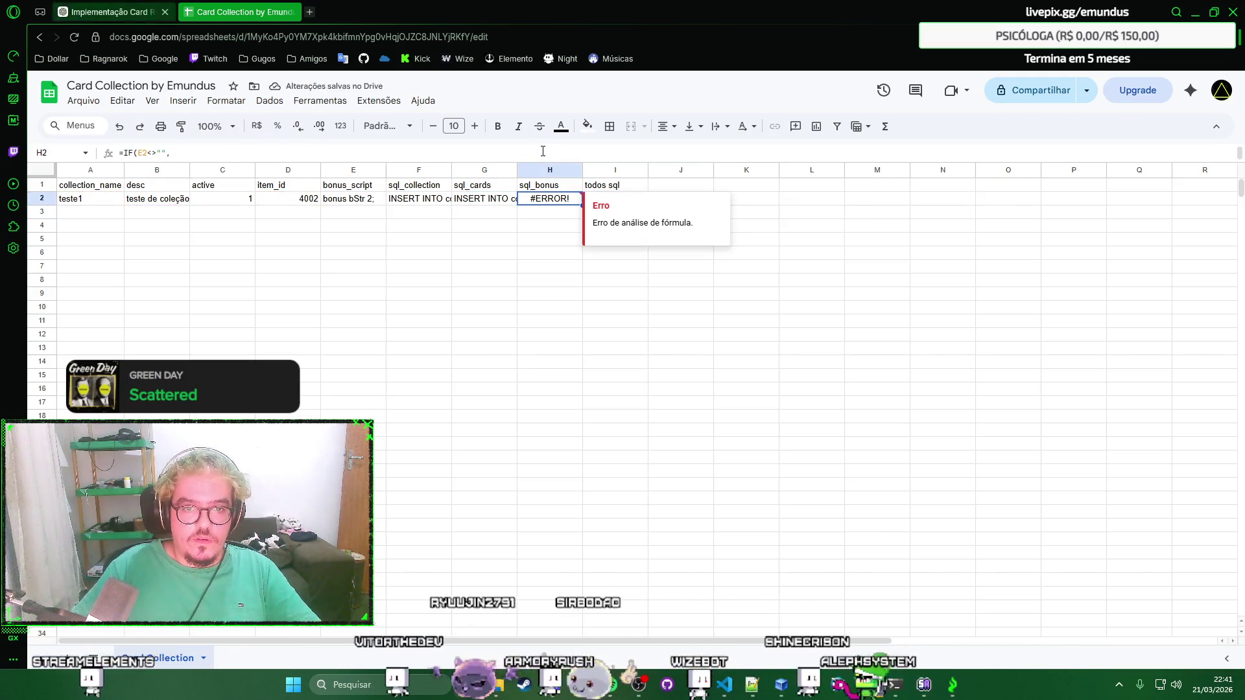
Replace H2 with the corrected sql_bonus formula from ChatGPT.
{"action": "key", "text": "ctrl+Tab"}
{"action": "scroll", "coordinate": [709, 400], "scroll_direction": "down", "scroll_amount": 3}
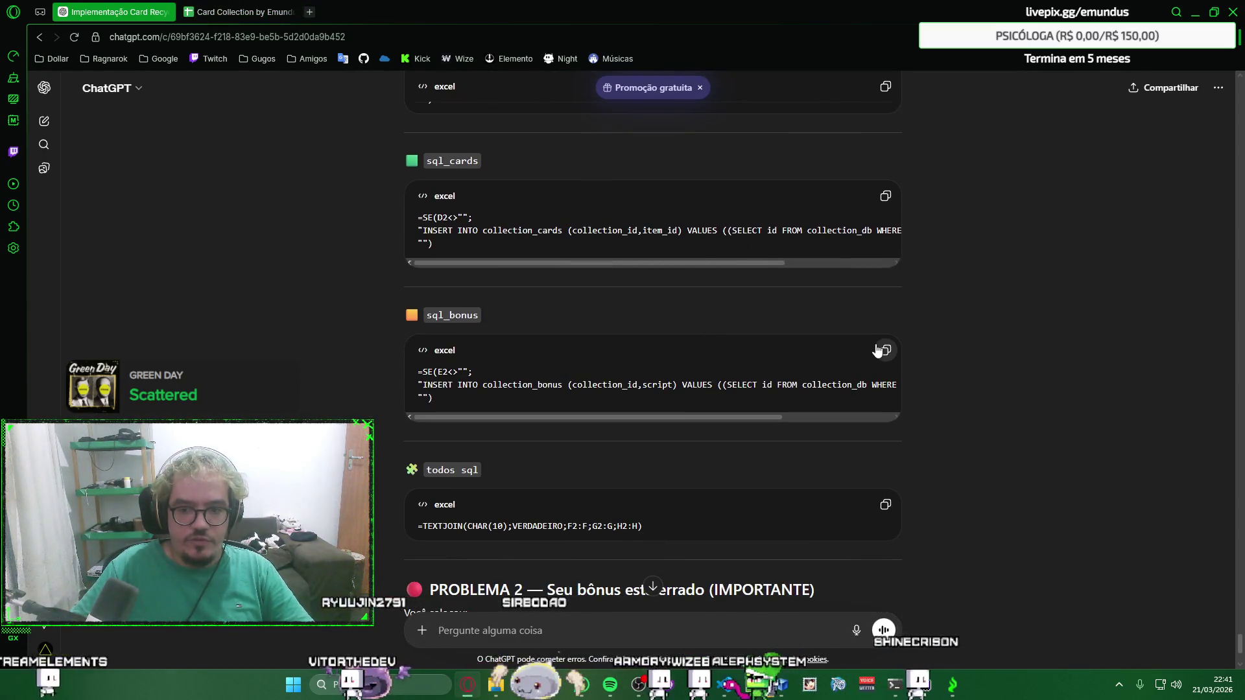
{"action": "key", "text": "ctrl+Tab"}
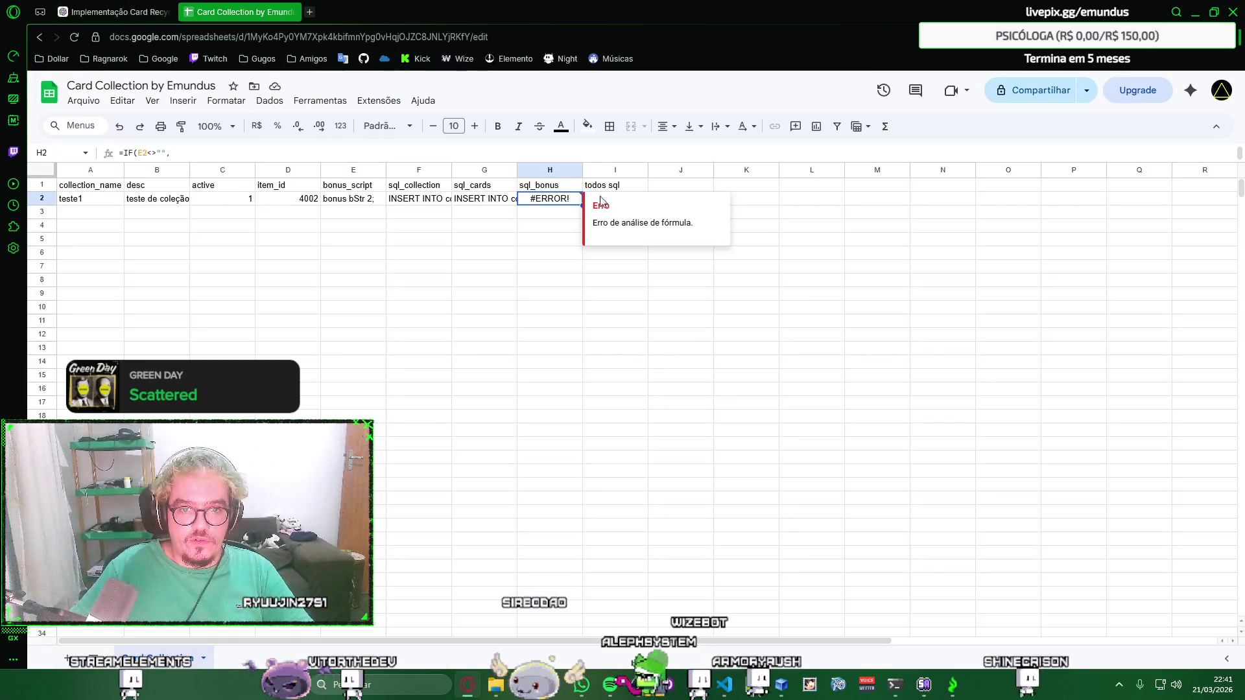
{"action": "key", "text": "ctrl+v"}
{"action": "key", "text": "Return"}
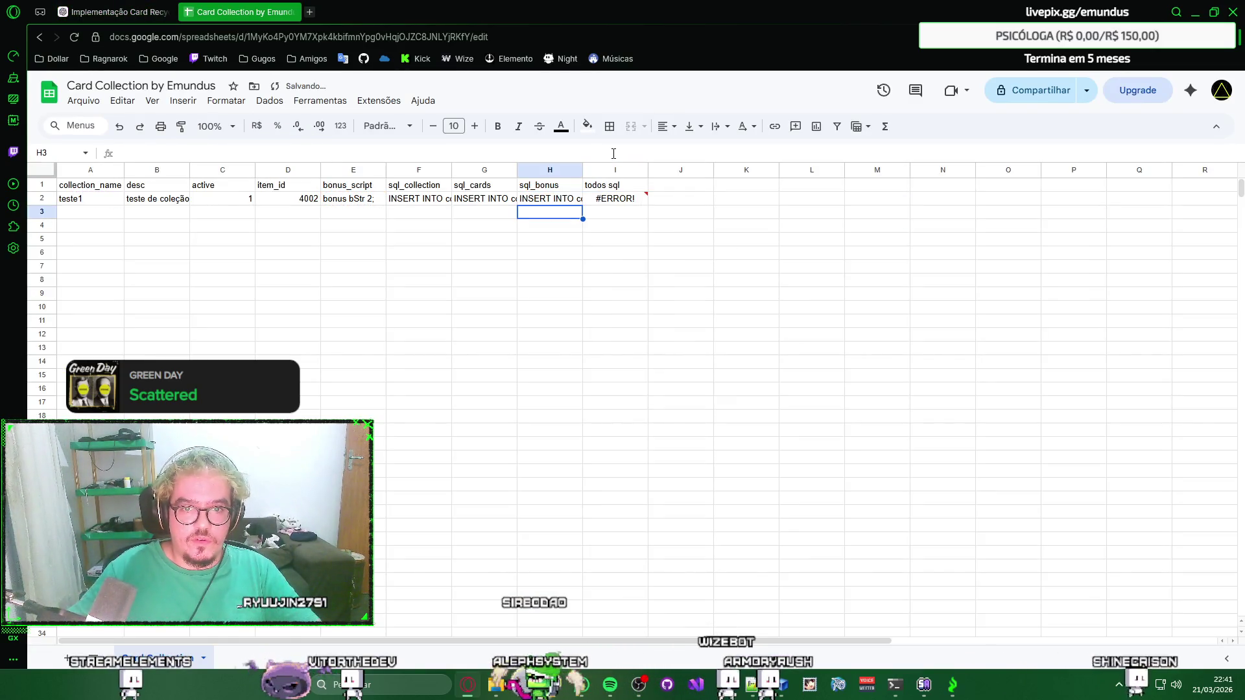
{"action": "left_click", "coordinate": [616, 200]}
Replace I2 with the corrected TEXTJOIN formula combining the three INSERT statements.
{"action": "key", "text": "ctrl+Tab"}
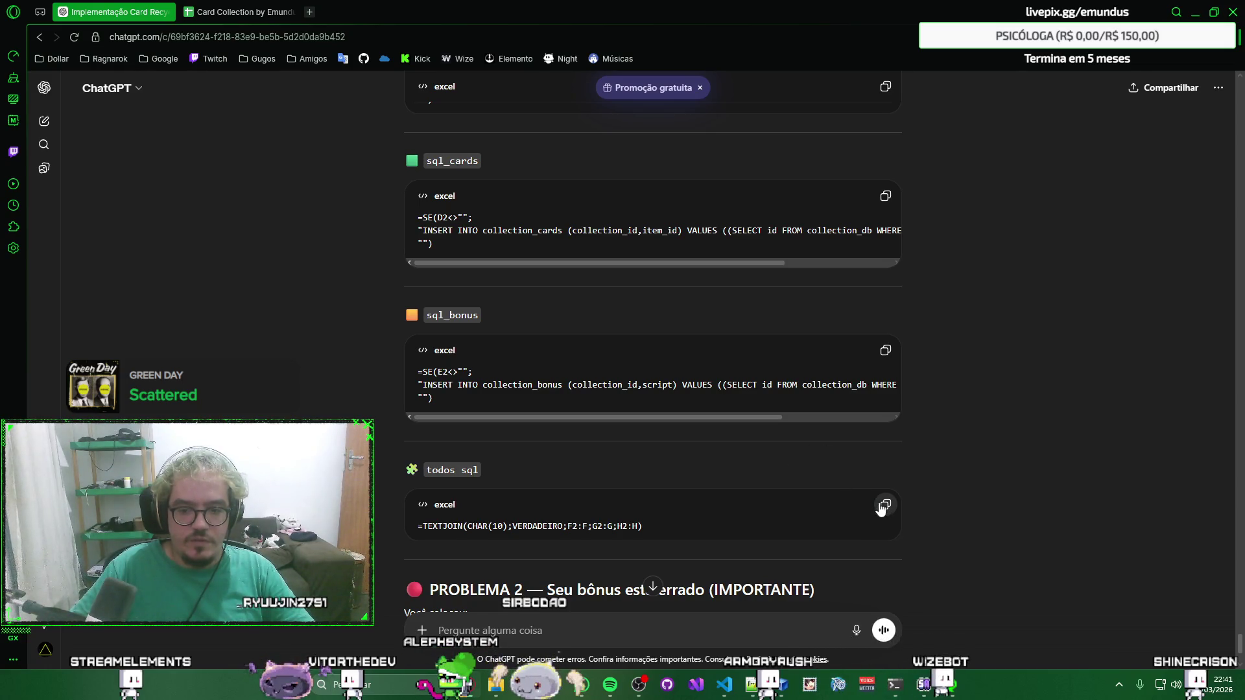
{"action": "key", "text": "ctrl+Tab"}
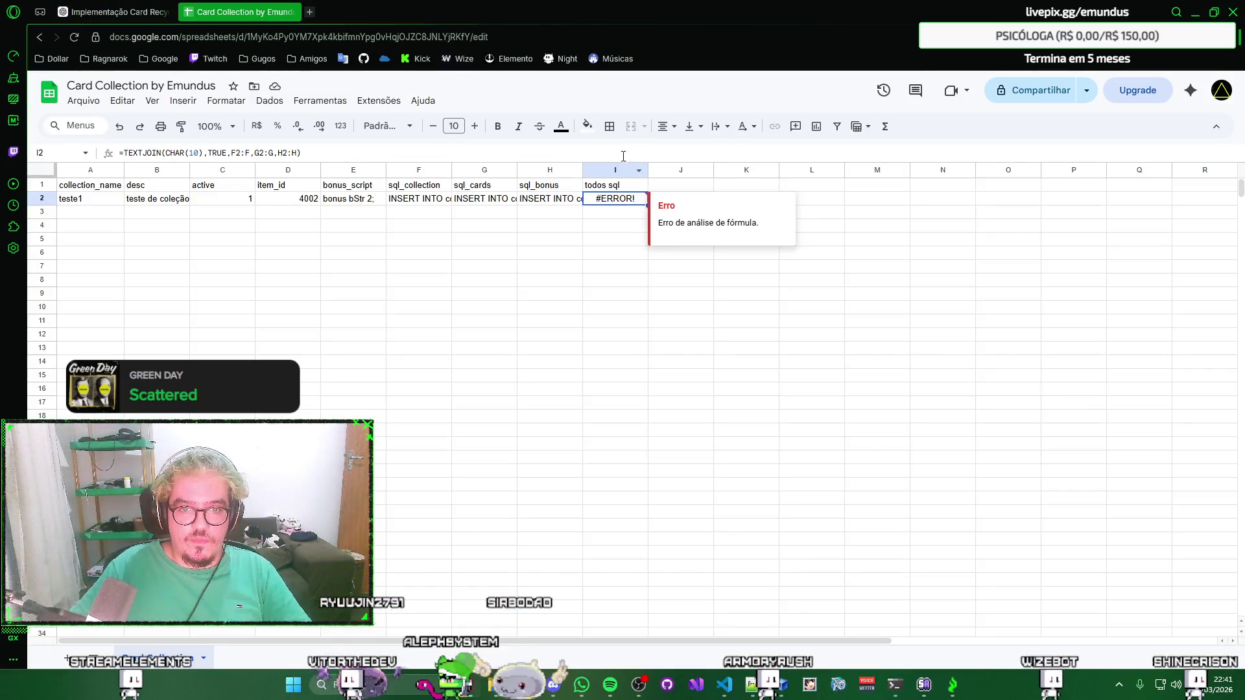
{"action": "key", "text": "Return"}
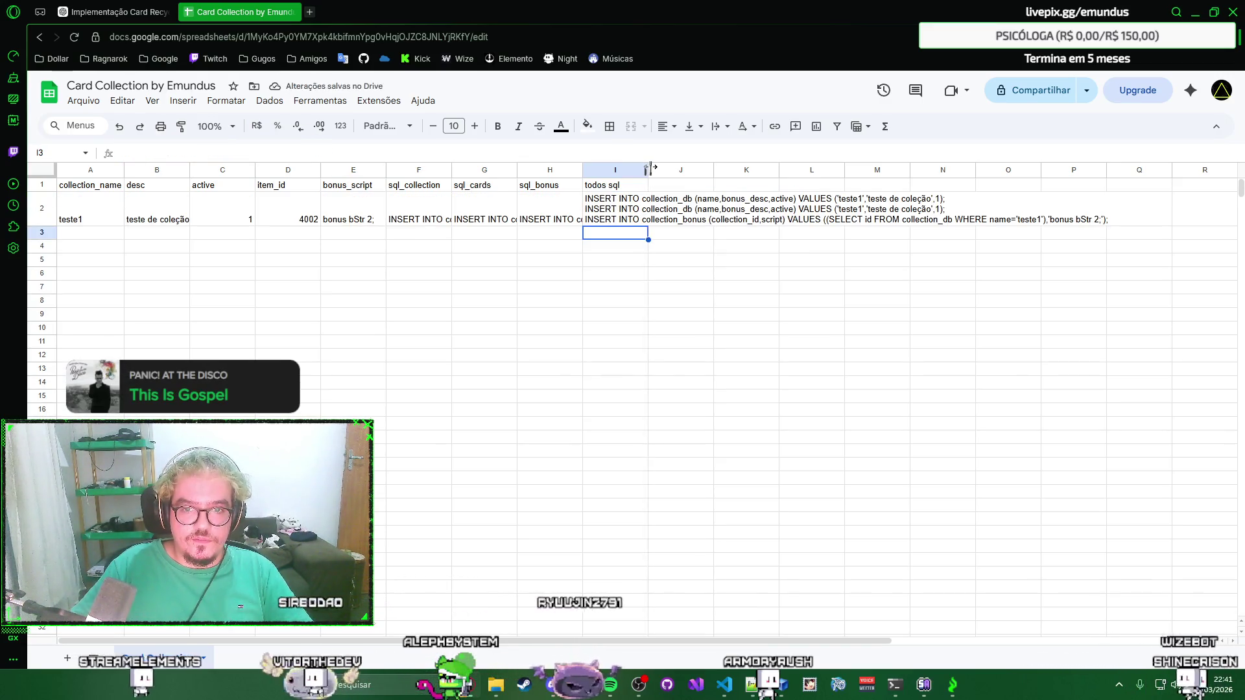
{"action": "double_click", "coordinate": [649, 169]}
{"action": "double_click", "coordinate": [582, 169]}
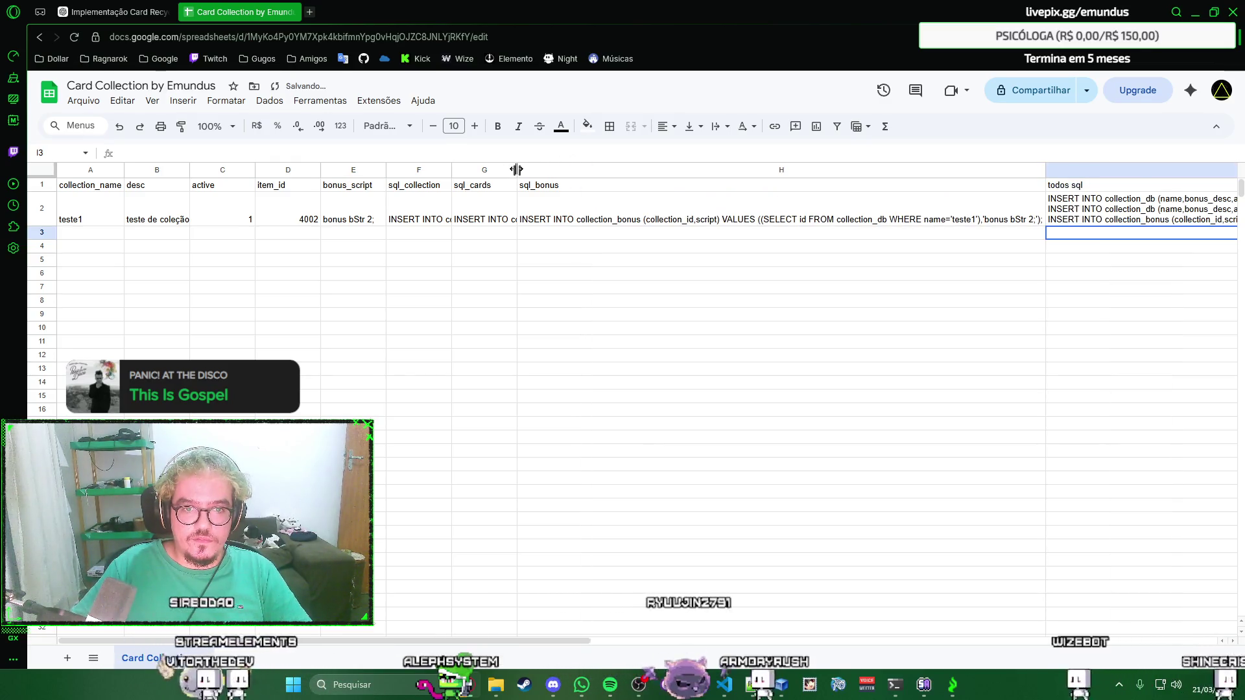
{"action": "key", "text": "ctrl+z"}
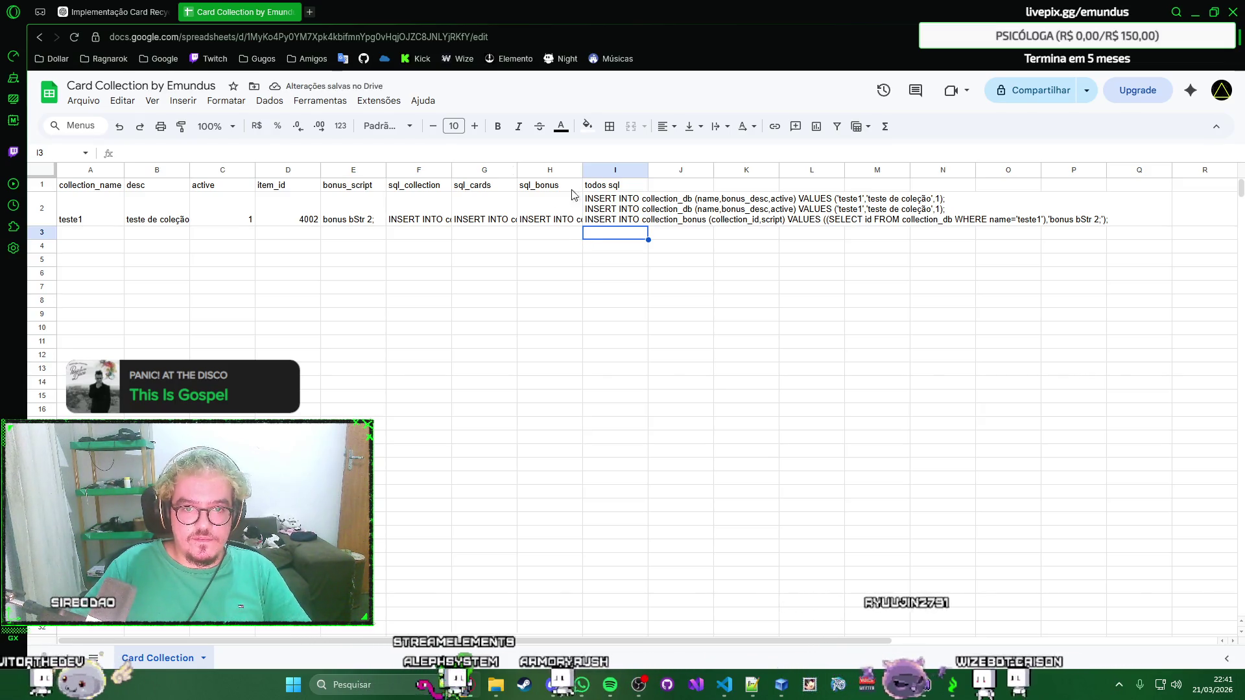
{"action": "double_click", "coordinate": [454, 172]}
{"action": "key", "text": "ctrl+z"}
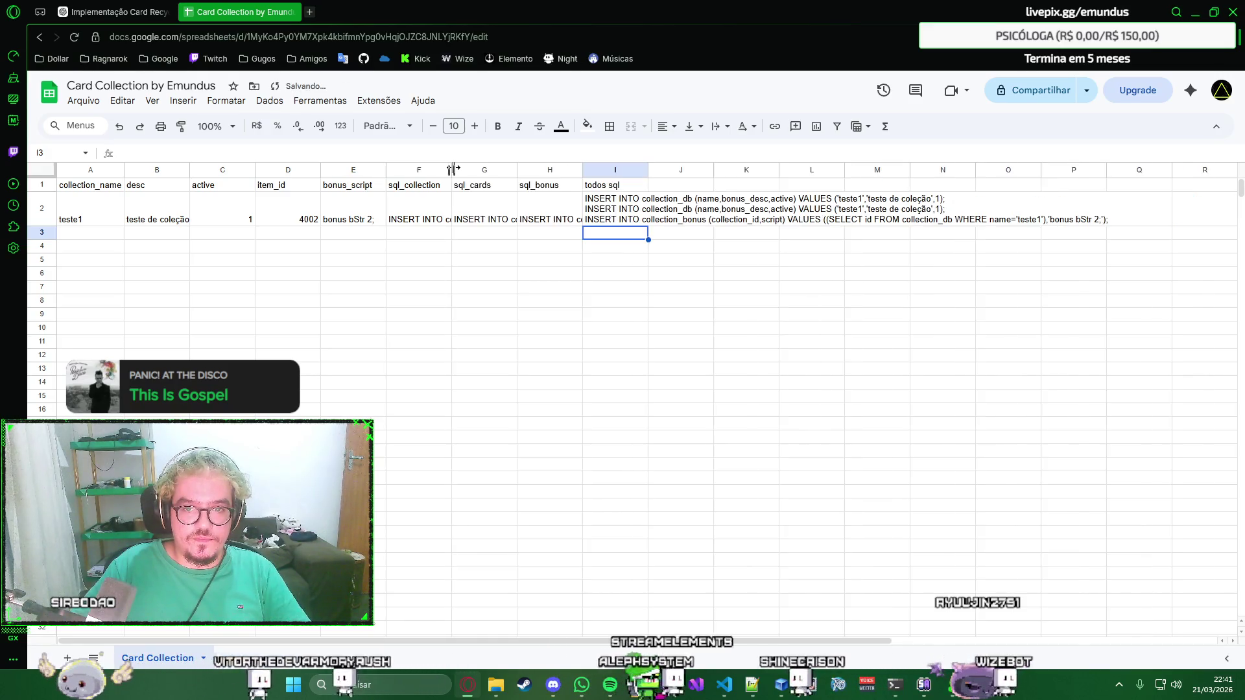
{"action": "double_click", "coordinate": [453, 170]}
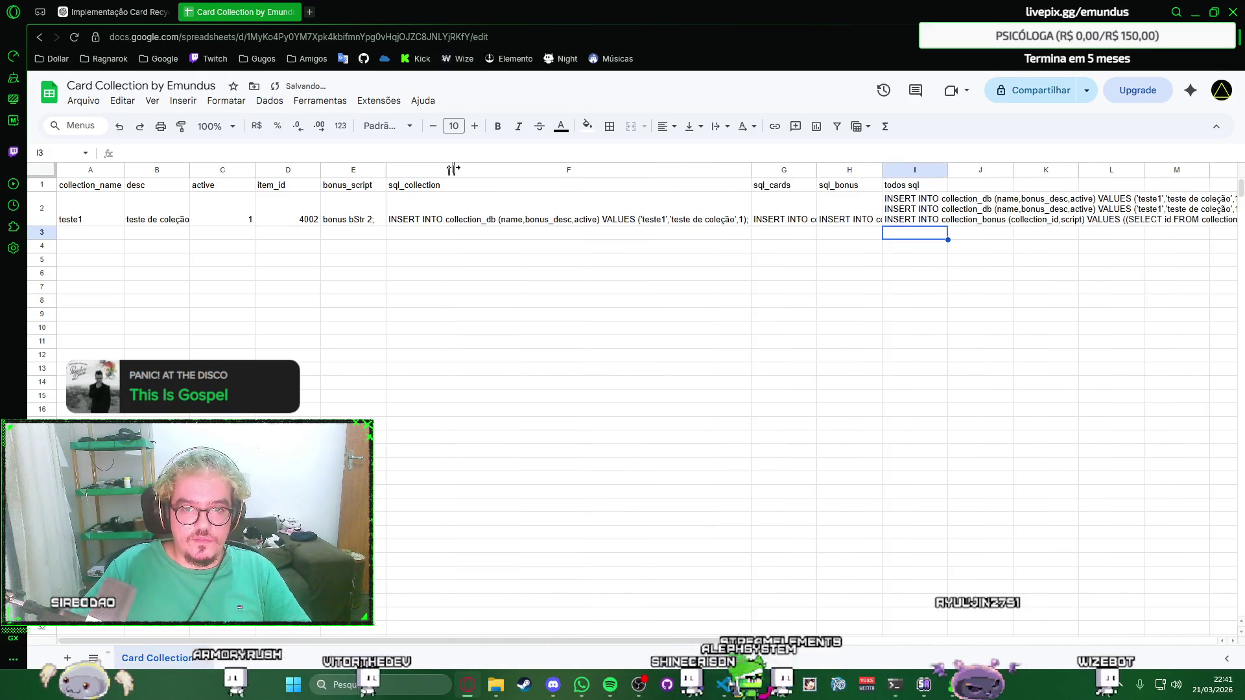
{"action": "key", "text": "ctrl+z"}
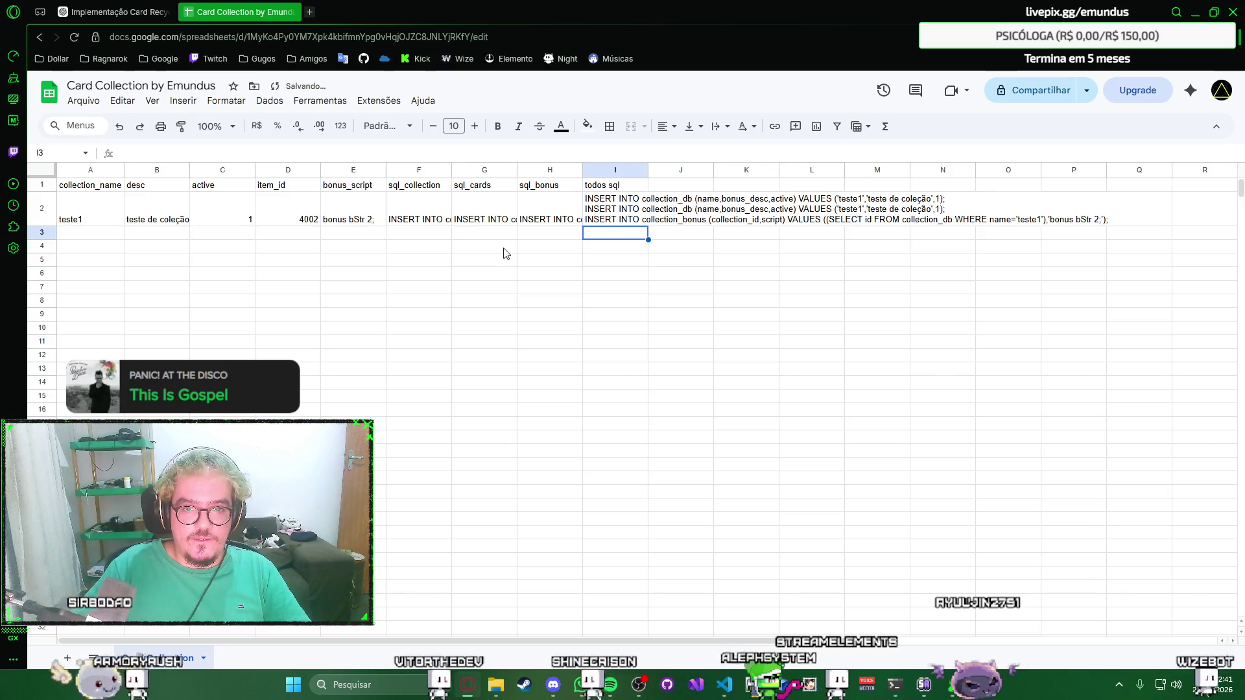
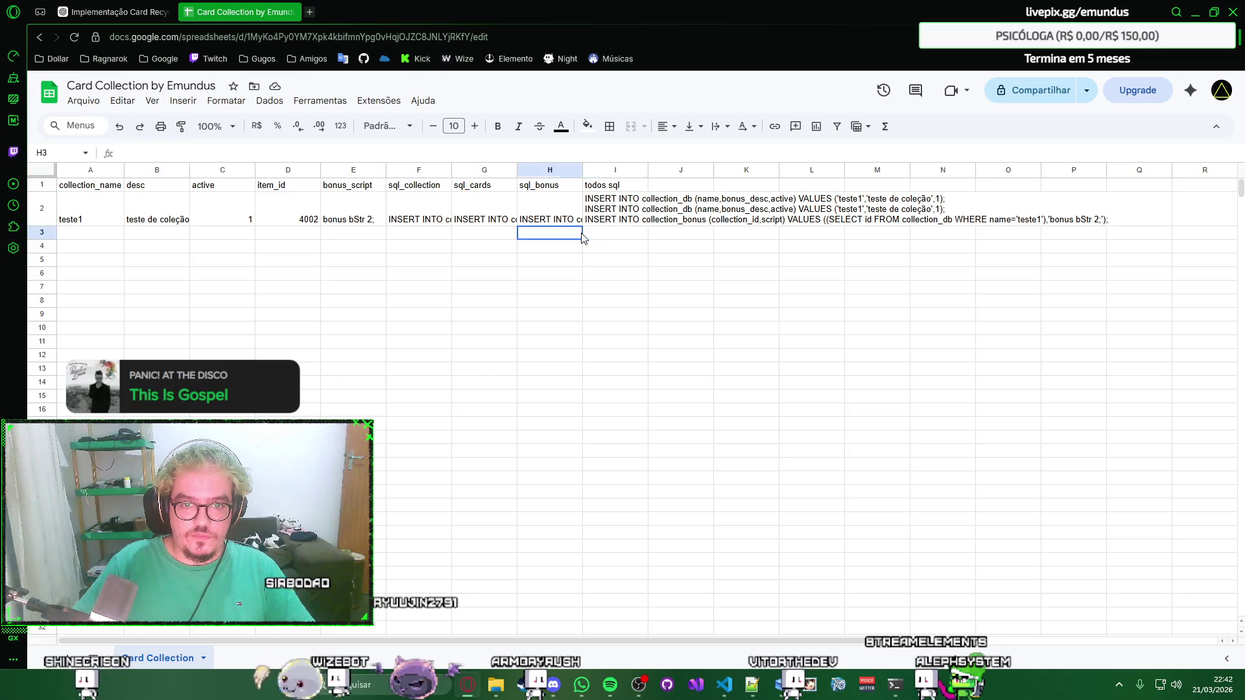
Left-align columns A–I and put borders on all their cells.
{"action": "left_click", "coordinate": [105, 187]}
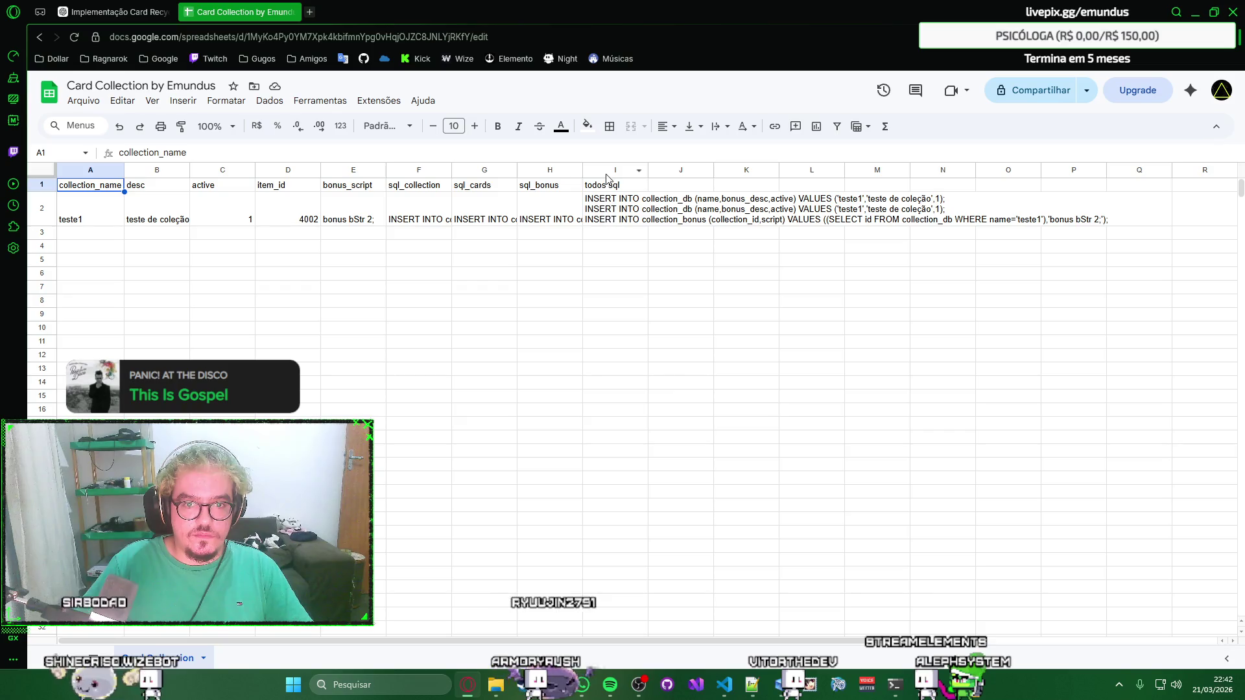
{"action": "left_click", "coordinate": [98, 168]}
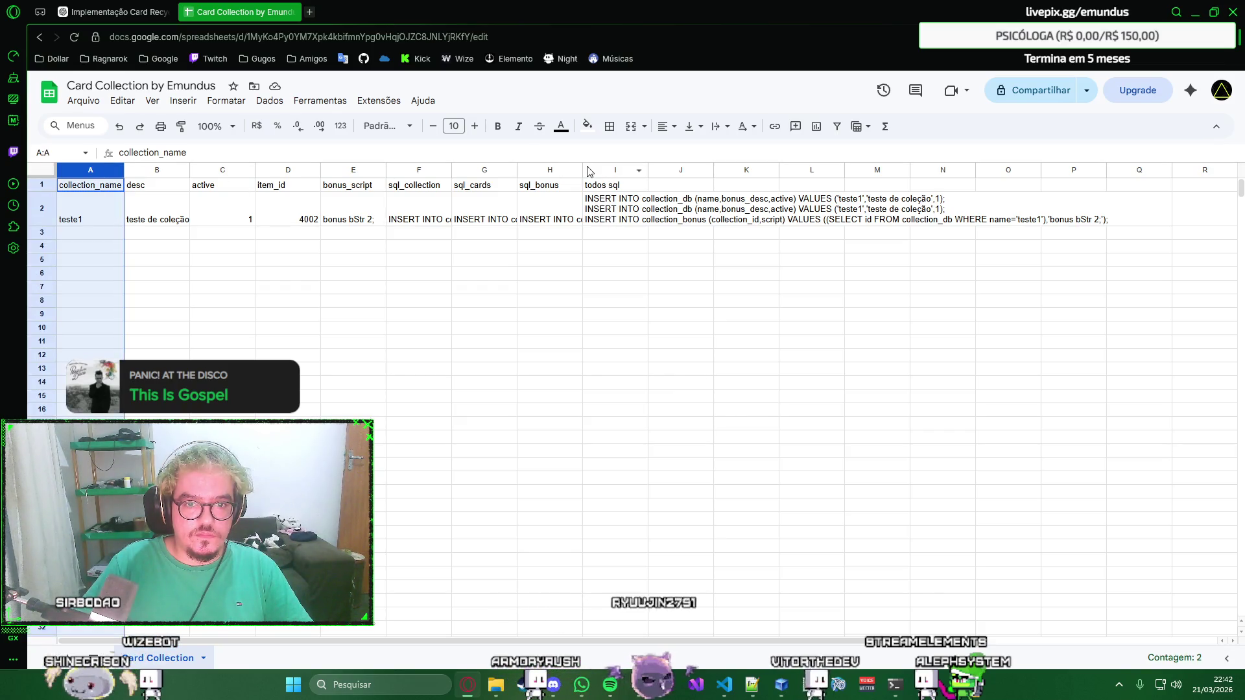
{"action": "left_click", "coordinate": [624, 170], "text": "shift"}
{"action": "left_click", "coordinate": [667, 125]}
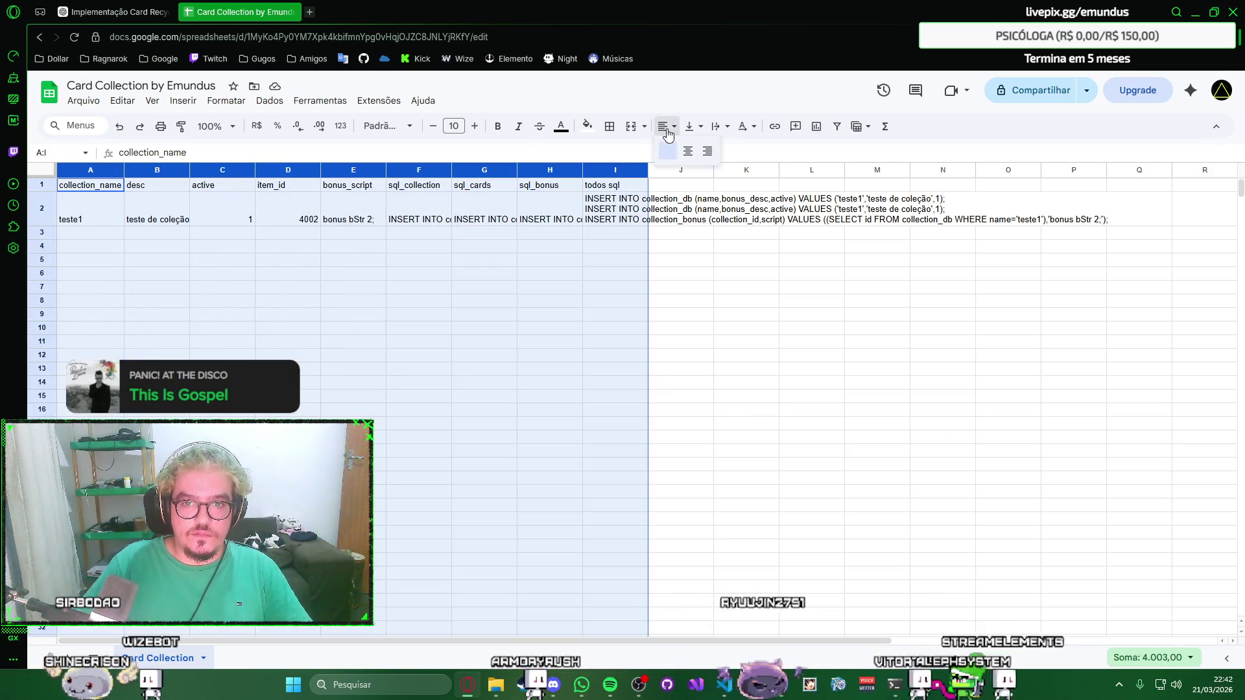
{"action": "left_click", "coordinate": [688, 151]}
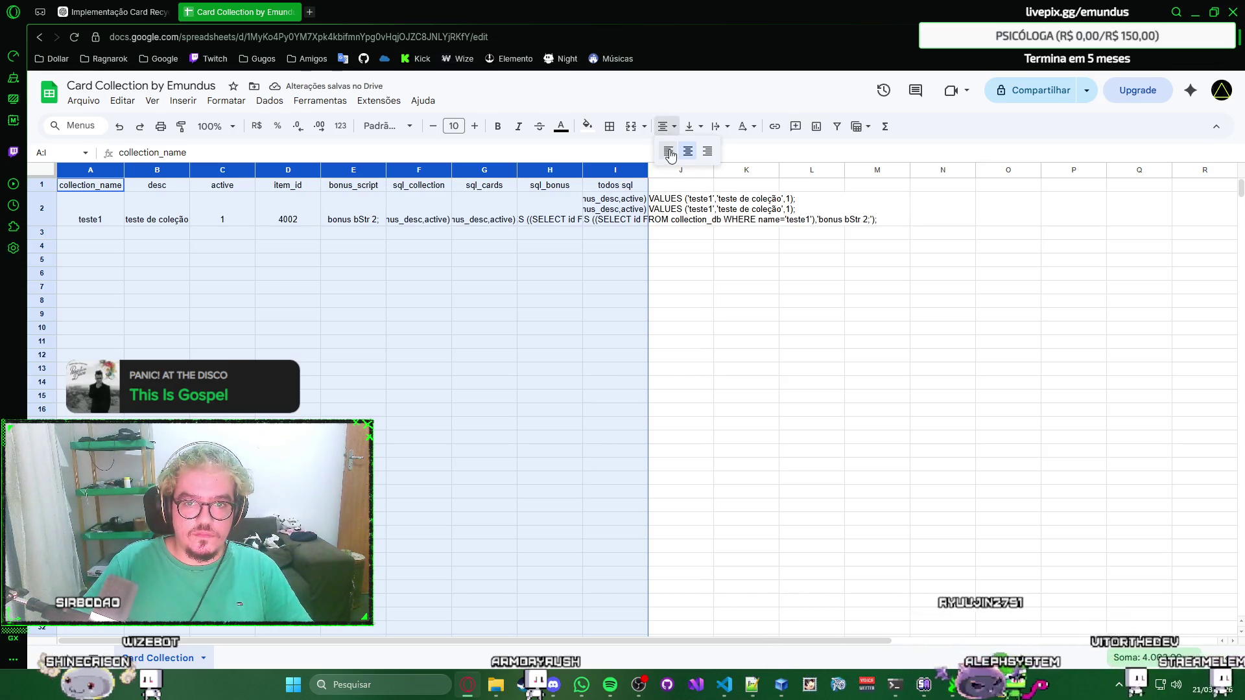
{"action": "left_click", "coordinate": [670, 152]}
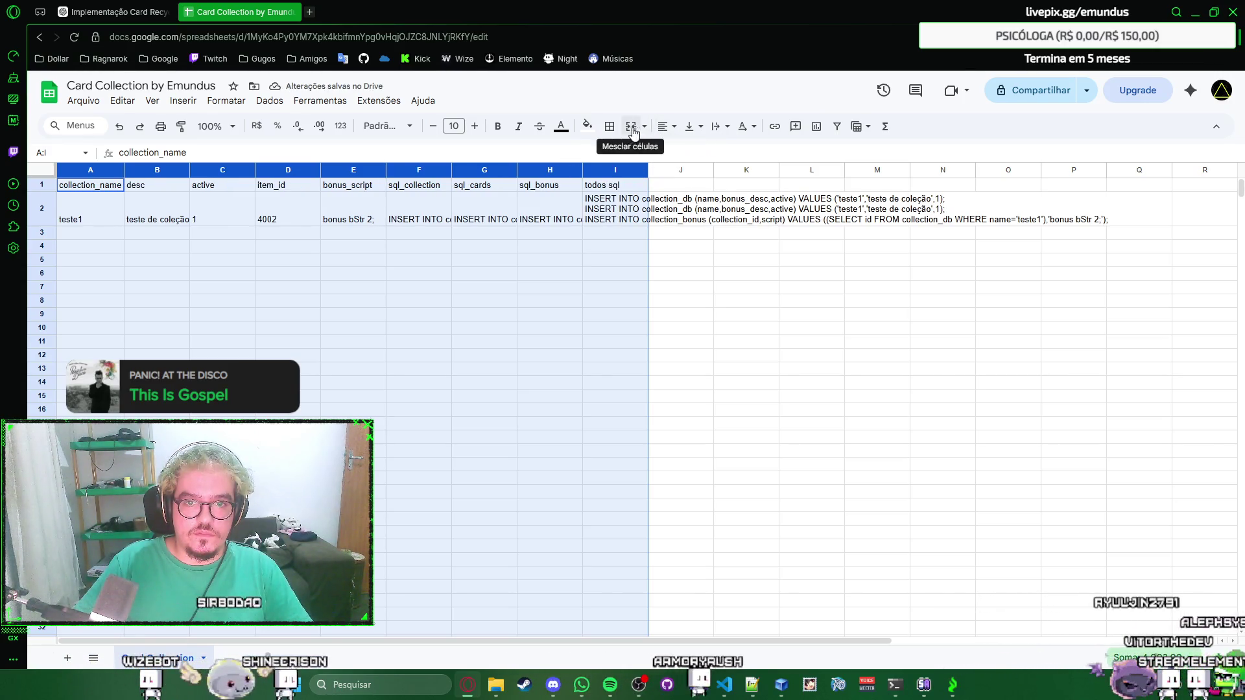
{"action": "left_click", "coordinate": [609, 126]}
{"action": "left_click", "coordinate": [617, 156]}
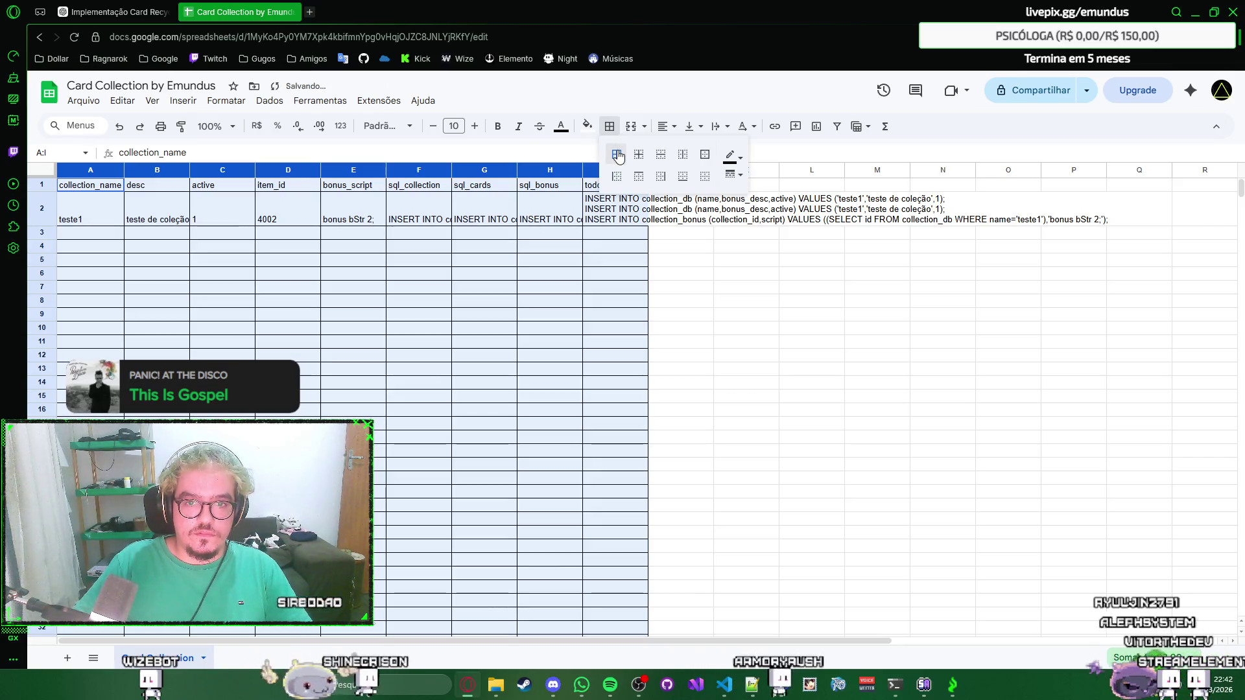
Vertically centre columns A–I and let long SQL text overflow into neighbouring cells.
{"action": "left_click", "coordinate": [699, 127]}
{"action": "left_click", "coordinate": [715, 153]}
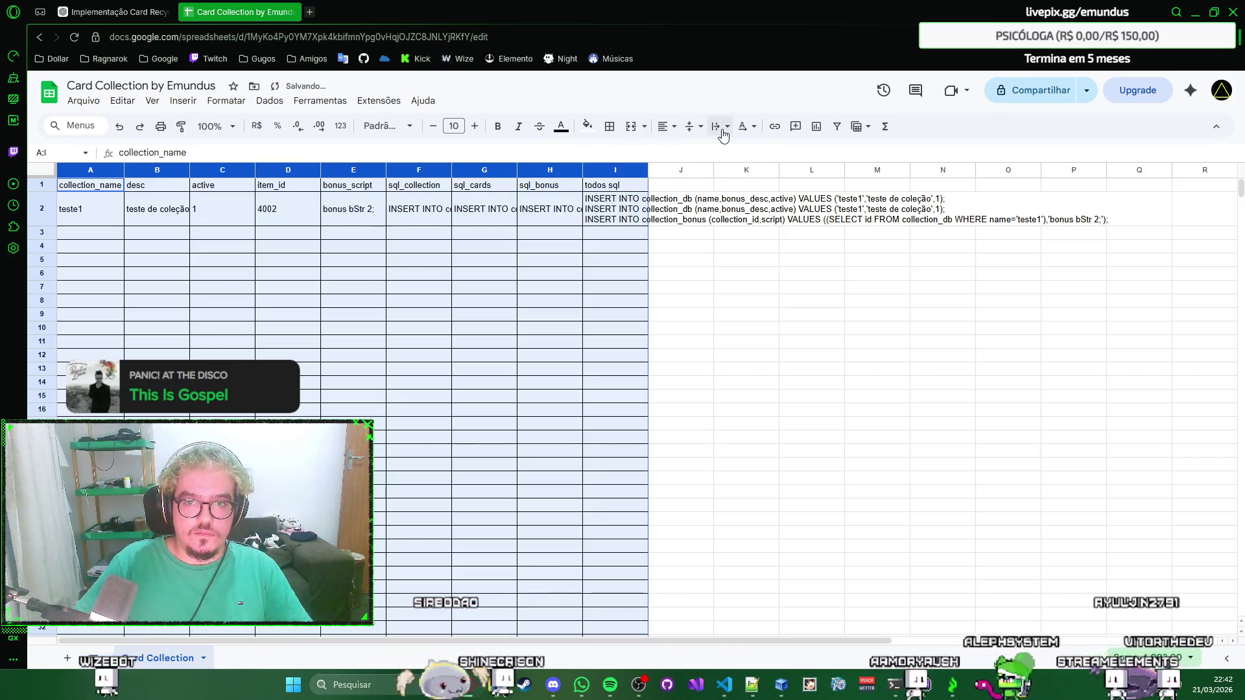
{"action": "left_click", "coordinate": [723, 131]}
{"action": "left_click", "coordinate": [733, 153]}
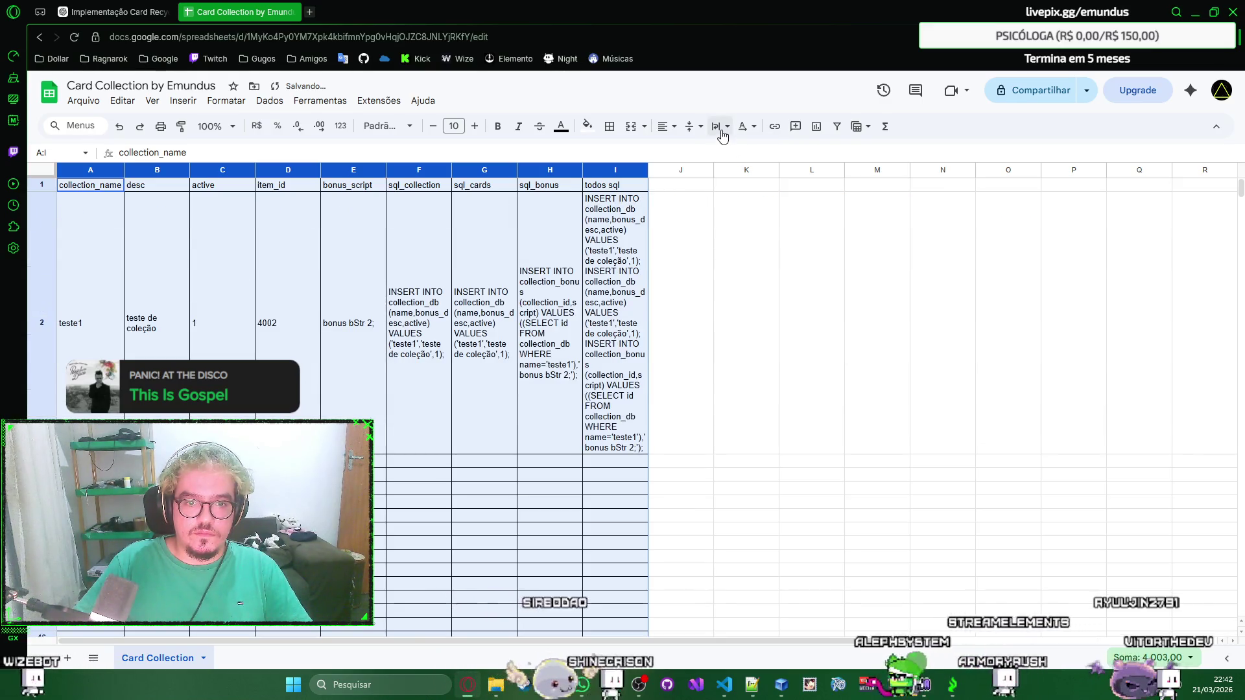
{"action": "left_click", "coordinate": [720, 127]}
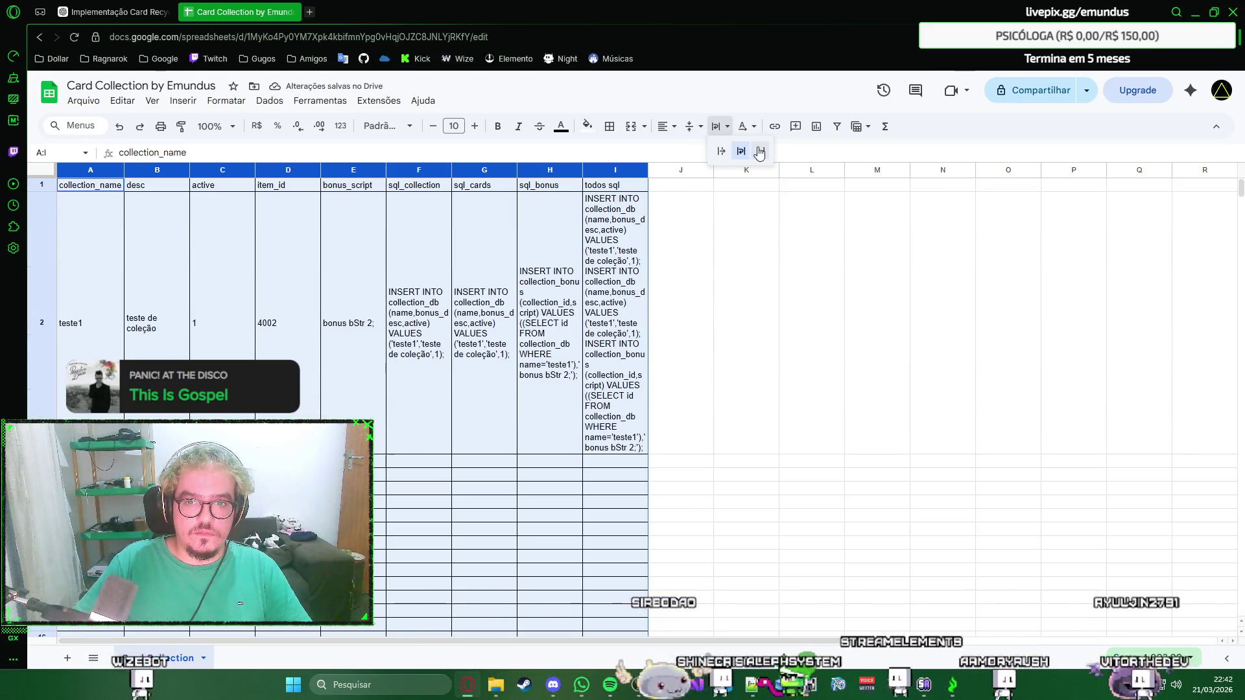
{"action": "left_click", "coordinate": [760, 153]}
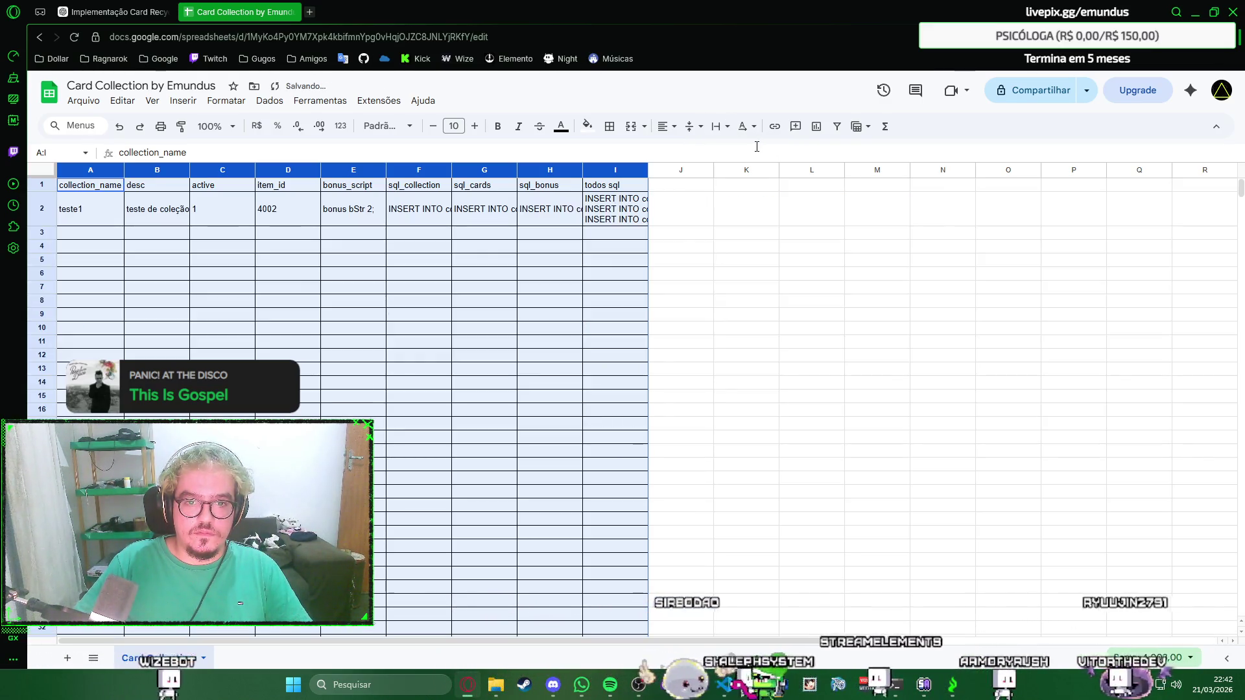
{"action": "left_click", "coordinate": [720, 129]}
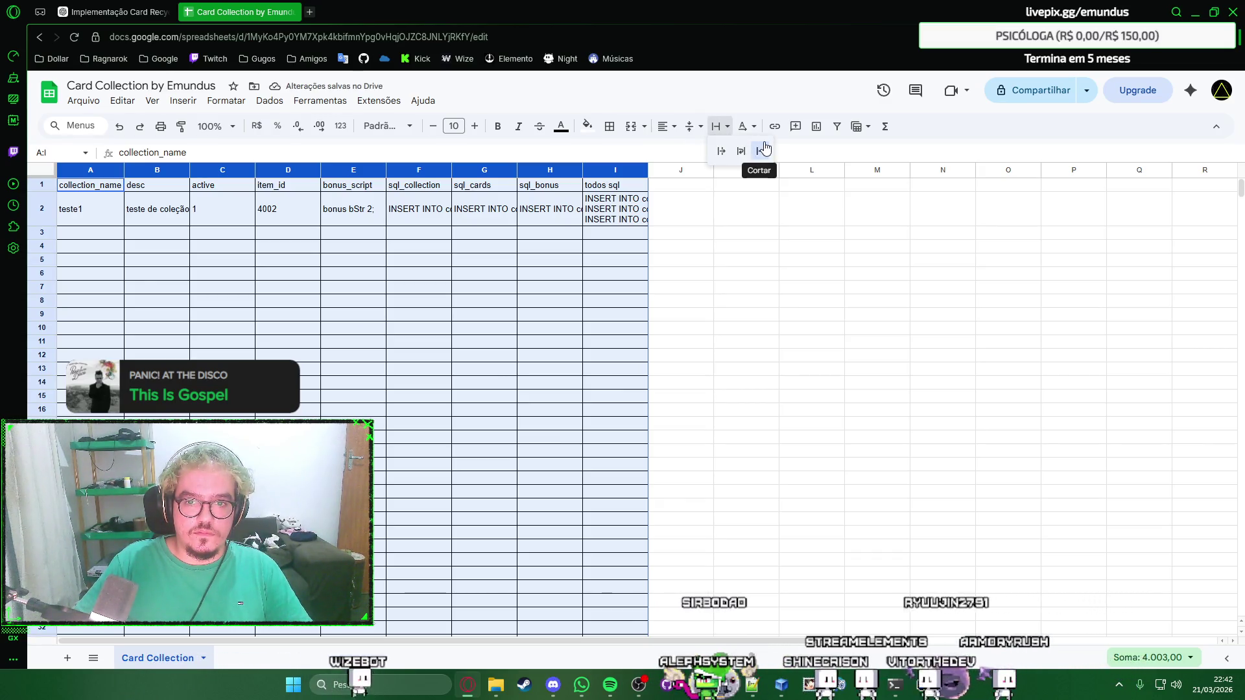
{"action": "left_click", "coordinate": [718, 152]}
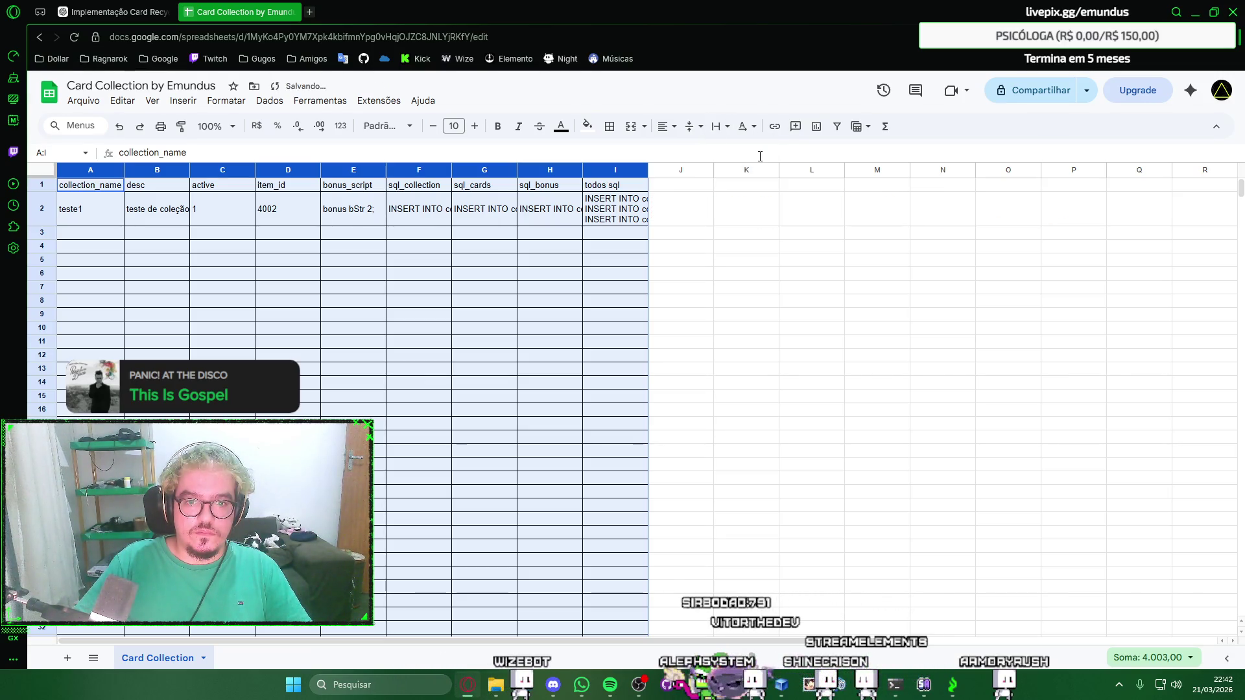
{"action": "left_click", "coordinate": [607, 239]}
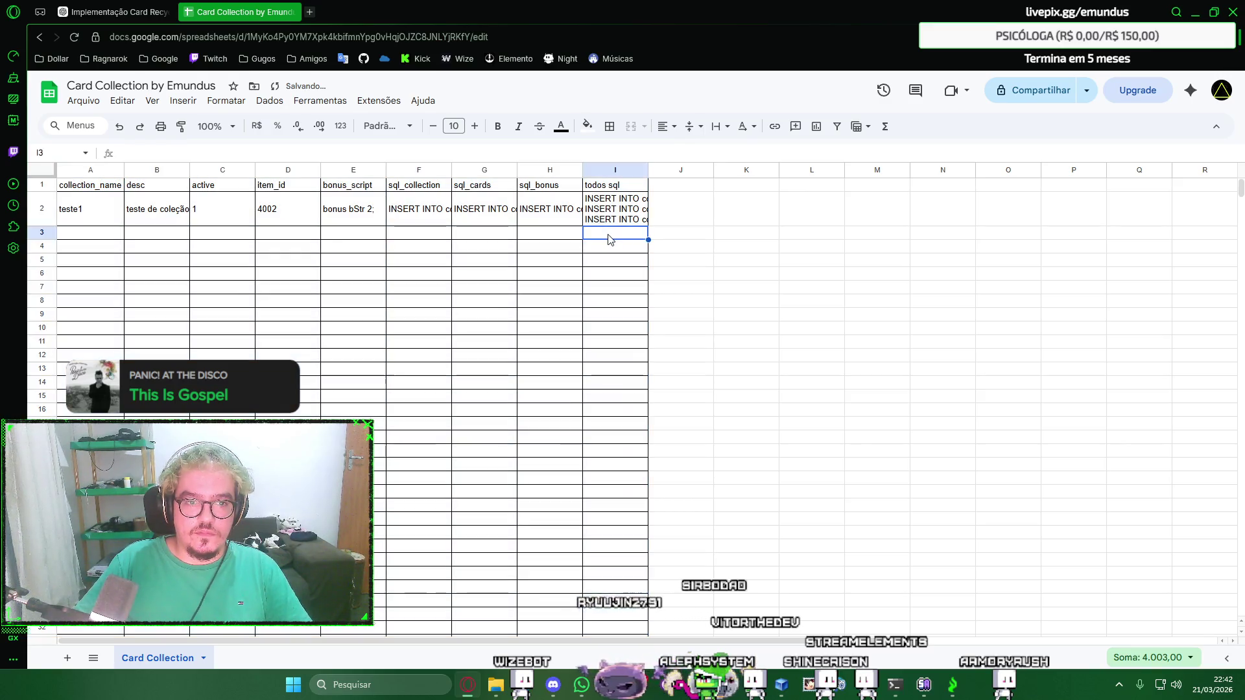
Auto-fit the todos sql column I to its full INSERT text, undoing an accidental column H widening.
{"action": "double_click", "coordinate": [647, 171]}
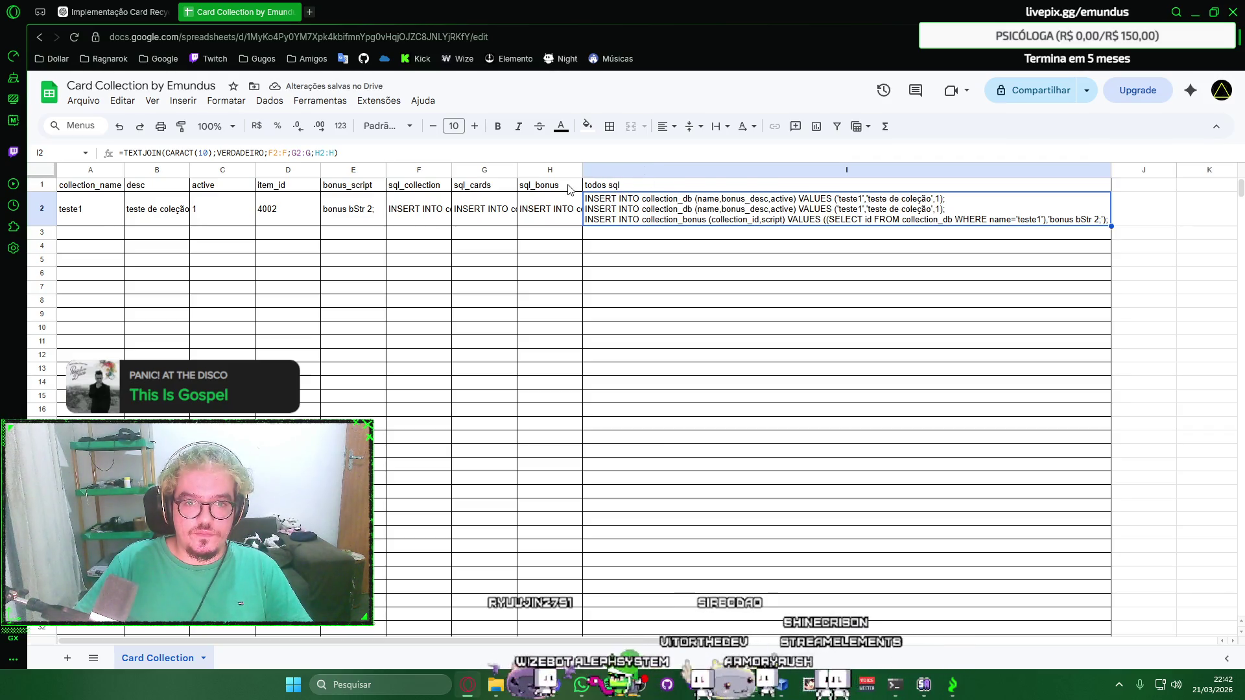
{"action": "double_click", "coordinate": [583, 172]}
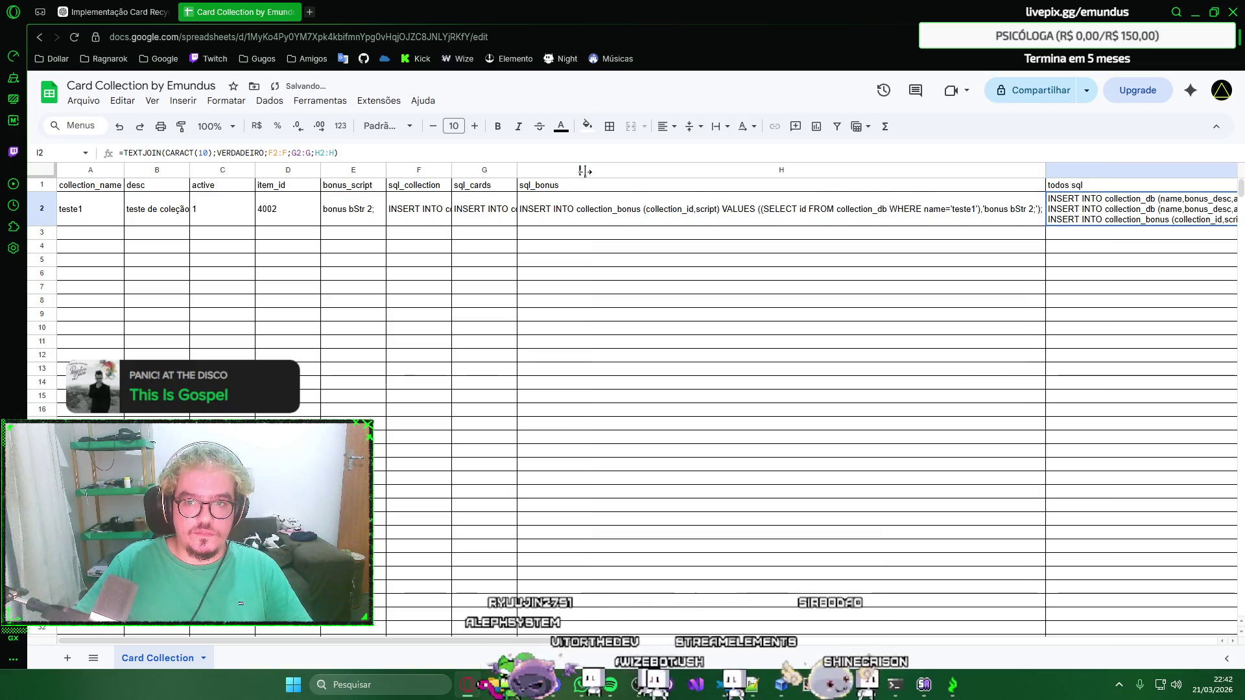
{"action": "key", "text": "ctrl+z"}
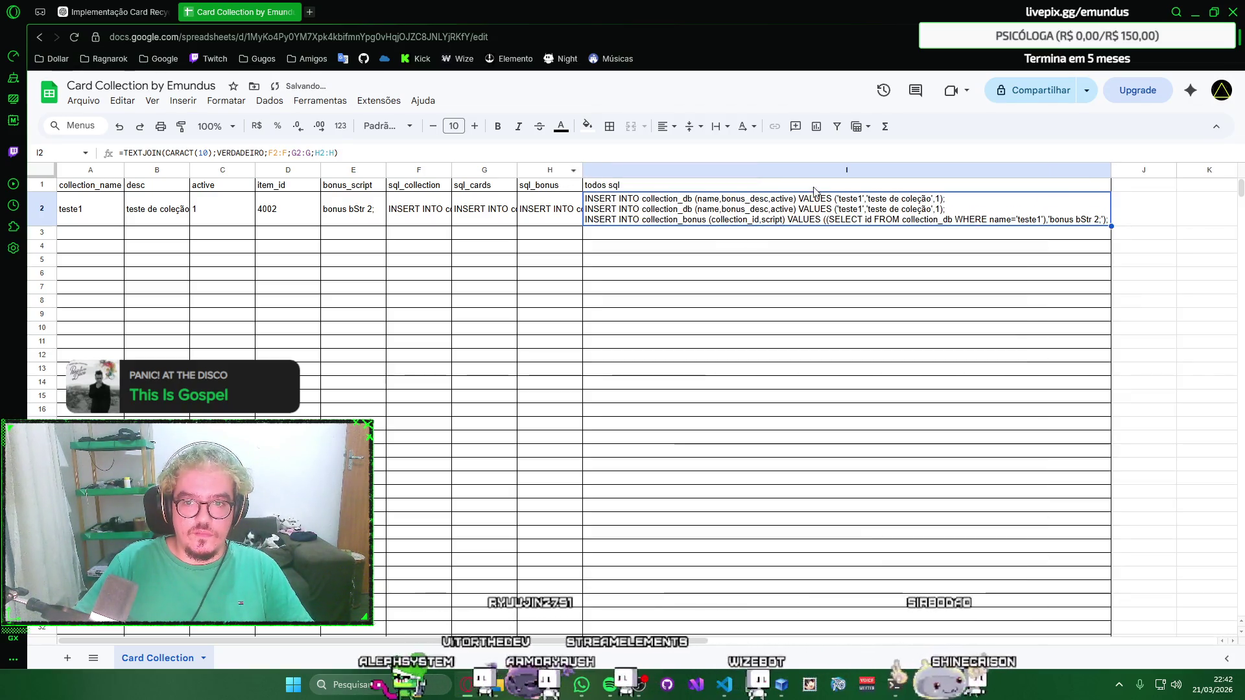
{"action": "left_click", "coordinate": [818, 187]}
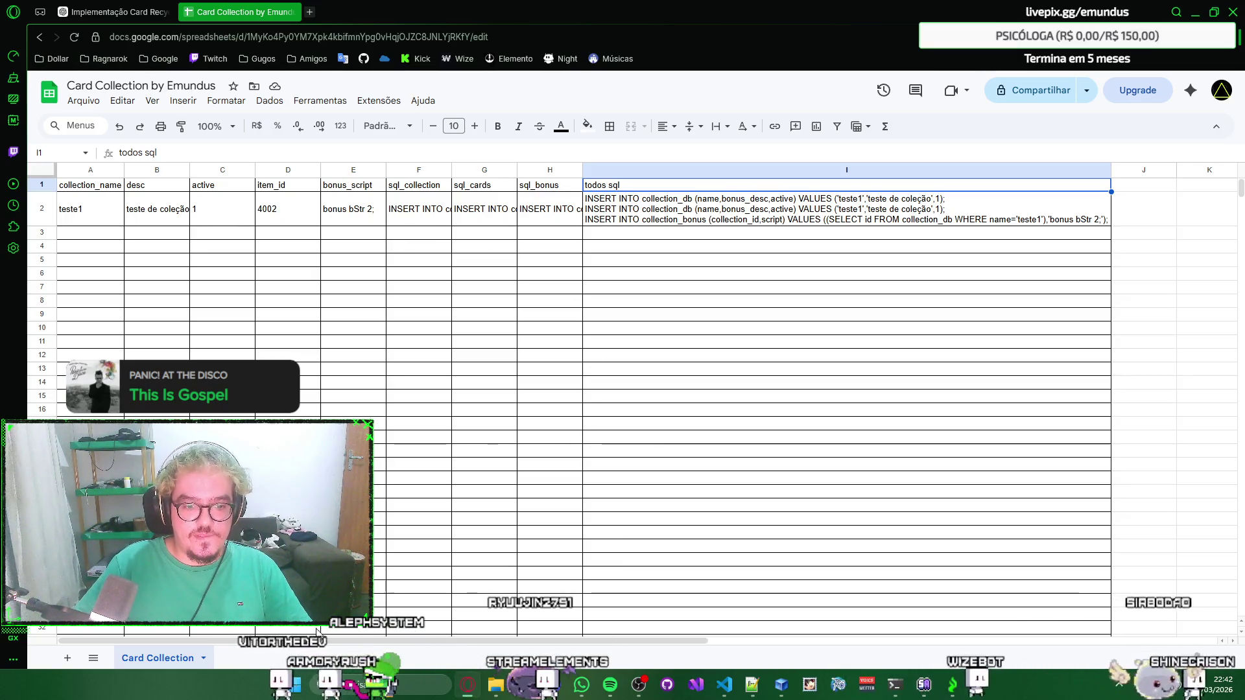
{"action": "left_click_drag", "start_coordinate": [309, 640], "coordinate": [435, 639]}
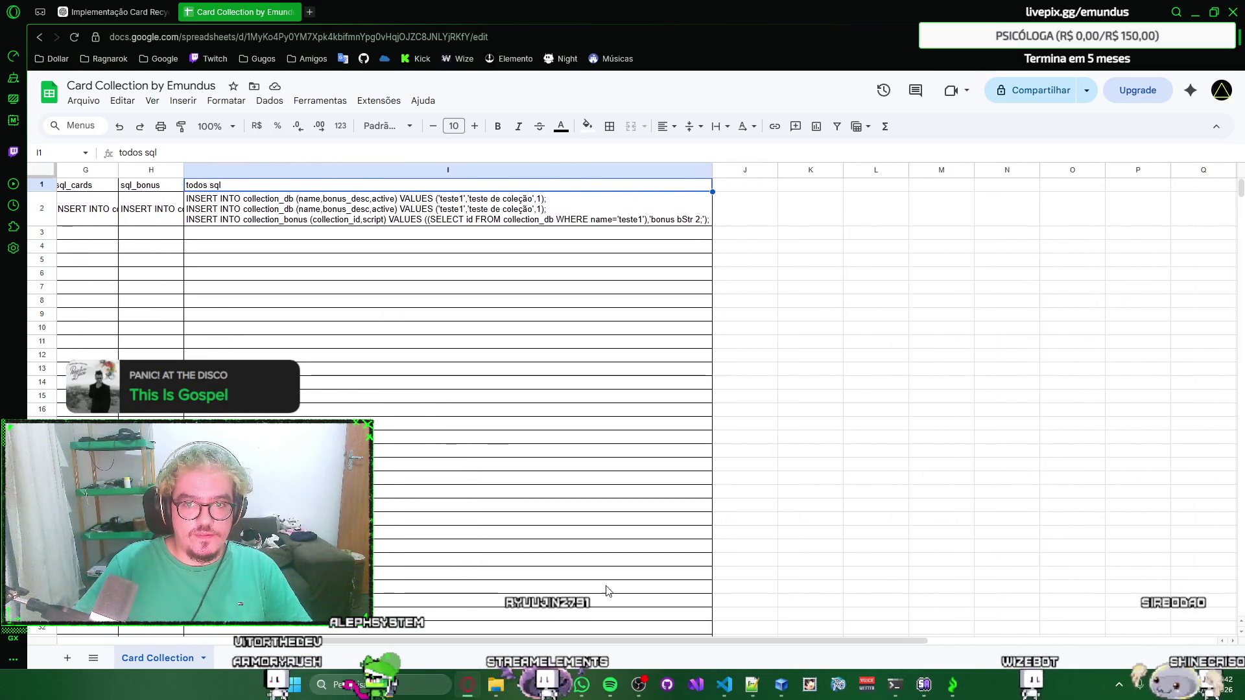
Delete the empty columns J through Y so the sheet ends at todos sql.
{"action": "left_click", "coordinate": [747, 171]}
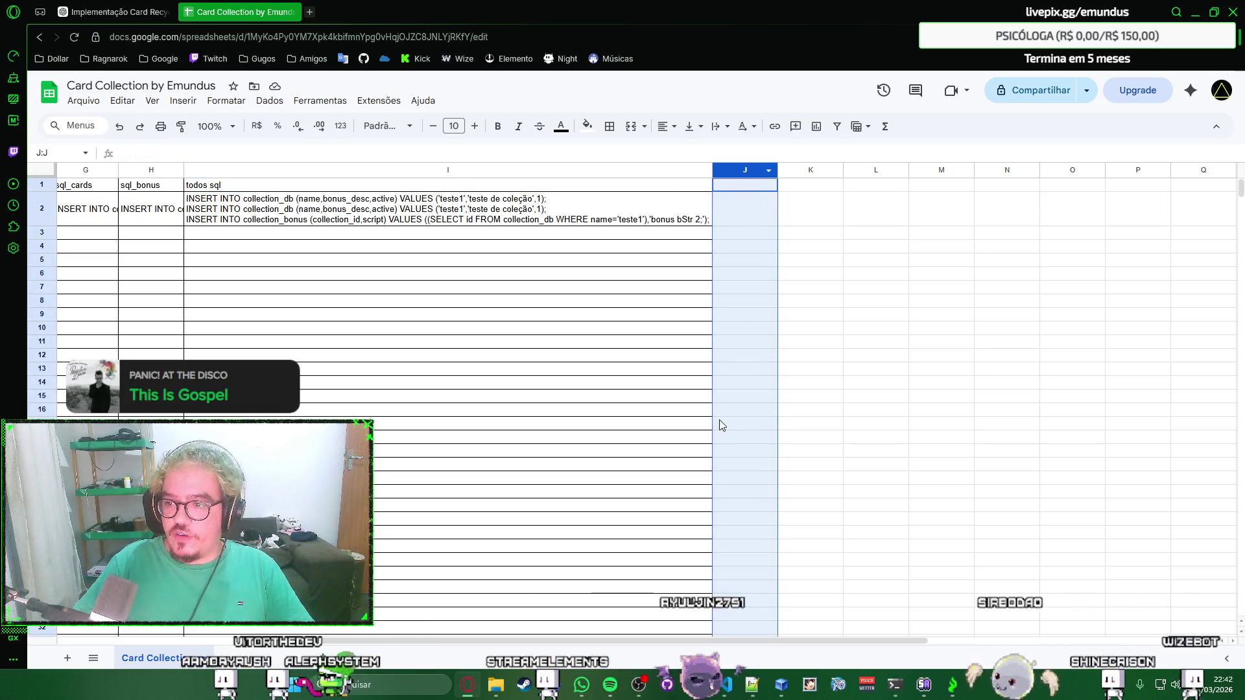
{"action": "left_click_drag", "start_coordinate": [632, 642], "coordinate": [886, 622]}
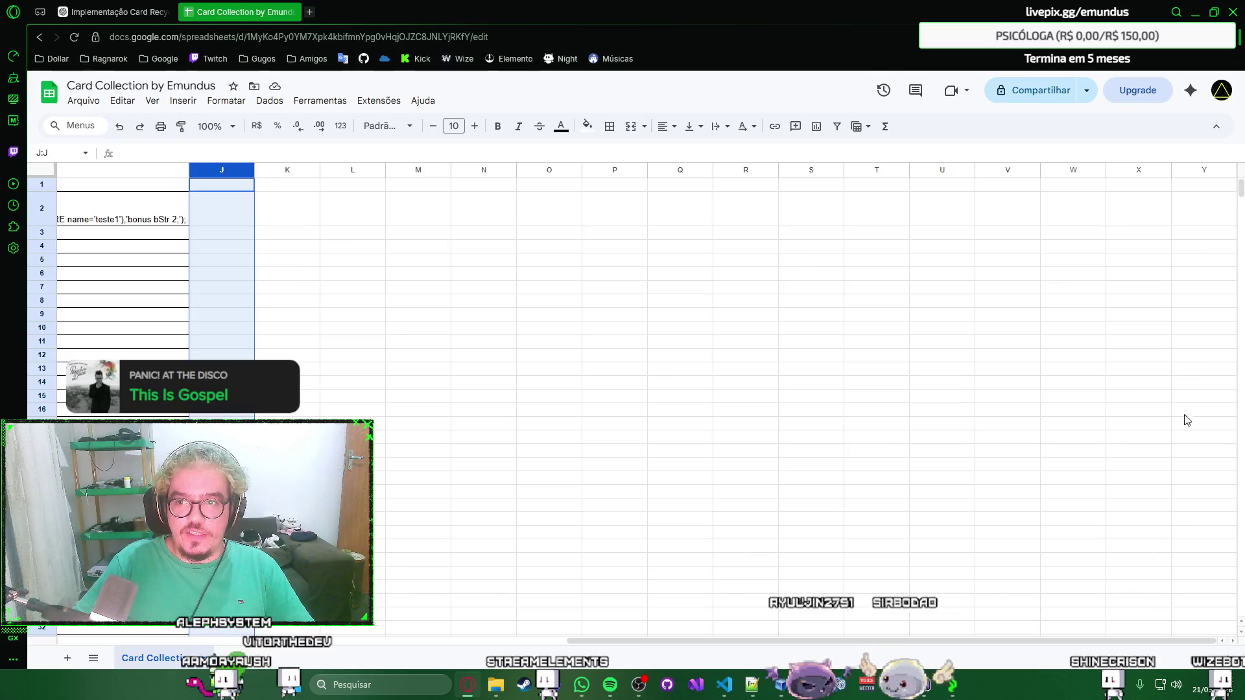
{"action": "left_click", "coordinate": [1210, 172], "text": "shift"}
{"action": "right_click", "coordinate": [1209, 171]}
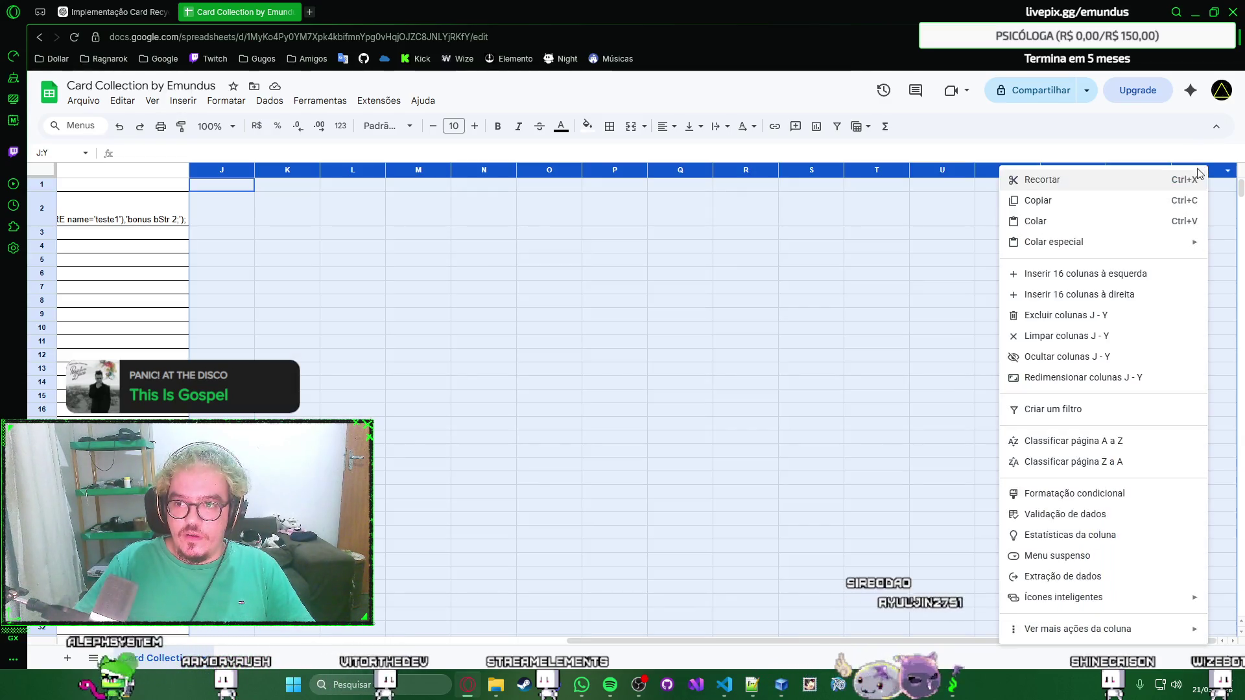
{"action": "left_click", "coordinate": [1065, 315]}
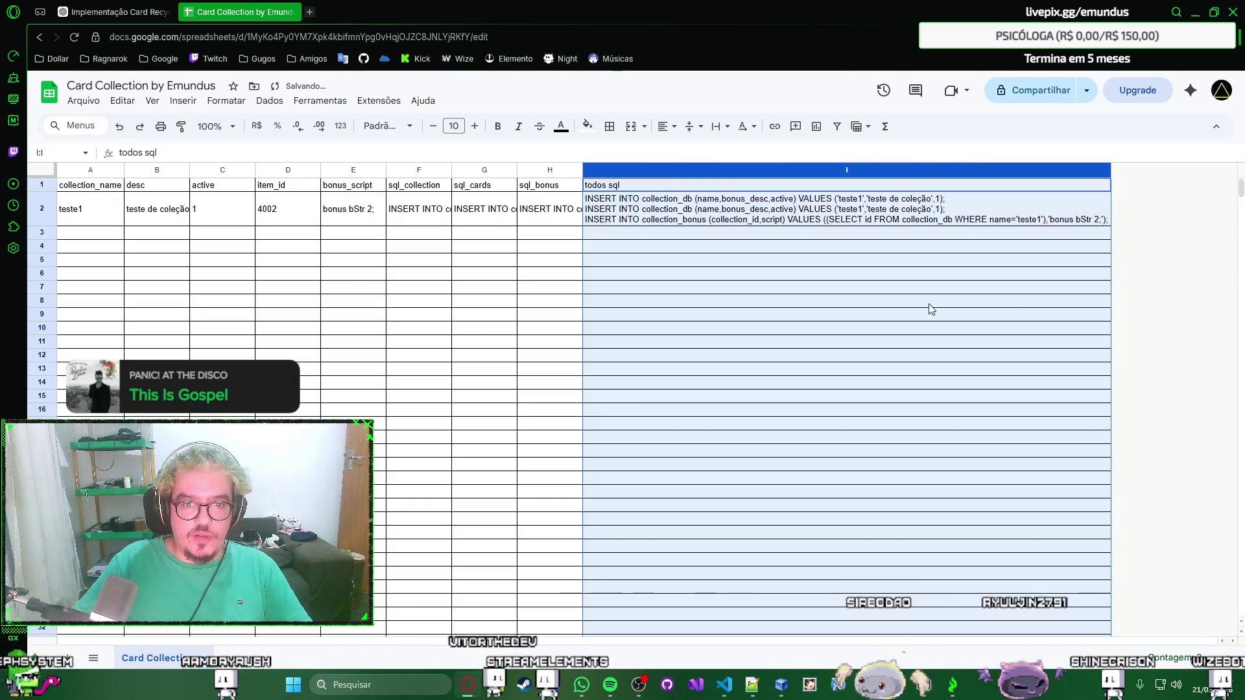
{"action": "left_click", "coordinate": [729, 234]}
{"action": "right_click", "coordinate": [734, 234]}
{"action": "key", "text": "Escape"}
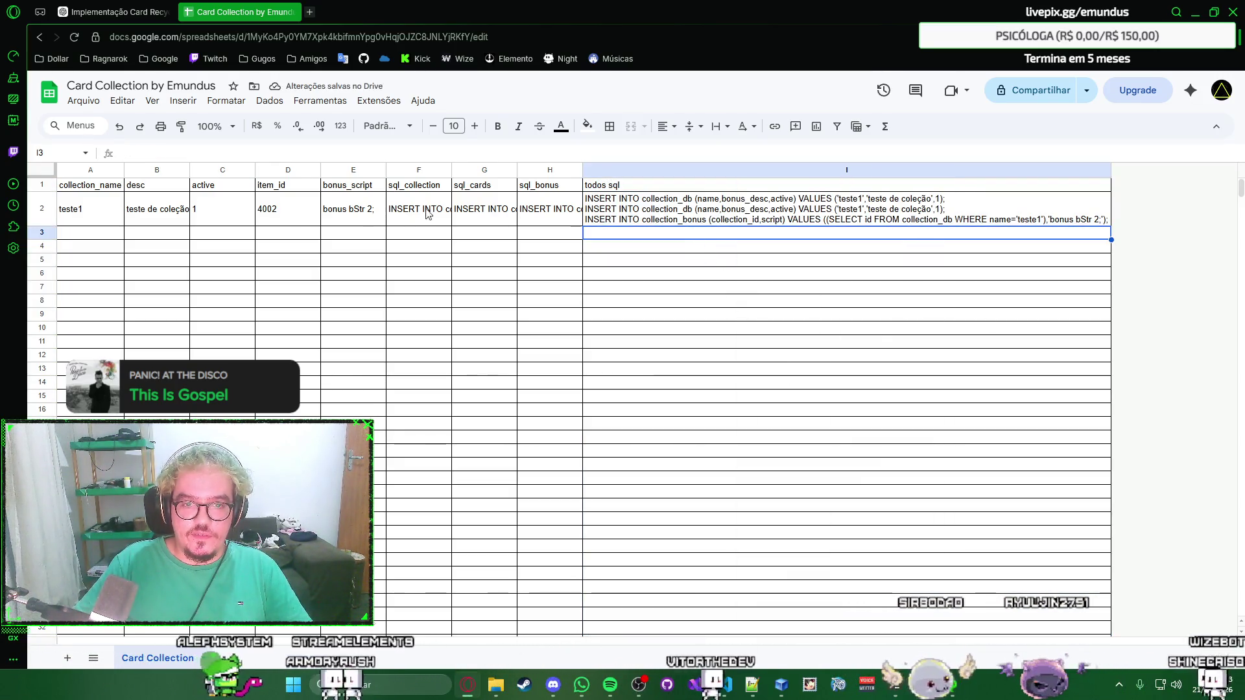
Fill the SQL formulas in F2:I2 down to row 1000 and check cell I985.
{"action": "left_click", "coordinate": [382, 213]}
{"action": "left_click", "coordinate": [414, 212]}
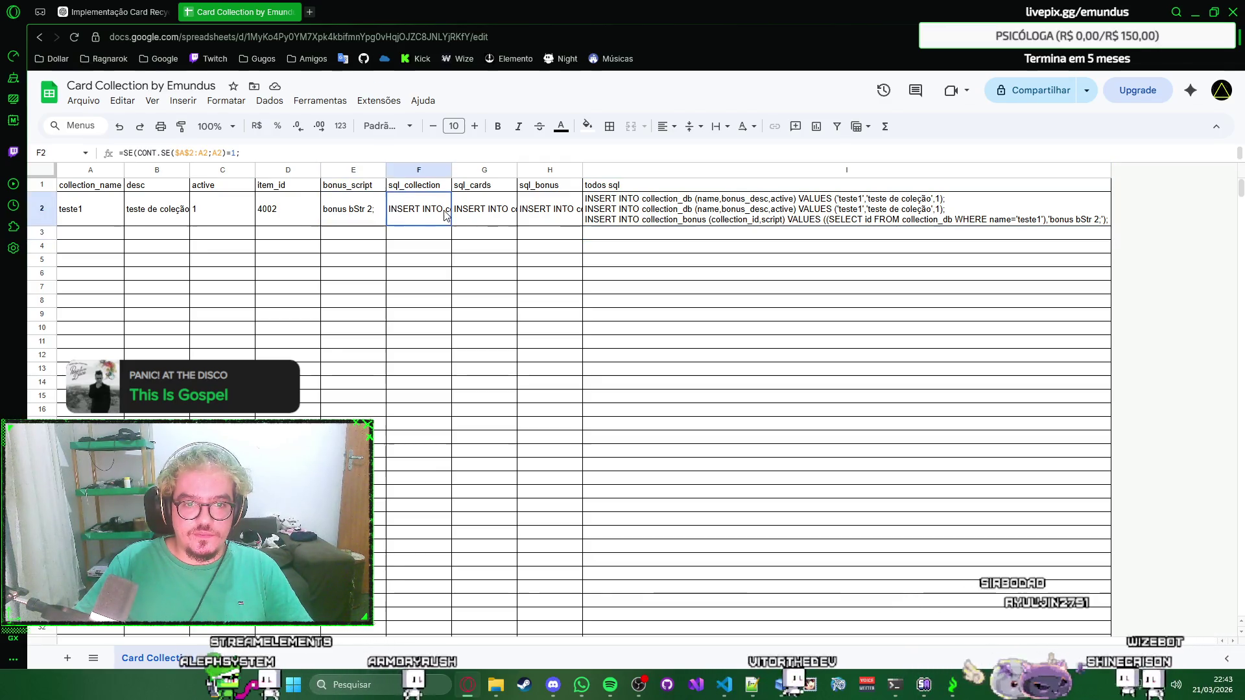
{"action": "left_click", "coordinate": [701, 212], "text": "shift"}
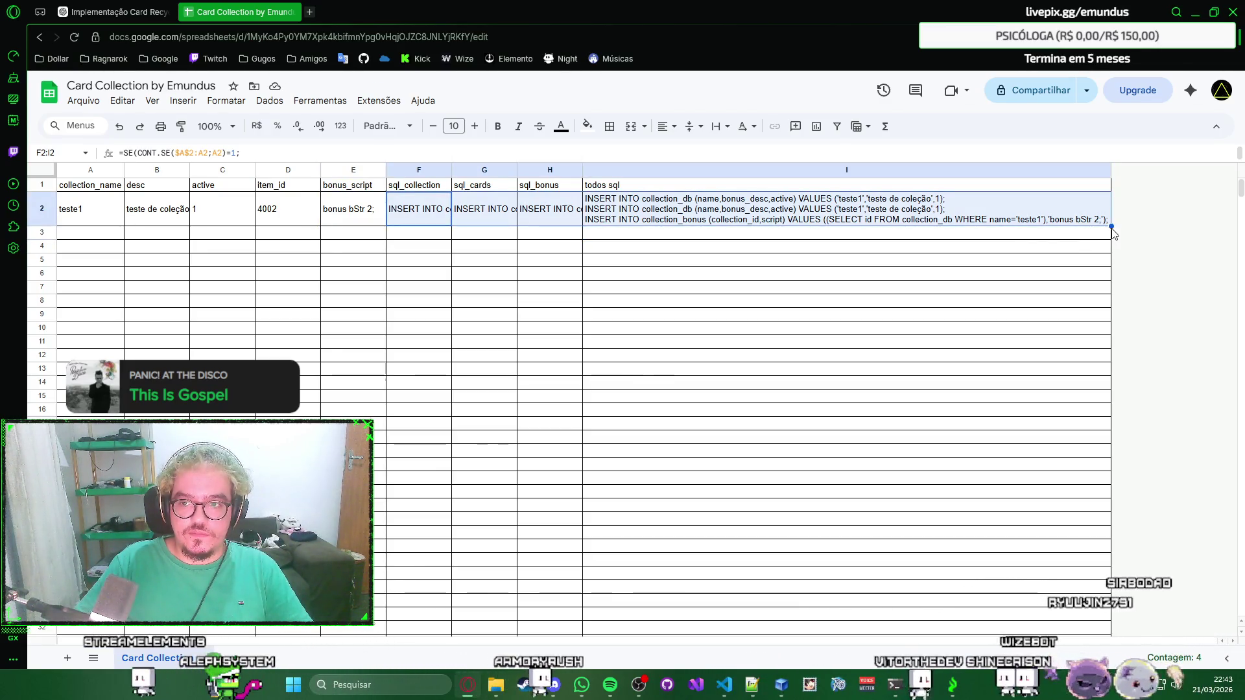
{"action": "scroll", "coordinate": [1111, 461], "scroll_direction": "down", "scroll_amount": 8}
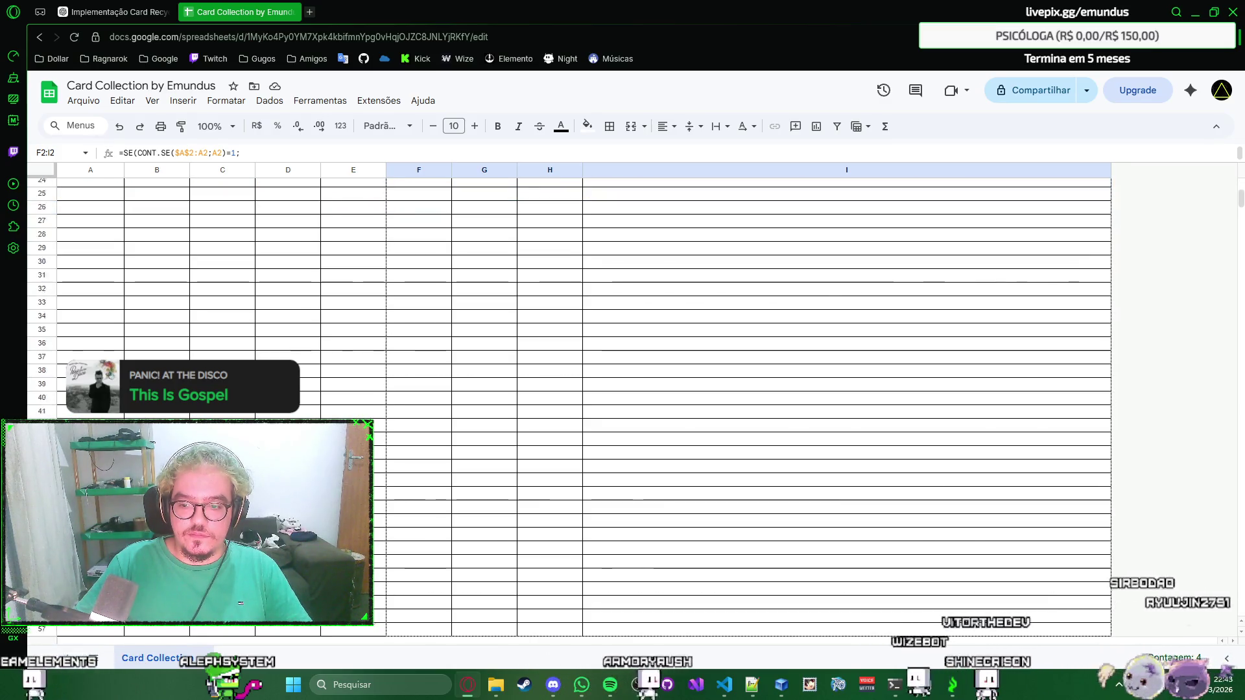
{"action": "scroll", "coordinate": [1112, 461], "scroll_direction": "down", "scroll_amount": 14}
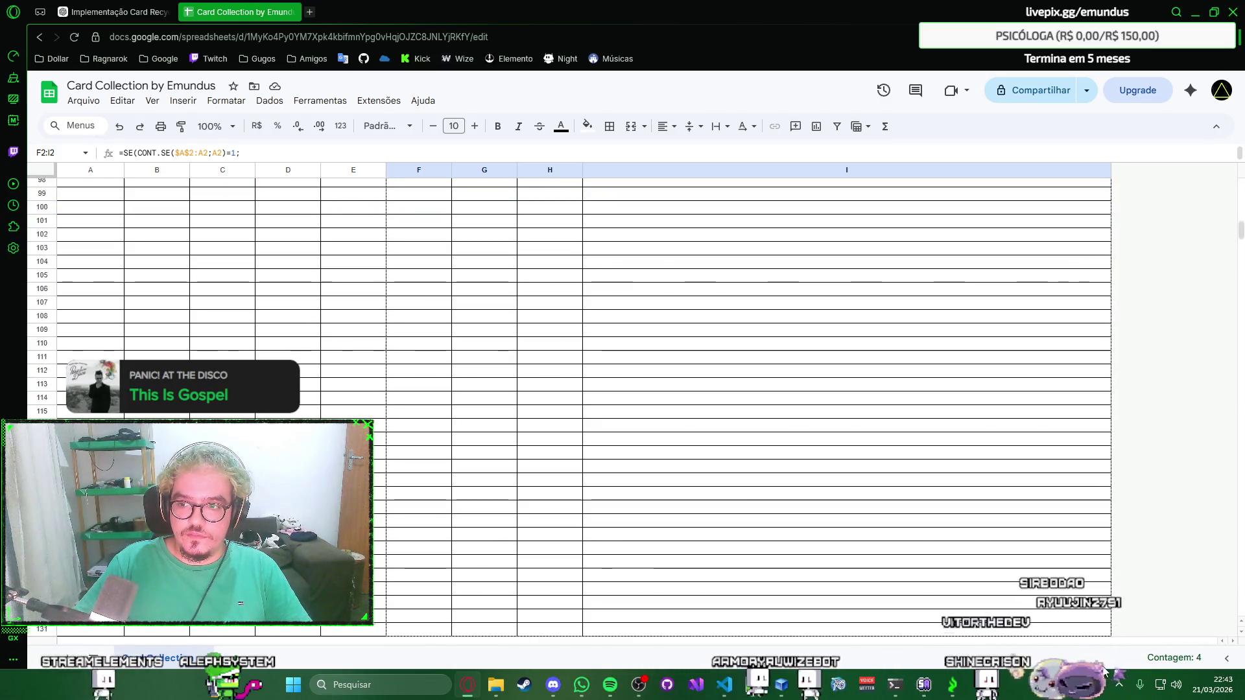
{"action": "scroll", "coordinate": [1104, 670], "scroll_direction": "down", "scroll_amount": 5}
{"action": "scroll", "coordinate": [1103, 671], "scroll_direction": "down", "scroll_amount": 6}
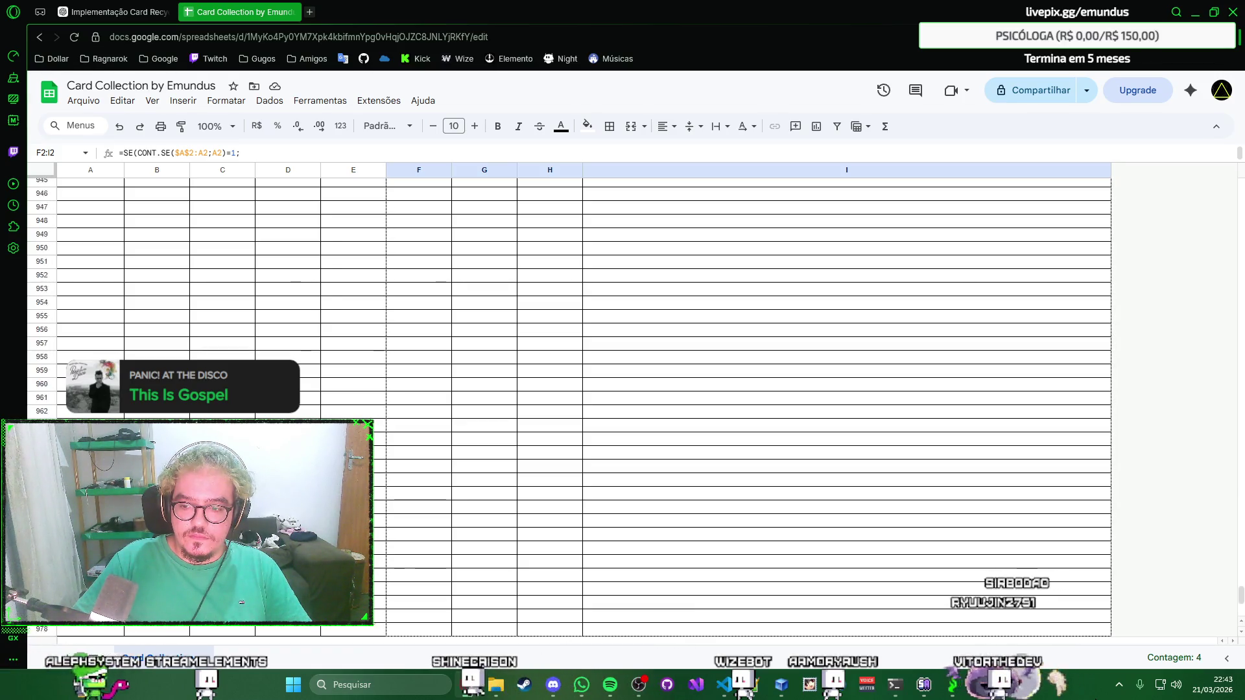
{"action": "scroll", "coordinate": [749, 390], "scroll_direction": "down", "scroll_amount": 3}
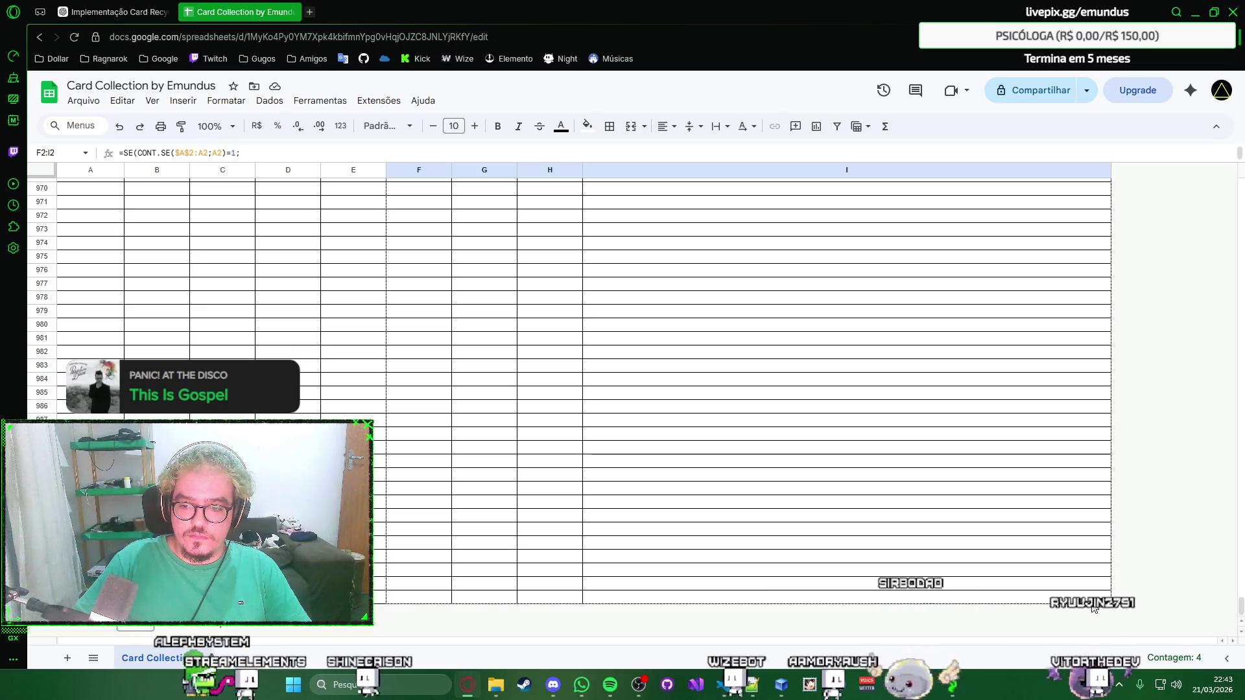
{"action": "key", "text": "ctrl+shift+Down"}
{"action": "key", "text": "ctrl+d"}
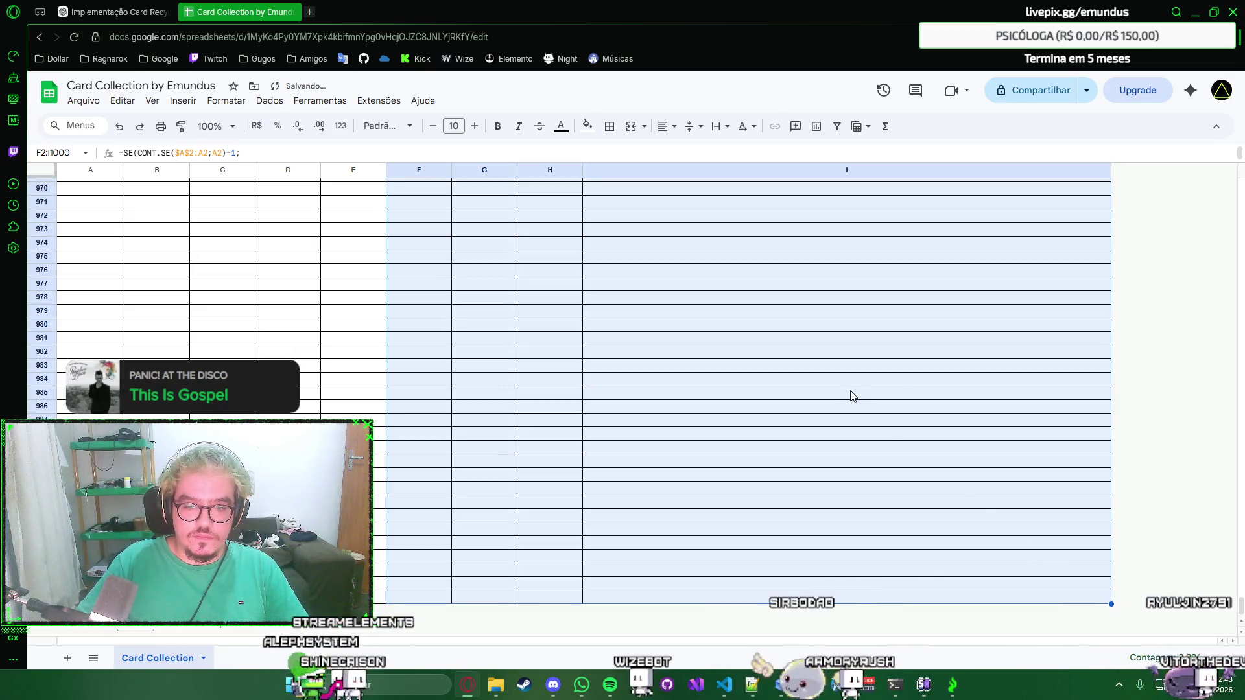
{"action": "left_click", "coordinate": [850, 392]}
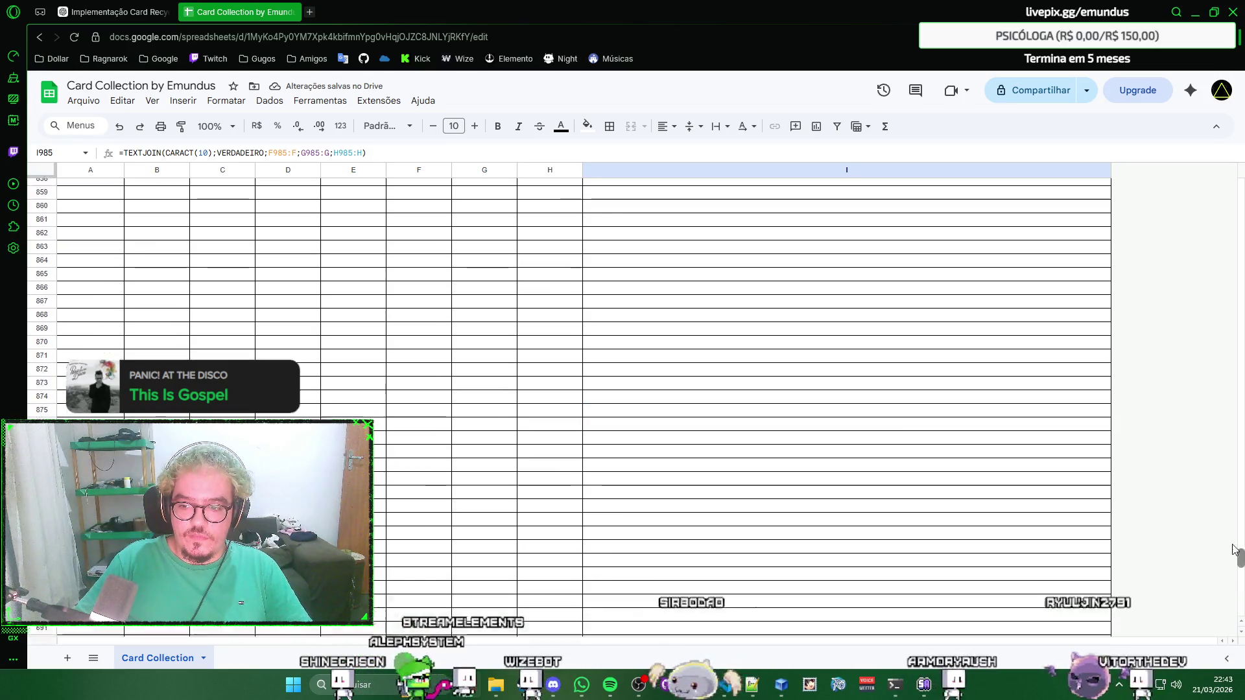
{"action": "scroll", "coordinate": [1070, 292], "scroll_direction": "up", "scroll_amount": 20}
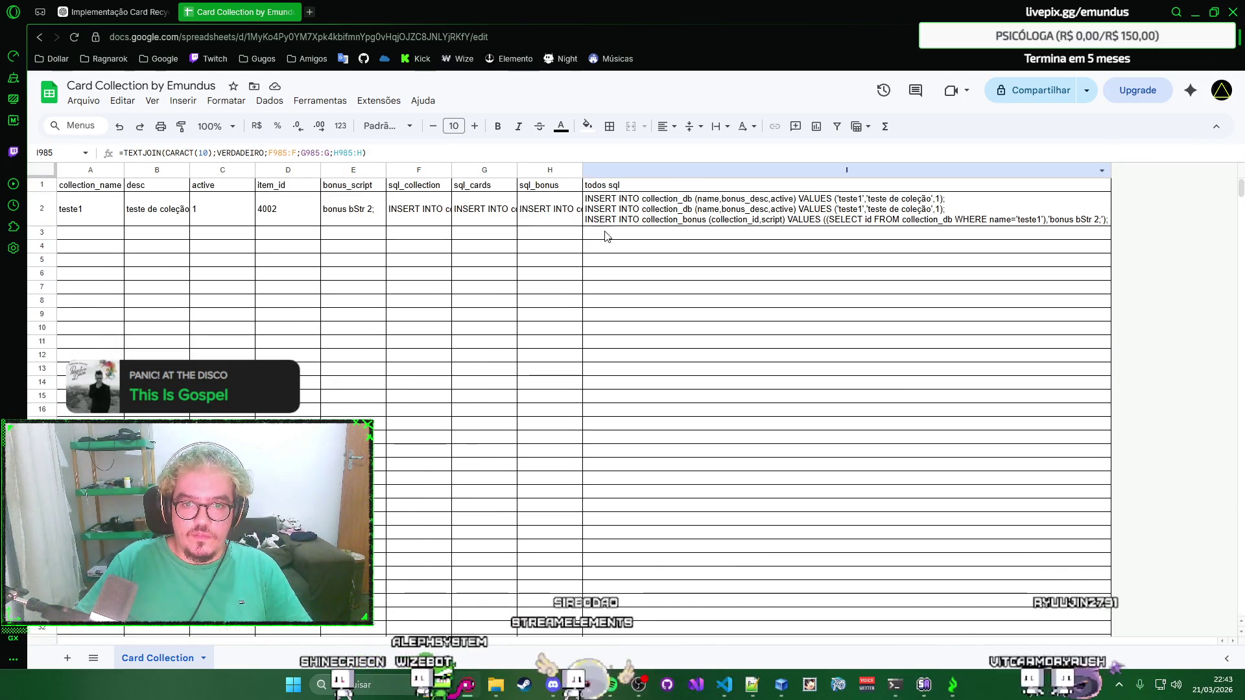
Fill the header row A1:I1 light green.
{"action": "left_click", "coordinate": [553, 237]}
{"action": "left_click", "coordinate": [484, 234]}
{"action": "key", "text": "Left"}
{"action": "key", "text": "Left"}
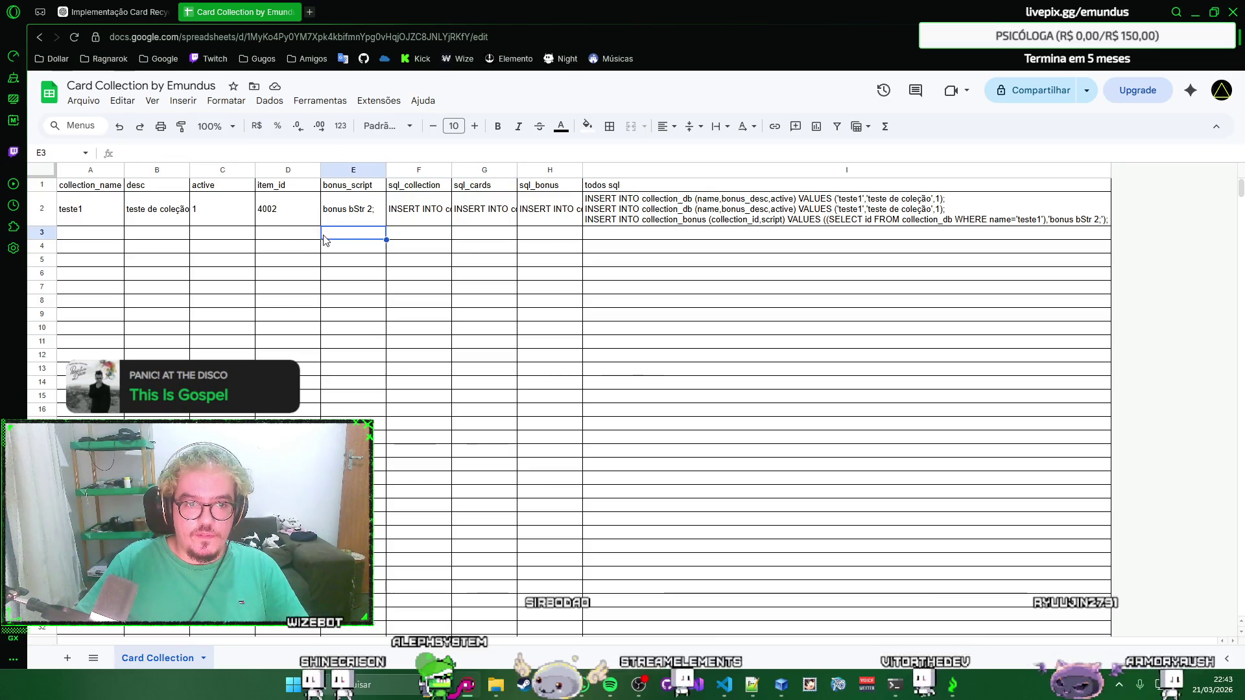
{"action": "key", "text": "Left"}
{"action": "key", "text": "Left"}
{"action": "key", "text": "Left"}
{"action": "key", "text": "Left"}
{"action": "key", "text": "Up"}
{"action": "key", "text": "Up"}
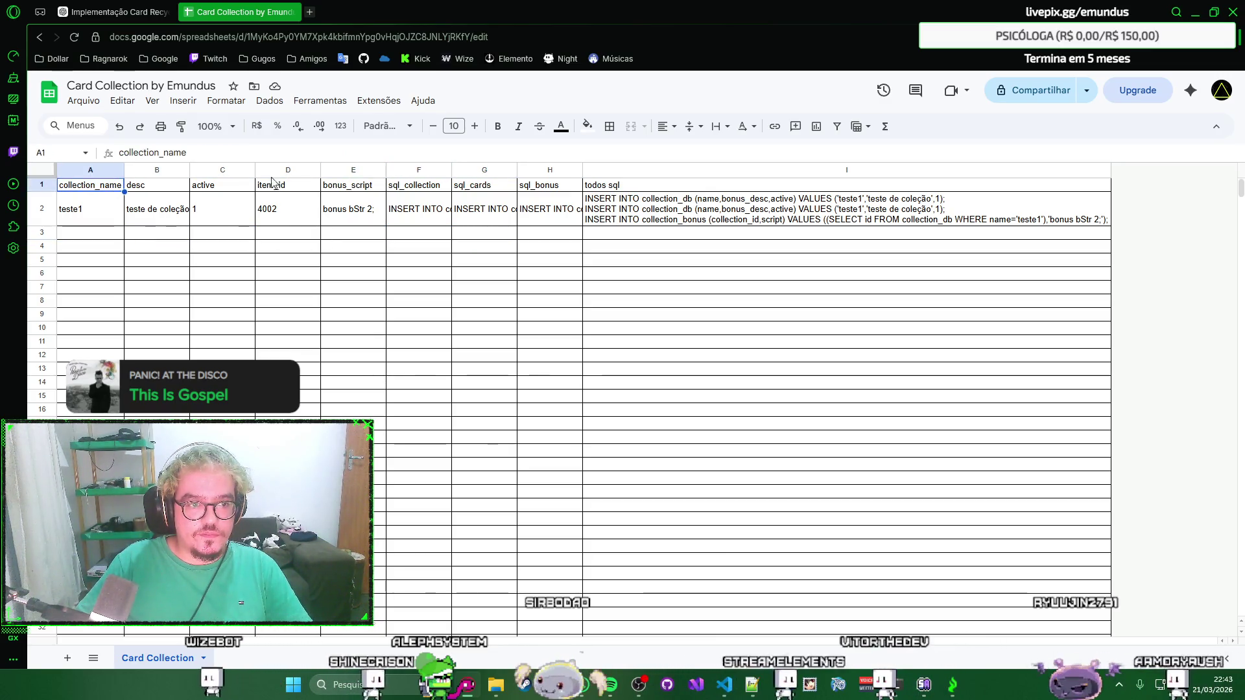
{"action": "left_click", "coordinate": [639, 188], "text": "shift"}
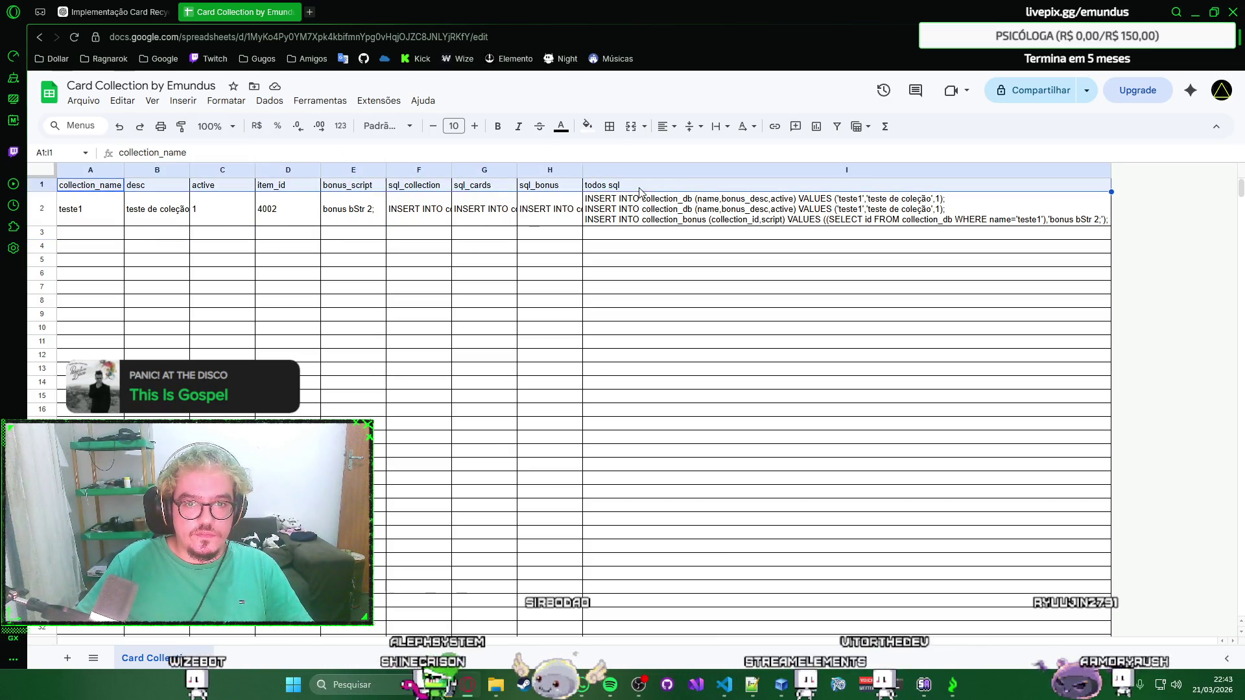
{"action": "left_click", "coordinate": [584, 127]}
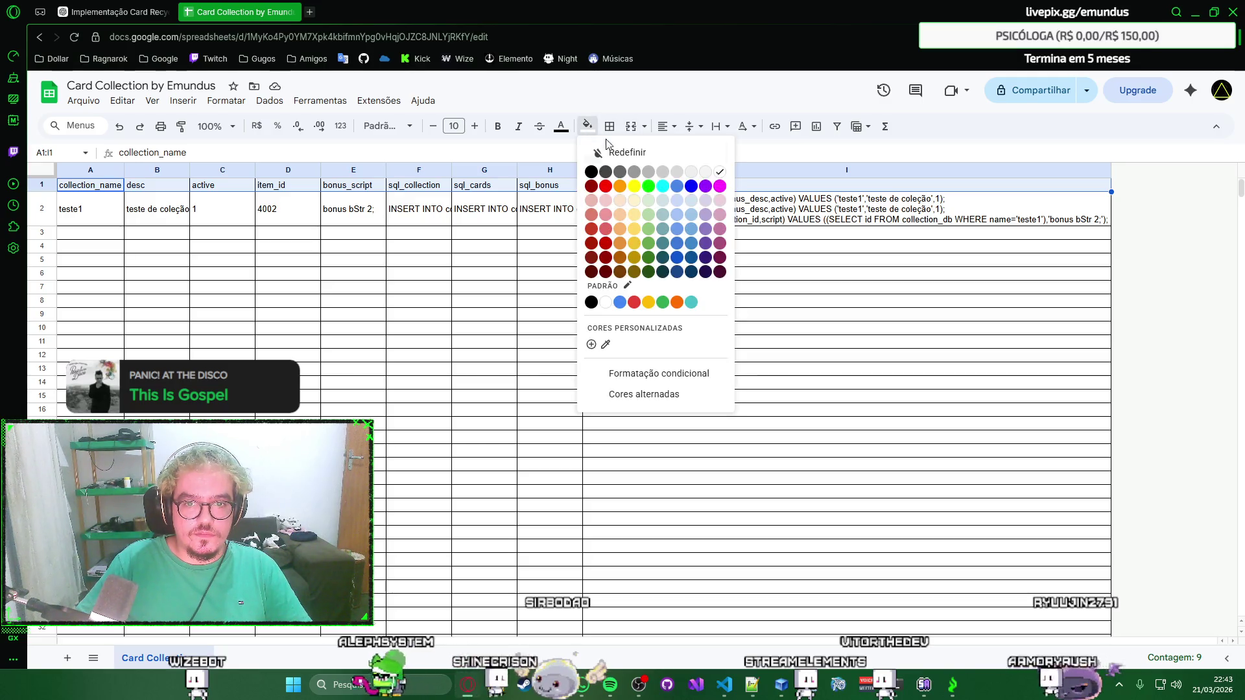
{"action": "left_click", "coordinate": [649, 229]}
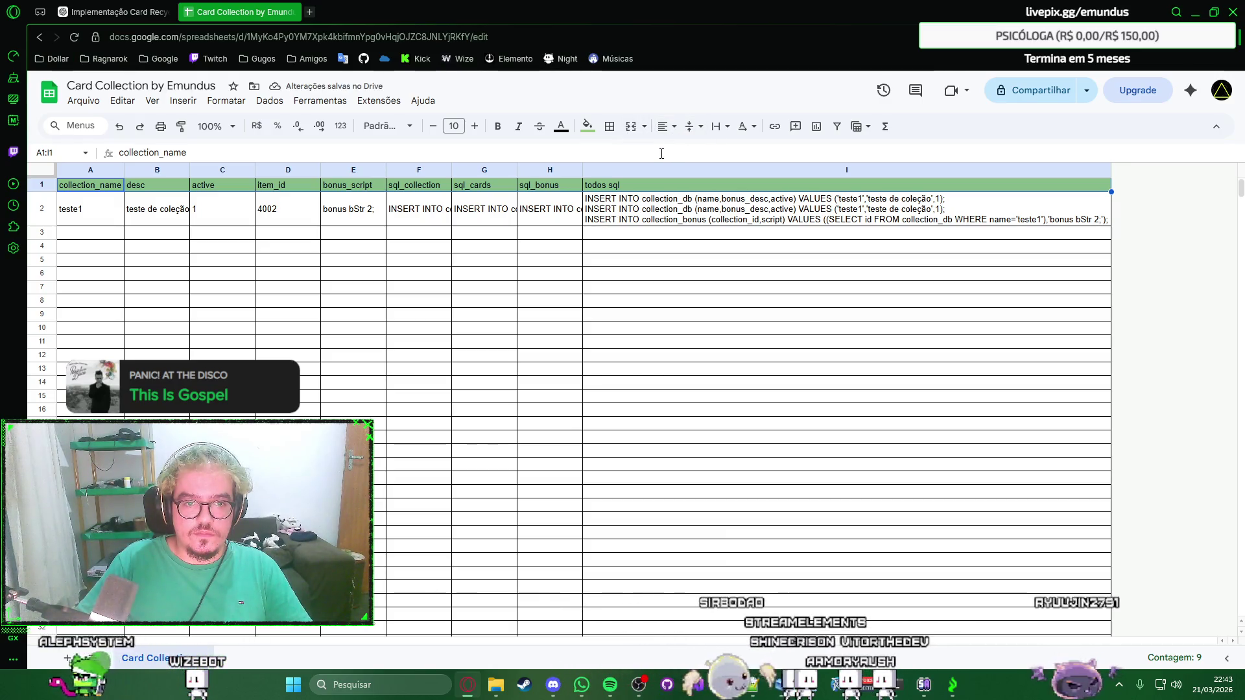
Center the contents of columns A–E and the F1:H1 headers.
{"action": "left_click", "coordinate": [101, 169]}
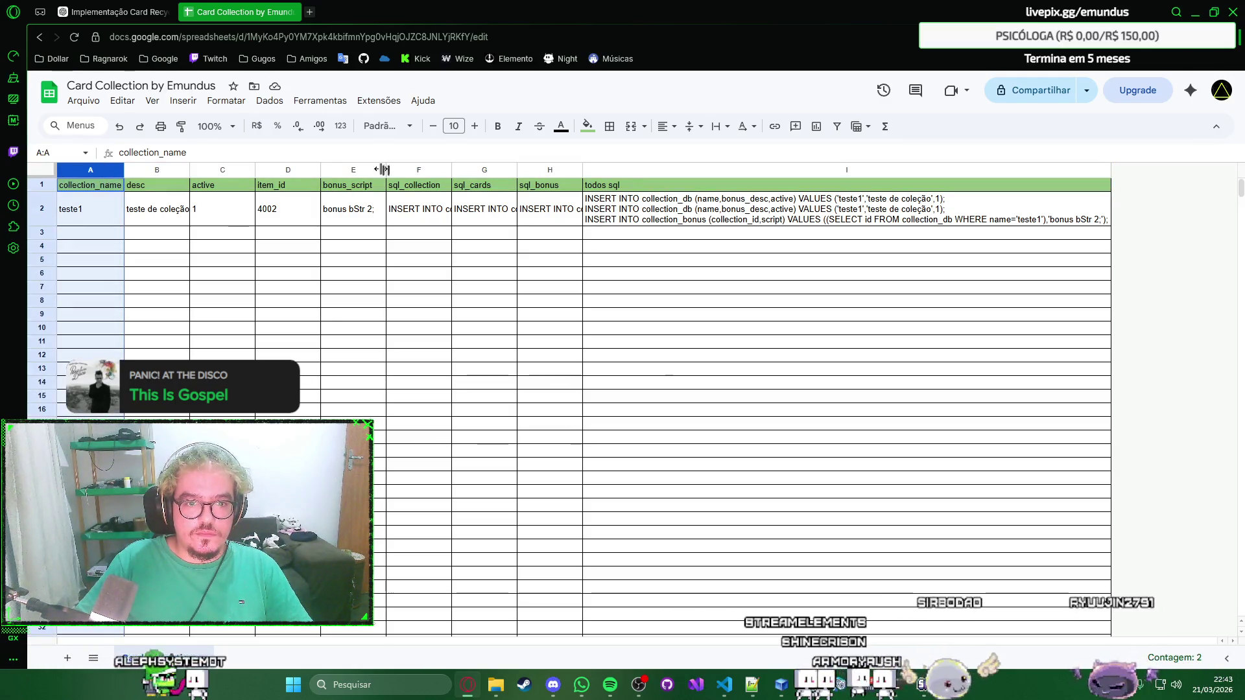
{"action": "left_click", "coordinate": [361, 169], "text": "shift"}
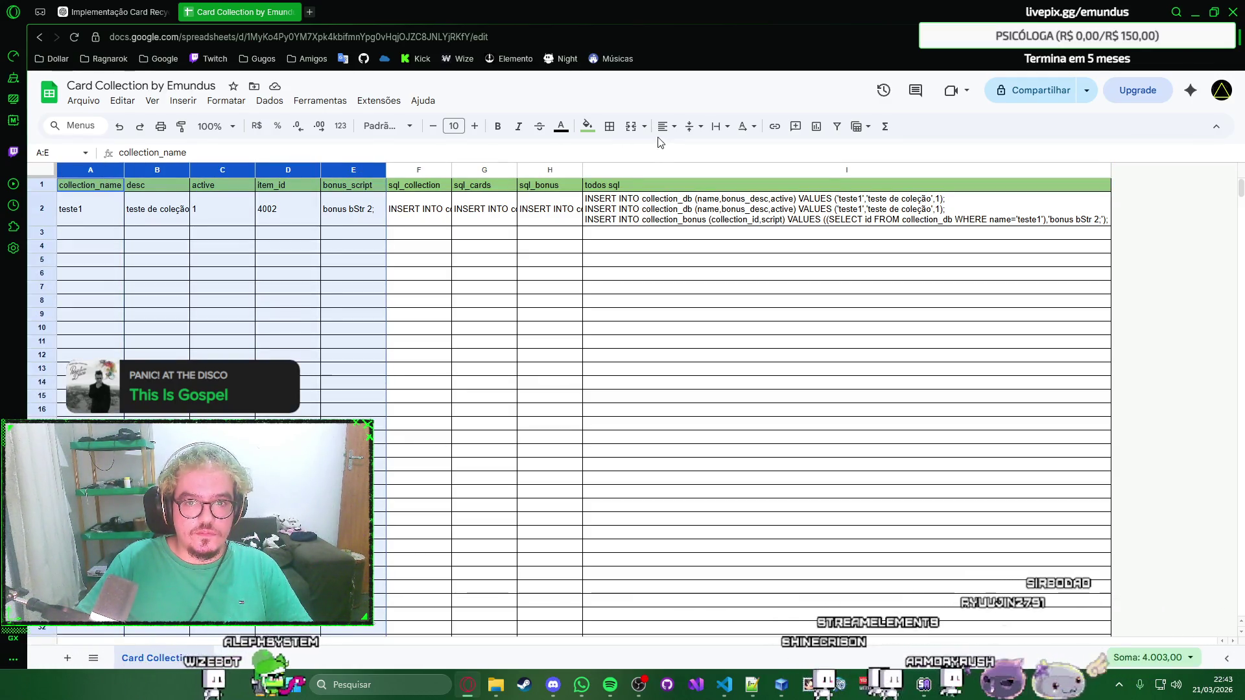
{"action": "left_click", "coordinate": [667, 126]}
{"action": "left_click", "coordinate": [688, 153]}
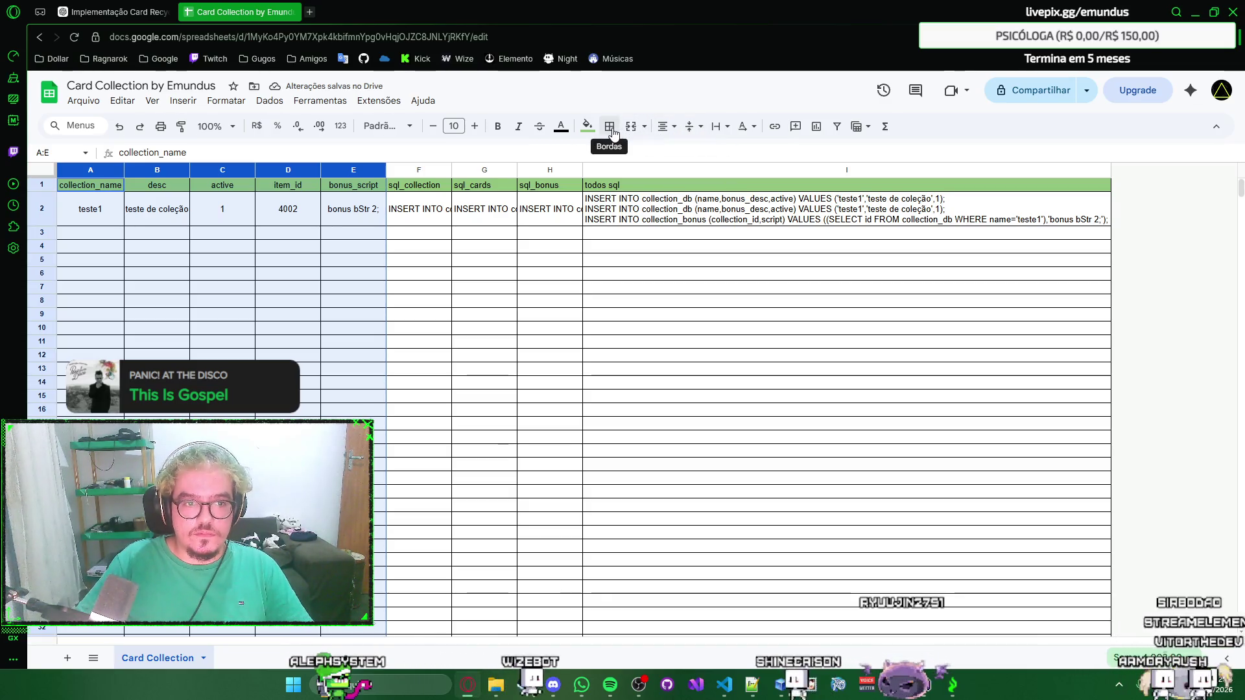
{"action": "left_click_drag", "start_coordinate": [437, 189], "coordinate": [550, 185]}
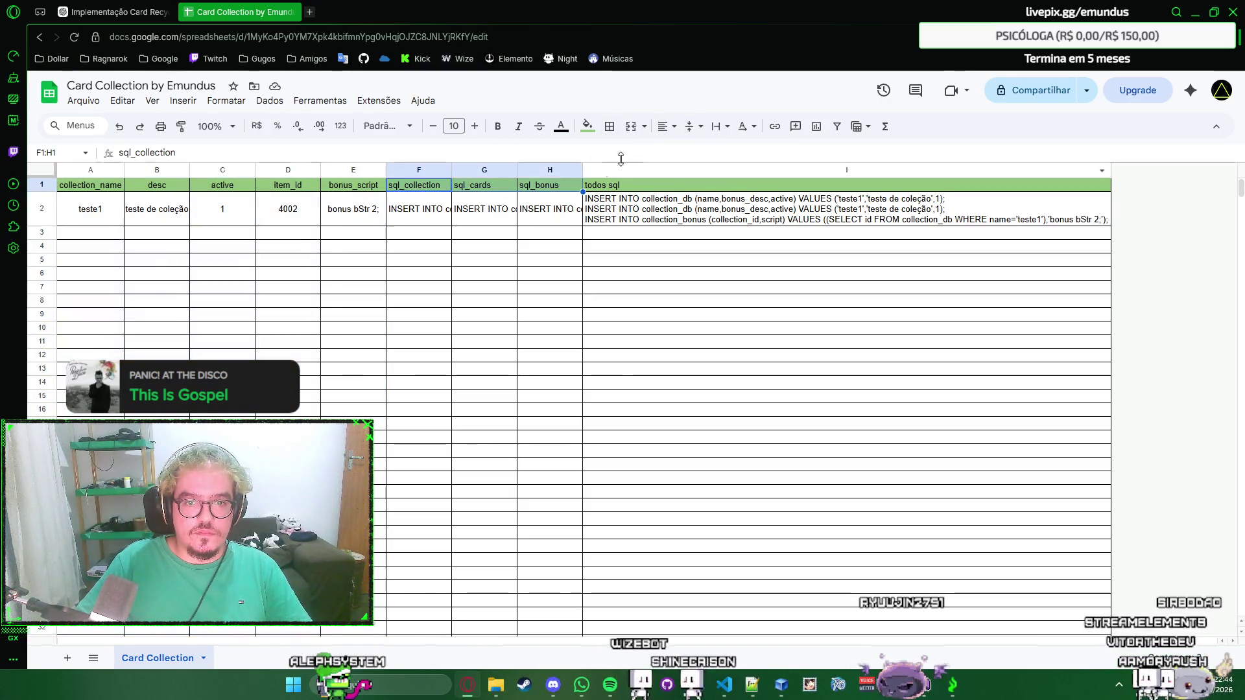
{"action": "left_click", "coordinate": [668, 126]}
{"action": "left_click", "coordinate": [688, 153]}
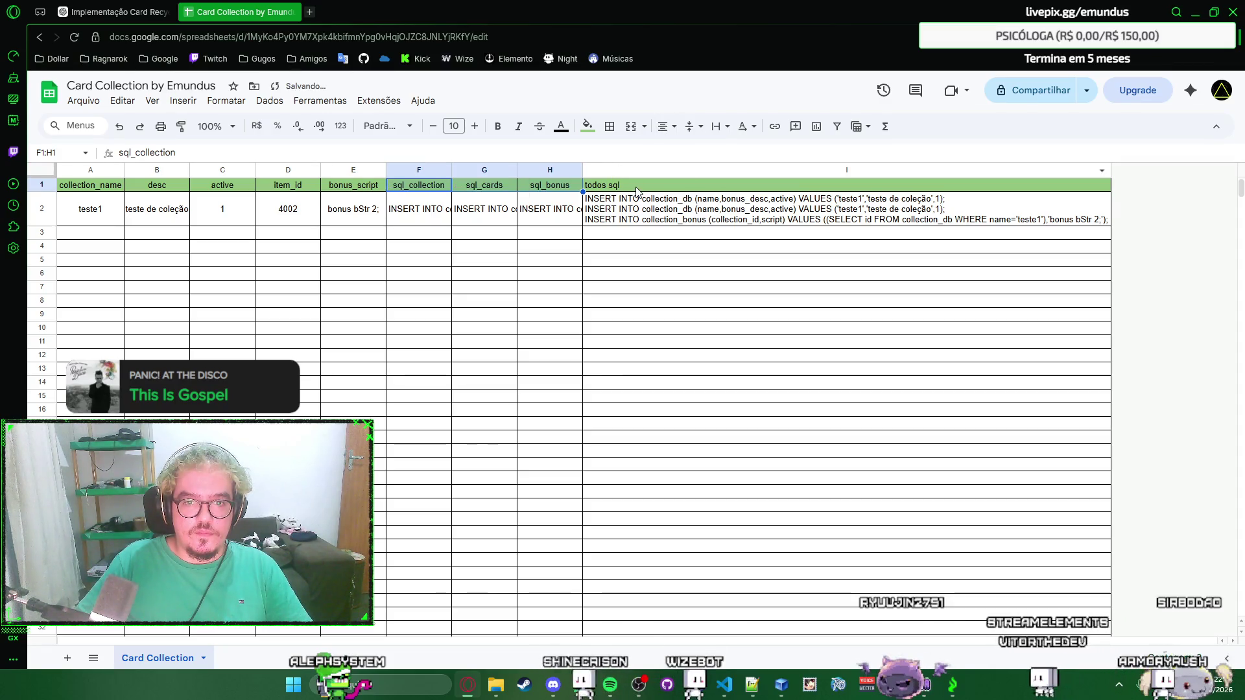
{"action": "left_click", "coordinate": [604, 185]}
Make the header row A1:I1 bold and widen column A slightly.
{"action": "left_click", "coordinate": [102, 186], "text": "shift"}
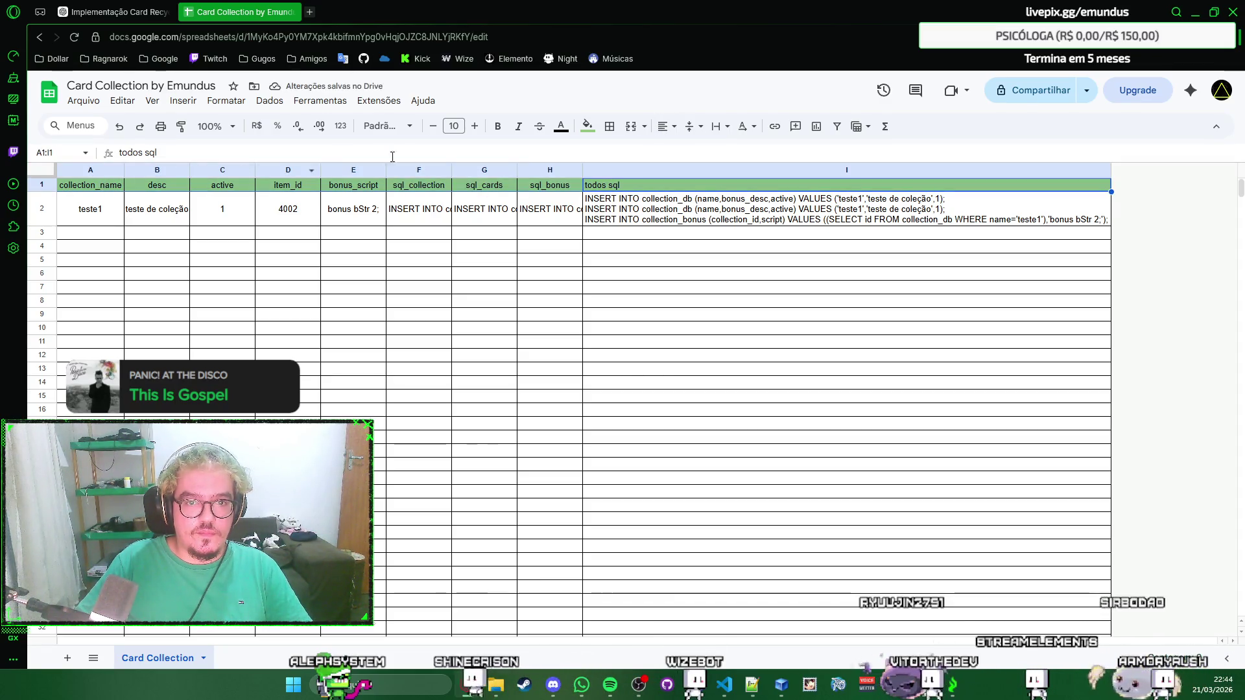
{"action": "left_click", "coordinate": [495, 126]}
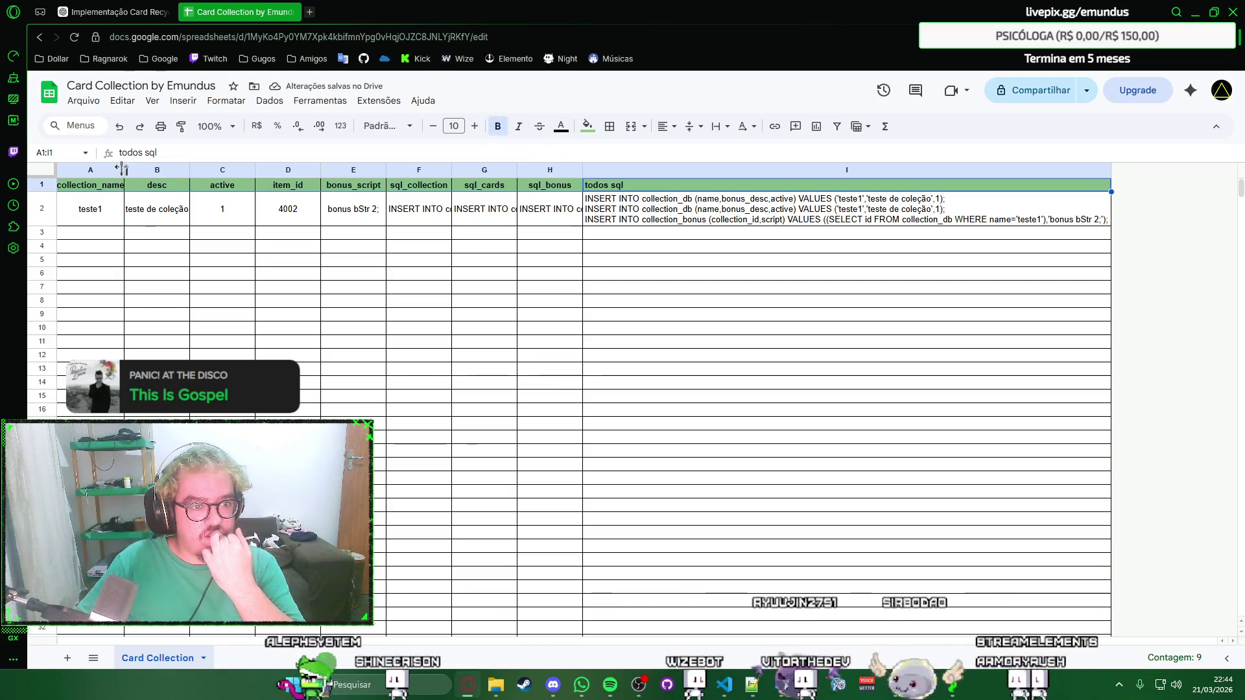
{"action": "left_click_drag", "start_coordinate": [123, 168], "coordinate": [129, 168]}
{"action": "left_click", "coordinate": [382, 224]}
{"action": "left_click", "coordinate": [438, 233]}
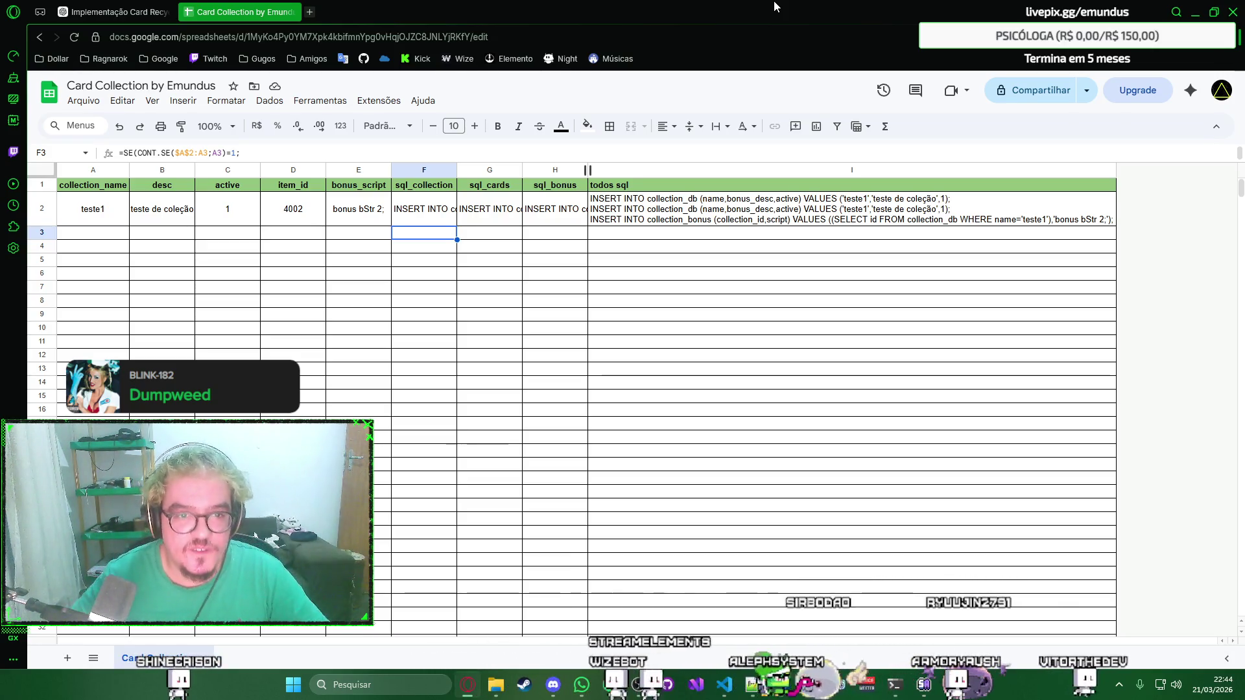
{"action": "left_click", "coordinate": [501, 232]}
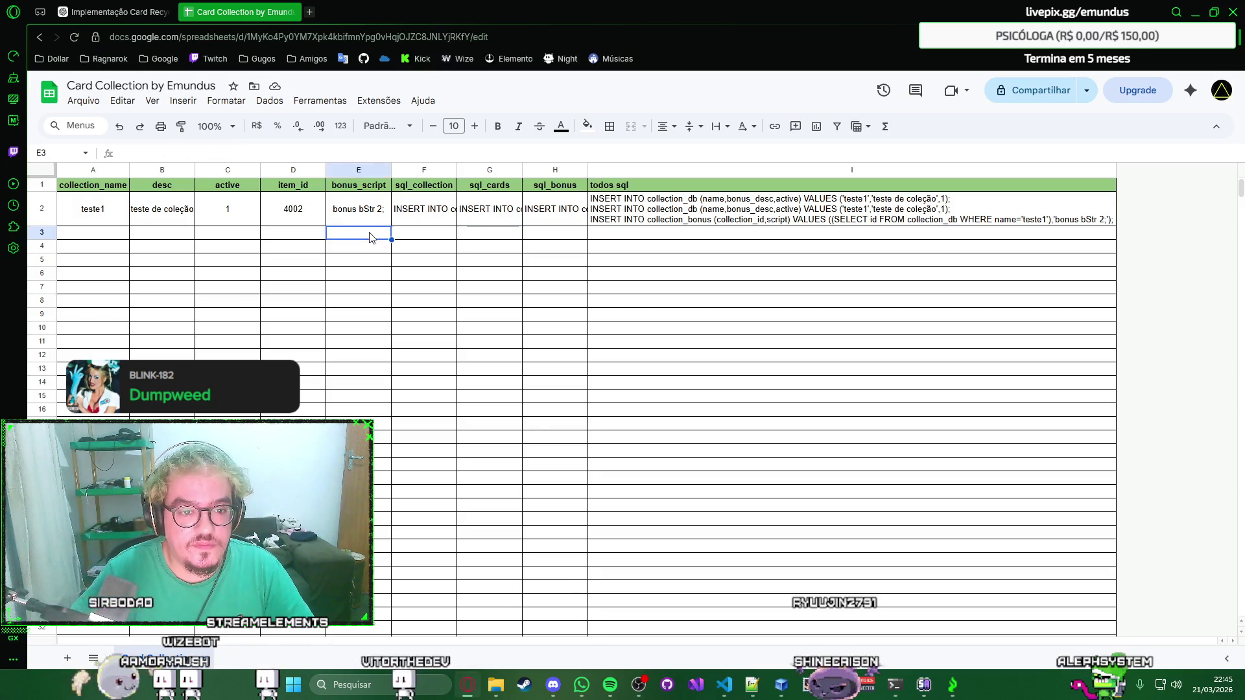
{"action": "left_click_drag", "start_coordinate": [193, 169], "coordinate": [198, 169]}
{"action": "left_click", "coordinate": [432, 241]}
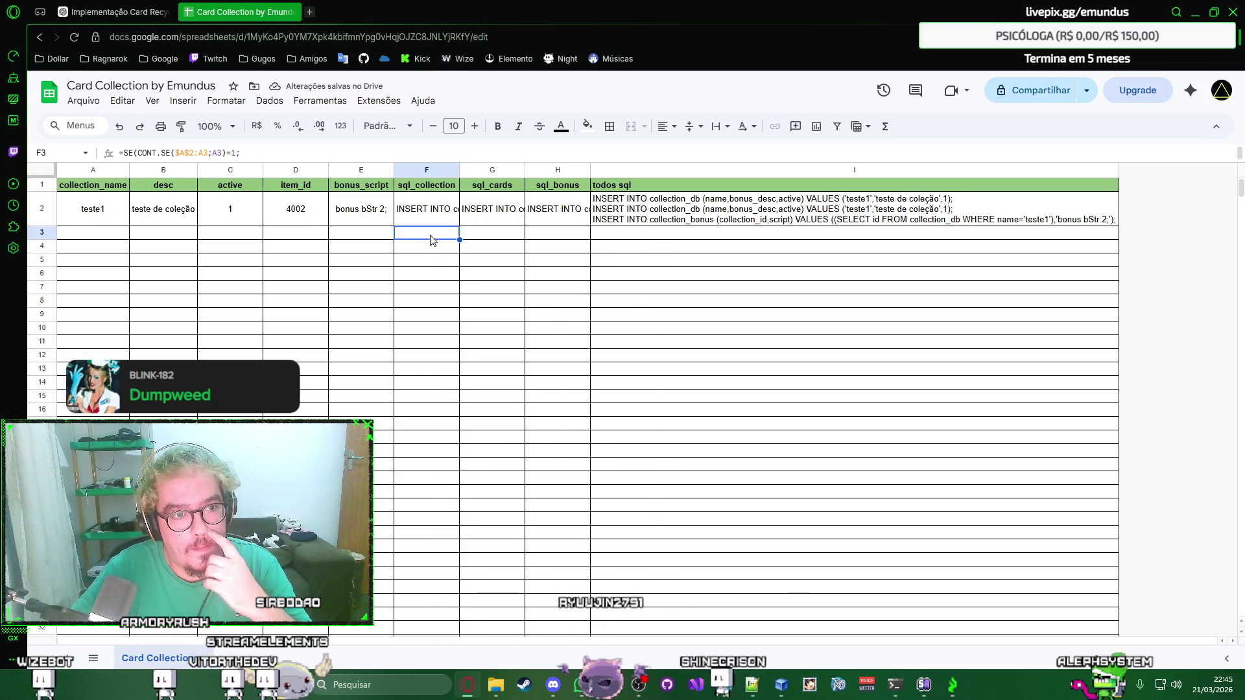
{"action": "left_click", "coordinate": [1059, 93]}
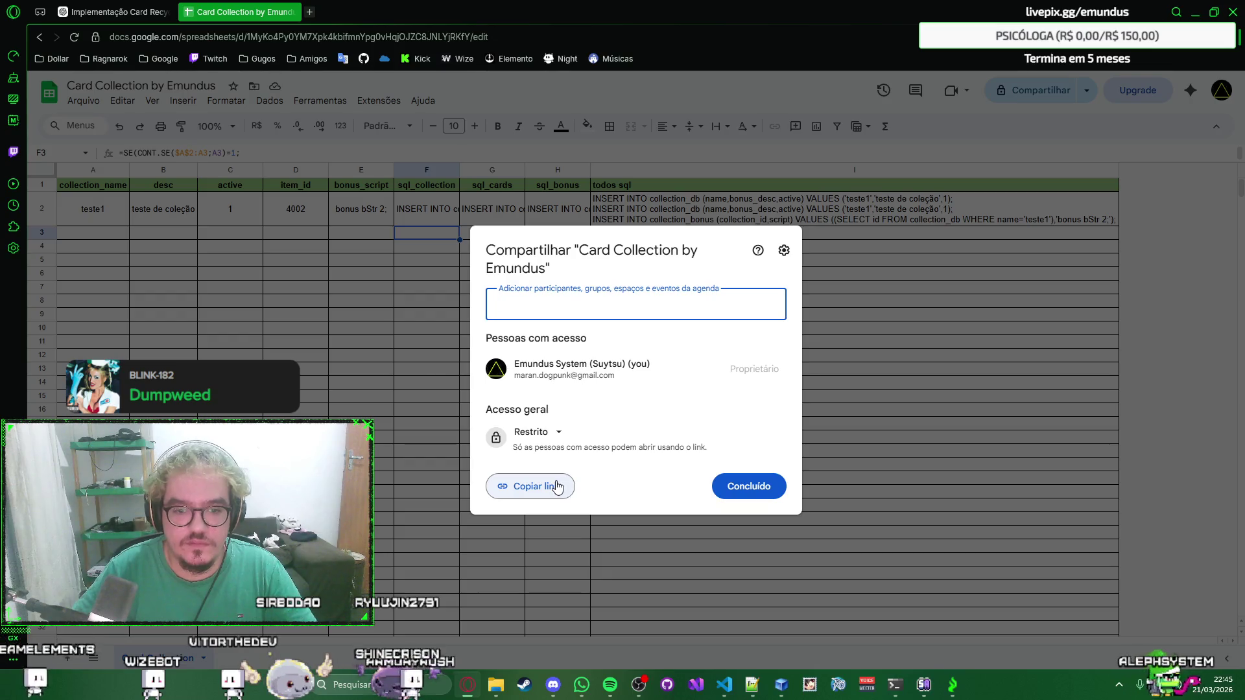
Copy the spreadsheet's share link from the Compartilhar dialog and close it.
{"action": "key", "text": "Escape"}
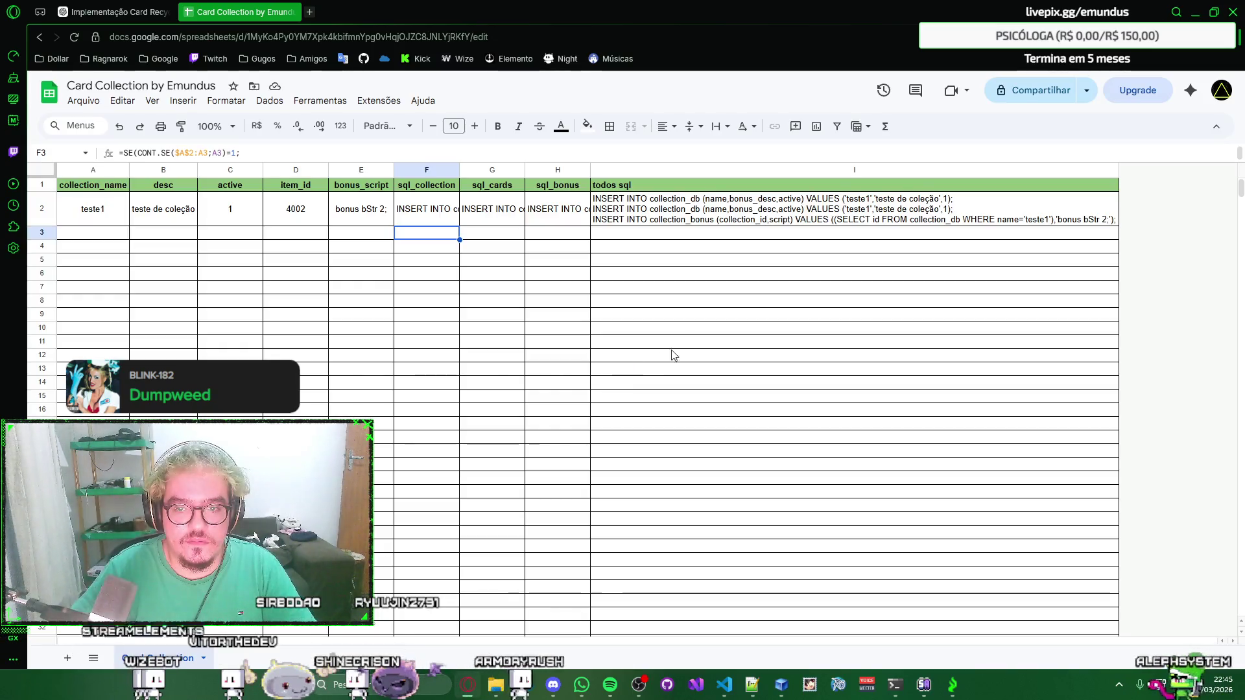
{"action": "left_click", "coordinate": [1034, 92]}
{"action": "left_click", "coordinate": [557, 485]}
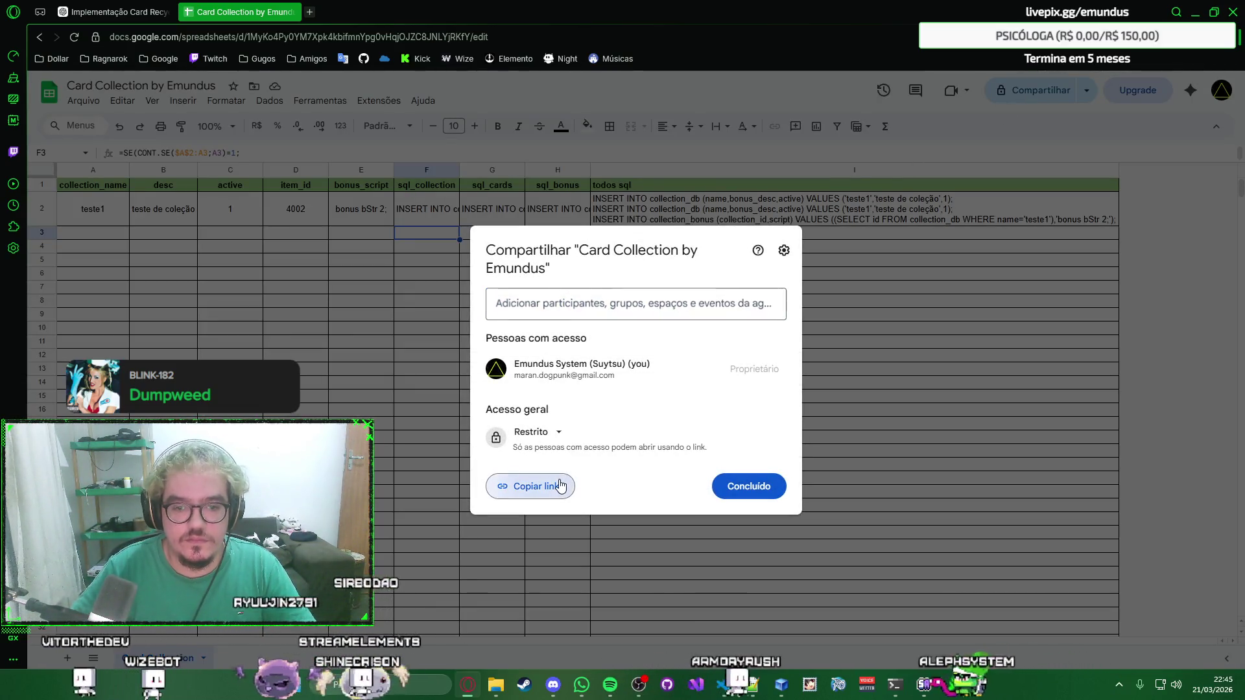
{"action": "key", "text": "Escape"}
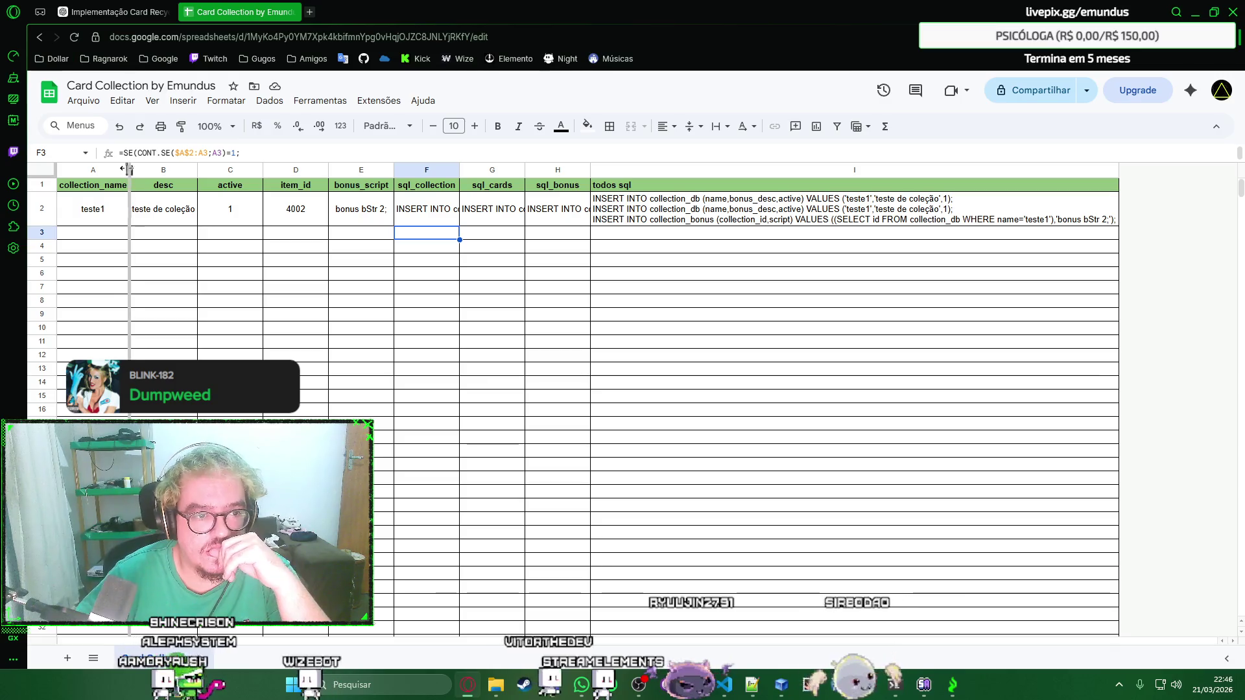
Widen column A slightly and bring the SmokeWorld game window forward.
{"action": "left_click_drag", "start_coordinate": [131, 169], "coordinate": [136, 170]}
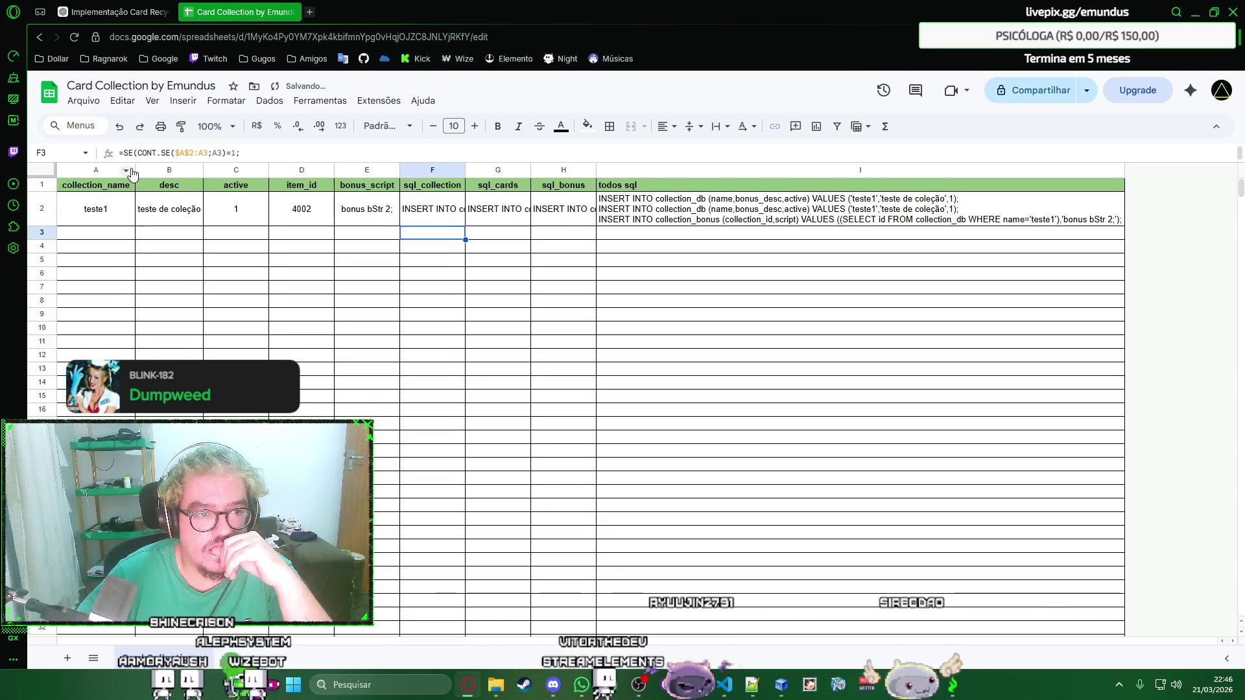
{"action": "right_click", "coordinate": [484, 237]}
{"action": "left_click", "coordinate": [471, 239]}
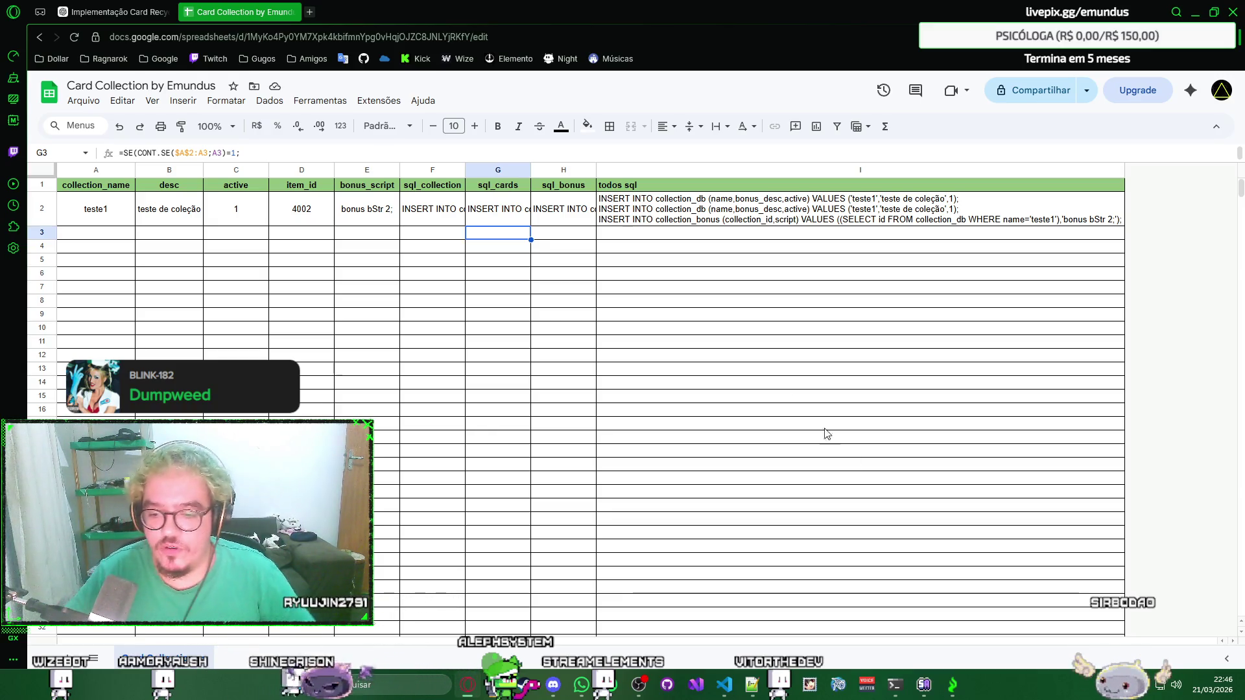
{"action": "left_click", "coordinate": [950, 689]}
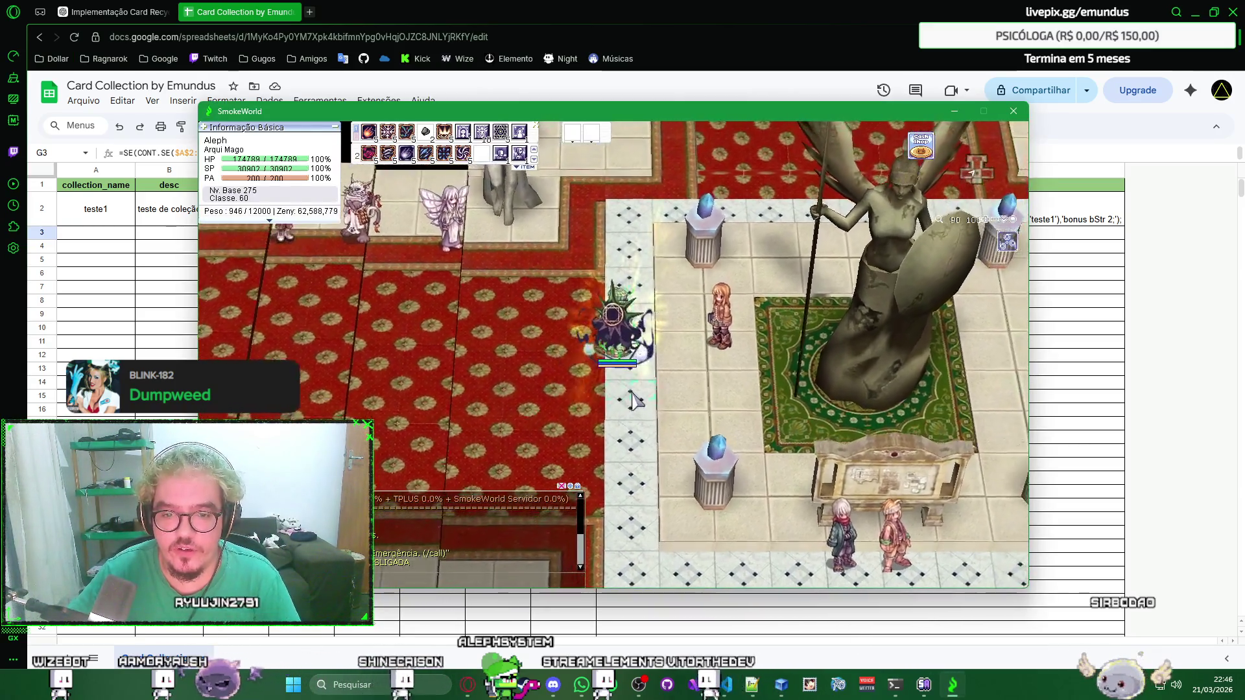
Talk to the Coletora de Cartas and check which collections are completed.
{"action": "left_click", "coordinate": [692, 297]}
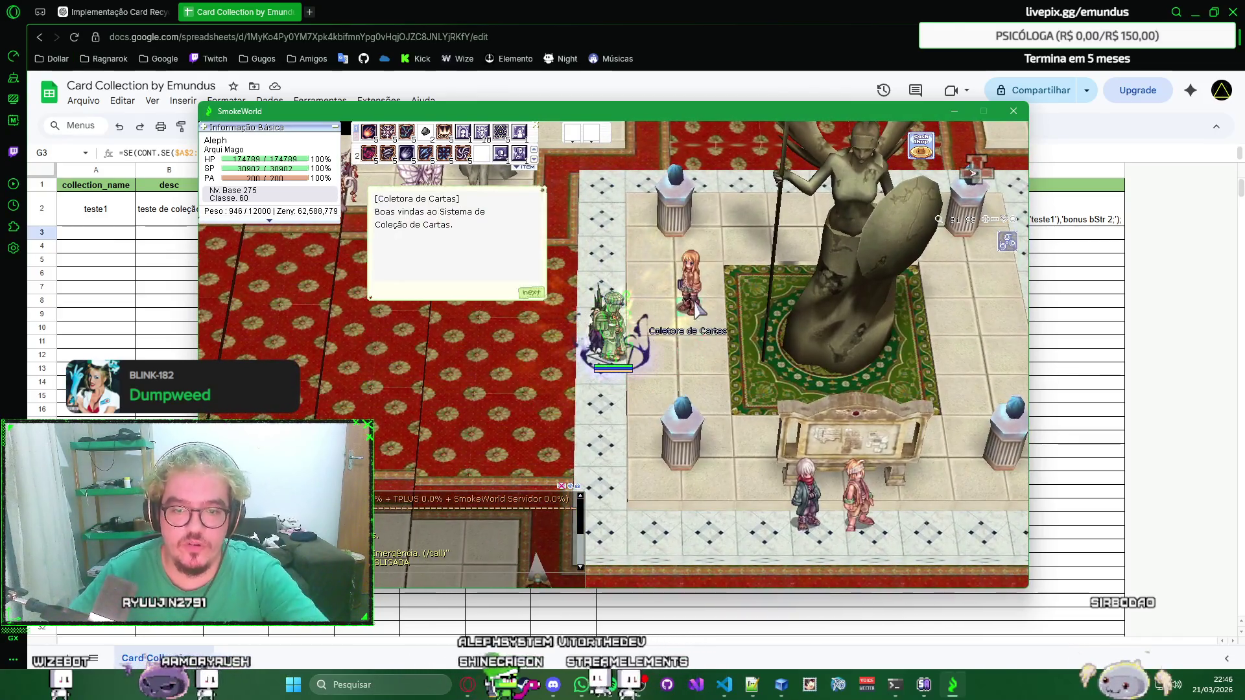
{"action": "key", "text": "Return"}
{"action": "key", "text": "Down"}
{"action": "key", "text": "Down"}
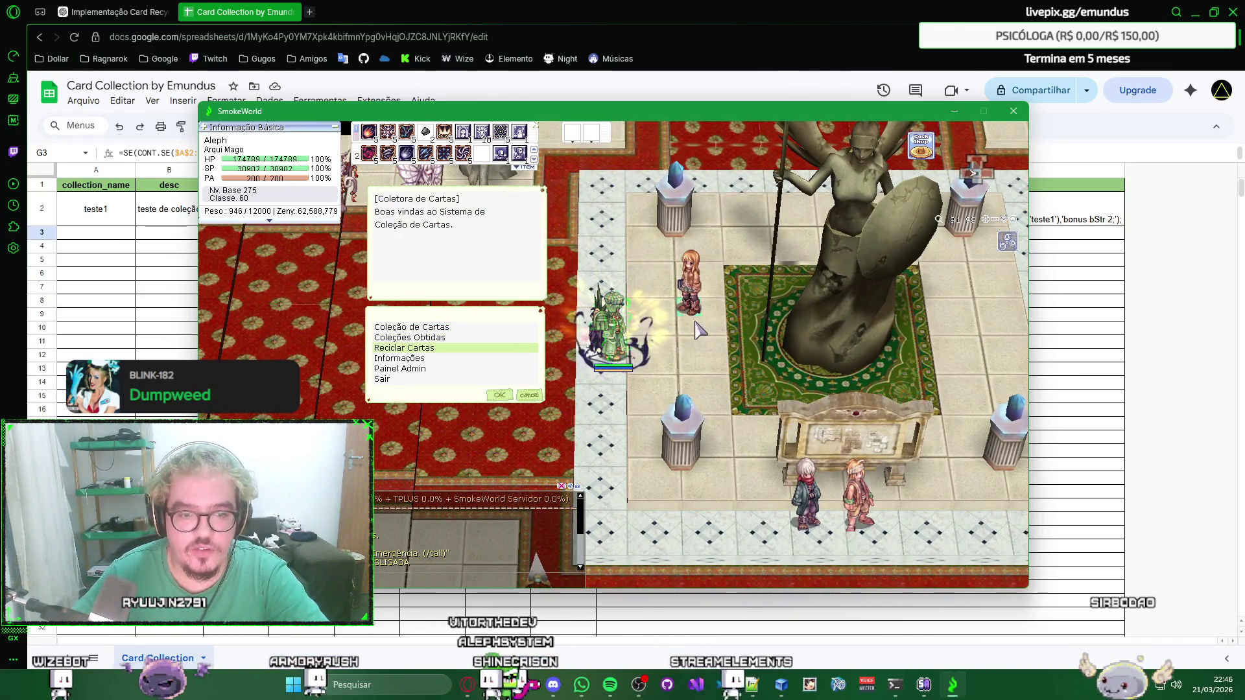
{"action": "key", "text": "Down"}
{"action": "key", "text": "Down"}
{"action": "key", "text": "Up"}
{"action": "key", "text": "Up"}
{"action": "key", "text": "Up"}
{"action": "key", "text": "Up"}
{"action": "key", "text": "Return"}
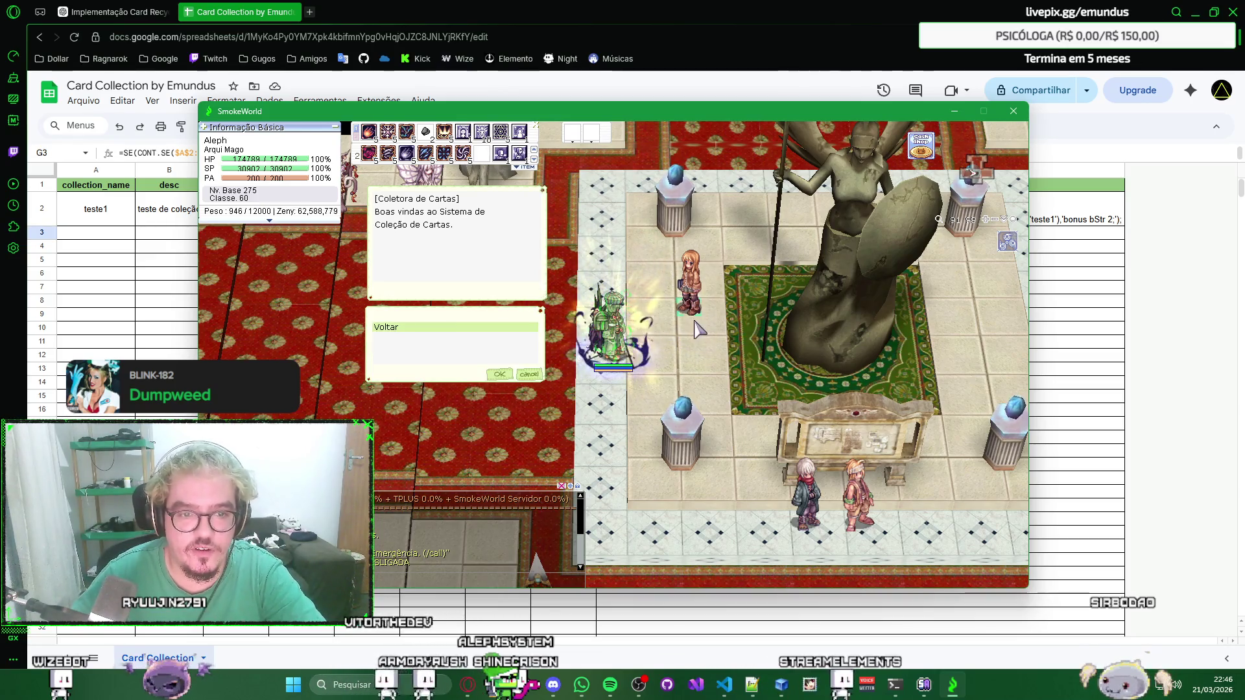
{"action": "key", "text": "Return"}
{"action": "key", "text": "Return"}
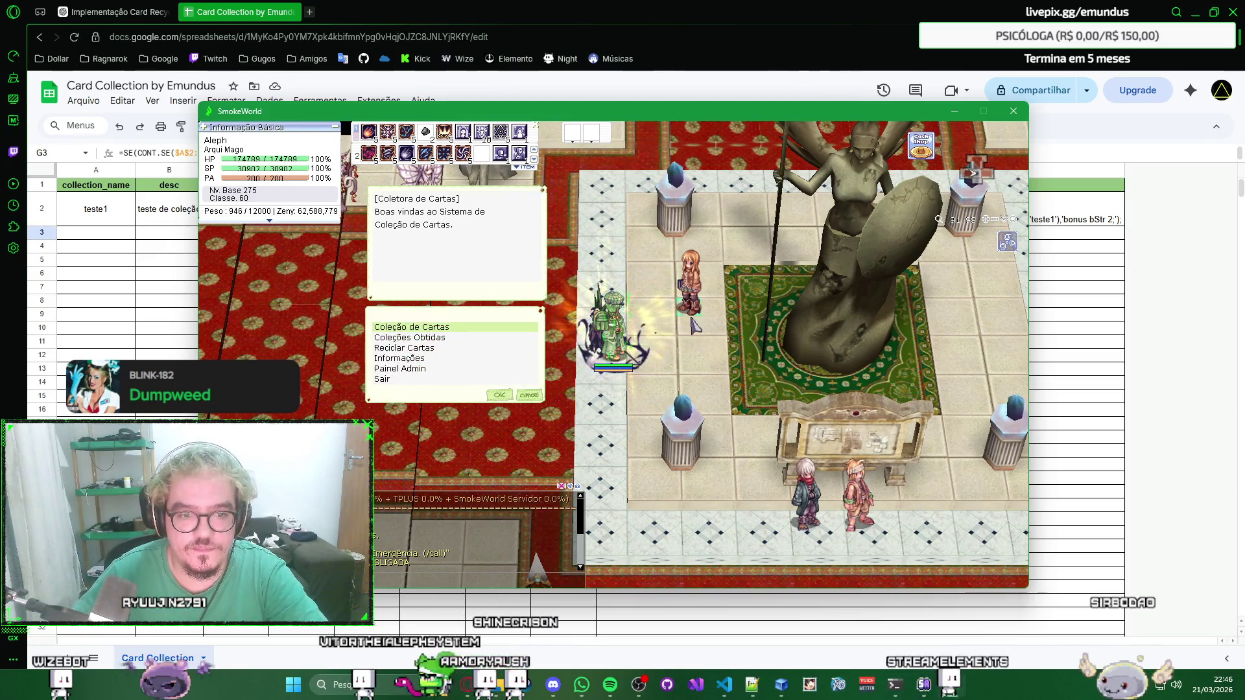
{"action": "key", "text": "Return"}
{"action": "key", "text": "Return"}
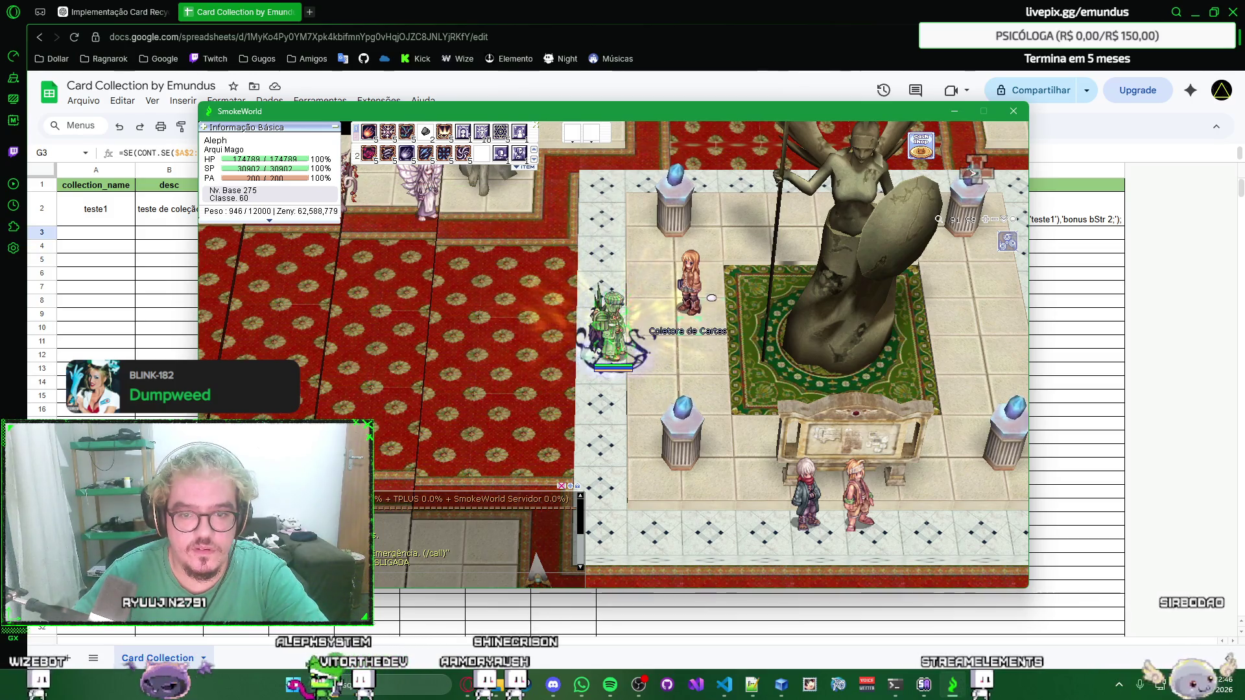
Read the Card Collector's Informações text on how collections work and close it.
{"action": "left_click", "coordinate": [695, 316]}
{"action": "key", "text": "Down"}
{"action": "key", "text": "Down"}
{"action": "key", "text": "Down"}
{"action": "key", "text": "Return"}
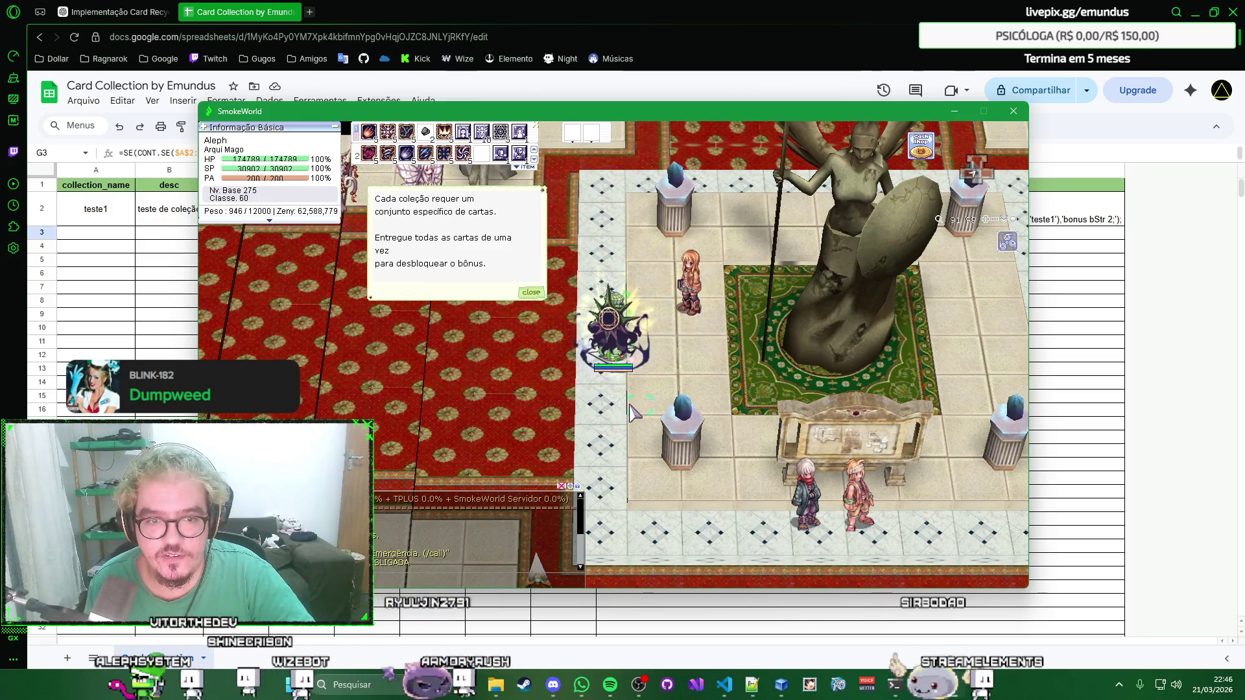
{"action": "key", "text": "Return"}
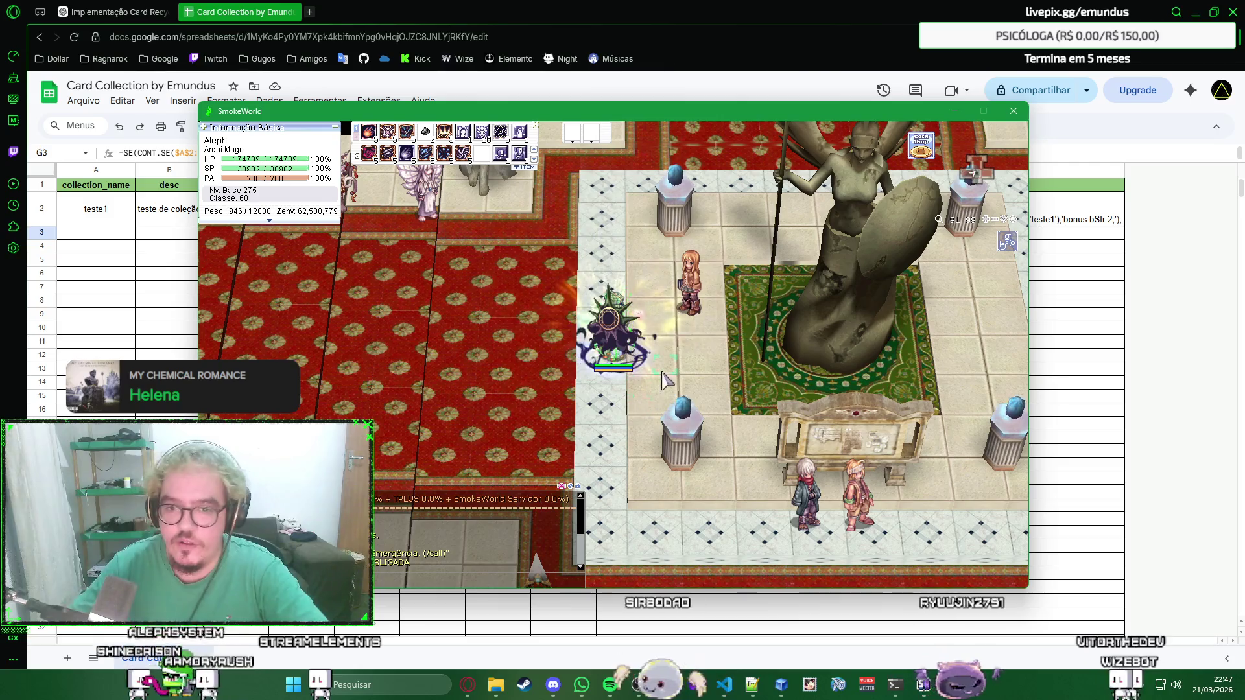
Recycle the Vapor Fruit Box at the Card Collector via Reciclar Cartas and close the result.
{"action": "left_click", "coordinate": [681, 292]}
{"action": "key", "text": "Down"}
{"action": "key", "text": "Down"}
{"action": "key", "text": "Return"}
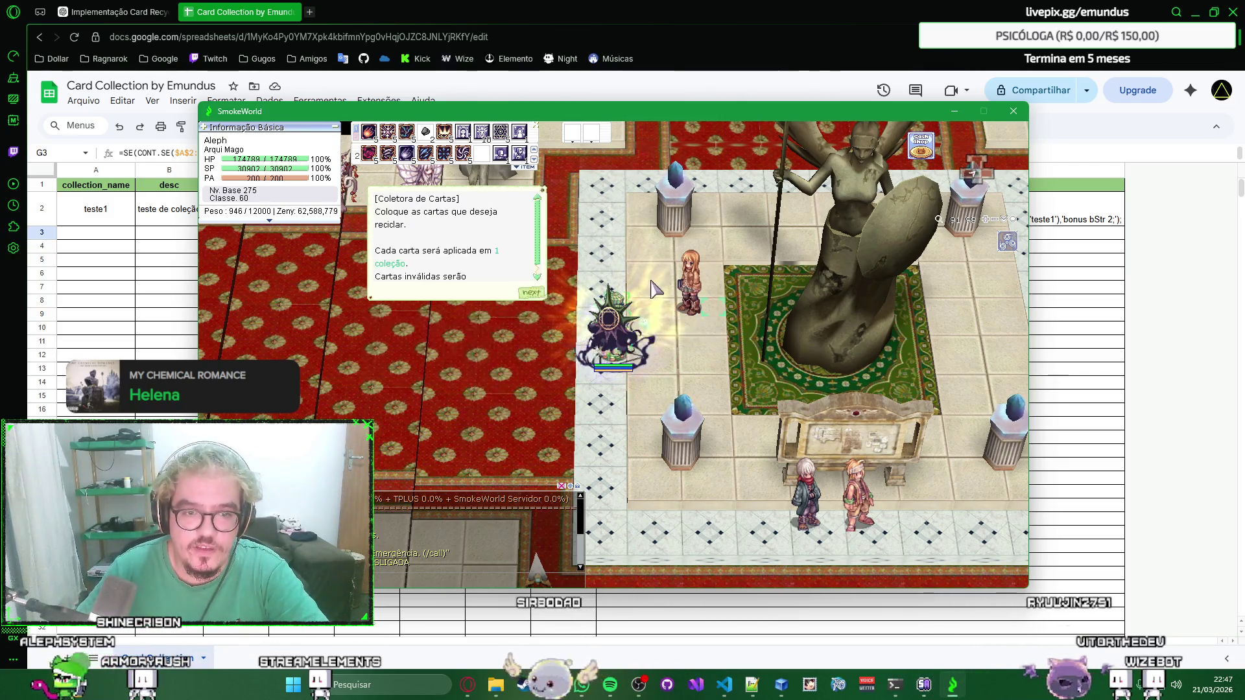
{"action": "left_click", "coordinate": [532, 293]}
{"action": "left_click_drag", "start_coordinate": [601, 368], "coordinate": [675, 404]}
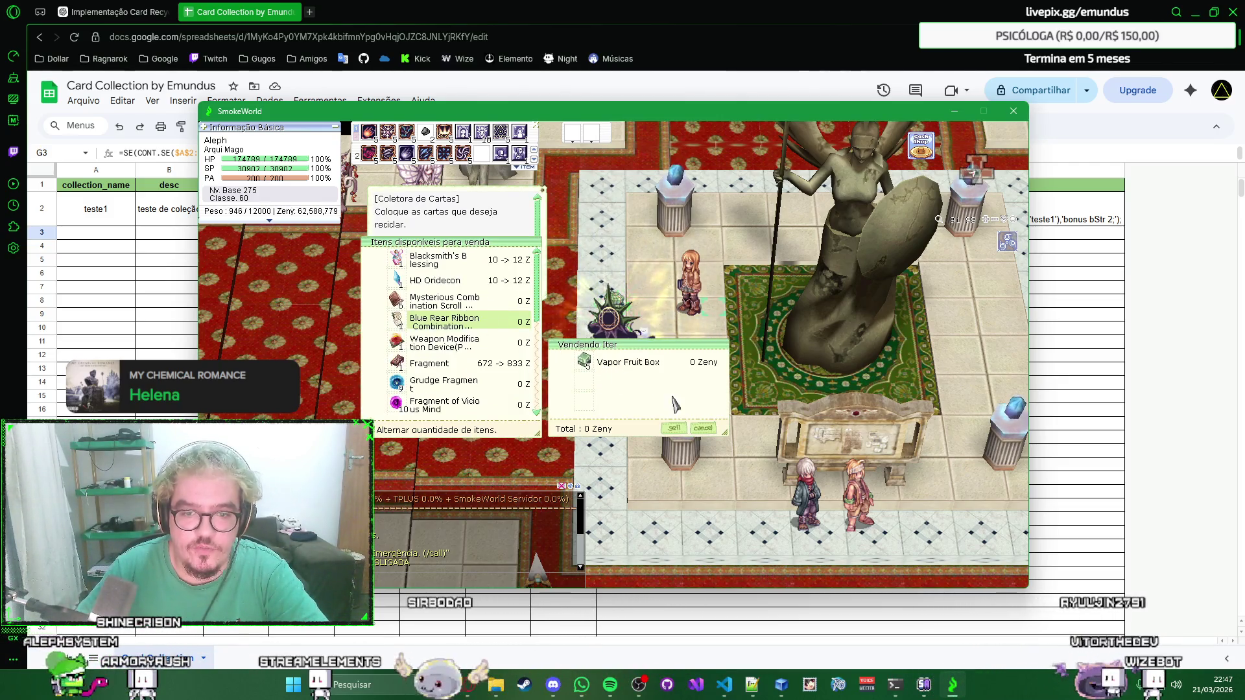
{"action": "left_click", "coordinate": [679, 428]}
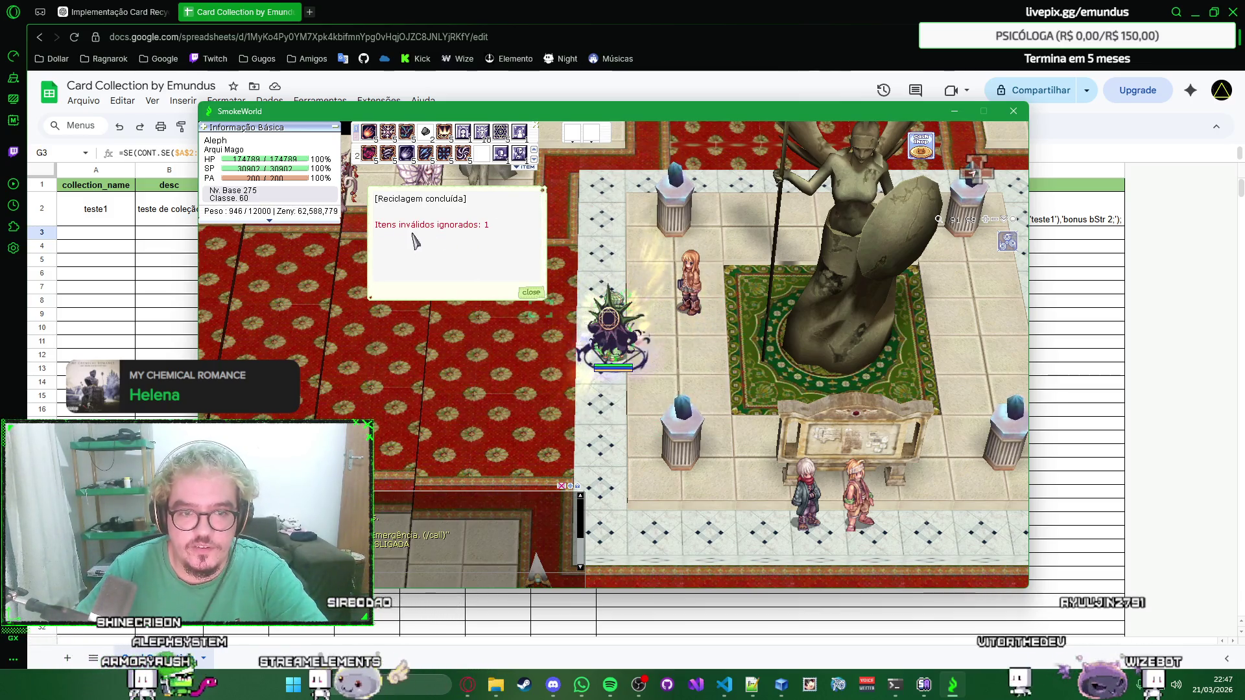
{"action": "left_click", "coordinate": [532, 292]}
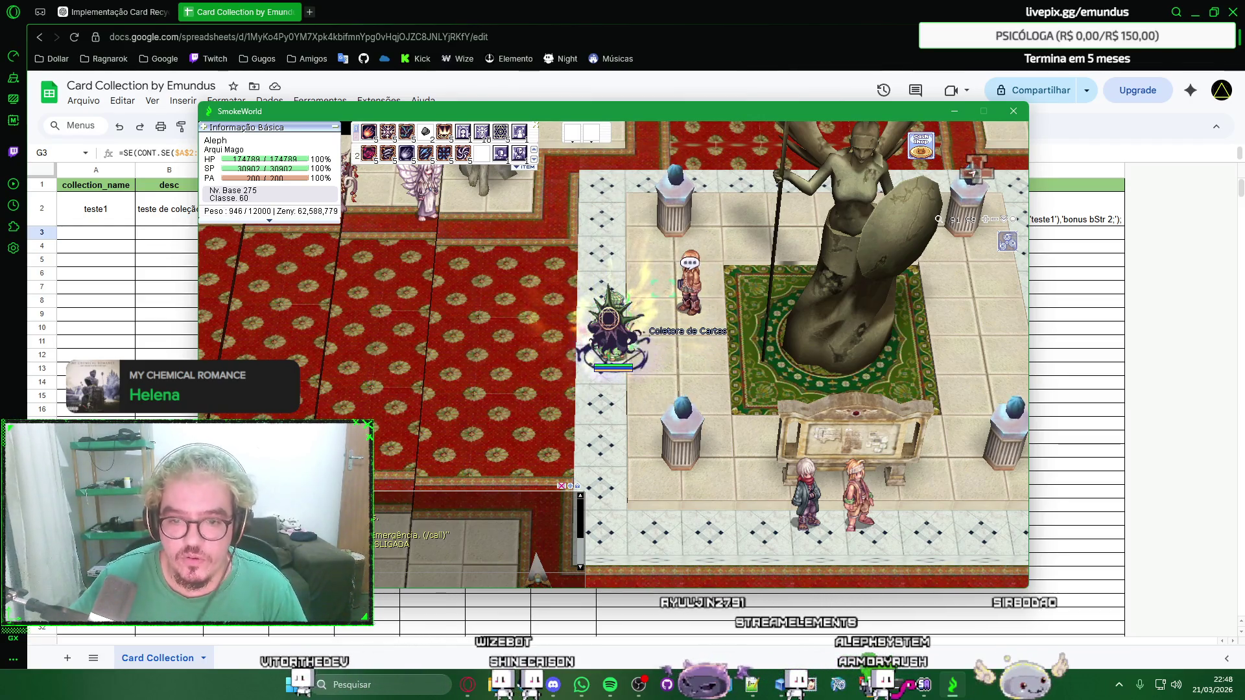
Browse the Coleção de Cartas options (Criar/Editar/Ativar/Desativar), cancel, and return to the spreadsheet.
{"action": "left_click", "coordinate": [651, 307]}
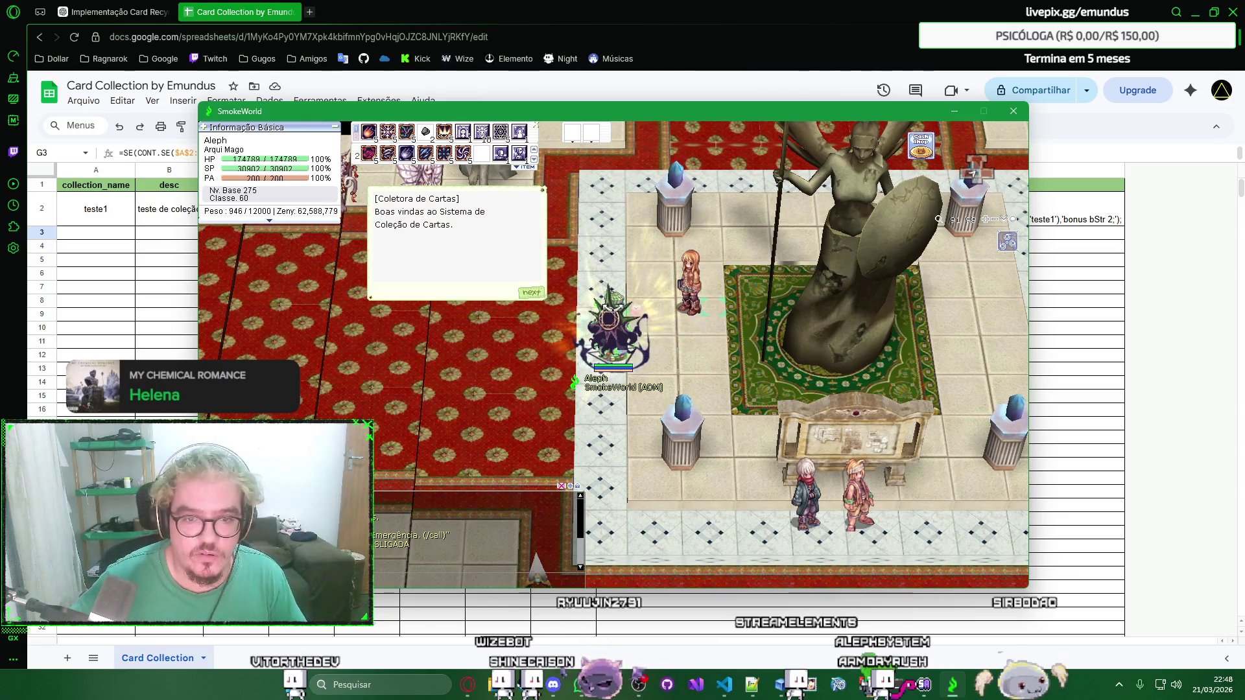
{"action": "left_click", "coordinate": [533, 294]}
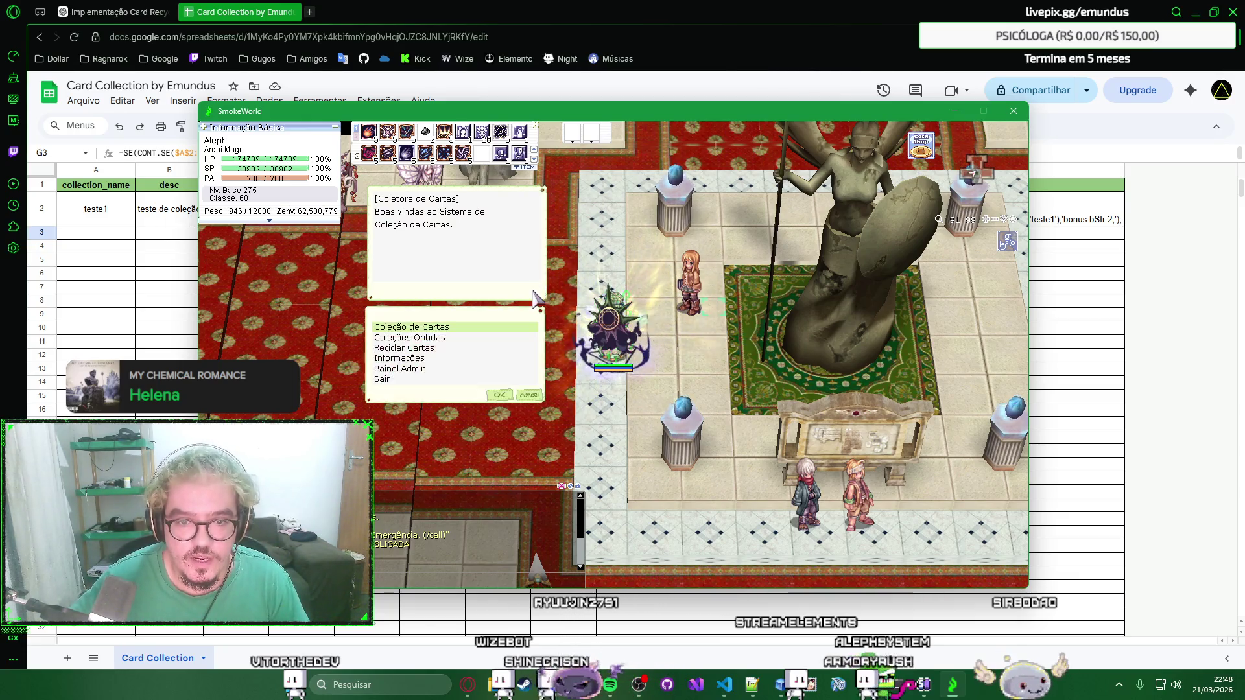
{"action": "key", "text": "Return"}
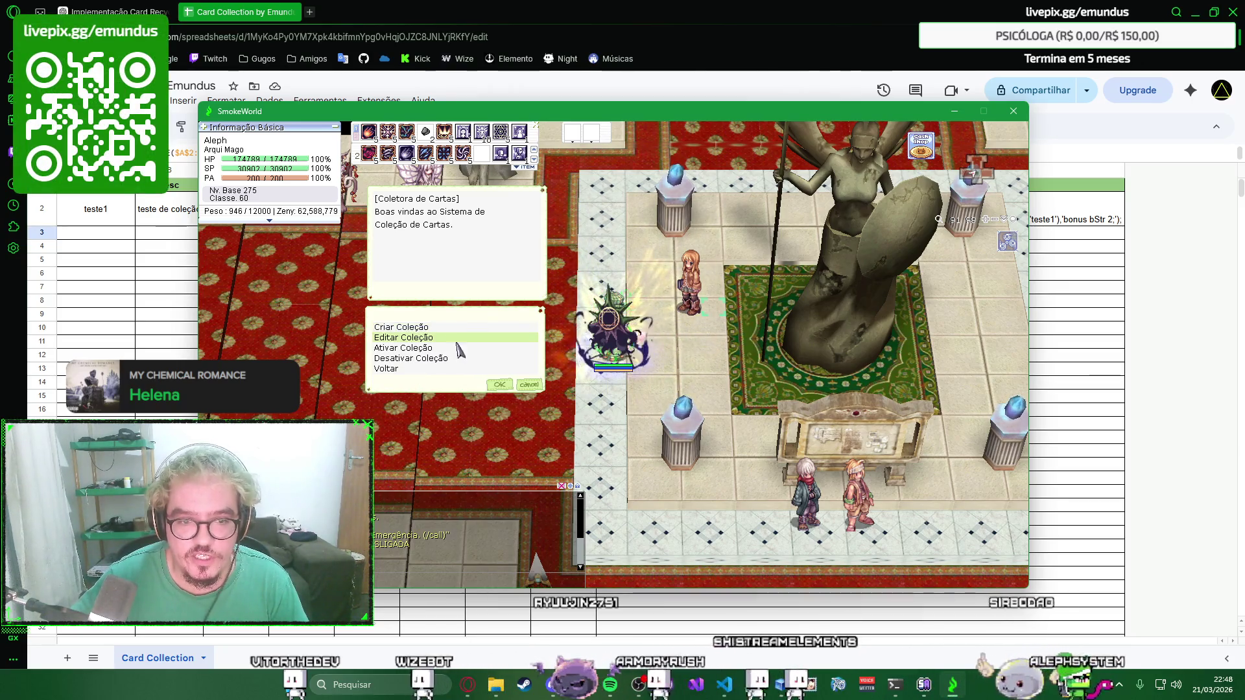
{"action": "key", "text": "Down"}
{"action": "key", "text": "Down"}
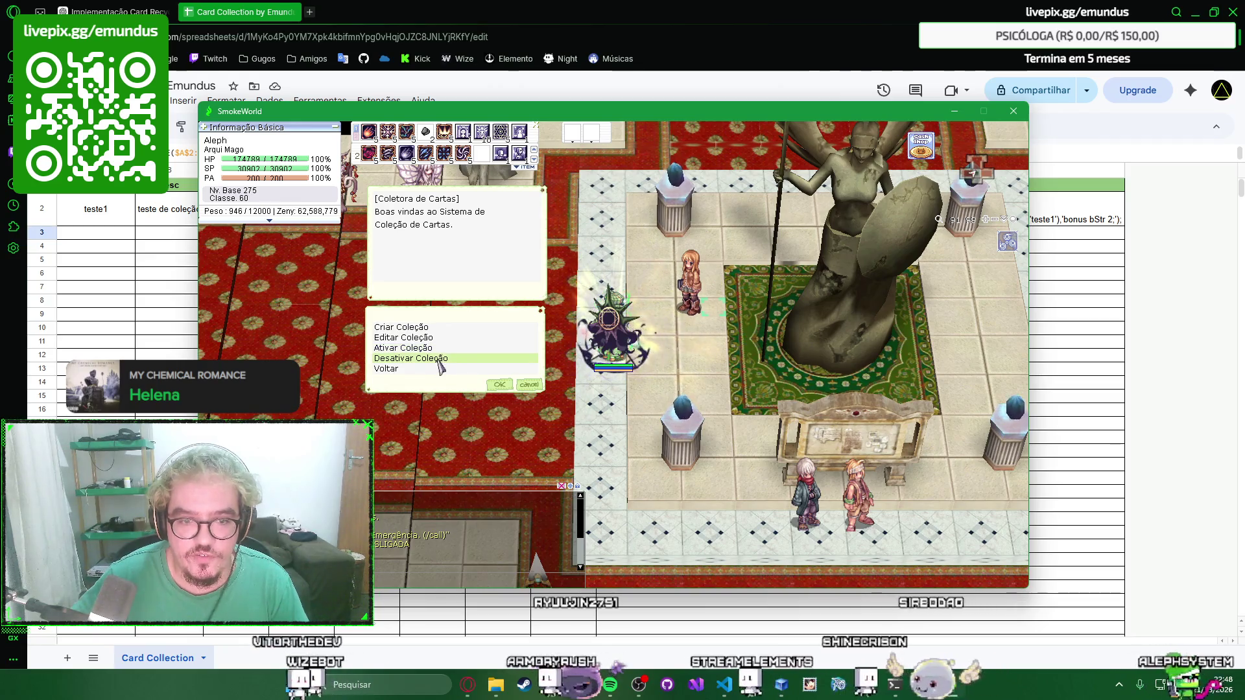
{"action": "key", "text": "Up"}
{"action": "key", "text": "Up"}
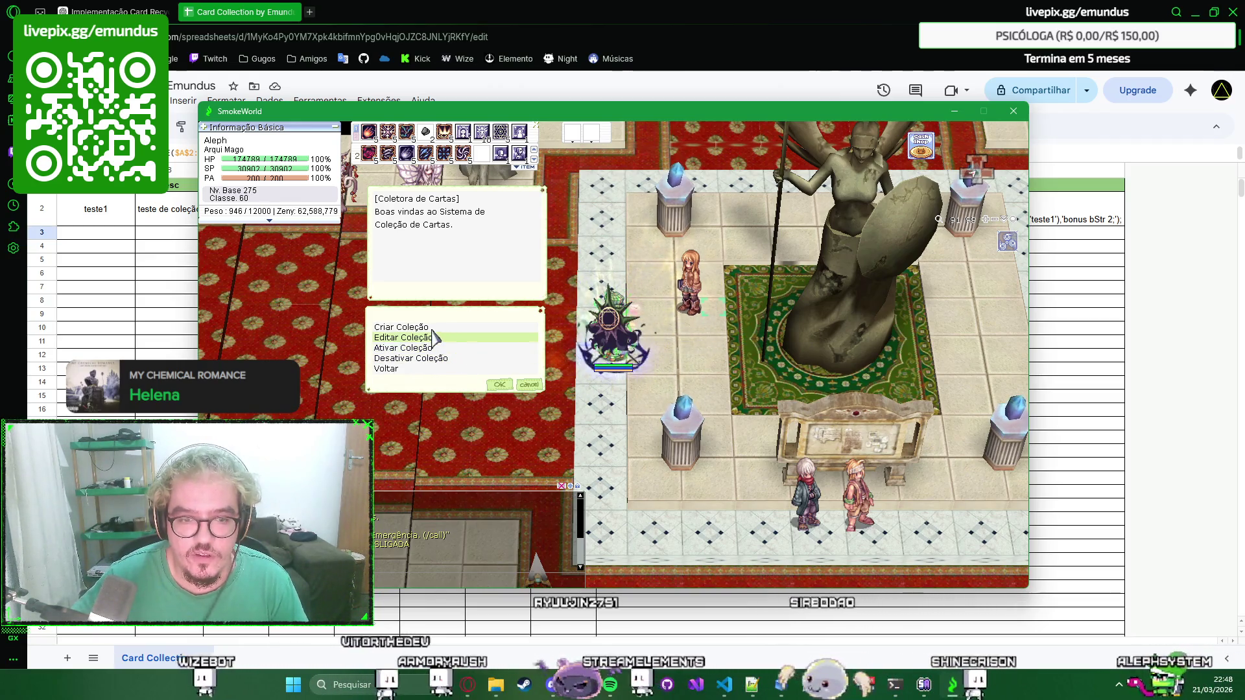
{"action": "key", "text": "Up"}
{"action": "left_click", "coordinate": [527, 385]}
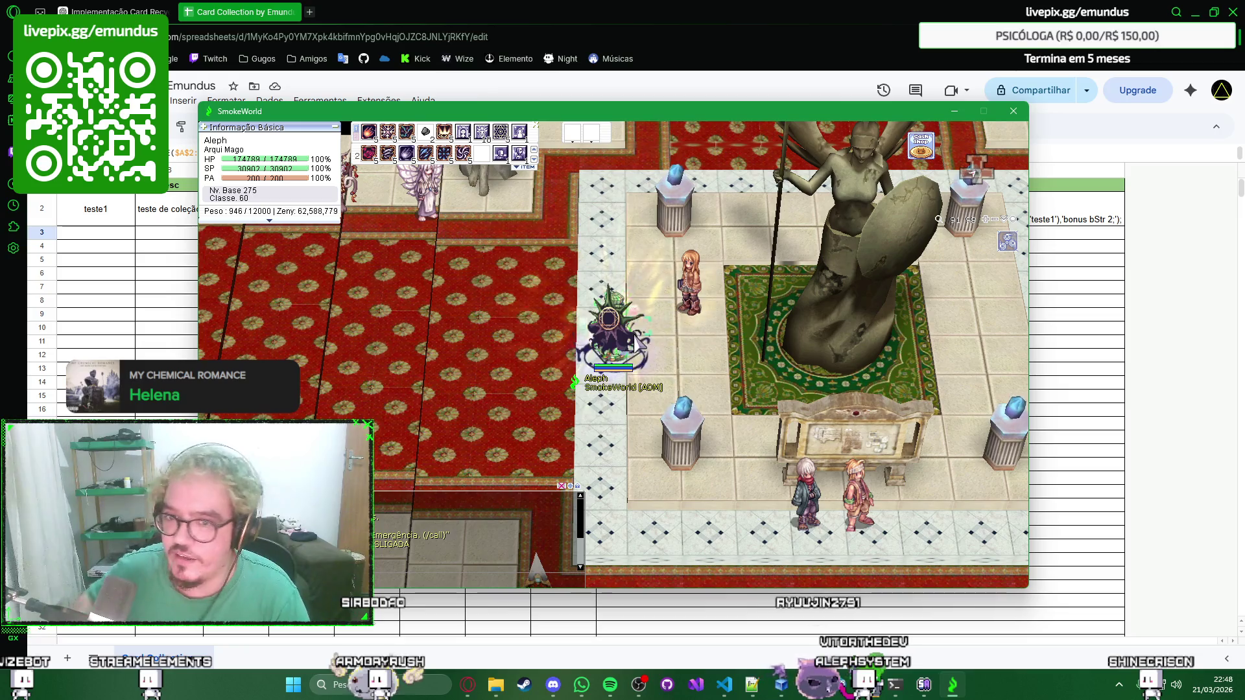
{"action": "left_click", "coordinate": [858, 6]}
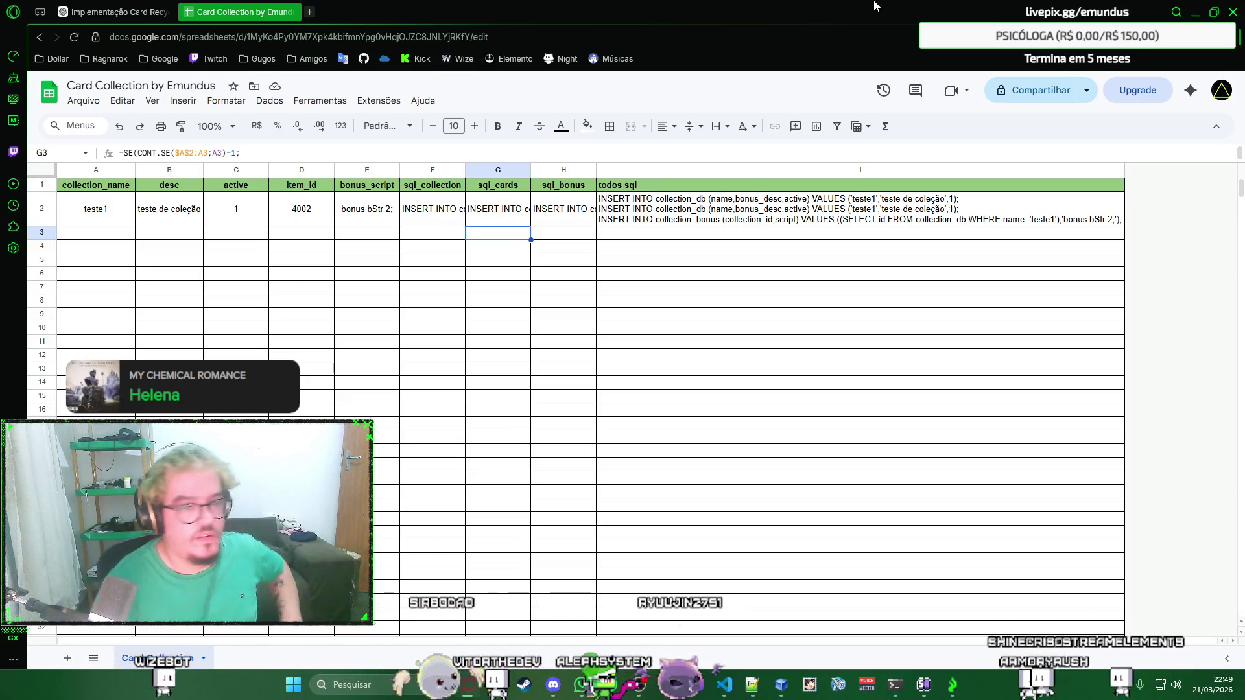
{"action": "mouse_move", "coordinate": [860, 185]}
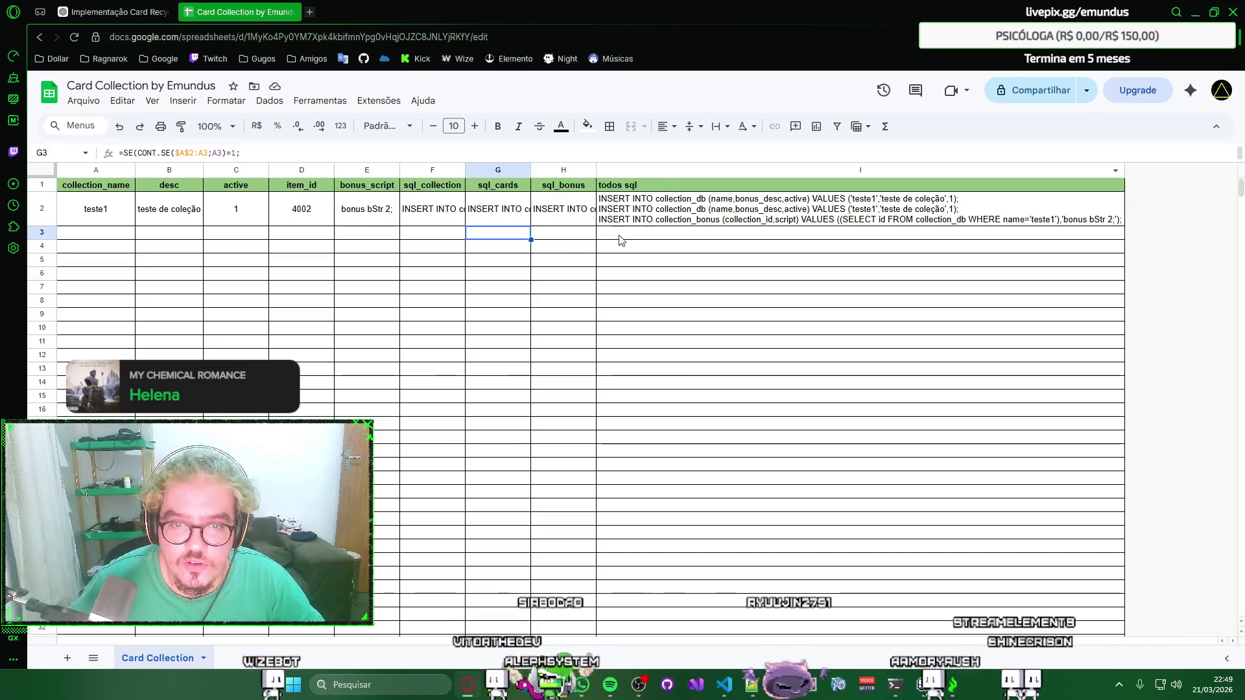
Check cell H3's generated SQL, then Alt+Tab back to SmokeWorld and walk left.
{"action": "left_click", "coordinate": [571, 237]}
{"action": "right_click", "coordinate": [579, 235]}
{"action": "key", "text": "Escape"}
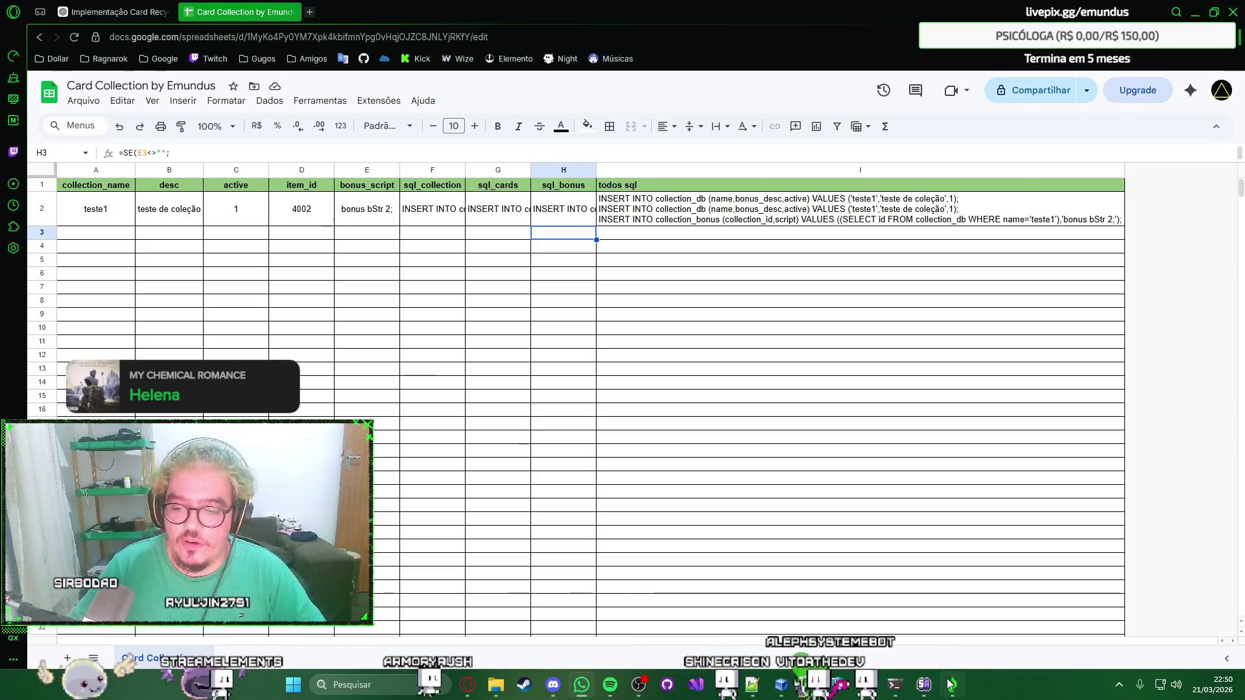
{"action": "key", "text": "alt+Tab"}
{"action": "left_click", "coordinate": [533, 282]}
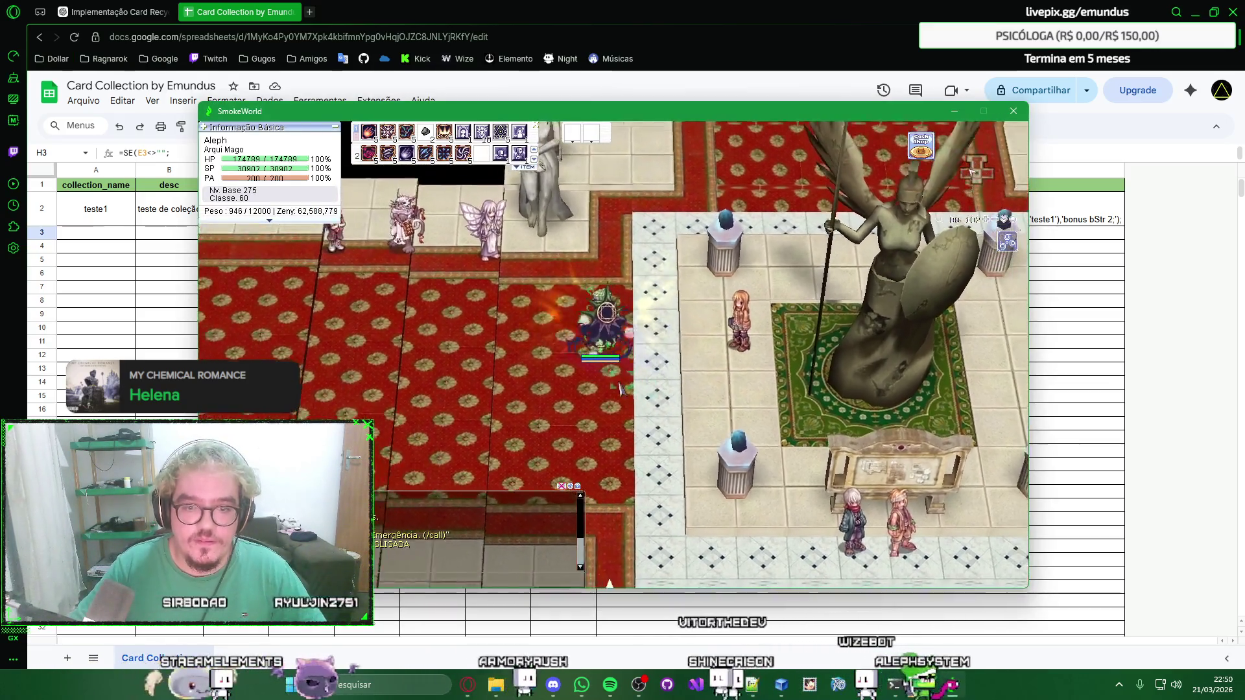
Walk the character through the warp and across the town square.
{"action": "left_click", "coordinate": [640, 394]}
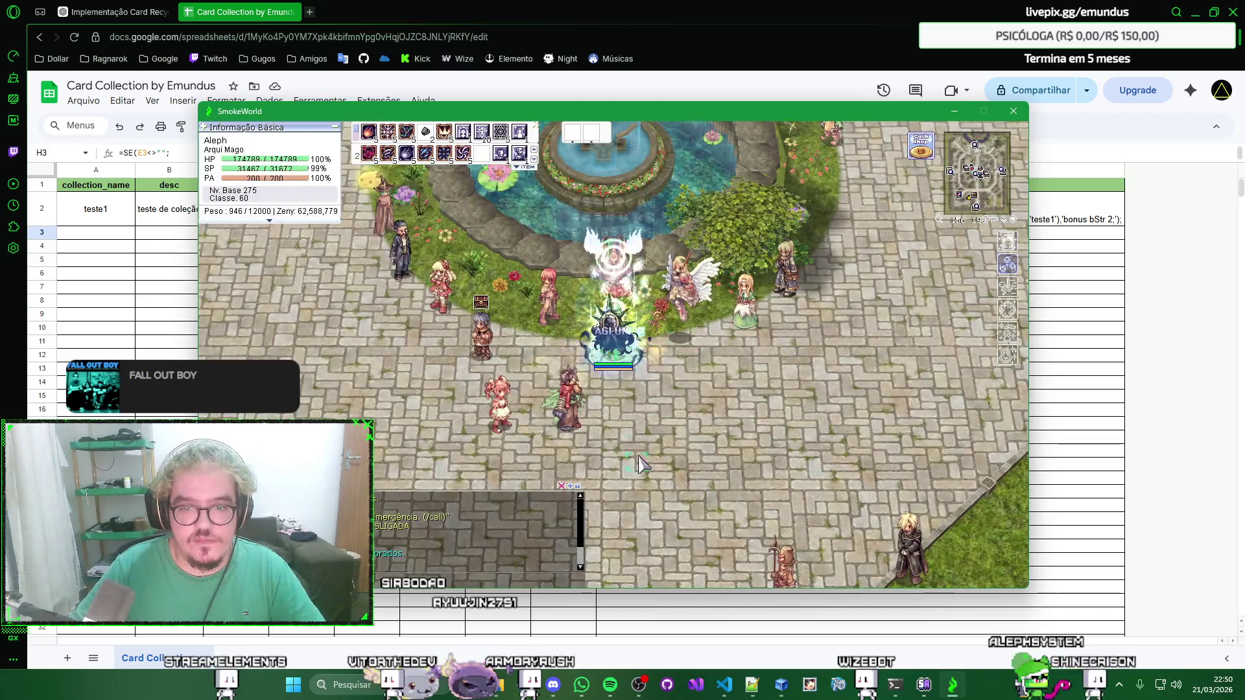
{"action": "left_click", "coordinate": [616, 460]}
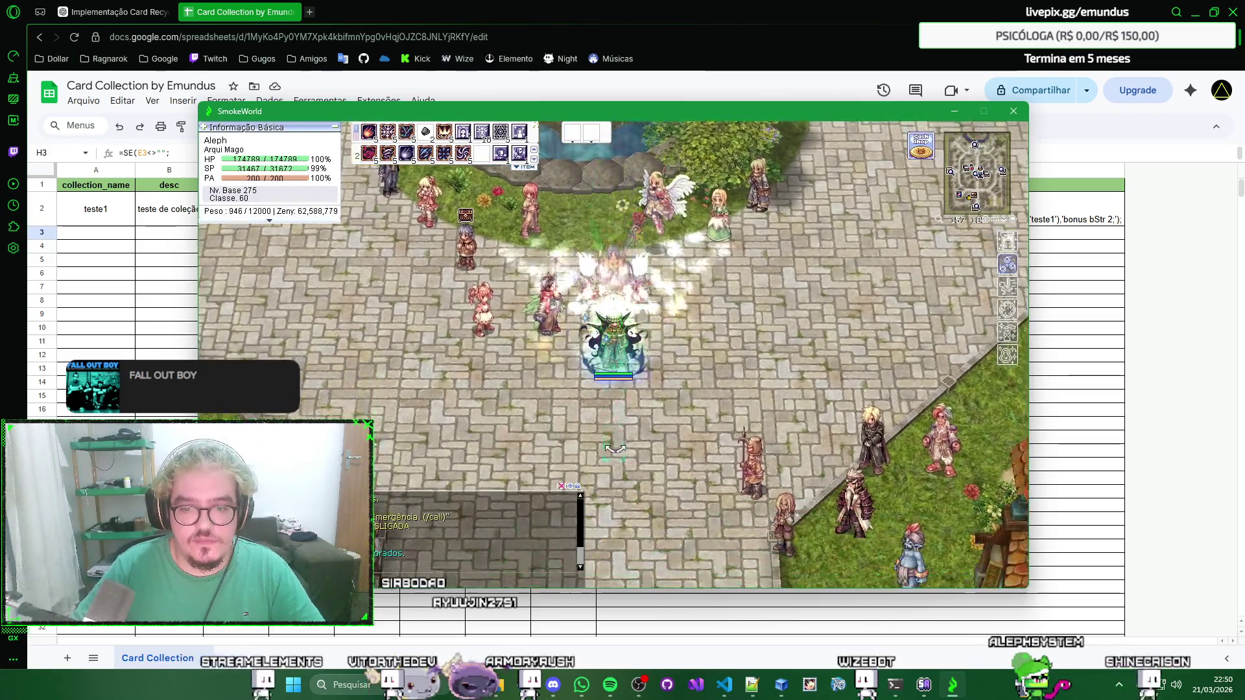
{"action": "left_click", "coordinate": [650, 394]}
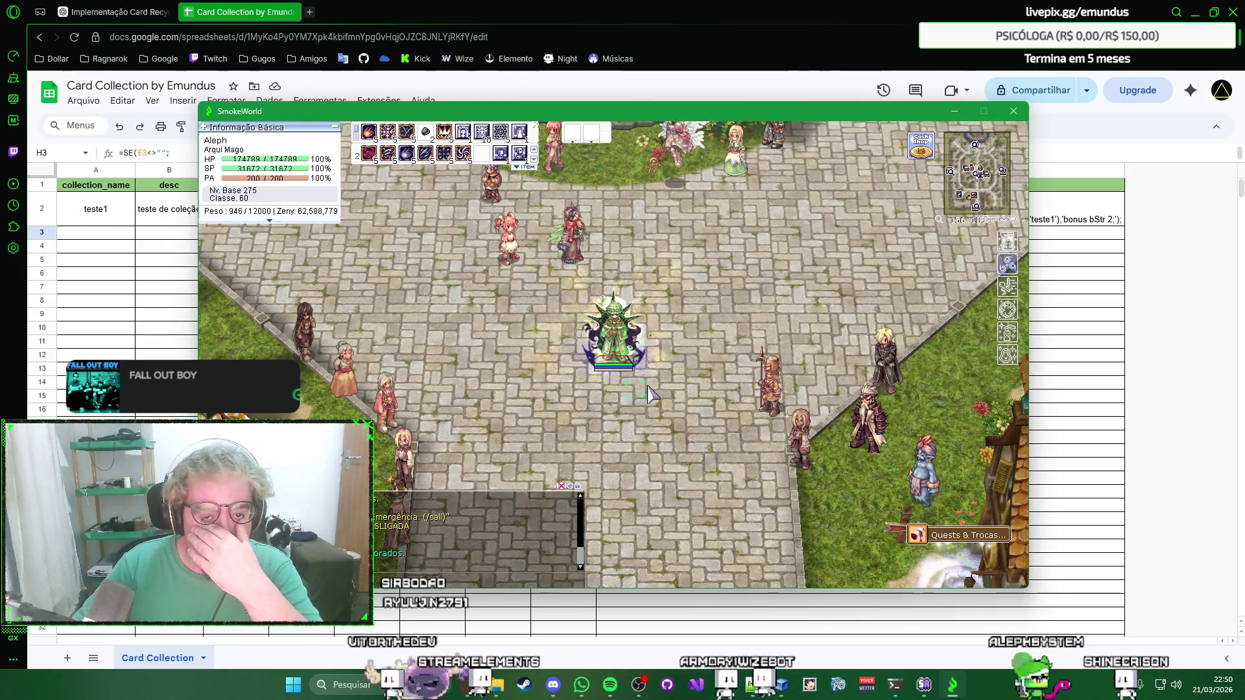
{"action": "left_click", "coordinate": [648, 391]}
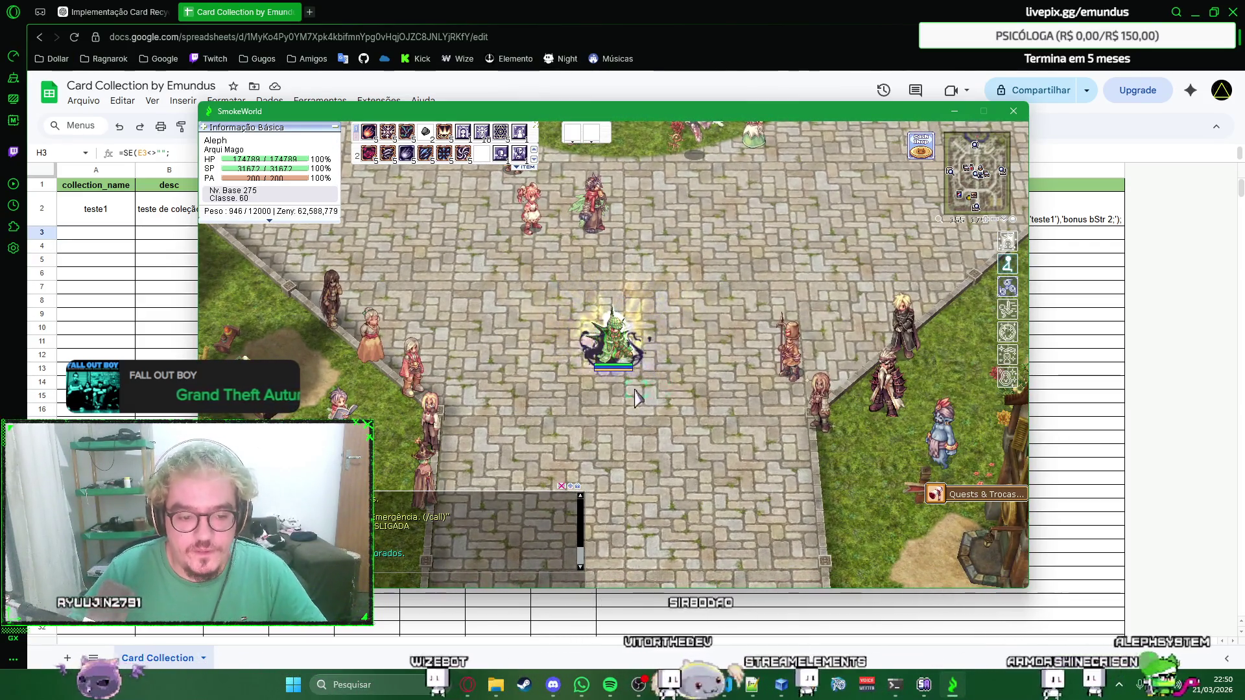
Leave the game for the browser and bring up the ChatGPT conversation.
{"action": "left_click", "coordinate": [814, 57]}
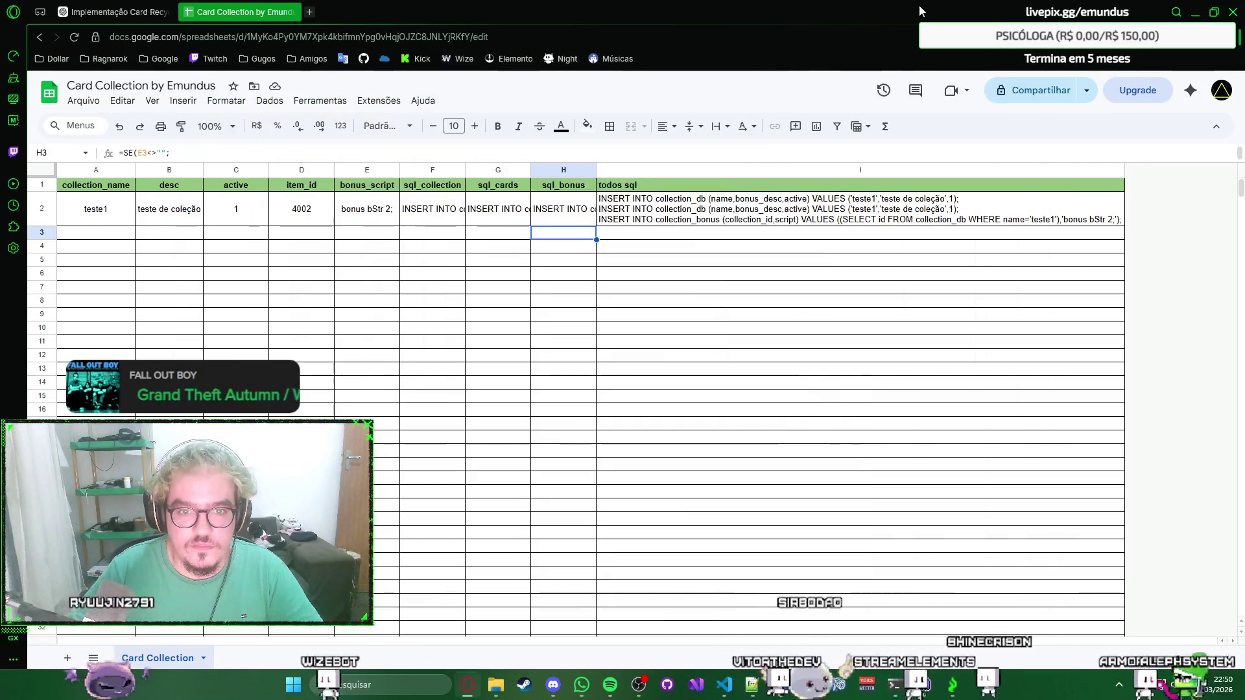
{"action": "left_click", "coordinate": [112, 12]}
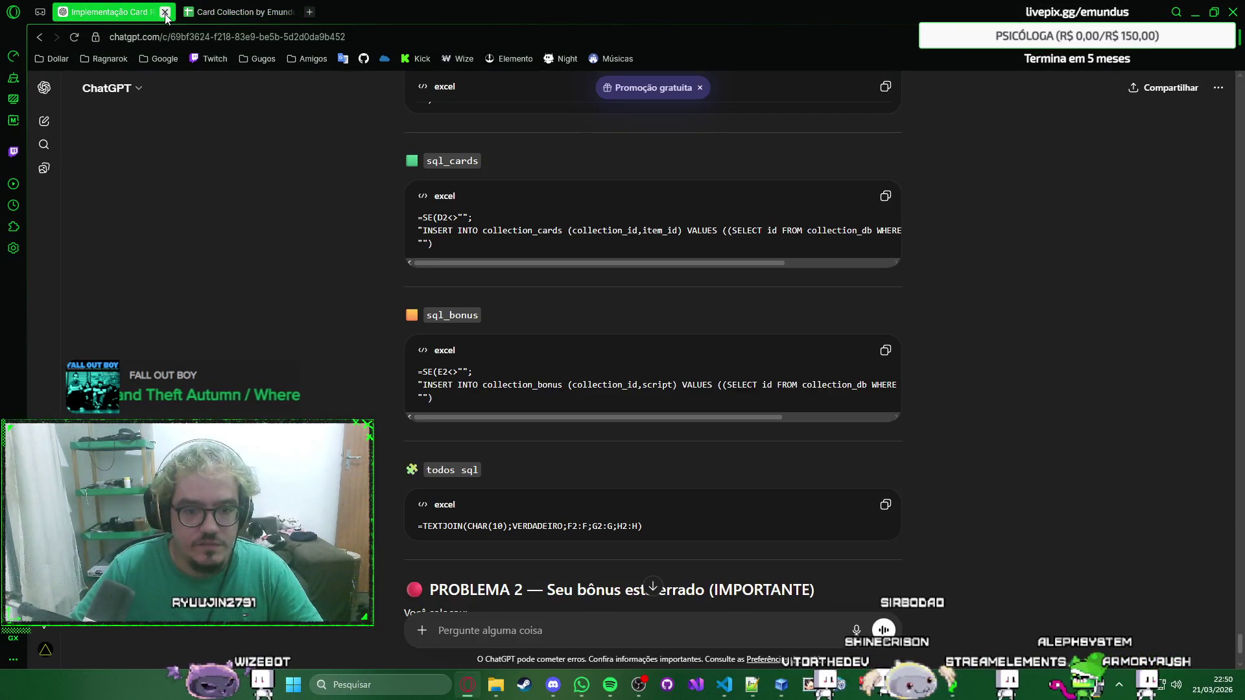
{"action": "scroll", "coordinate": [336, 314], "scroll_direction": "down", "scroll_amount": 2}
{"action": "scroll", "coordinate": [336, 314], "scroll_direction": "down", "scroll_amount": 3}
{"action": "scroll", "coordinate": [336, 319], "scroll_direction": "down", "scroll_amount": 2}
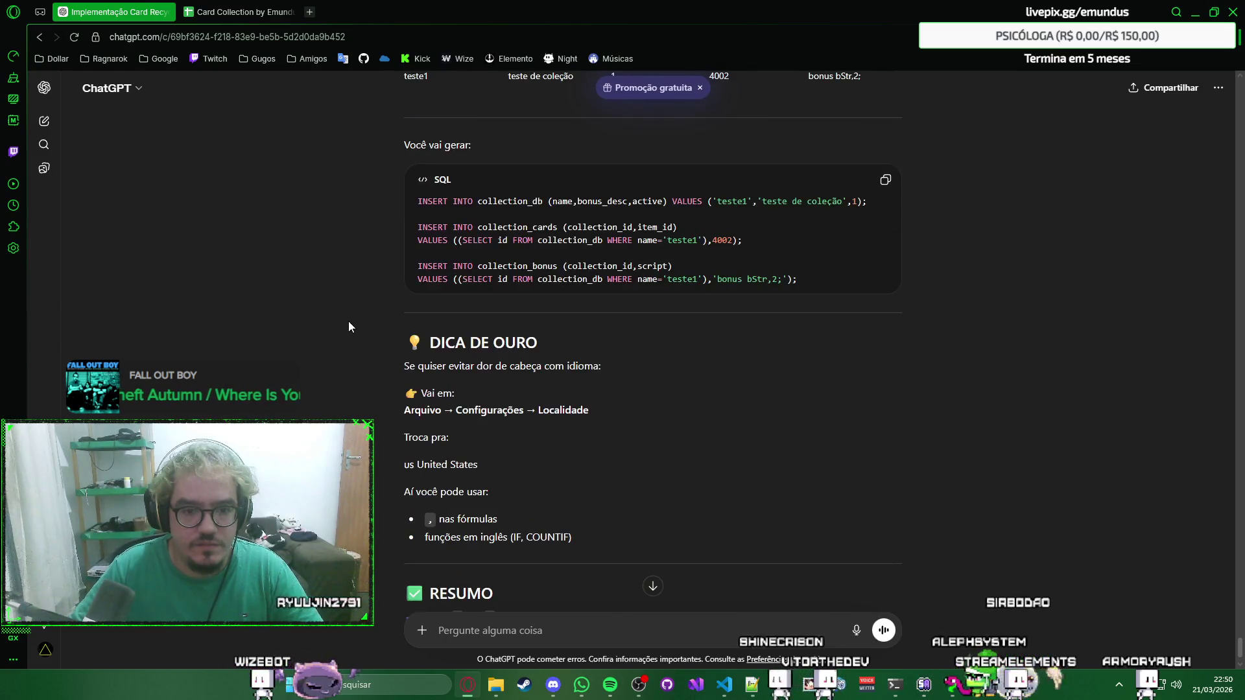
{"action": "scroll", "coordinate": [336, 321], "scroll_direction": "up", "scroll_amount": 5}
{"action": "scroll", "coordinate": [335, 321], "scroll_direction": "up", "scroll_amount": 3}
{"action": "scroll", "coordinate": [336, 329], "scroll_direction": "down", "scroll_amount": 1}
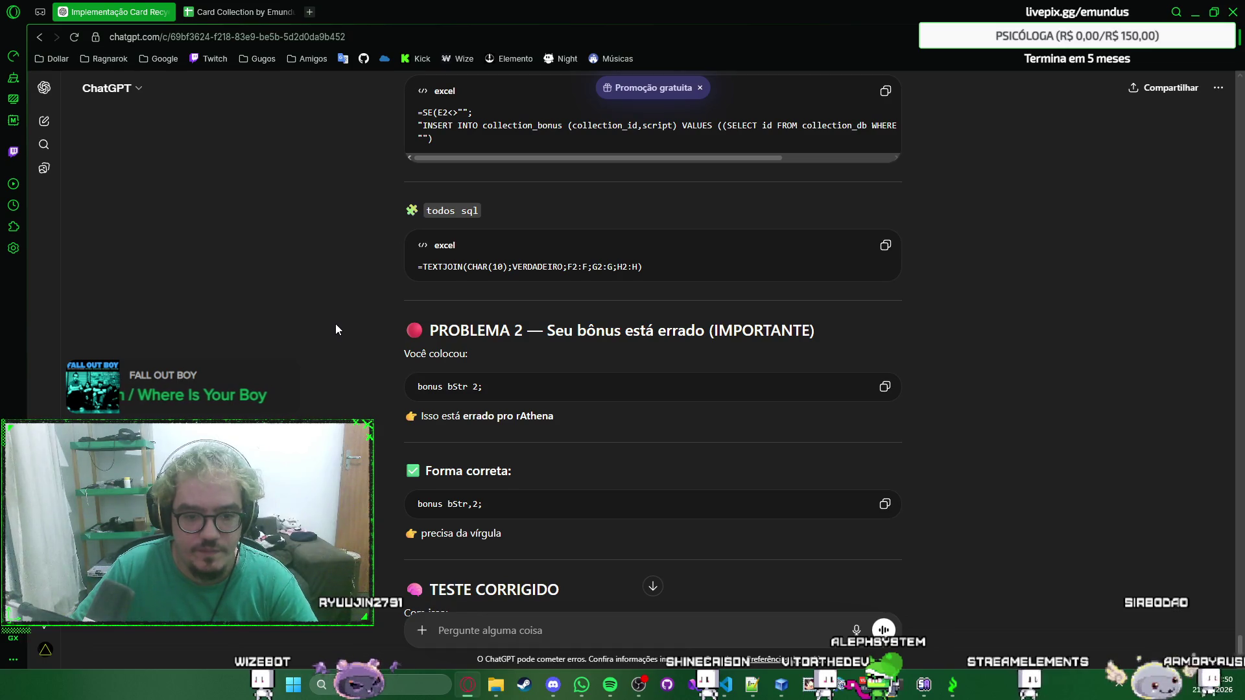
{"action": "scroll", "coordinate": [335, 329], "scroll_direction": "down", "scroll_amount": 2}
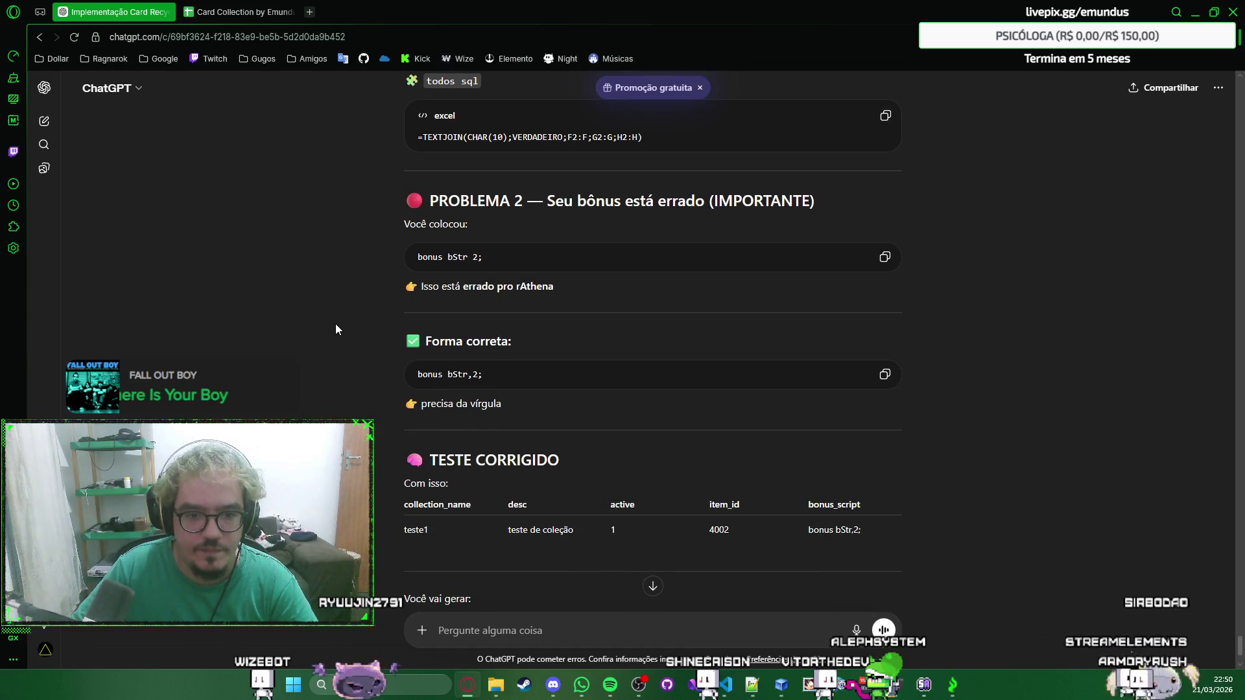
{"action": "scroll", "coordinate": [335, 330], "scroll_direction": "down", "scroll_amount": 2}
{"action": "scroll", "coordinate": [336, 330], "scroll_direction": "down", "scroll_amount": 4}
{"action": "scroll", "coordinate": [336, 329], "scroll_direction": "down", "scroll_amount": 3}
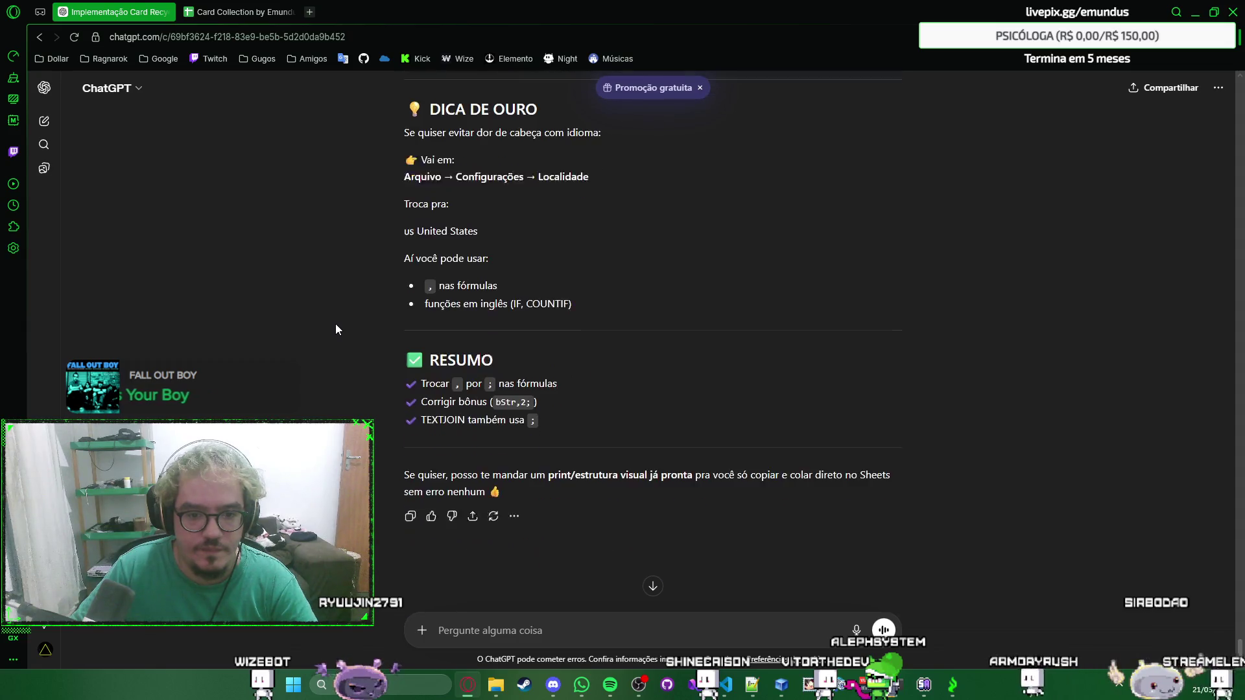
Switch from ChatGPT to the Card Collection spreadsheet.
{"action": "left_click", "coordinate": [244, 6]}
Change E2's bonus script from 'bonus bStr 2;' to 'bonus bStr,2;' and return to the game.
{"action": "left_click", "coordinate": [370, 209]}
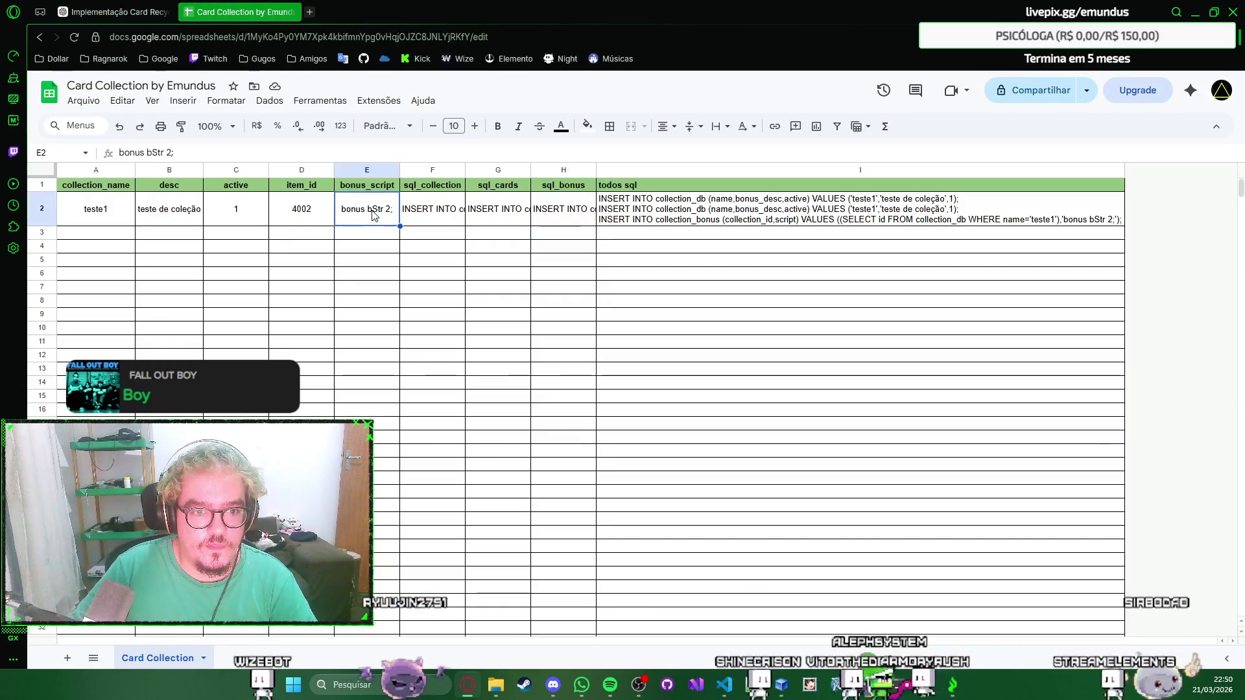
{"action": "key", "text": "Return"}
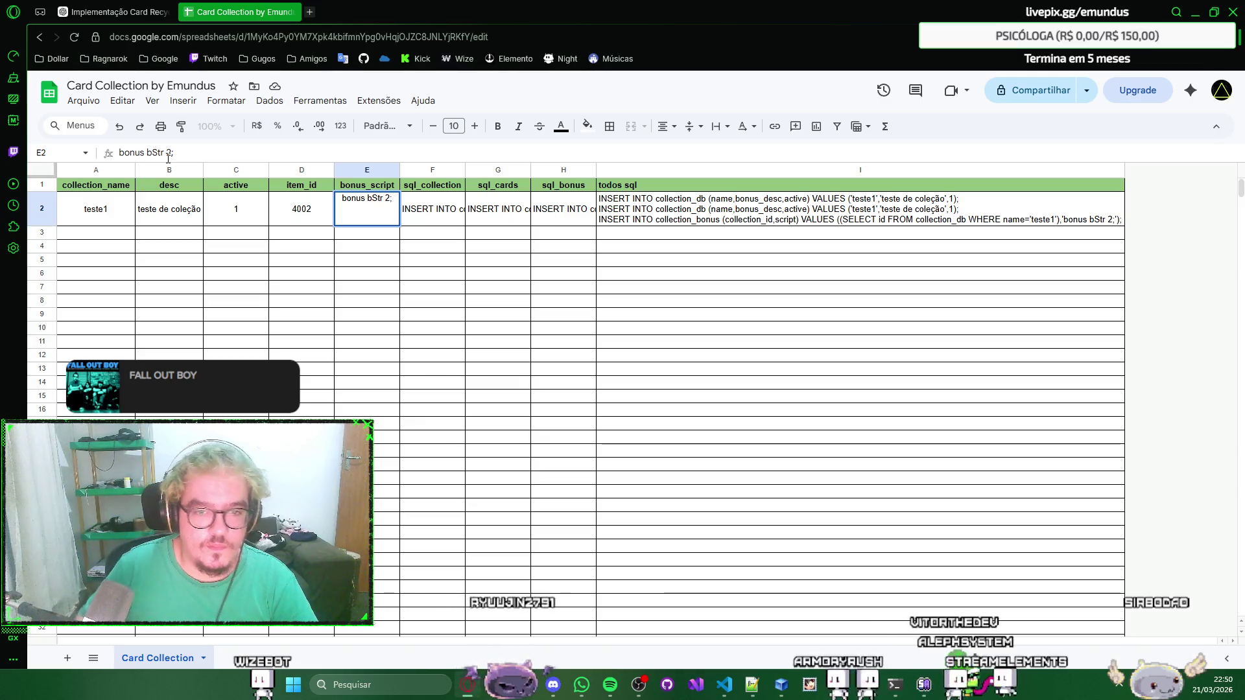
{"action": "key", "text": "BackSpace"}
{"action": "key", "text": "BackSpace"}
{"action": "key", "text": "BackSpace"}
{"action": "type", "text": ",2;"}
{"action": "key", "text": "Return"}
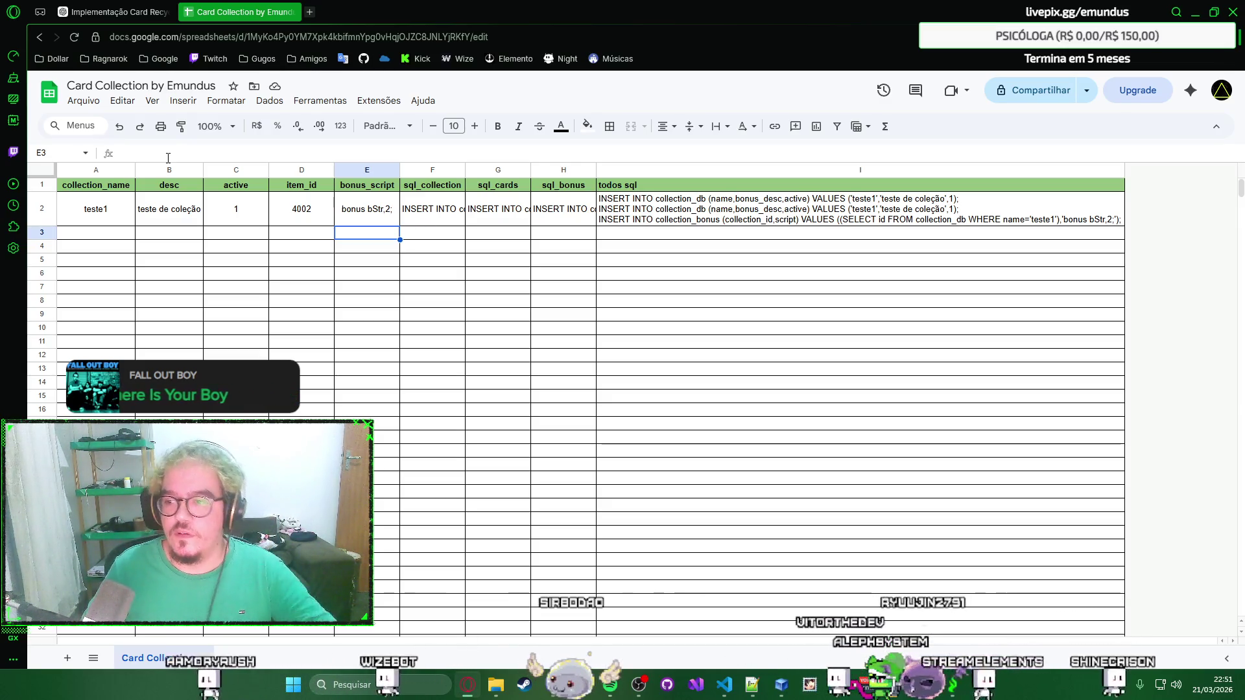
{"action": "key", "text": "alt+Tab"}
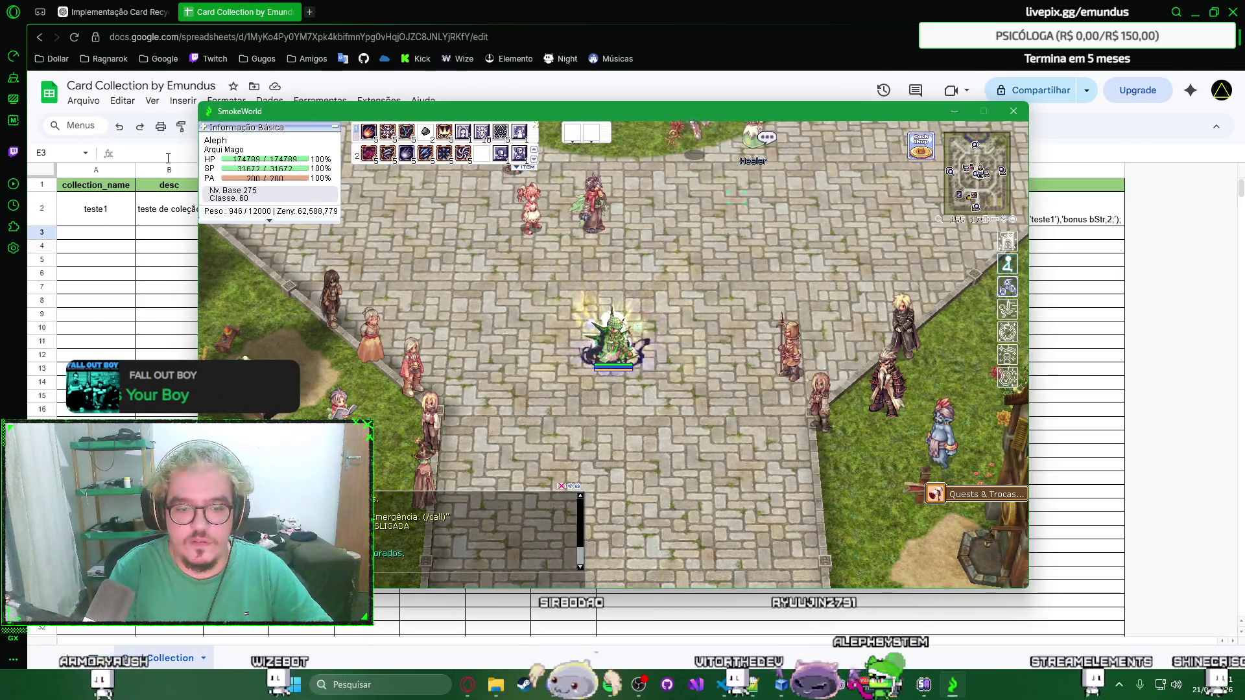
Hide the SmokeWorld window so the Card Collection spreadsheet is in front.
{"action": "key", "text": "alt+Tab"}
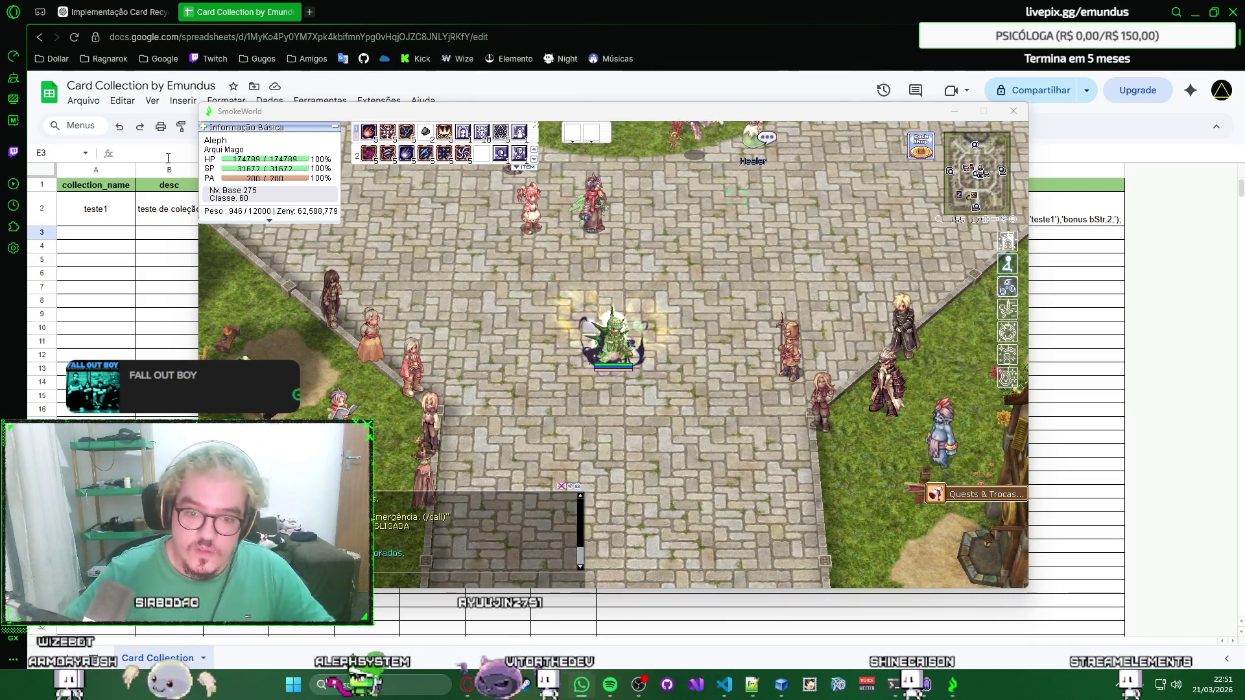
{"action": "left_click", "coordinate": [804, 94]}
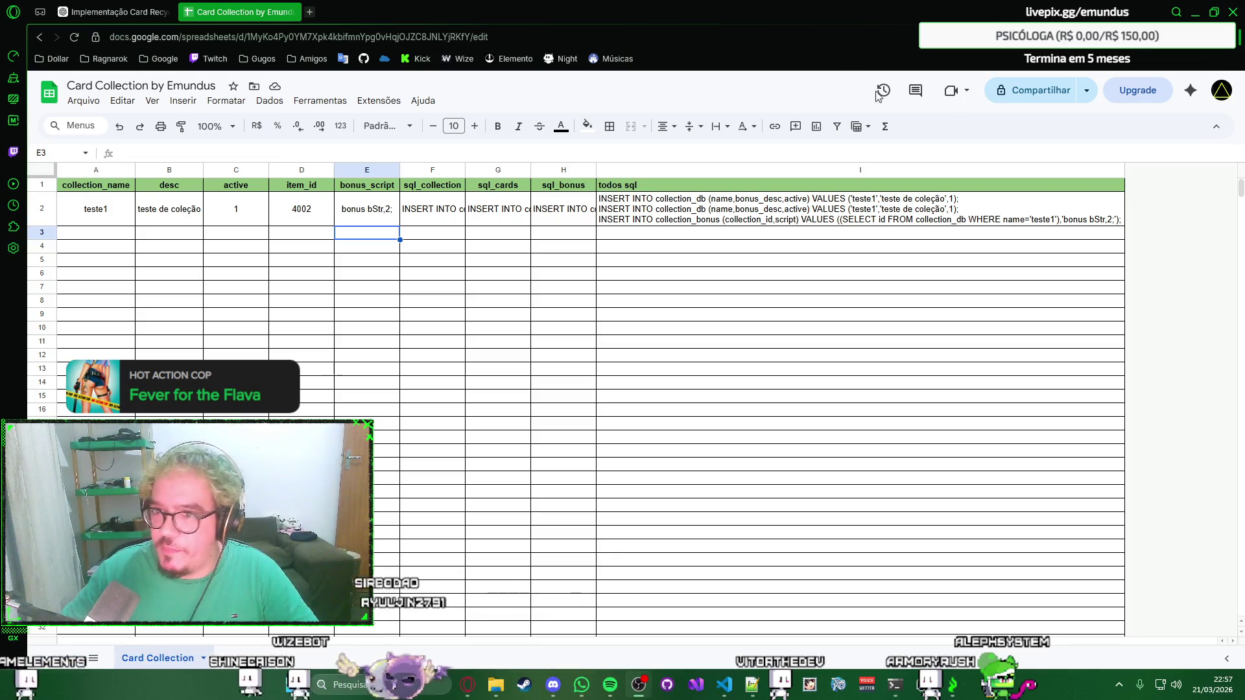
Review the ChatGPT separator advice, then close that conversation to stay on the sheet.
{"action": "key", "text": "ctrl+shift+Tab"}
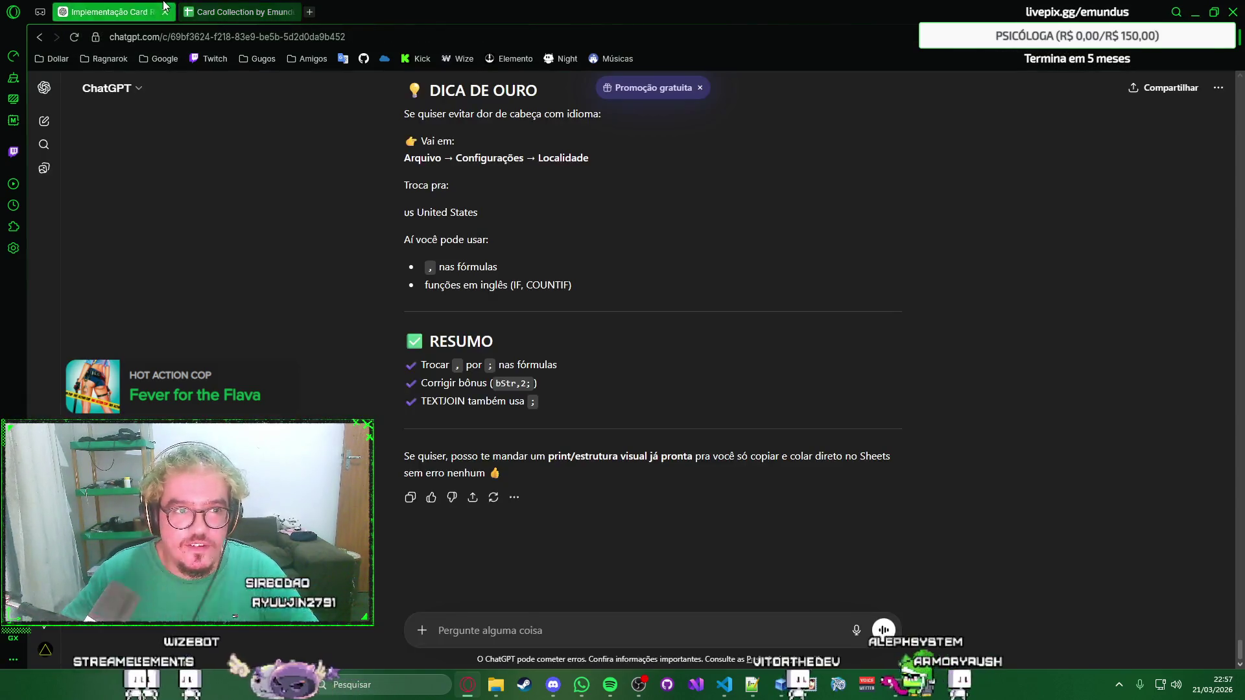
{"action": "key", "text": "ctrl+w"}
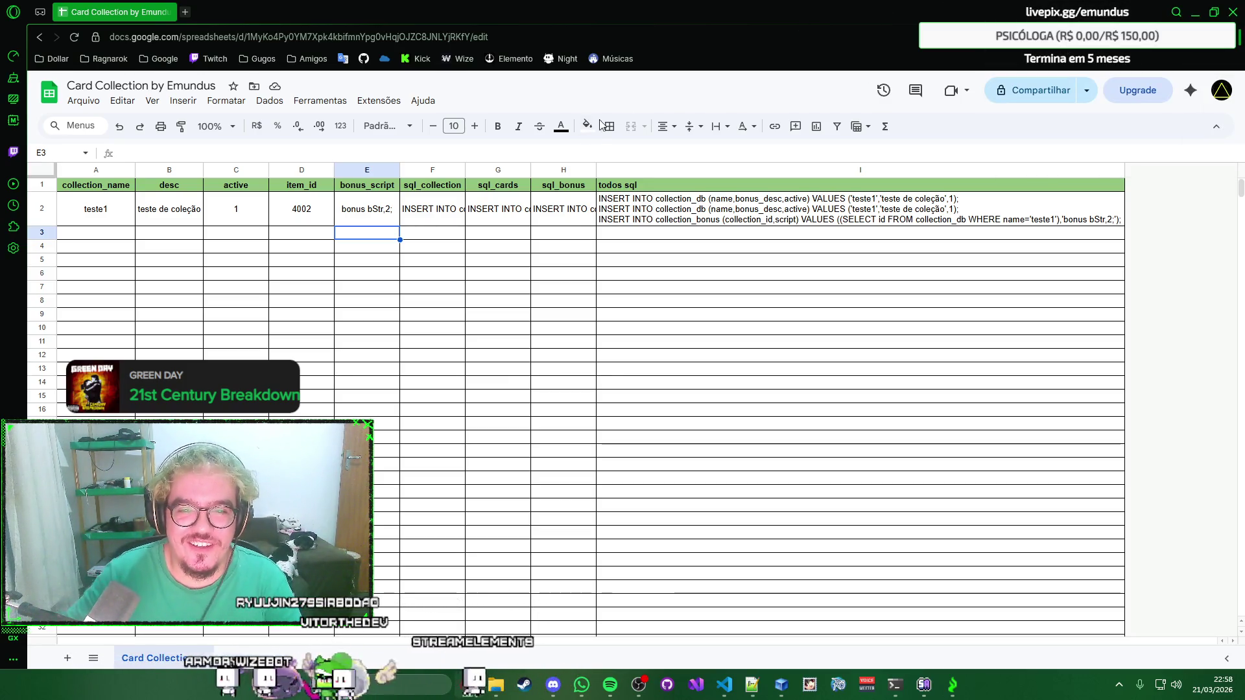
{"action": "left_click", "coordinate": [646, 188]}
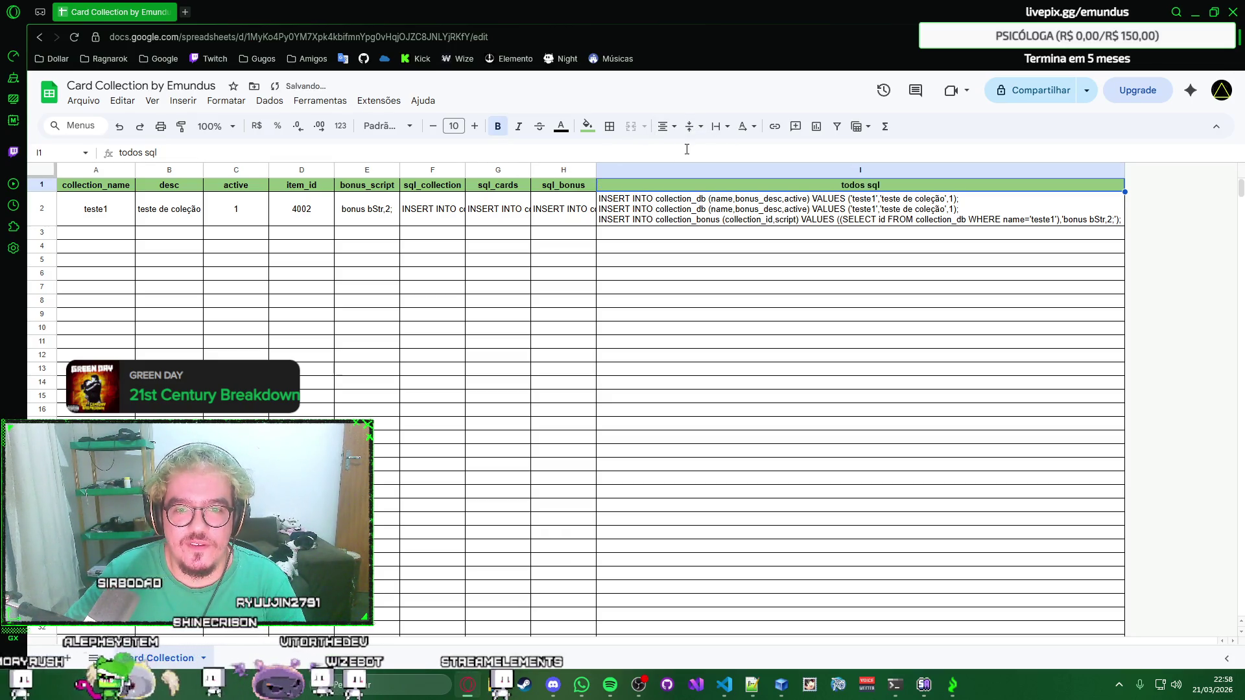
{"action": "left_click", "coordinate": [582, 217]}
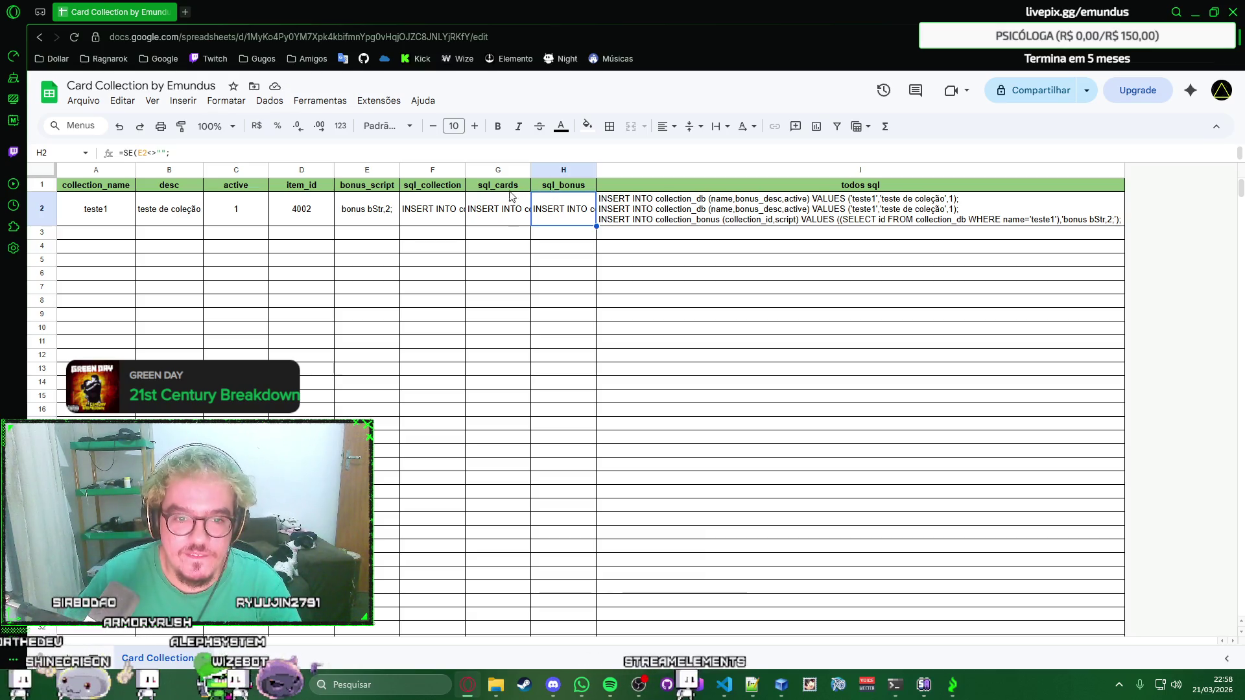
{"action": "right_click", "coordinate": [494, 216]}
{"action": "key", "text": "Escape"}
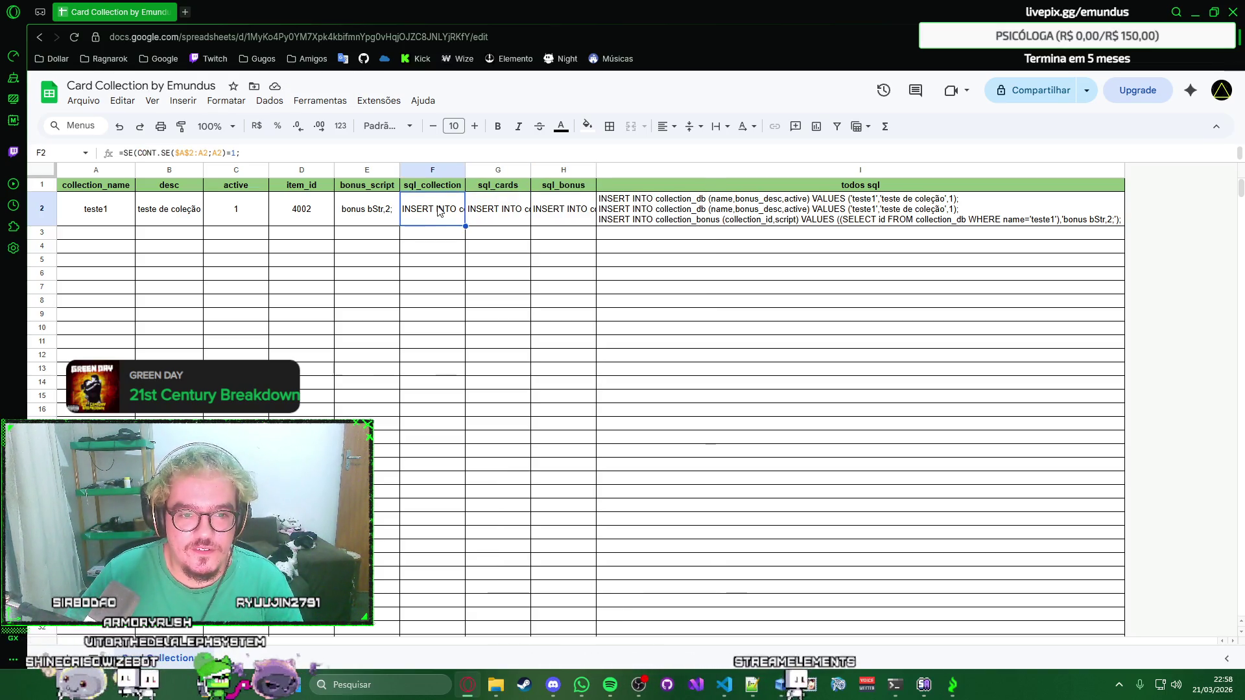
{"action": "right_click", "coordinate": [439, 211]}
{"action": "key", "text": "Escape"}
{"action": "left_click", "coordinate": [374, 216]}
{"action": "right_click", "coordinate": [375, 216]}
{"action": "key", "text": "Escape"}
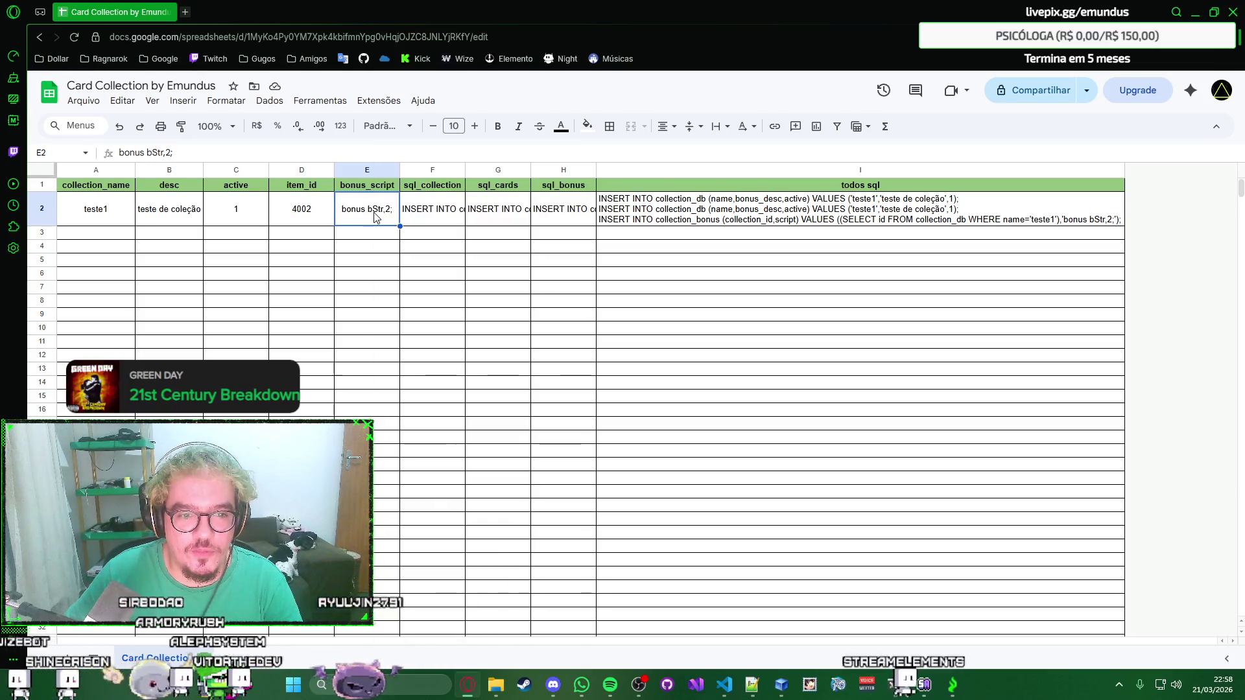
{"action": "left_click", "coordinate": [301, 216]}
{"action": "right_click", "coordinate": [300, 216]}
{"action": "key", "text": "Escape"}
{"action": "left_click", "coordinate": [242, 212]}
{"action": "right_click", "coordinate": [242, 212]}
{"action": "key", "text": "Escape"}
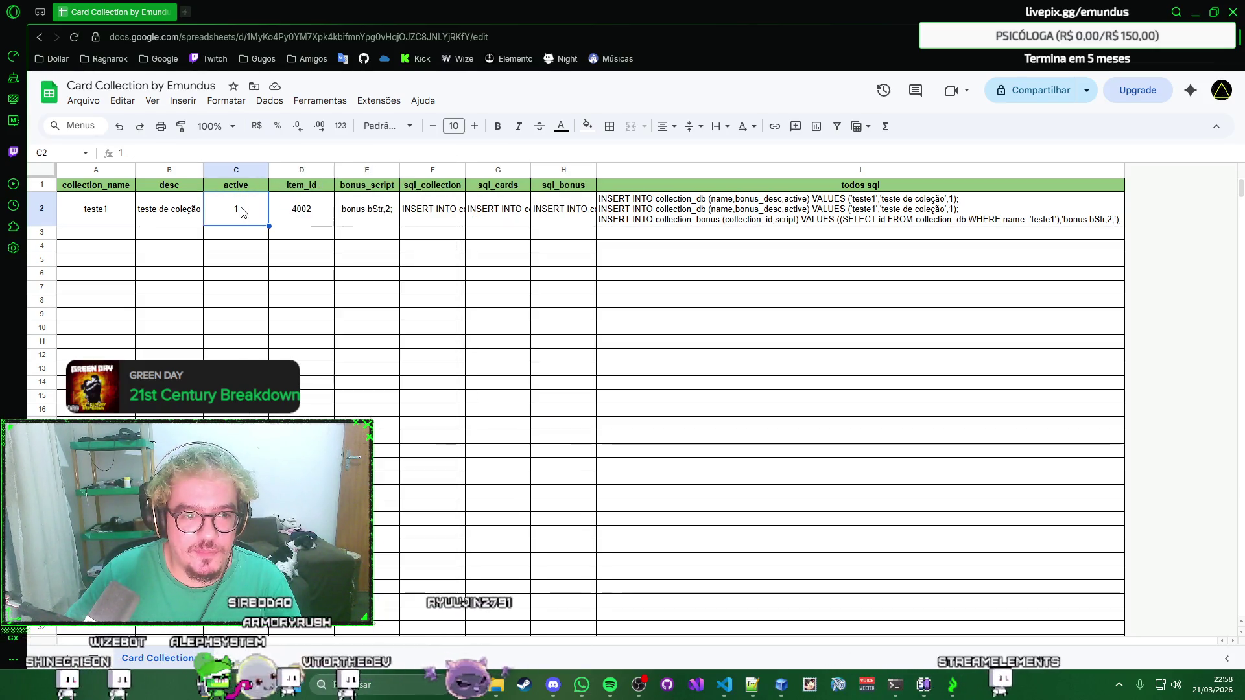
{"action": "left_click", "coordinate": [179, 216]}
{"action": "left_click", "coordinate": [126, 213]}
{"action": "right_click", "coordinate": [126, 213]}
{"action": "key", "text": "Escape"}
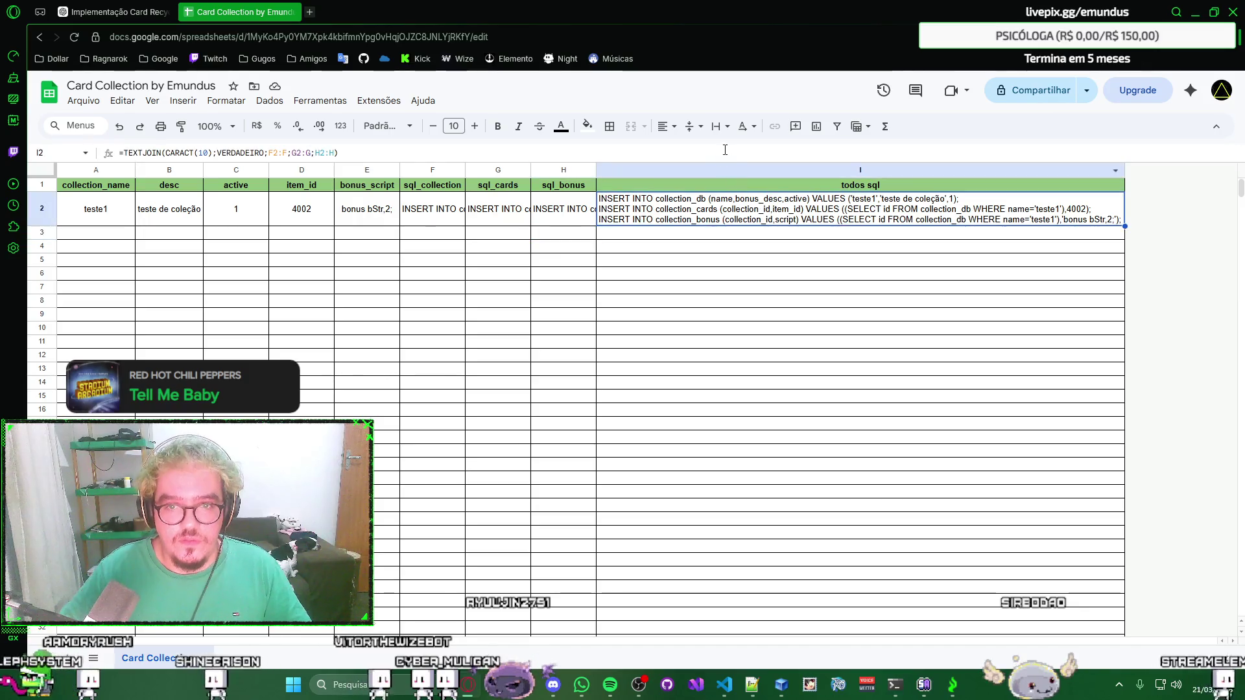
{"action": "left_click", "coordinate": [725, 153]}
{"action": "key", "text": "Return"}
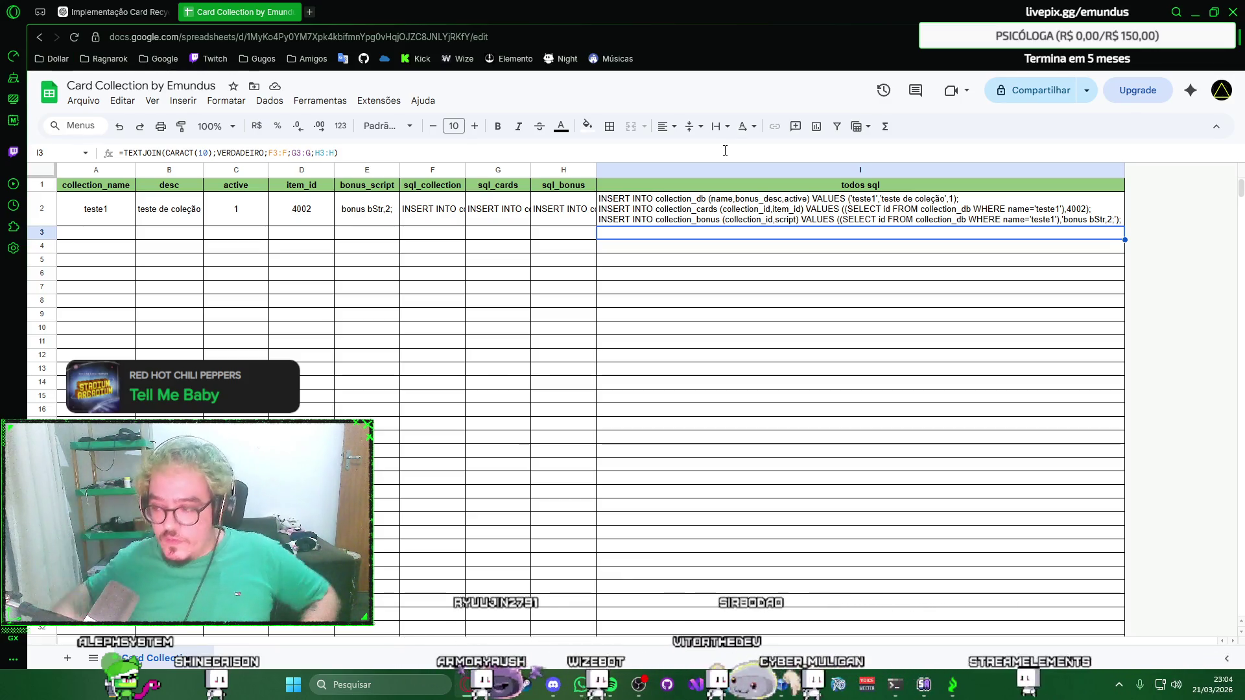
{"action": "left_click", "coordinate": [544, 261]}
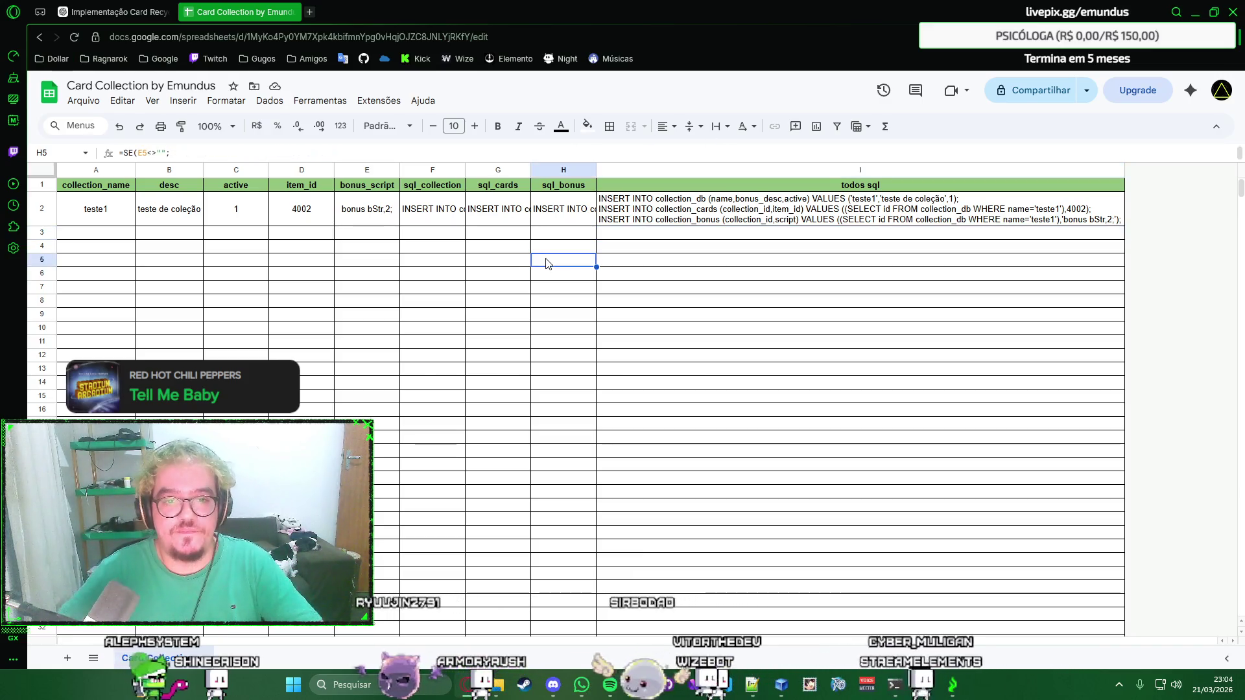
{"action": "key", "text": "super+shift+s"}
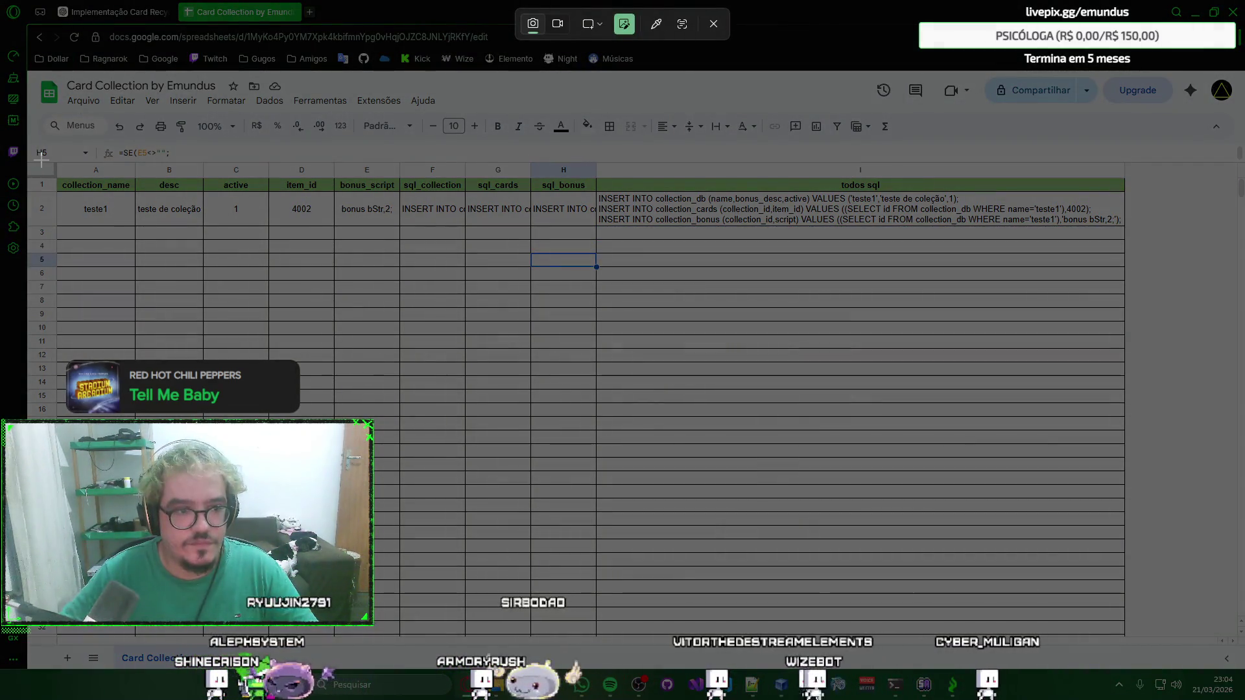
{"action": "left_click_drag", "start_coordinate": [26, 166], "coordinate": [1135, 236]}
{"action": "key", "text": "Escape"}
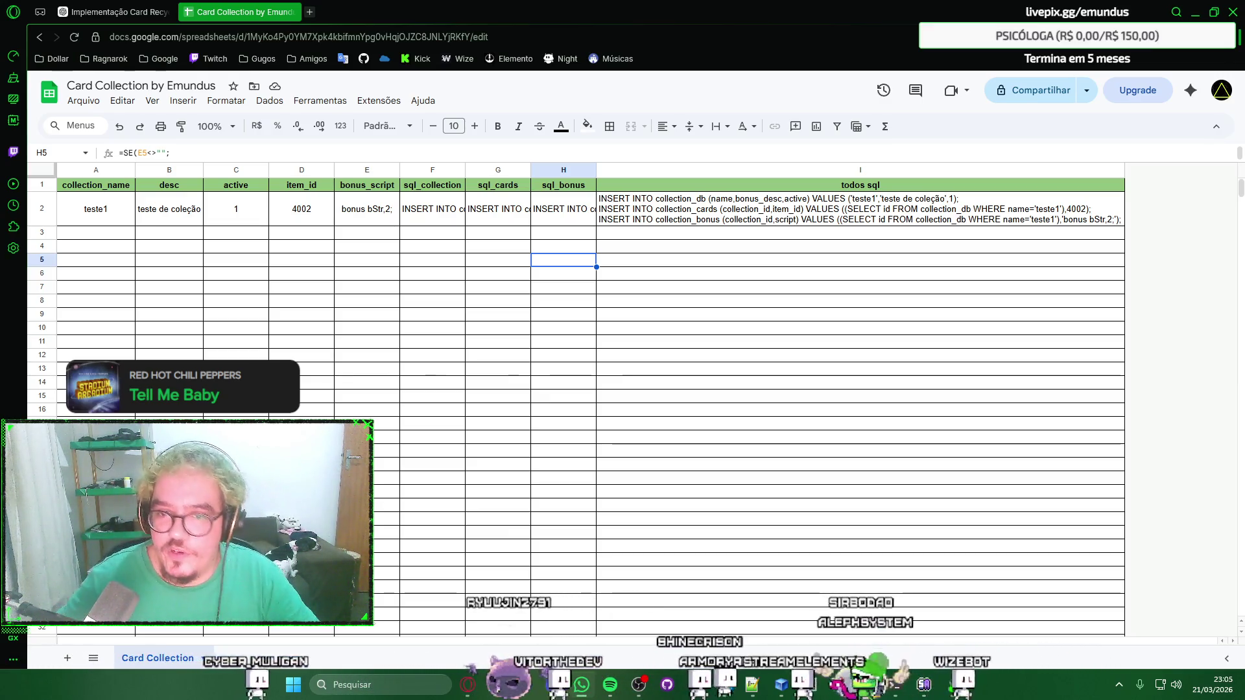
Inspect cells H4 and the I4 TEXTJOIN formula, then open a new browser tab.
{"action": "right_click", "coordinate": [577, 249]}
{"action": "left_click", "coordinate": [566, 250]}
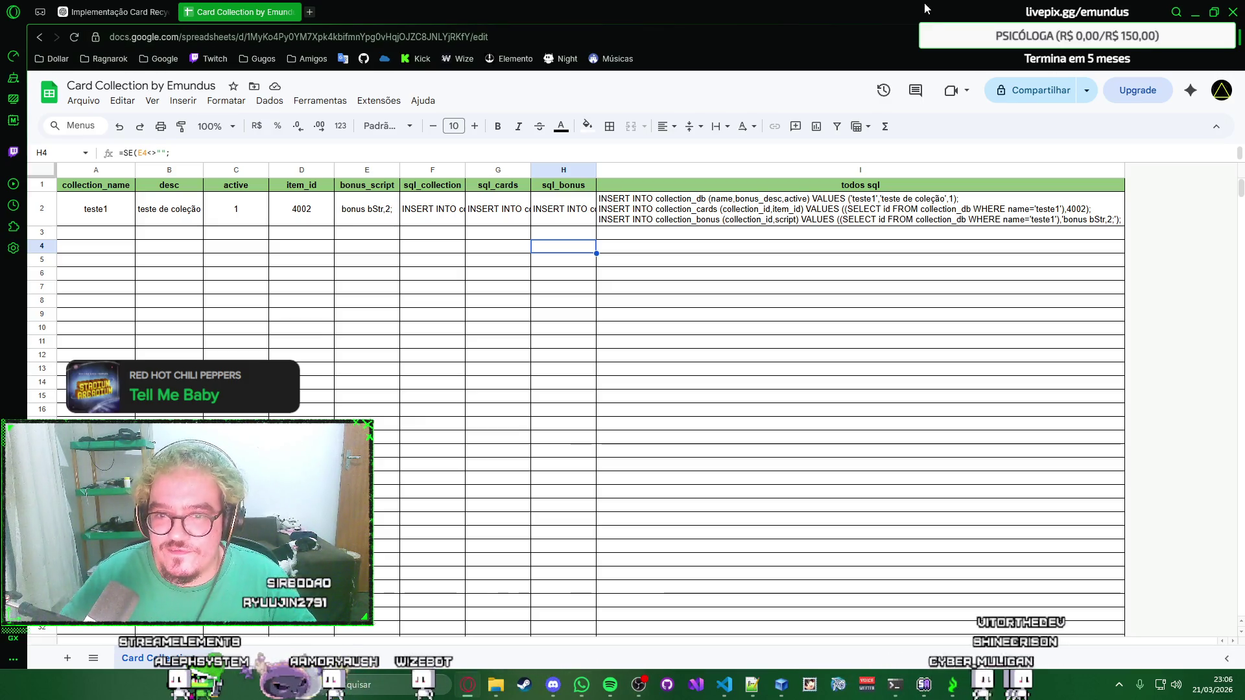
{"action": "left_click", "coordinate": [629, 256]}
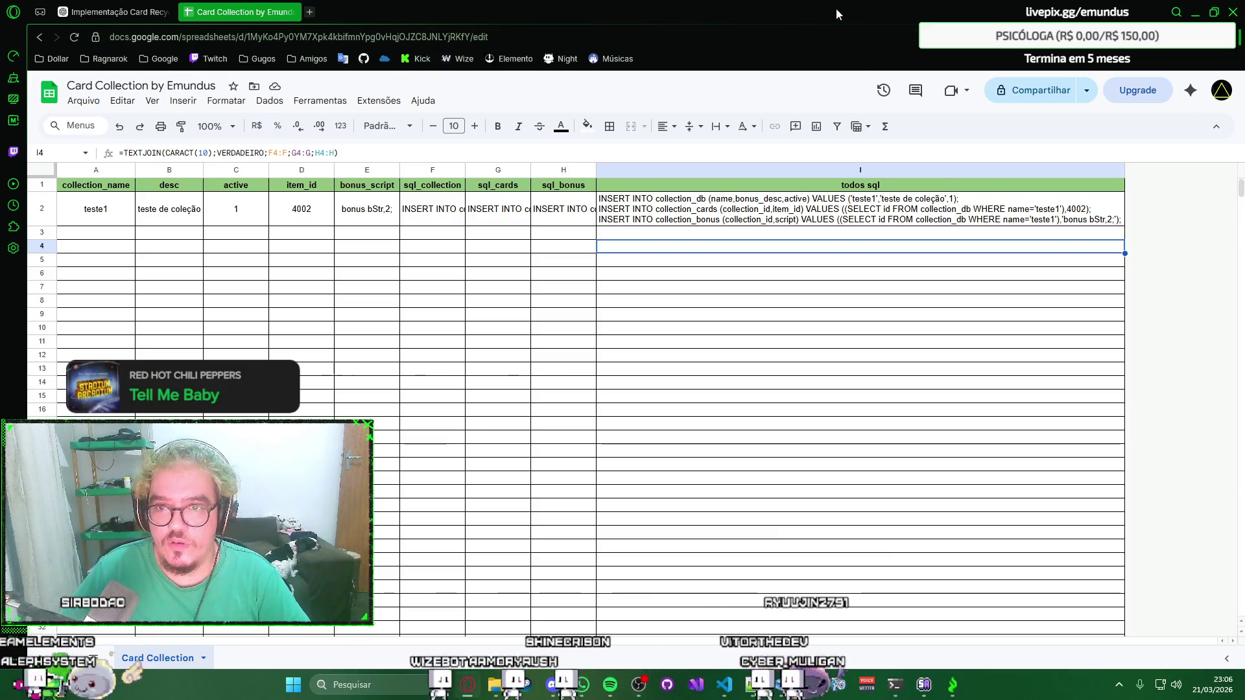
{"action": "left_click", "coordinate": [310, 12]}
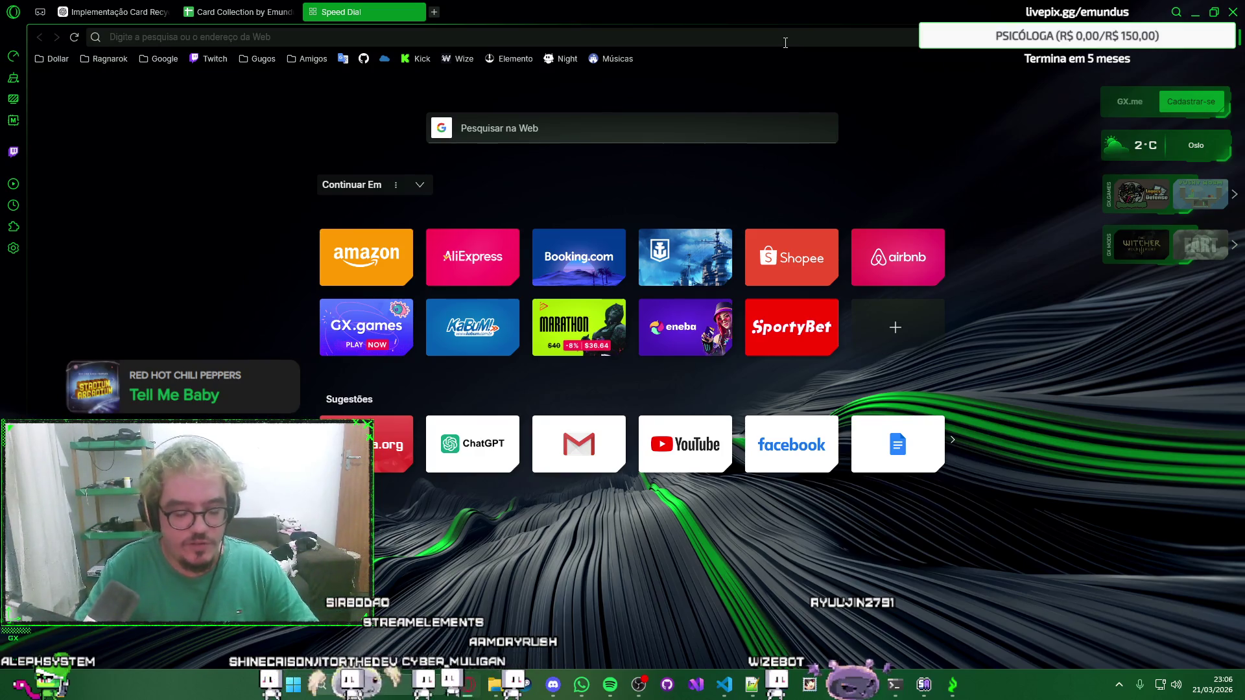
Load the rAthena forums board in the new tab, then move away from it.
{"action": "left_click", "coordinate": [105, 58]}
{"action": "left_click", "coordinate": [132, 83]}
{"action": "right_click", "coordinate": [960, 12]}
{"action": "key", "text": "Escape"}
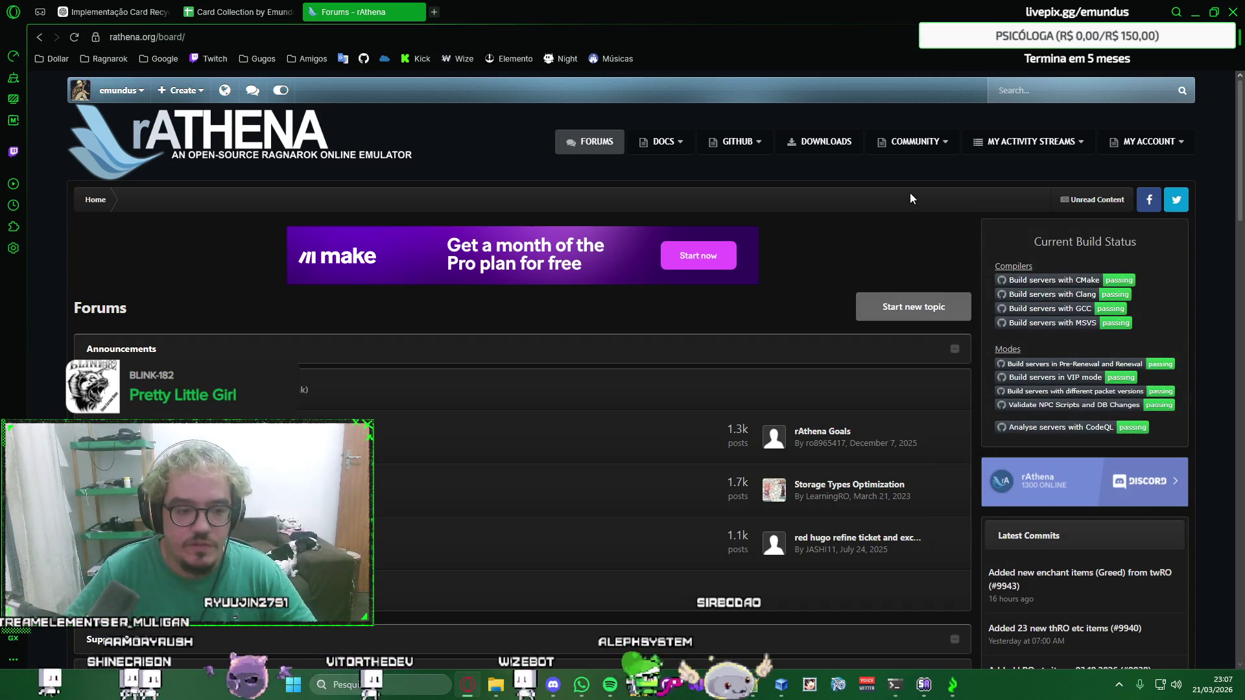
{"action": "scroll", "coordinate": [909, 193], "scroll_direction": "down", "scroll_amount": 3}
{"action": "scroll", "coordinate": [910, 198], "scroll_direction": "down", "scroll_amount": 3}
{"action": "scroll", "coordinate": [910, 198], "scroll_direction": "down", "scroll_amount": 3}
{"action": "scroll", "coordinate": [910, 197], "scroll_direction": "down", "scroll_amount": 2}
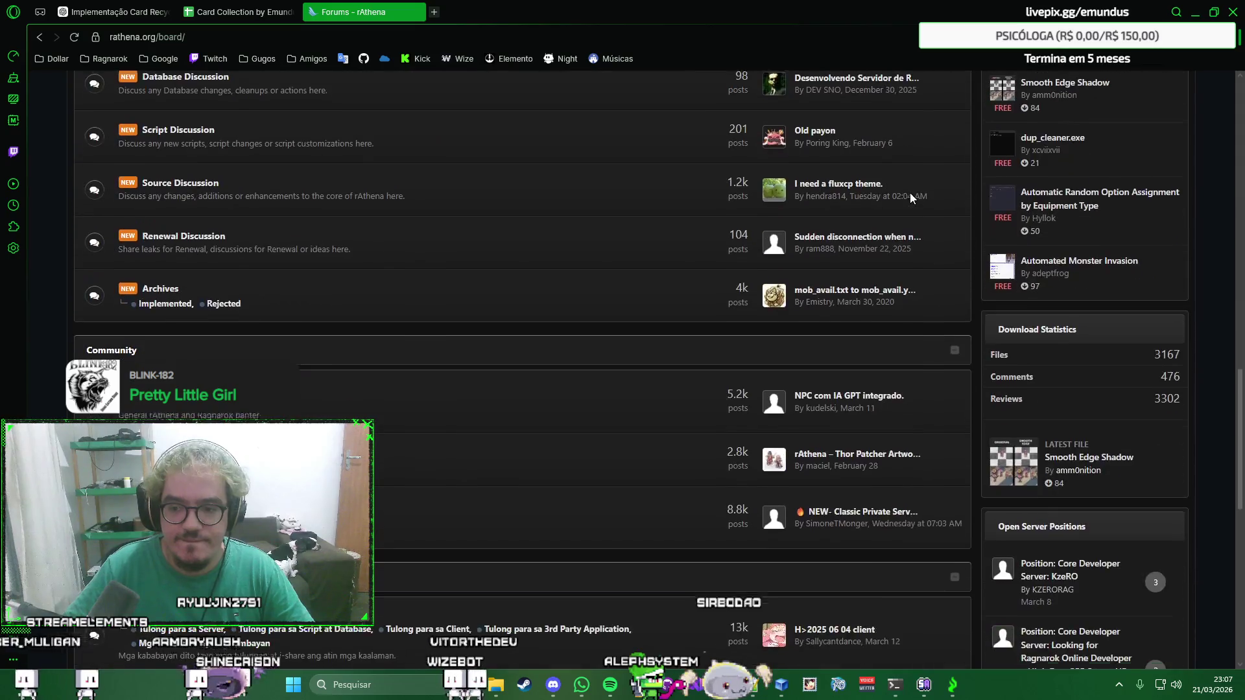
{"action": "scroll", "coordinate": [910, 198], "scroll_direction": "up", "scroll_amount": 5}
{"action": "scroll", "coordinate": [910, 198], "scroll_direction": "up", "scroll_amount": 5}
{"action": "scroll", "coordinate": [910, 193], "scroll_direction": "up", "scroll_amount": 3}
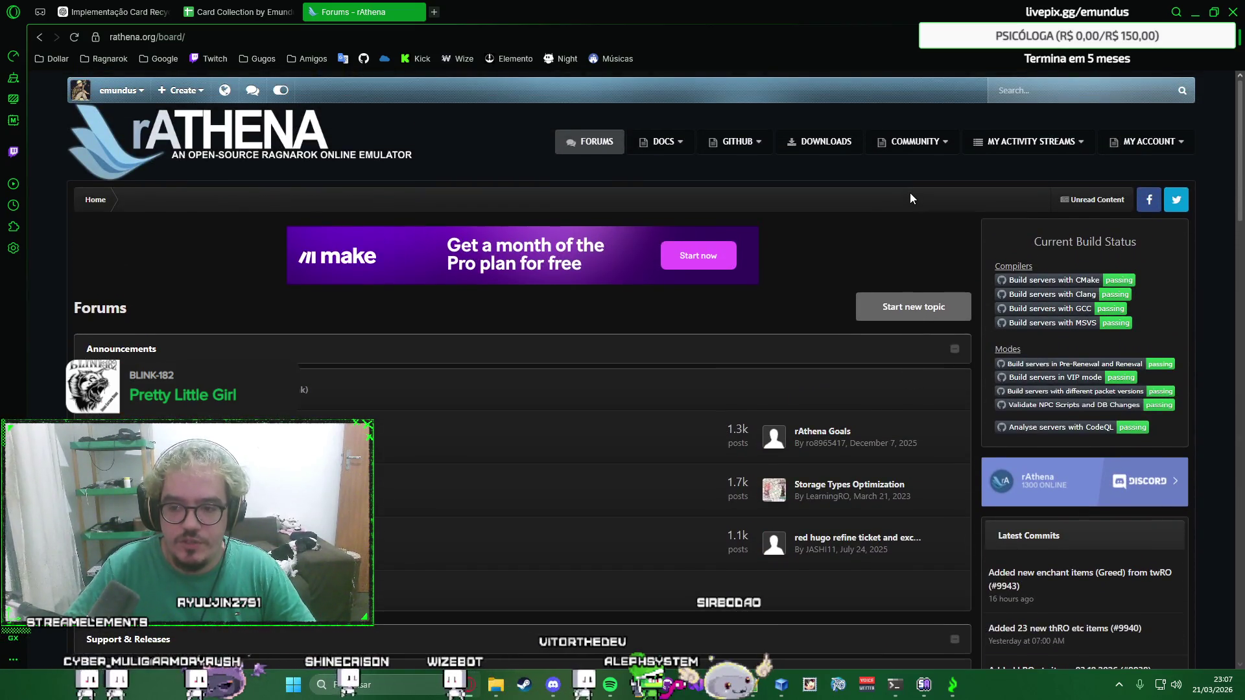
{"action": "key", "text": "ctrl+shift+Tab"}
{"action": "key", "text": "ctrl+shift+Tab"}
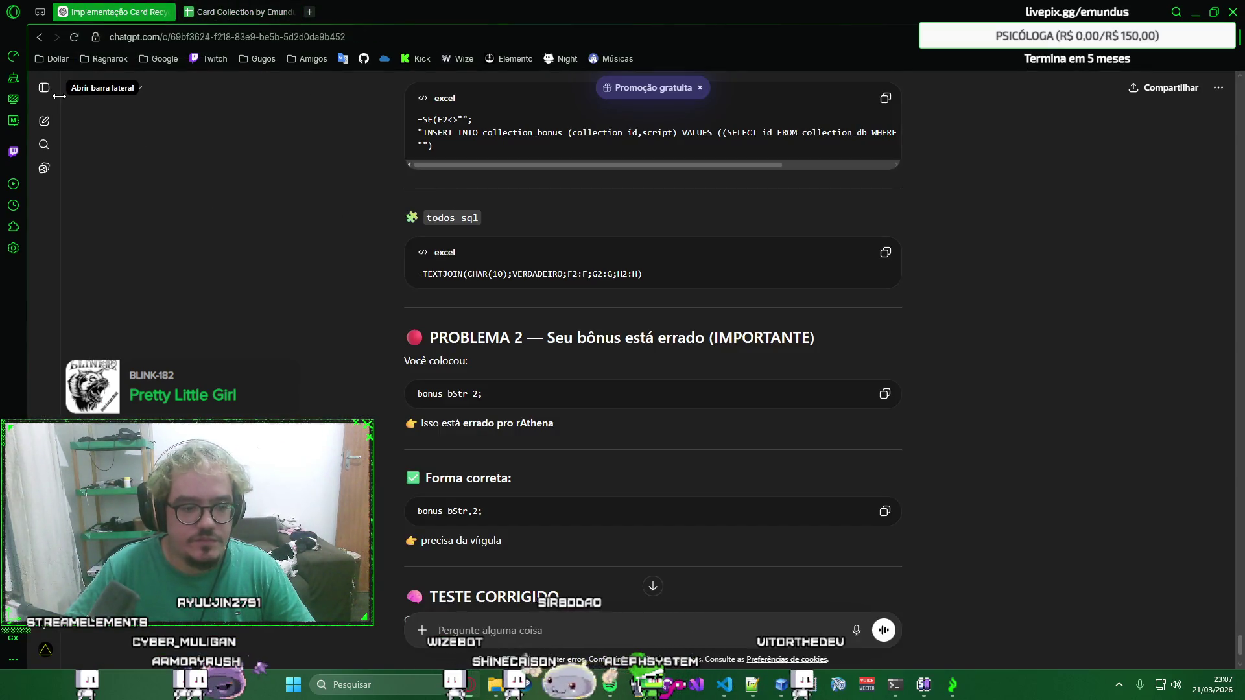
Show the ChatGPT sidebar and start a fresh empty chat.
{"action": "left_click", "coordinate": [45, 89]}
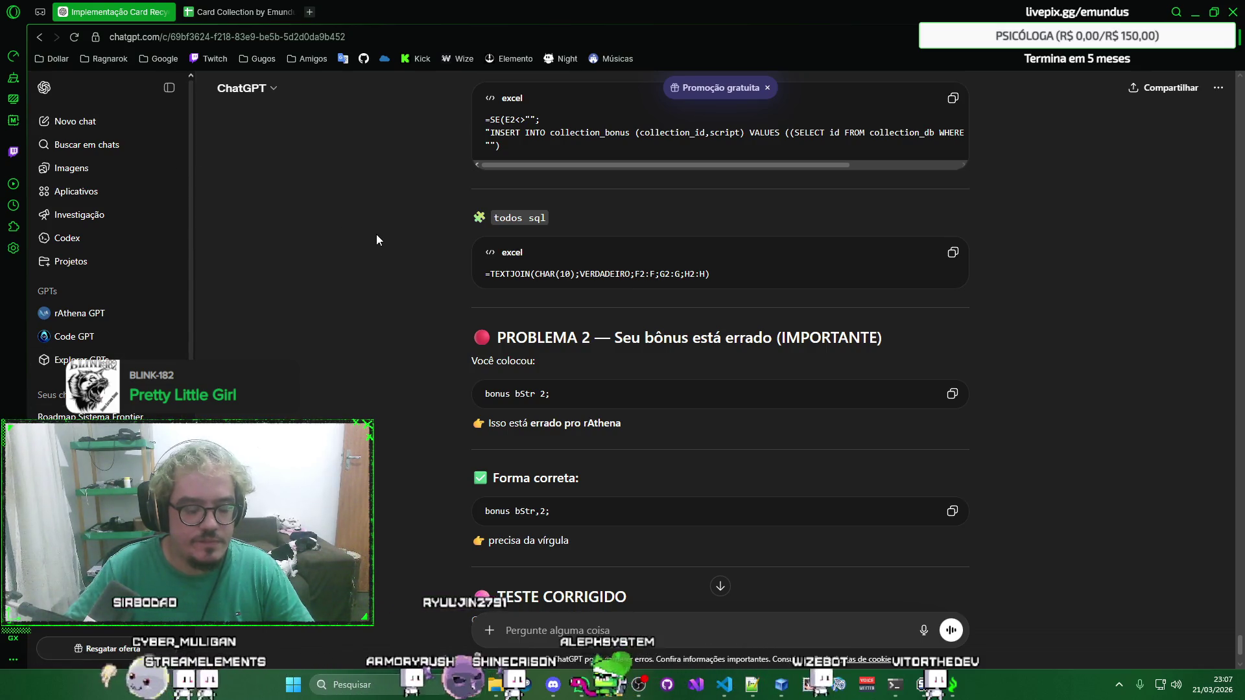
{"action": "left_click", "coordinate": [44, 88]}
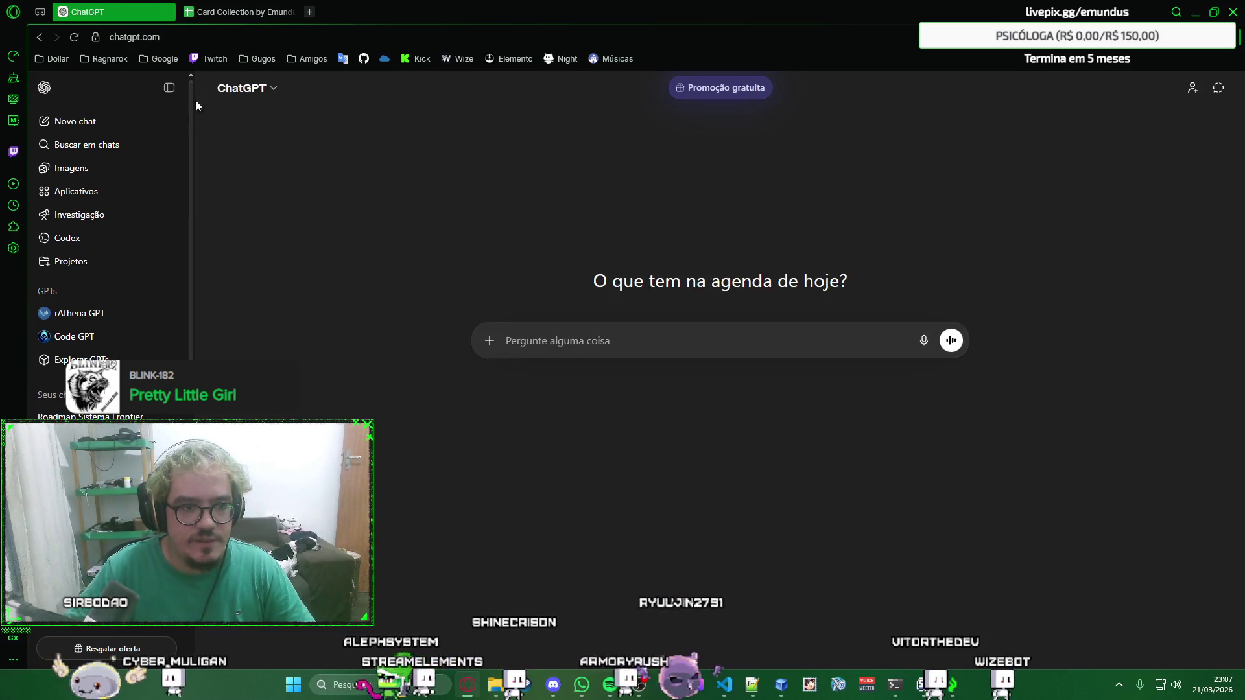
Collapse the sidebar and close ChatGPT to land on the Card Collection sheet.
{"action": "left_click", "coordinate": [172, 88]}
{"action": "key", "text": "ctrl+w"}
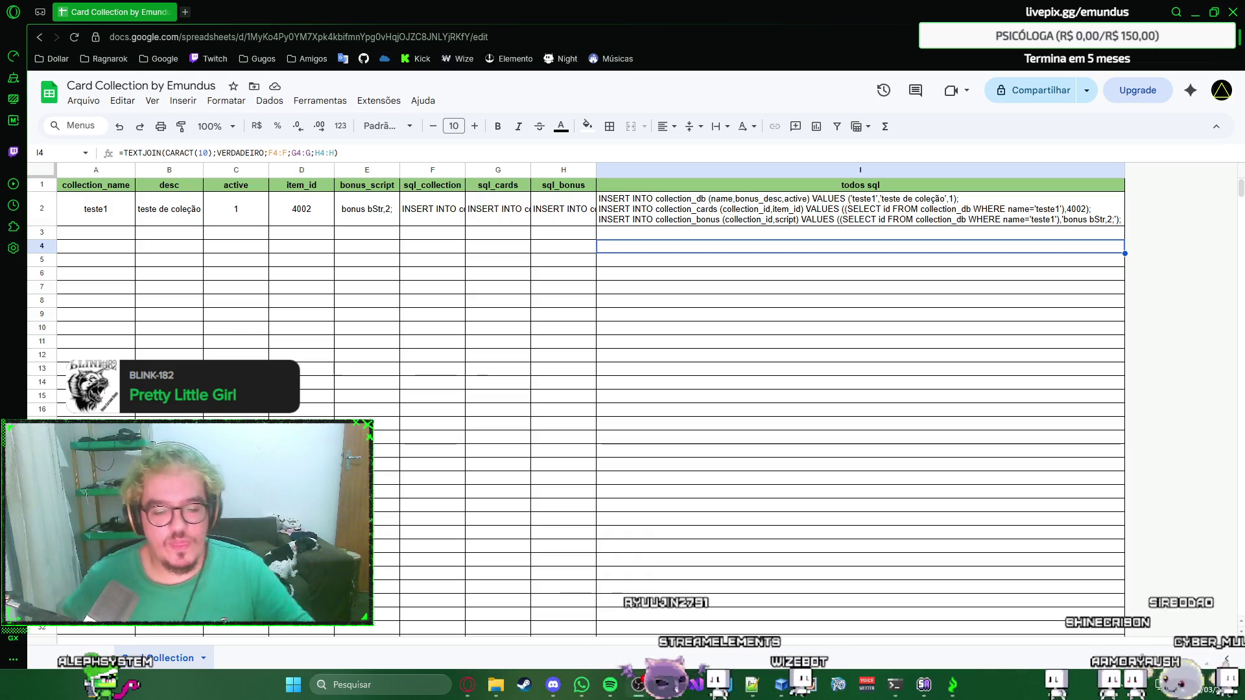
Open a blank browser tab beside the Card Collection sheet after a quick open-and-close.
{"action": "key", "text": "ctrl+t"}
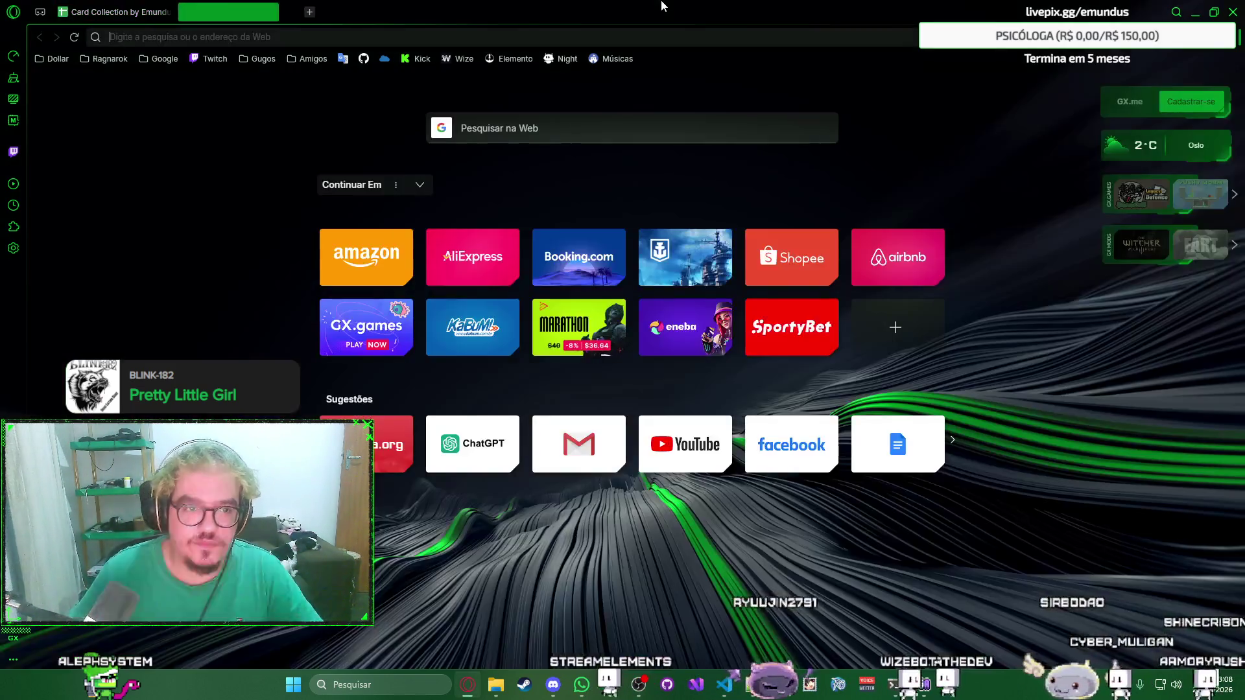
{"action": "key", "text": "ctrl+w"}
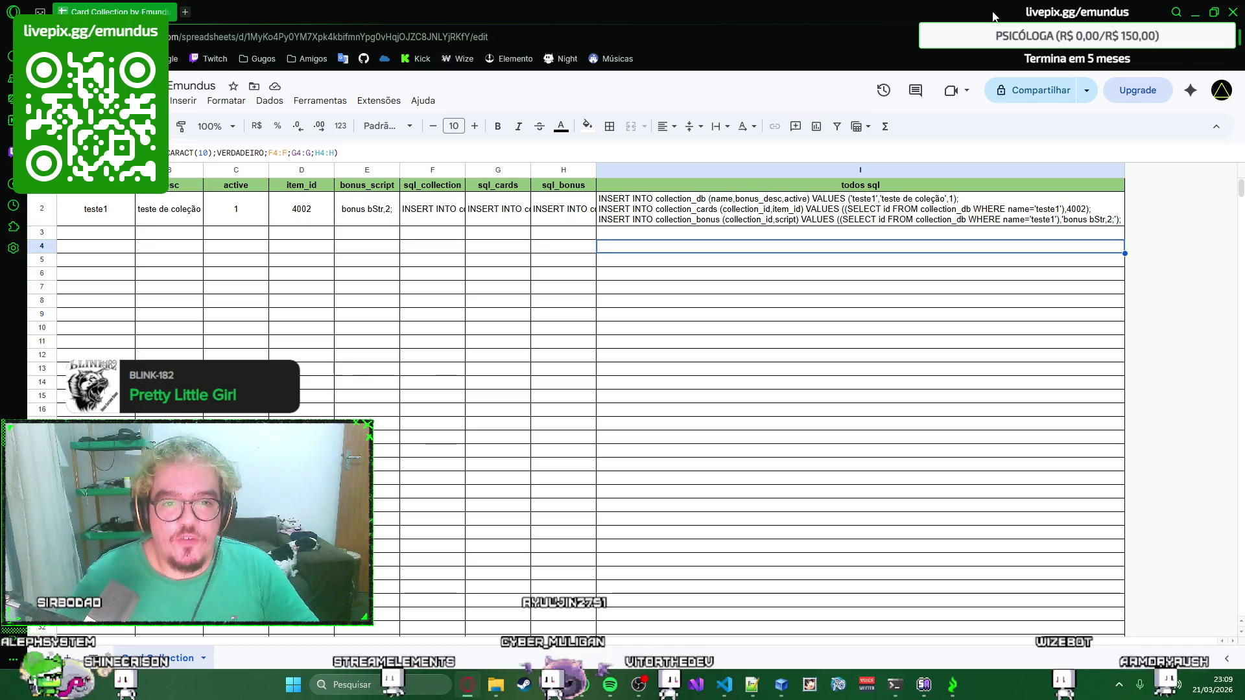
{"action": "key", "text": "ctrl+t"}
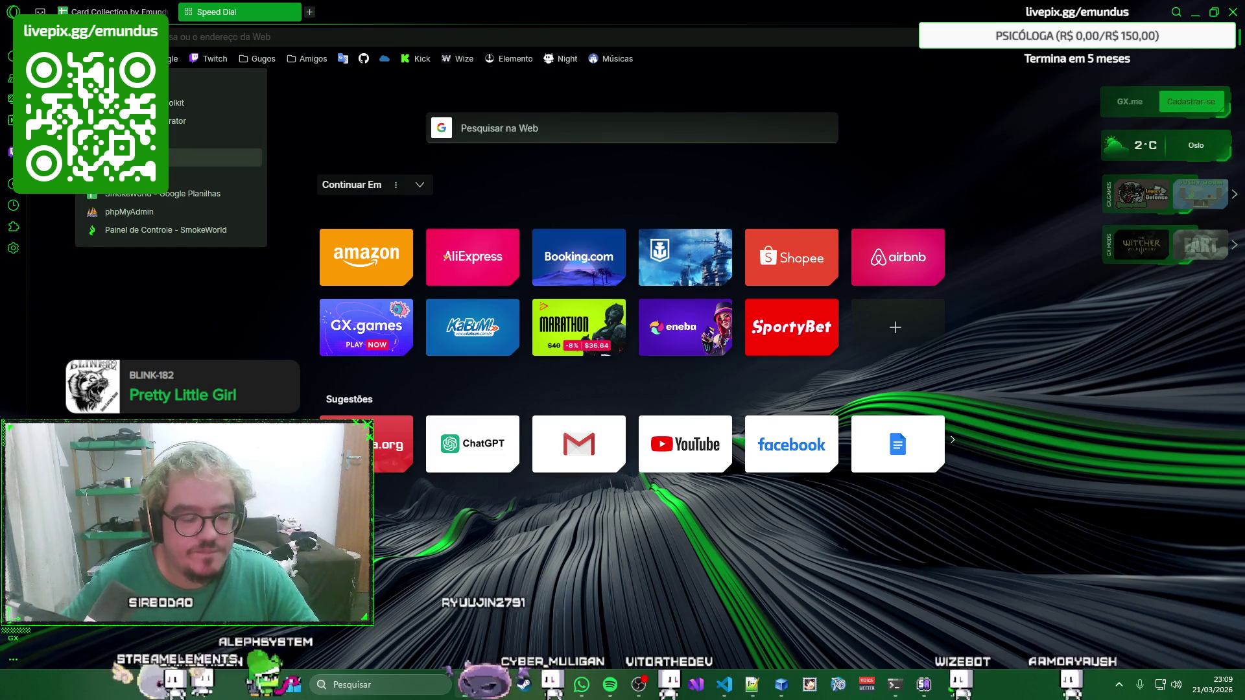
Go to Divine Pride's card search page via Database > Item > Card.
{"action": "left_click", "coordinate": [146, 139]}
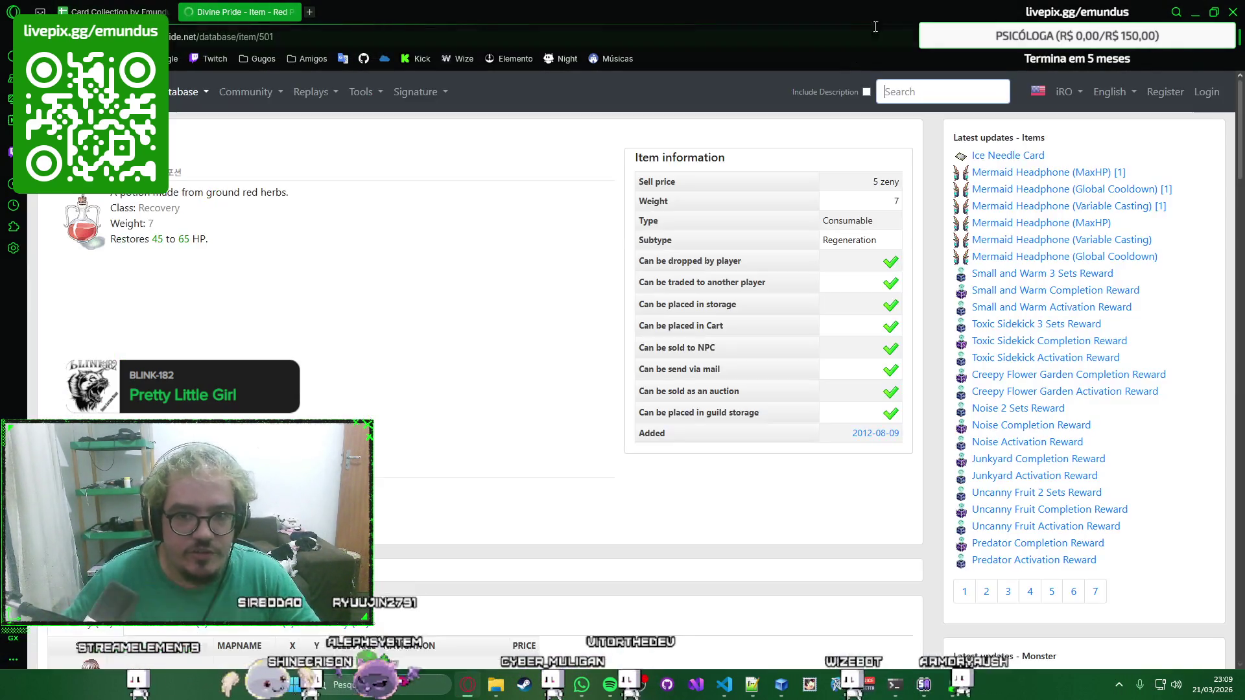
{"action": "left_click", "coordinate": [186, 92]}
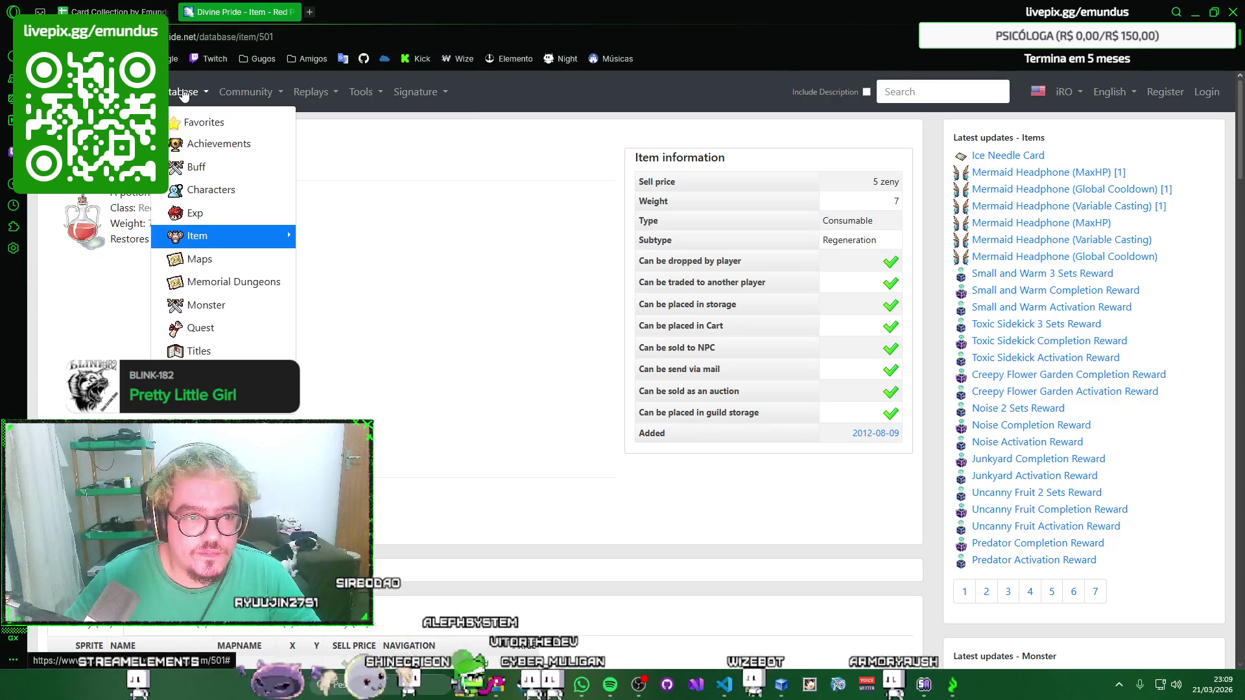
{"action": "mouse_move", "coordinate": [225, 235]}
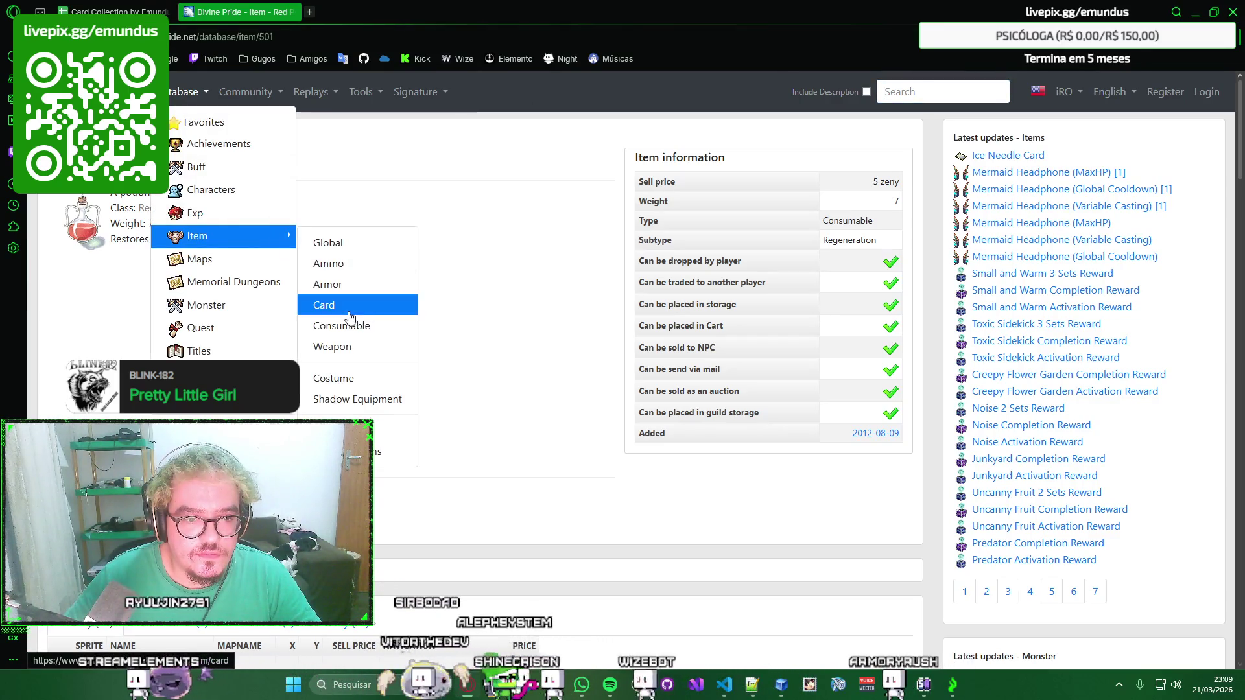
{"action": "left_click", "coordinate": [348, 310]}
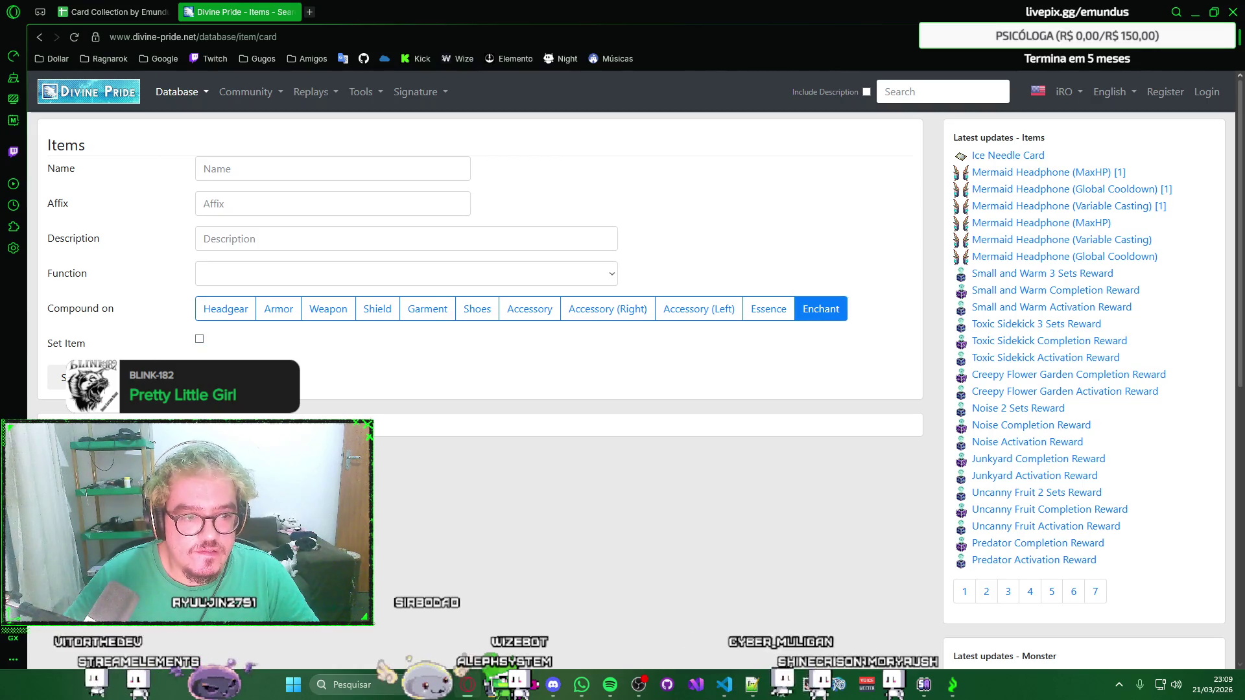
{"action": "scroll", "coordinate": [495, 327], "scroll_direction": "down", "scroll_amount": 5}
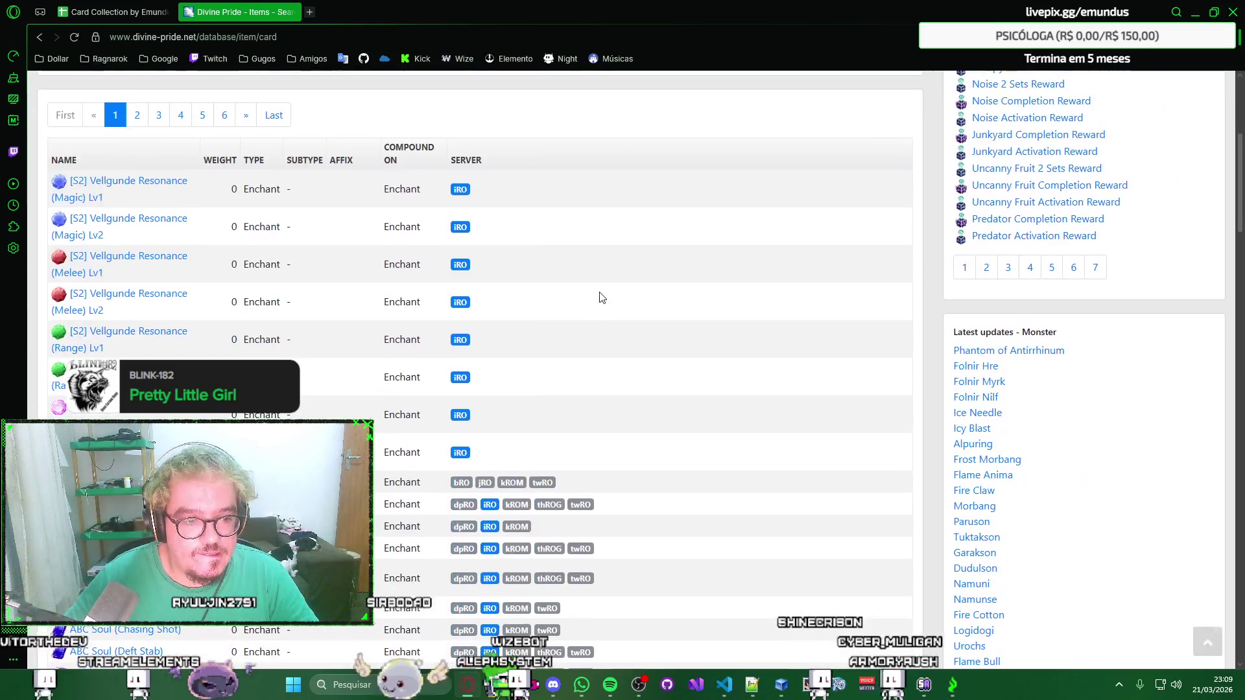
{"action": "scroll", "coordinate": [597, 295], "scroll_direction": "down", "scroll_amount": 2}
{"action": "scroll", "coordinate": [601, 276], "scroll_direction": "down", "scroll_amount": 2}
{"action": "scroll", "coordinate": [627, 278], "scroll_direction": "down", "scroll_amount": 3}
{"action": "scroll", "coordinate": [628, 282], "scroll_direction": "down", "scroll_amount": 3}
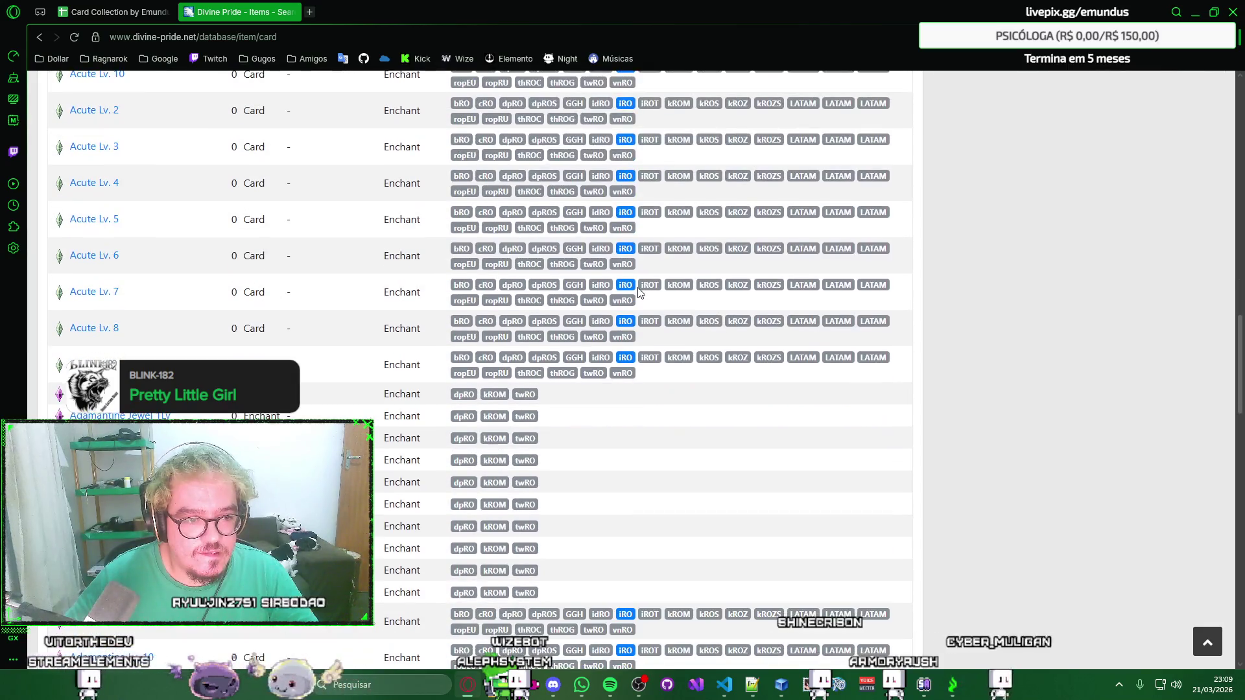
{"action": "scroll", "coordinate": [633, 287], "scroll_direction": "up", "scroll_amount": 3}
{"action": "scroll", "coordinate": [638, 293], "scroll_direction": "up", "scroll_amount": 1}
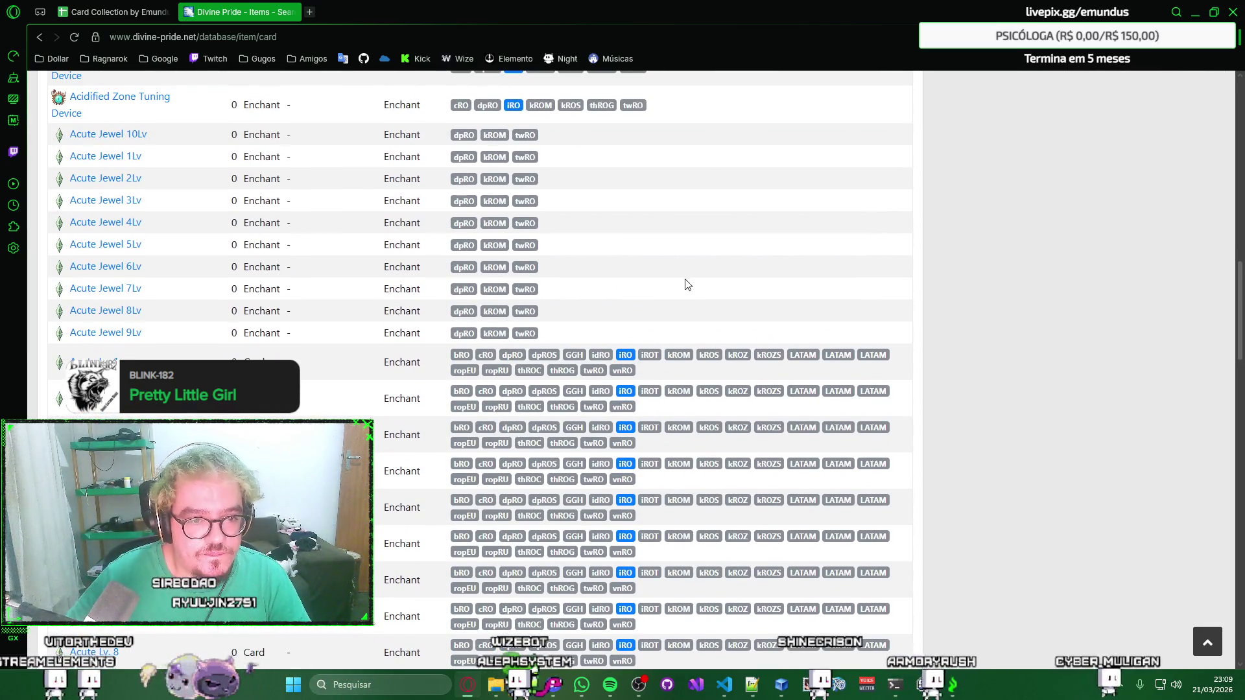
{"action": "scroll", "coordinate": [393, 282], "scroll_direction": "down", "scroll_amount": 3}
{"action": "mouse_move", "coordinate": [105, 333]}
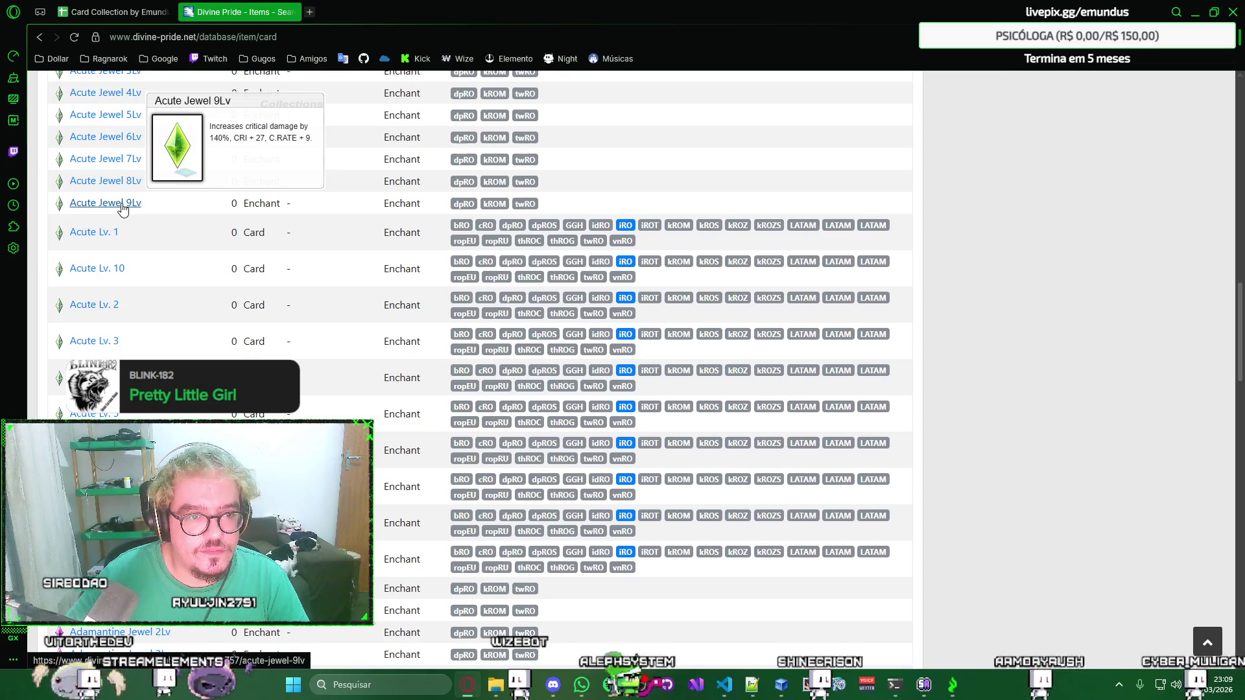
Compare the Acute Jewel 9Lv and Acute Lv. 9 entries in background tabs, then close them.
{"action": "middle_click", "coordinate": [121, 209]}
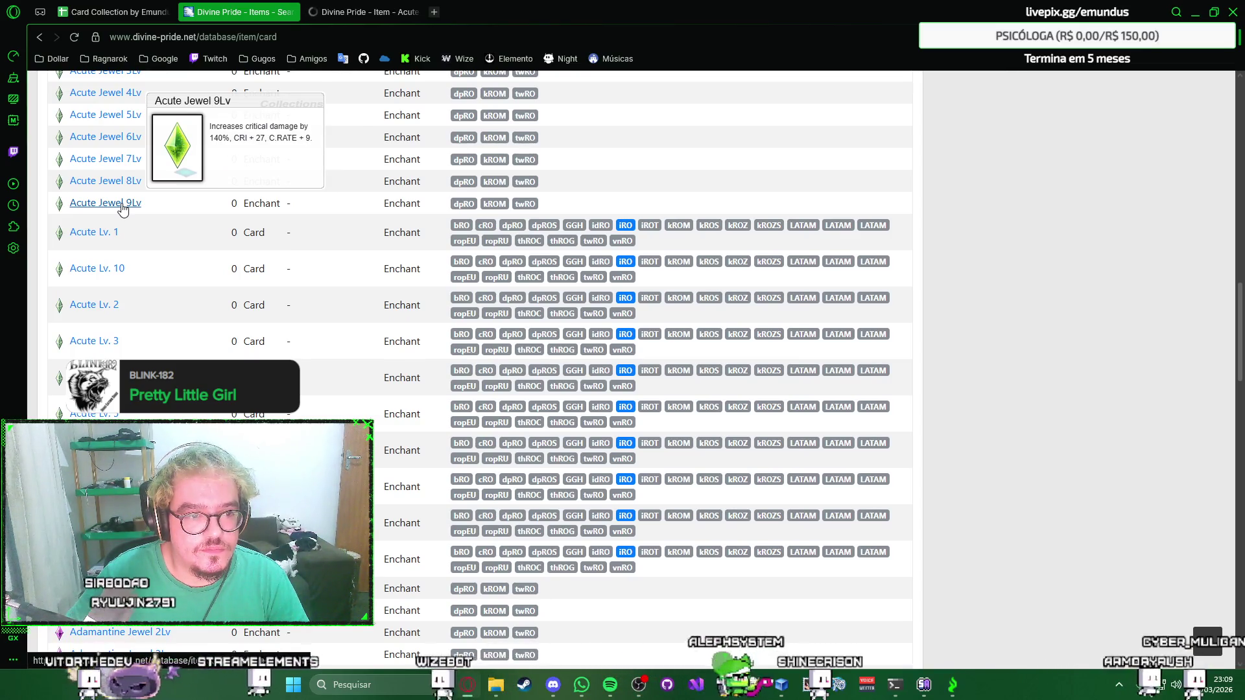
{"action": "scroll", "coordinate": [143, 233], "scroll_direction": "down", "scroll_amount": 4}
{"action": "middle_click", "coordinate": [97, 365]}
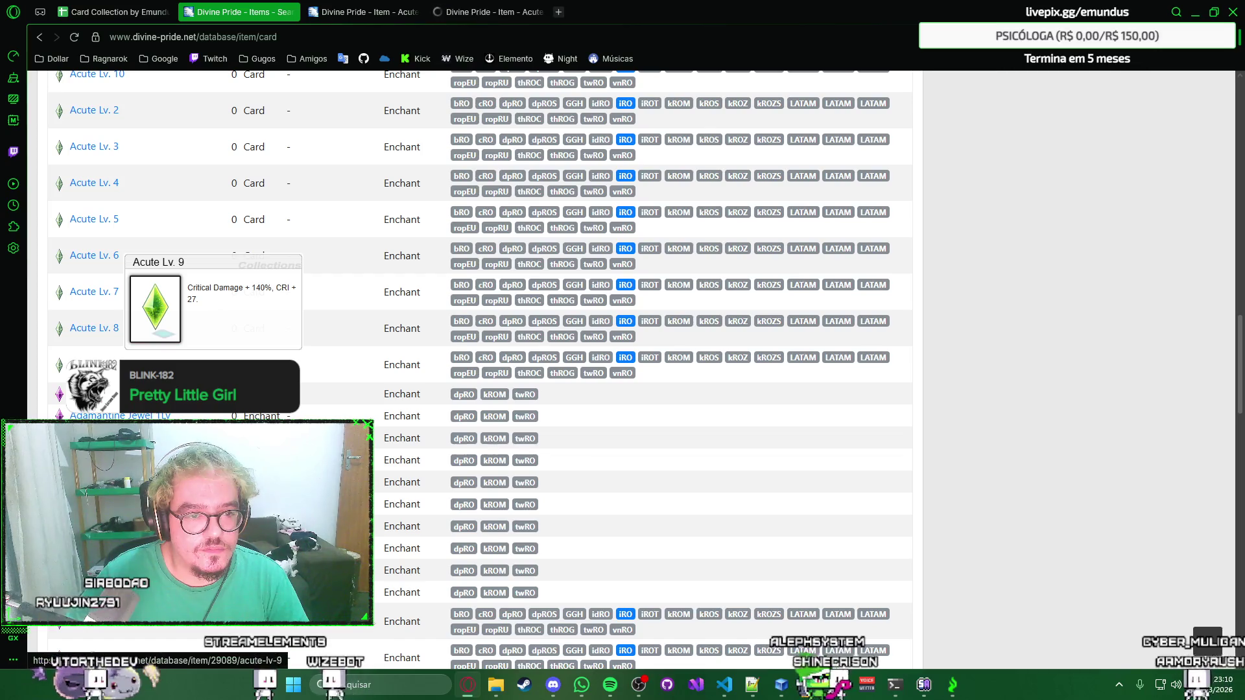
{"action": "left_click", "coordinate": [385, 6]}
{"action": "left_click", "coordinate": [464, 11]}
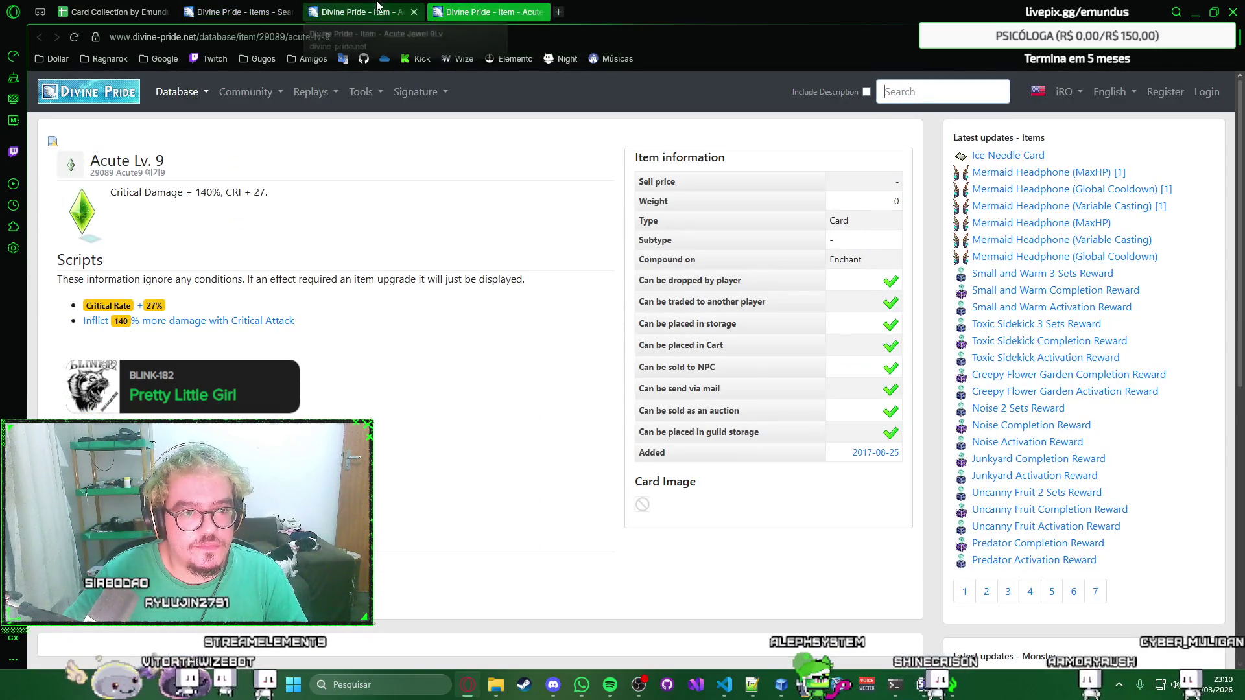
{"action": "left_click", "coordinate": [360, 11]}
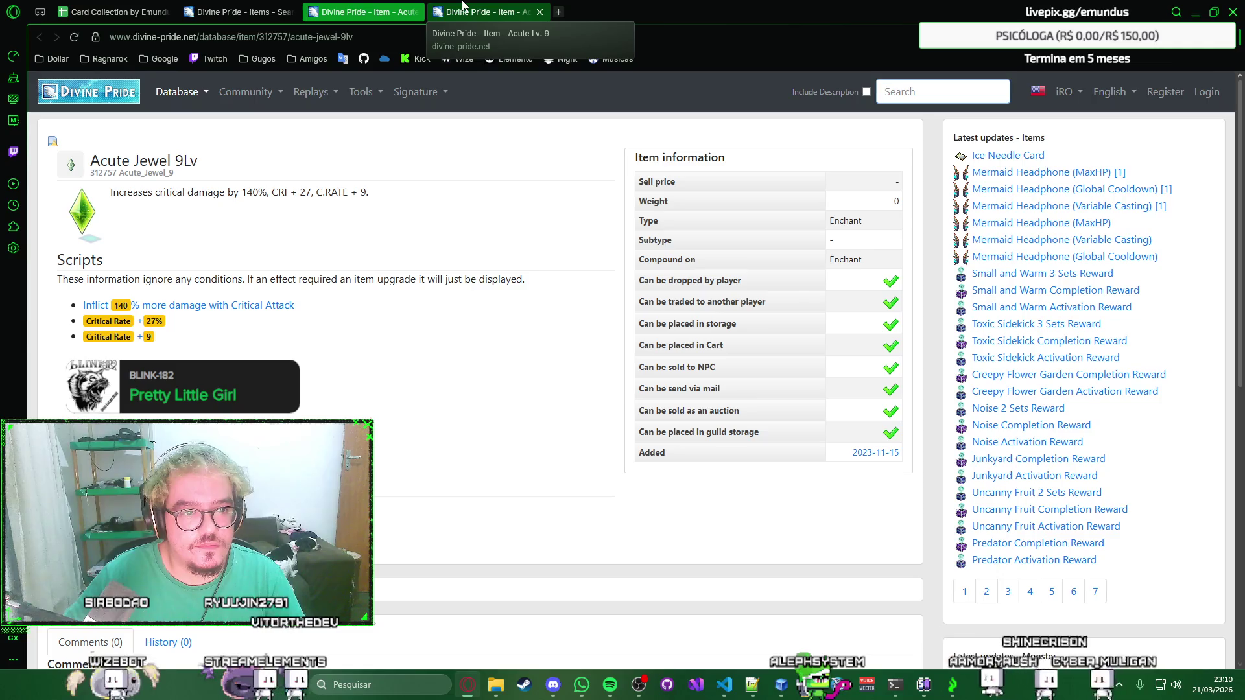
{"action": "left_click", "coordinate": [463, 11]}
{"action": "left_click", "coordinate": [360, 11]}
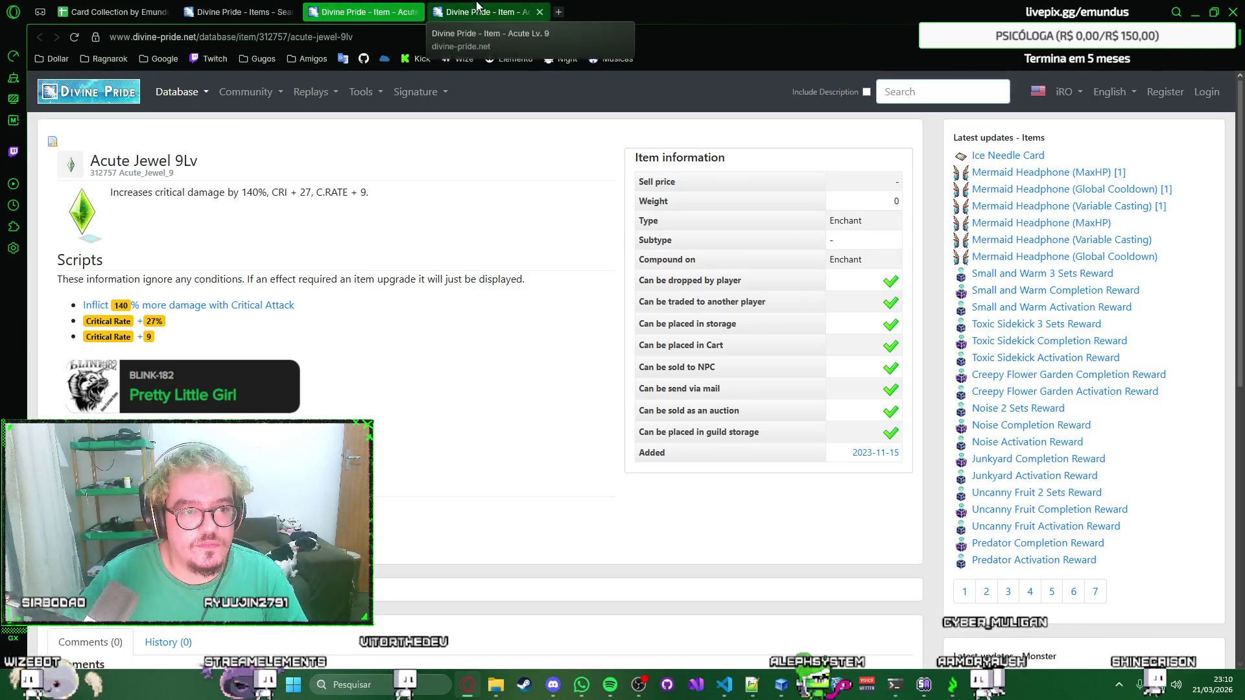
{"action": "left_click", "coordinate": [431, 10]}
{"action": "left_click", "coordinate": [408, 11]}
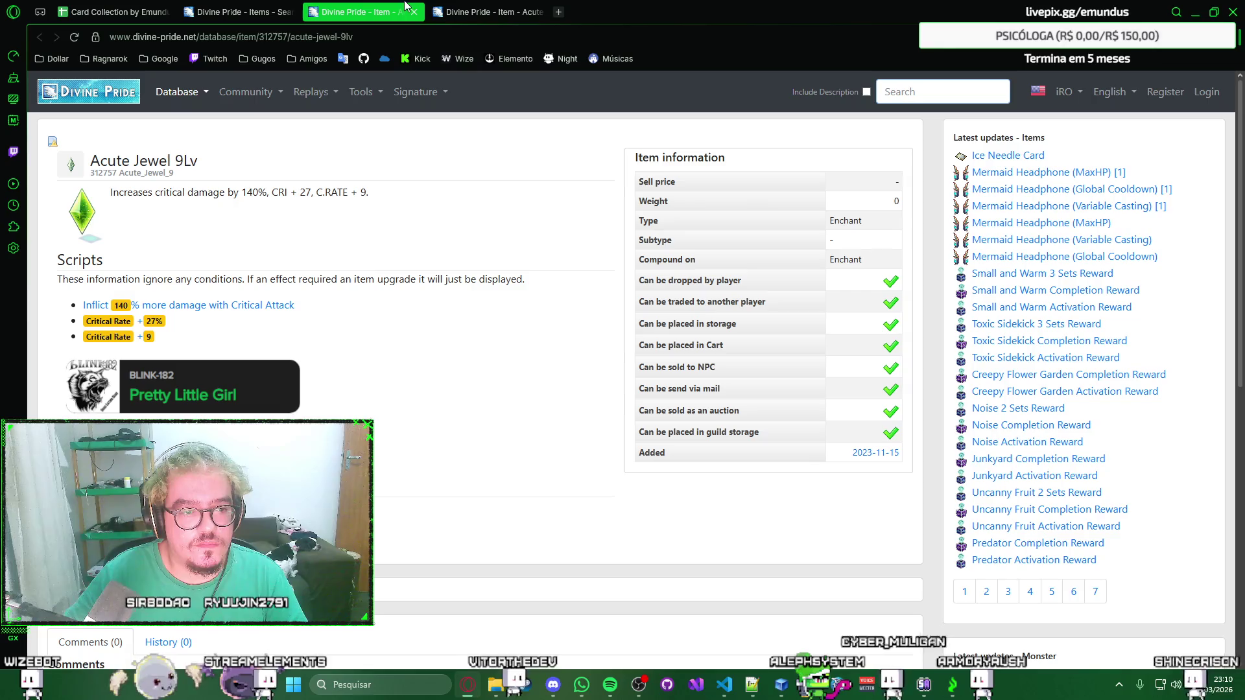
{"action": "left_click", "coordinate": [413, 12]}
{"action": "left_click", "coordinate": [413, 12]}
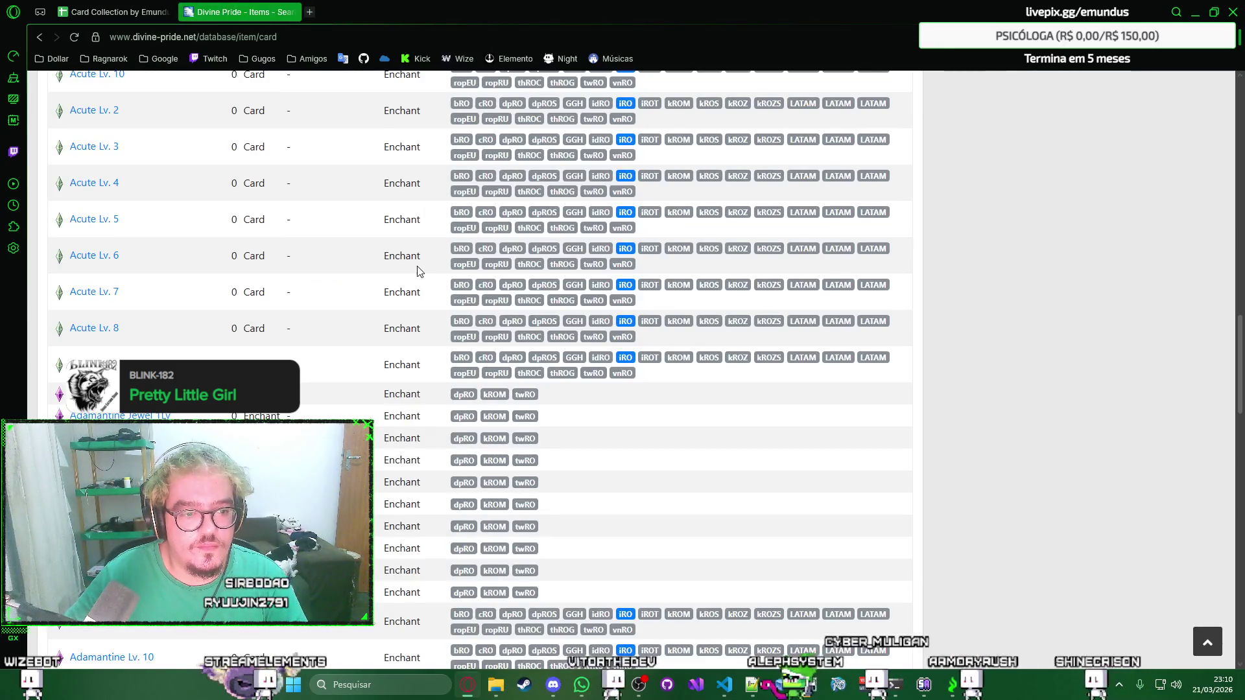
{"action": "scroll", "coordinate": [413, 270], "scroll_direction": "down", "scroll_amount": 5}
{"action": "scroll", "coordinate": [418, 268], "scroll_direction": "up", "scroll_amount": 1}
{"action": "scroll", "coordinate": [417, 269], "scroll_direction": "down", "scroll_amount": 3}
{"action": "scroll", "coordinate": [583, 312], "scroll_direction": "down", "scroll_amount": 2}
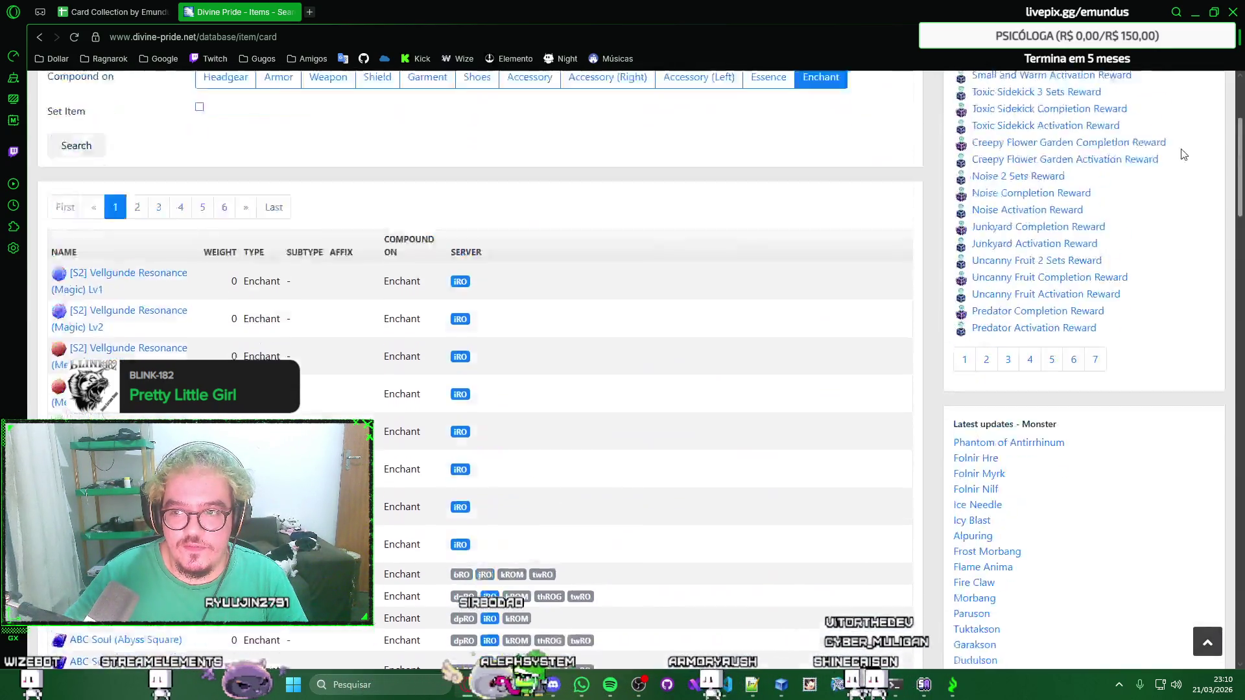
Review the Enchant results and clear the Essence filter.
{"action": "left_click_drag", "start_coordinate": [1234, 610], "coordinate": [1234, 88]}
{"action": "right_click", "coordinate": [856, 177]}
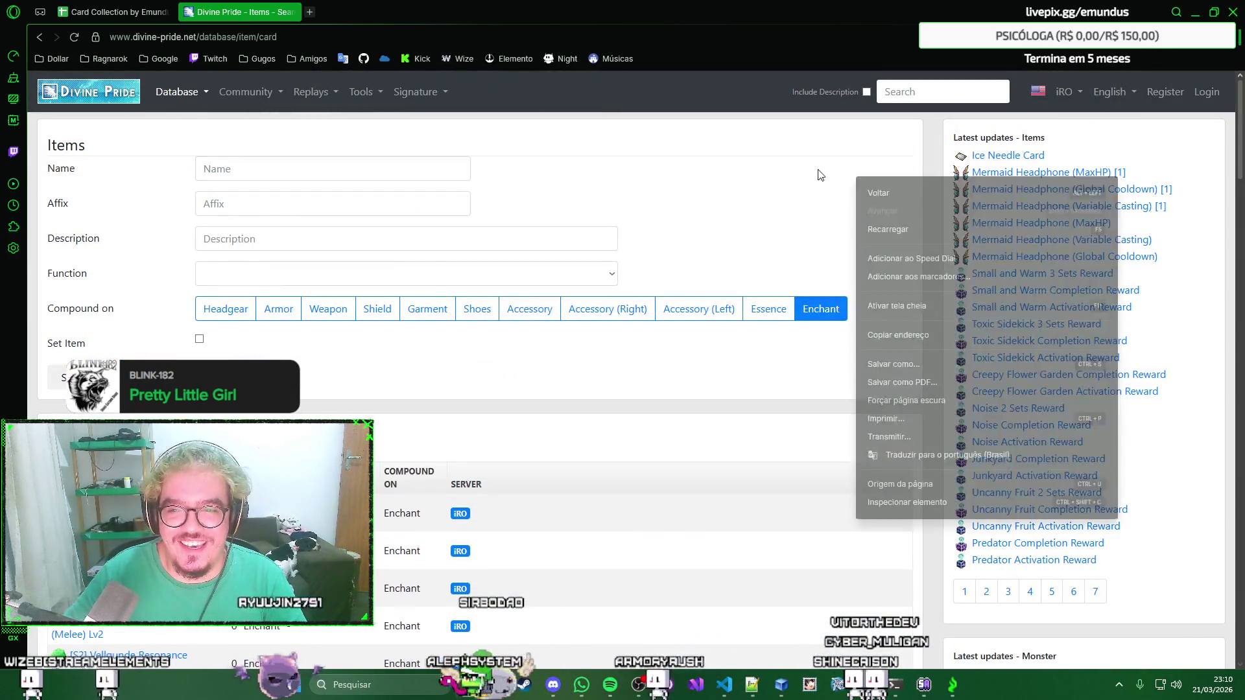
{"action": "left_click", "coordinate": [819, 175]}
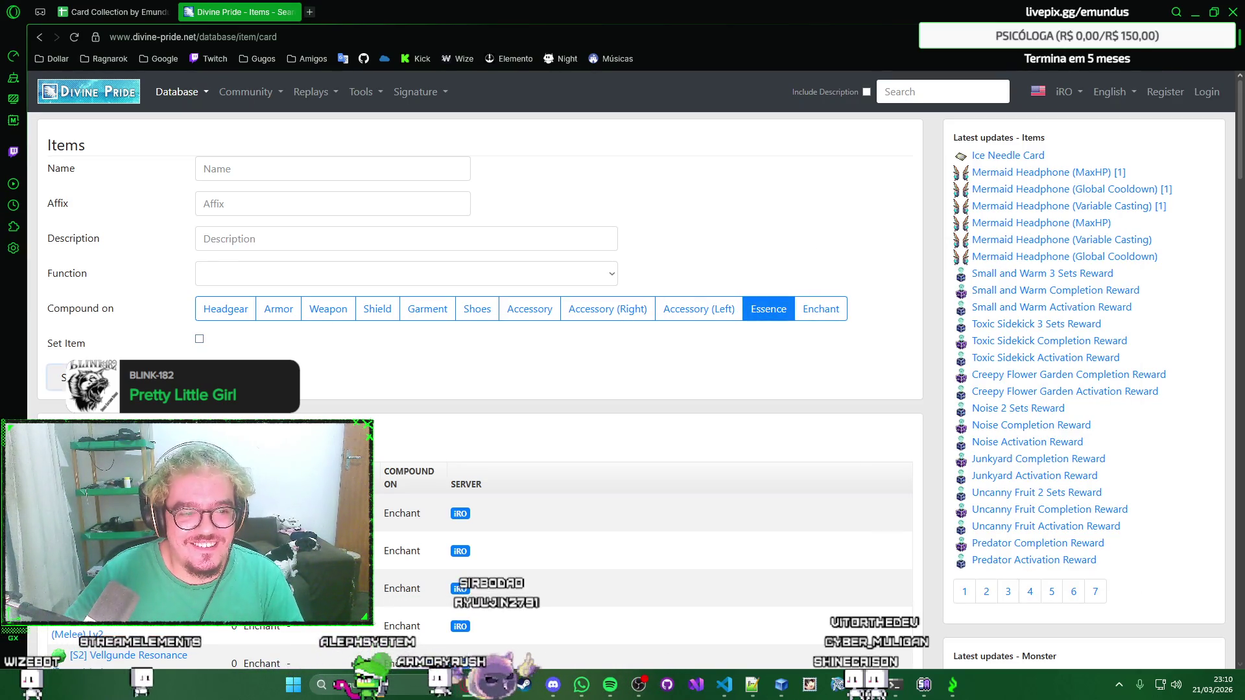
{"action": "scroll", "coordinate": [589, 262], "scroll_direction": "down", "scroll_amount": 5}
{"action": "scroll", "coordinate": [589, 253], "scroll_direction": "down", "scroll_amount": 5}
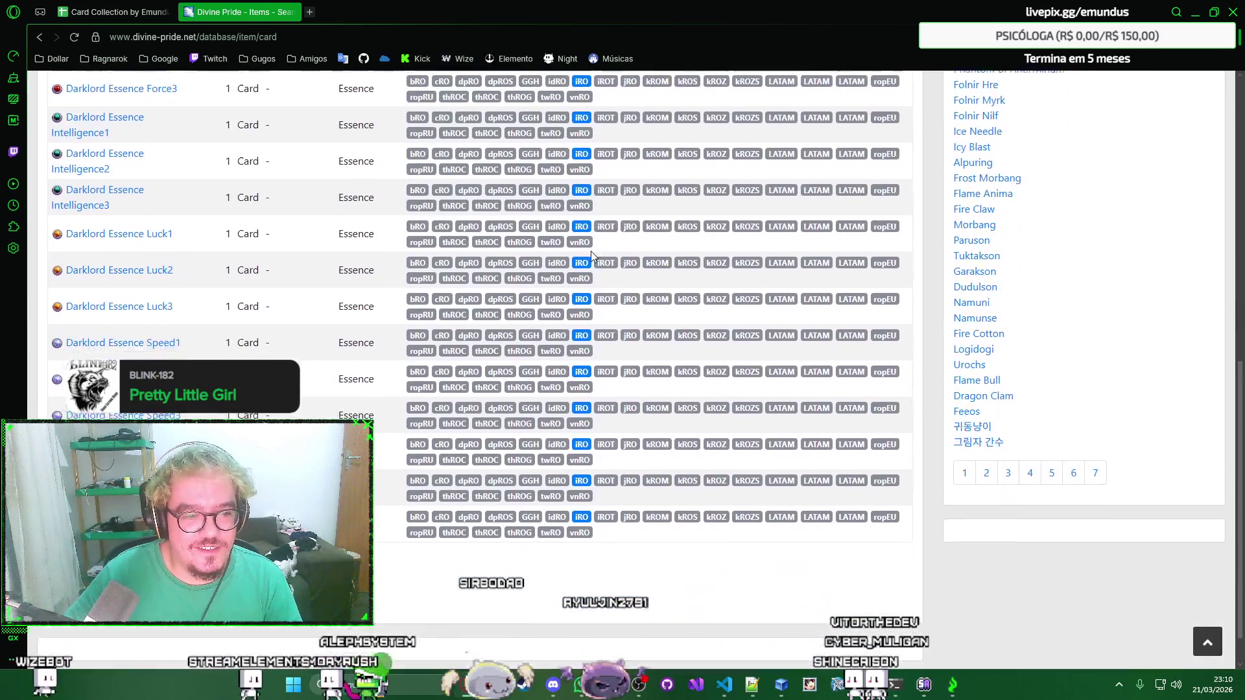
{"action": "scroll", "coordinate": [584, 249], "scroll_direction": "down", "scroll_amount": 3}
{"action": "scroll", "coordinate": [582, 248], "scroll_direction": "up", "scroll_amount": 5}
{"action": "scroll", "coordinate": [522, 263], "scroll_direction": "up", "scroll_amount": 5}
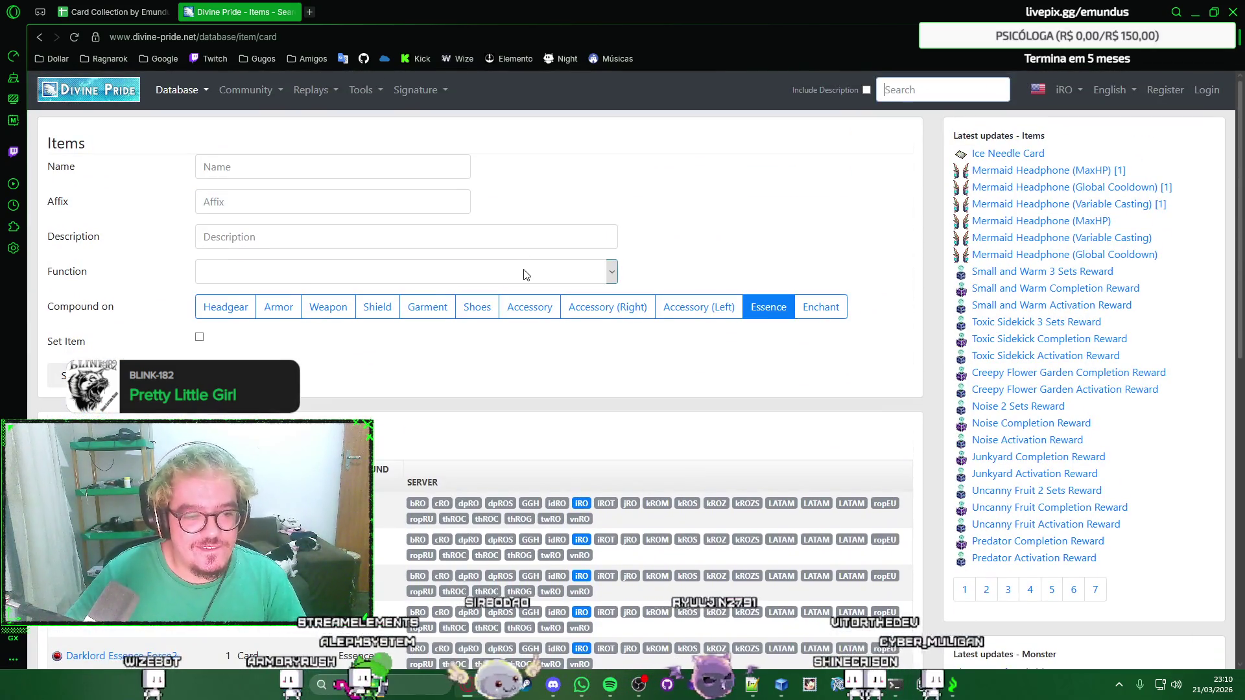
{"action": "left_click", "coordinate": [752, 310]}
{"action": "right_click", "coordinate": [793, 262]}
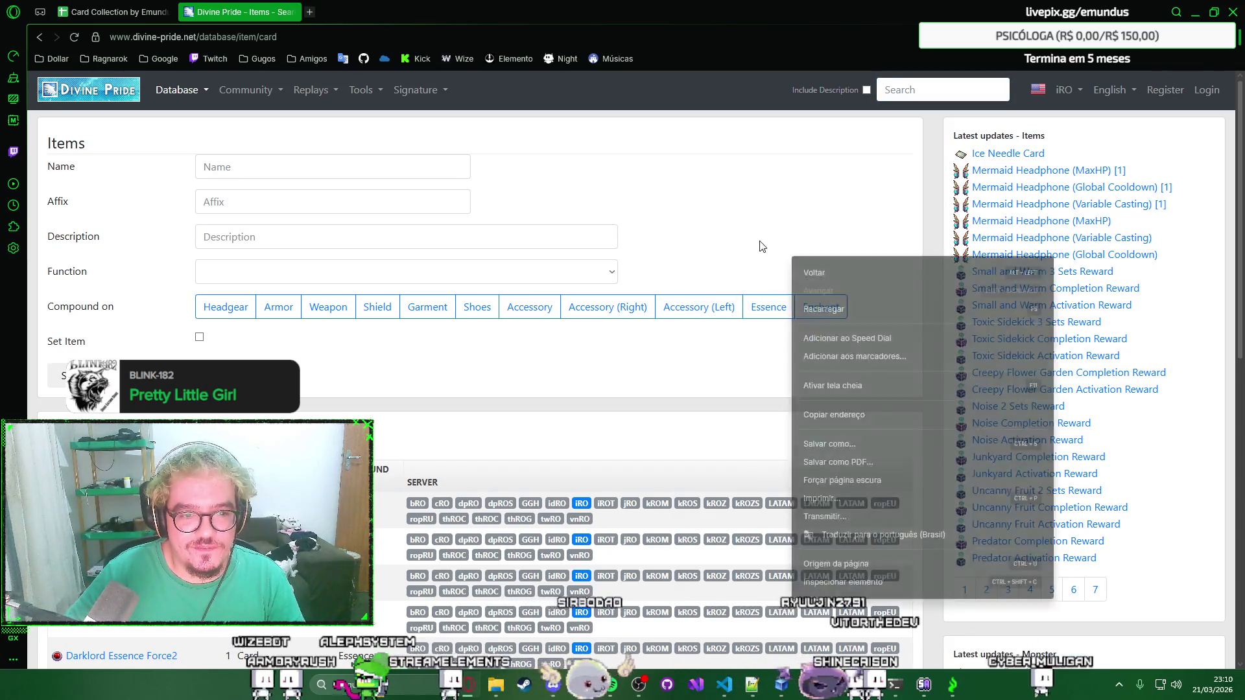
{"action": "left_click", "coordinate": [755, 244]}
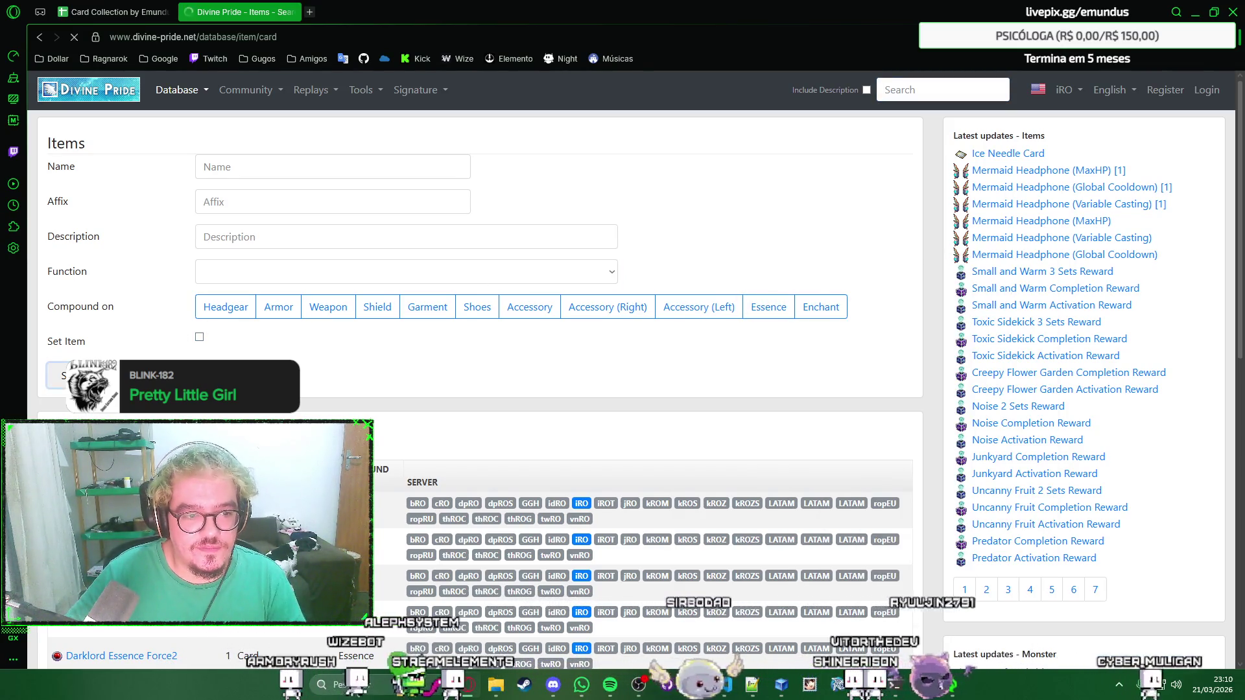
Rerun the card search listing only cards compounded on Headgear.
{"action": "left_click", "coordinate": [87, 377]}
{"action": "left_click", "coordinate": [225, 309]}
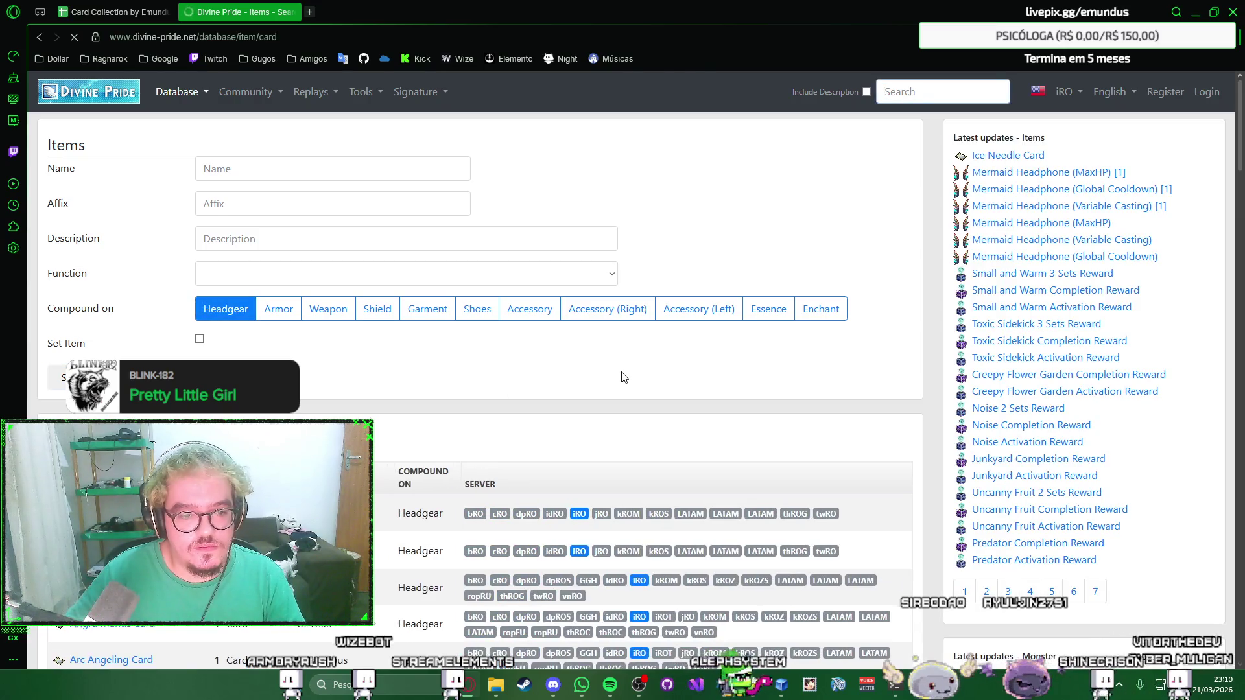
{"action": "scroll", "coordinate": [665, 365], "scroll_direction": "down", "scroll_amount": 3}
{"action": "scroll", "coordinate": [664, 362], "scroll_direction": "down", "scroll_amount": 5}
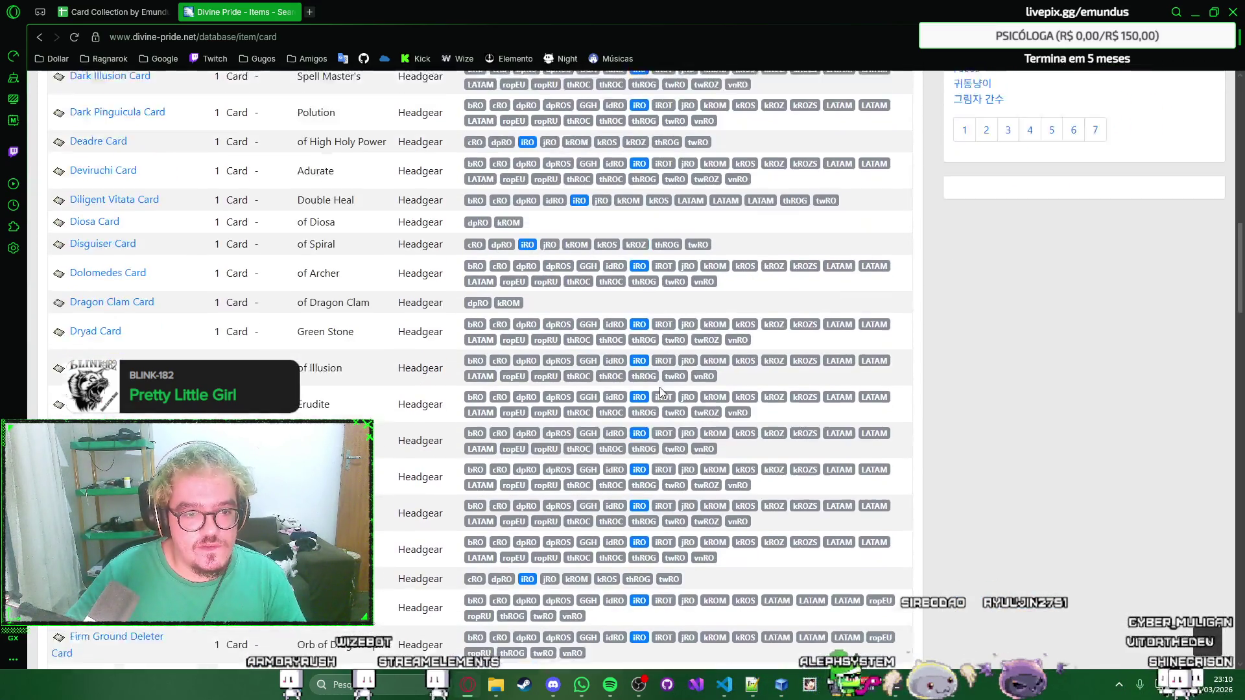
{"action": "scroll", "coordinate": [662, 370], "scroll_direction": "down", "scroll_amount": 5}
{"action": "scroll", "coordinate": [657, 384], "scroll_direction": "down", "scroll_amount": 5}
{"action": "scroll", "coordinate": [652, 396], "scroll_direction": "down", "scroll_amount": 5}
{"action": "scroll", "coordinate": [652, 396], "scroll_direction": "down", "scroll_amount": 5}
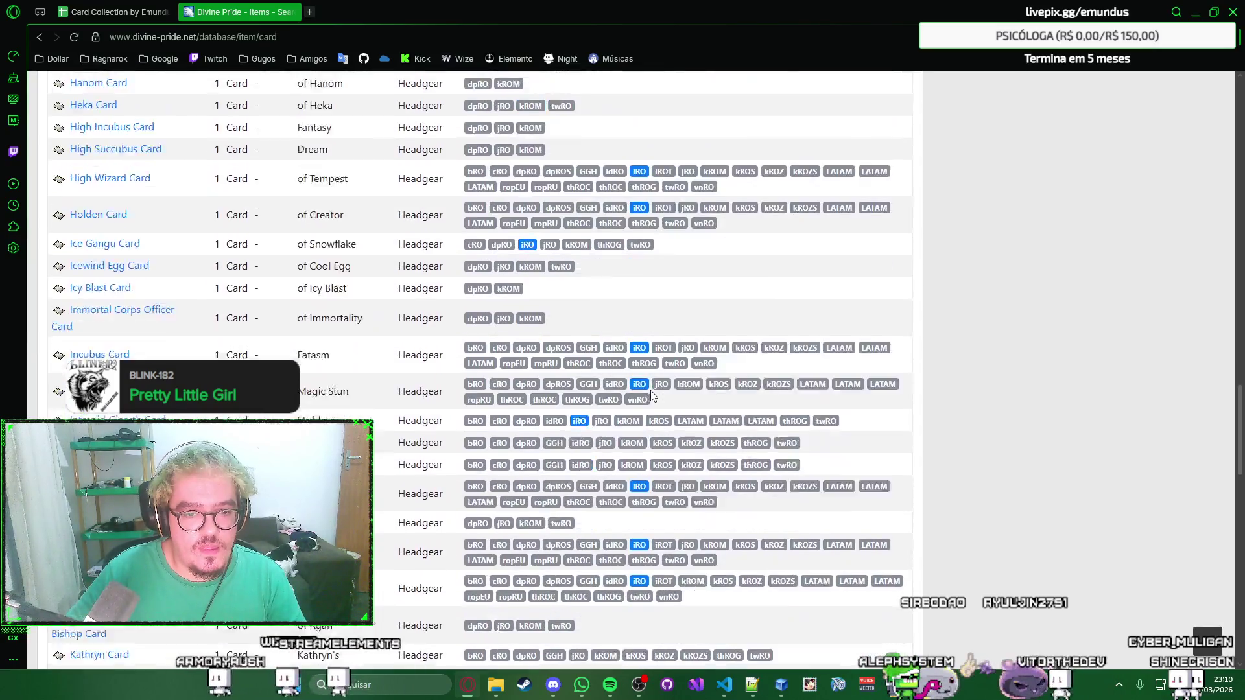
{"action": "scroll", "coordinate": [652, 395], "scroll_direction": "down", "scroll_amount": 5}
{"action": "scroll", "coordinate": [652, 396], "scroll_direction": "down", "scroll_amount": 5}
{"action": "scroll", "coordinate": [653, 396], "scroll_direction": "down", "scroll_amount": 5}
{"action": "scroll", "coordinate": [651, 397], "scroll_direction": "down", "scroll_amount": 3}
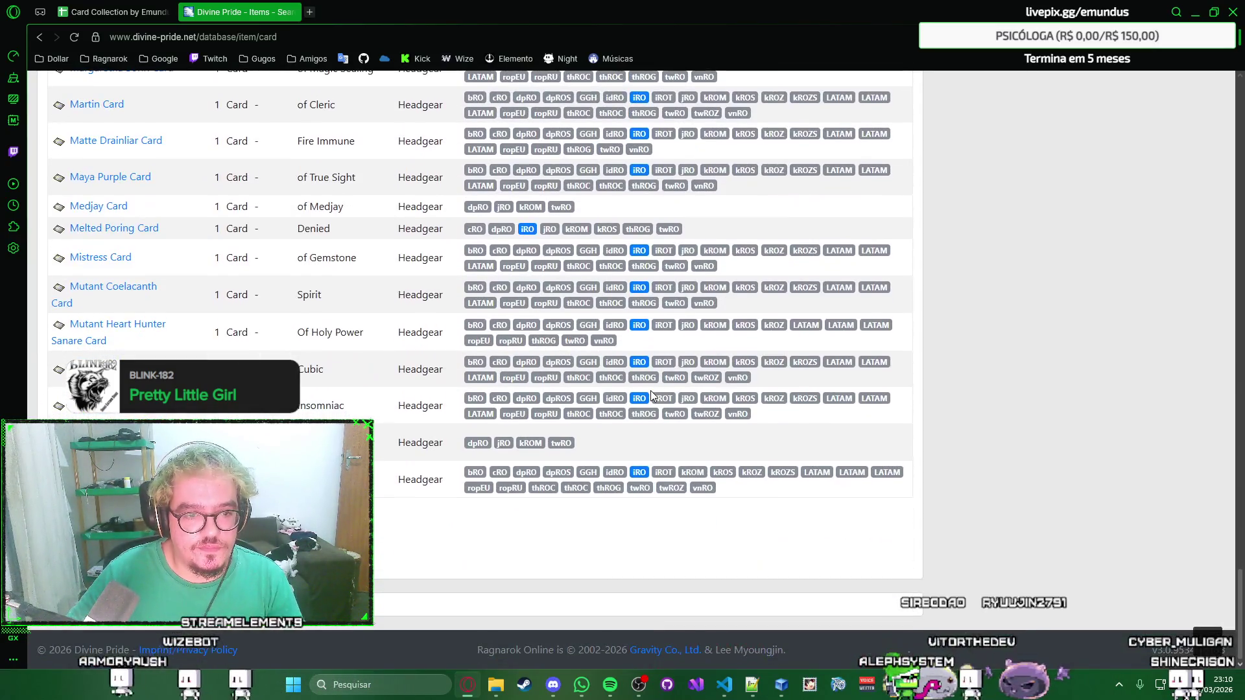
{"action": "scroll", "coordinate": [652, 390], "scroll_direction": "up", "scroll_amount": 5}
{"action": "scroll", "coordinate": [652, 391], "scroll_direction": "up", "scroll_amount": 5}
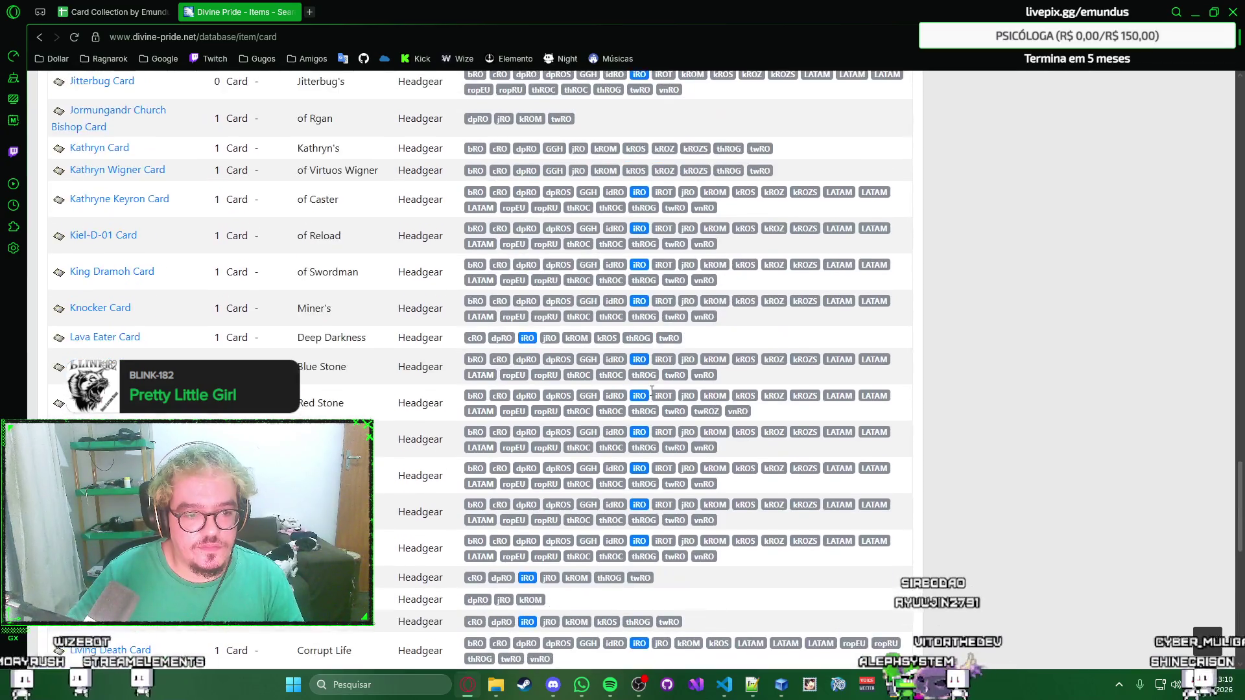
{"action": "scroll", "coordinate": [653, 391], "scroll_direction": "up", "scroll_amount": 5}
{"action": "scroll", "coordinate": [653, 392], "scroll_direction": "up", "scroll_amount": 5}
{"action": "scroll", "coordinate": [652, 393], "scroll_direction": "up", "scroll_amount": 5}
{"action": "scroll", "coordinate": [652, 392], "scroll_direction": "up", "scroll_amount": 5}
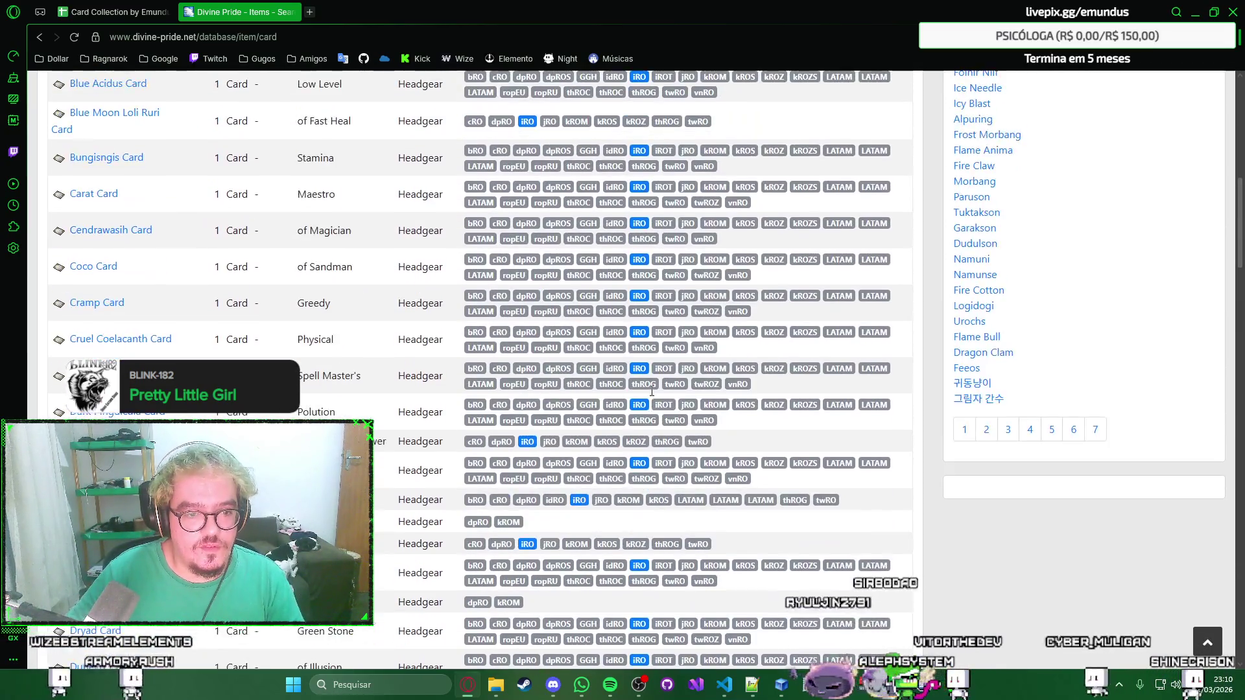
{"action": "scroll", "coordinate": [652, 392], "scroll_direction": "up", "scroll_amount": 5}
{"action": "scroll", "coordinate": [652, 391], "scroll_direction": "up", "scroll_amount": 5}
{"action": "scroll", "coordinate": [652, 391], "scroll_direction": "down", "scroll_amount": 2}
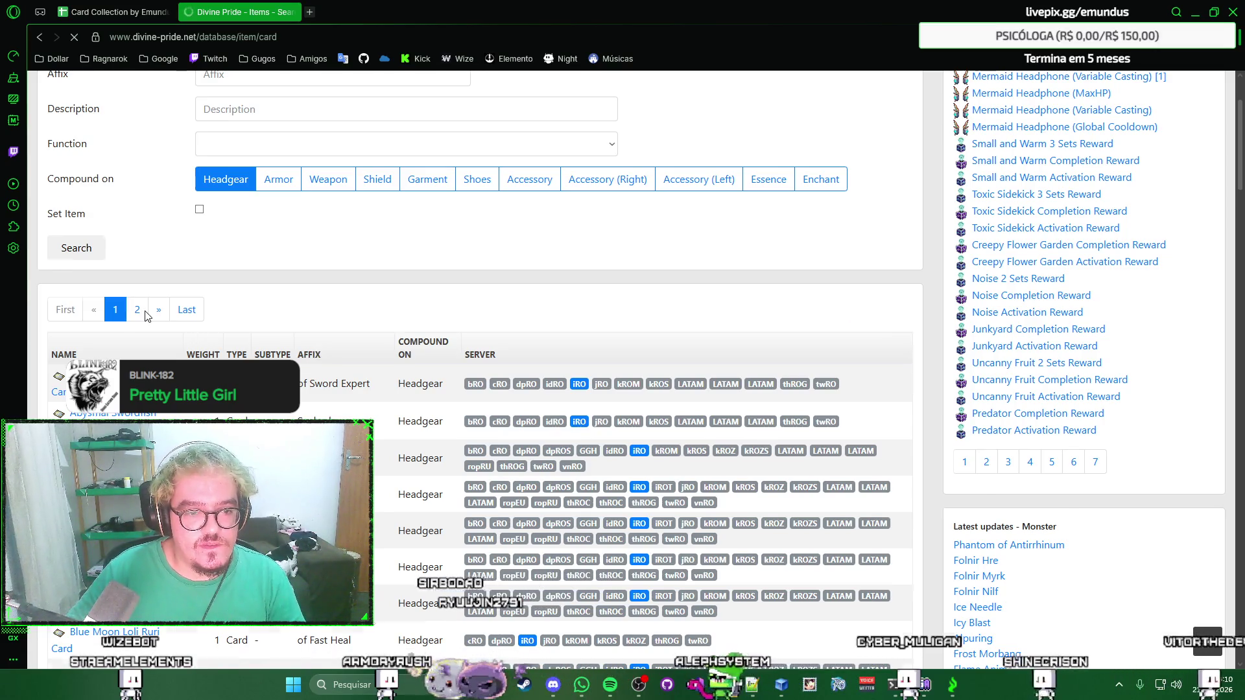
{"action": "scroll", "coordinate": [159, 315], "scroll_direction": "down", "scroll_amount": 3}
{"action": "scroll", "coordinate": [159, 314], "scroll_direction": "down", "scroll_amount": 1}
{"action": "scroll", "coordinate": [160, 317], "scroll_direction": "down", "scroll_amount": 5}
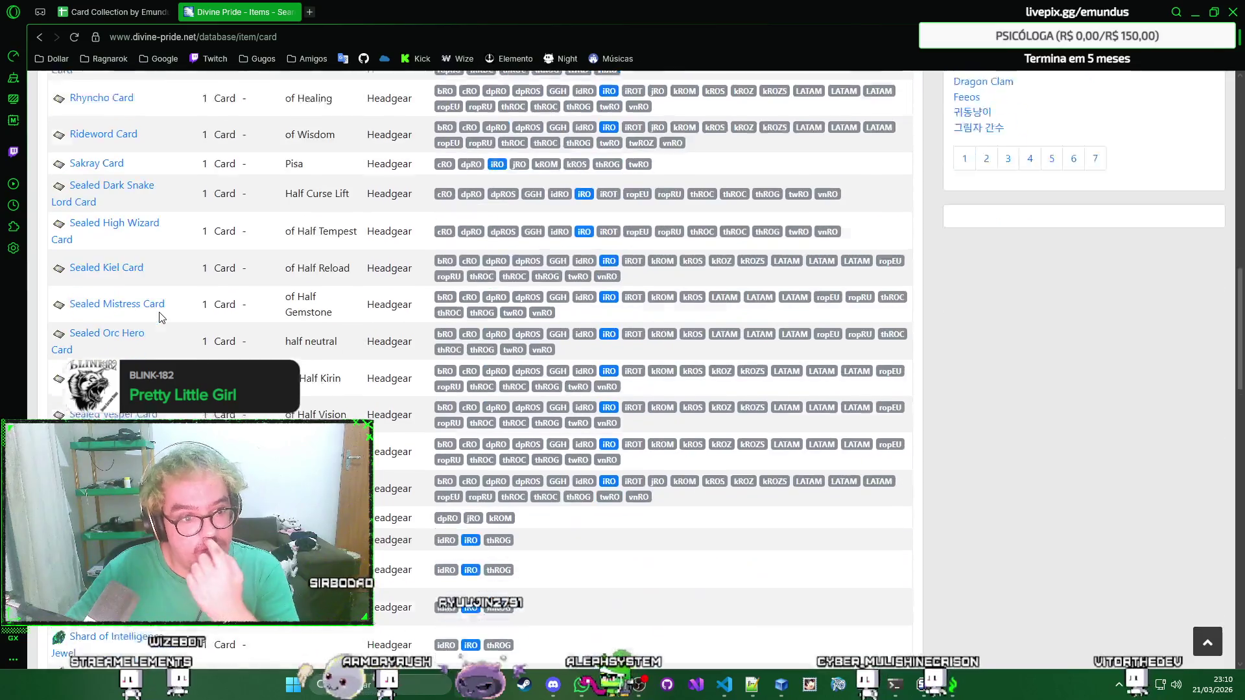
{"action": "scroll", "coordinate": [159, 318], "scroll_direction": "down", "scroll_amount": 3}
{"action": "mouse_move", "coordinate": [116, 325]}
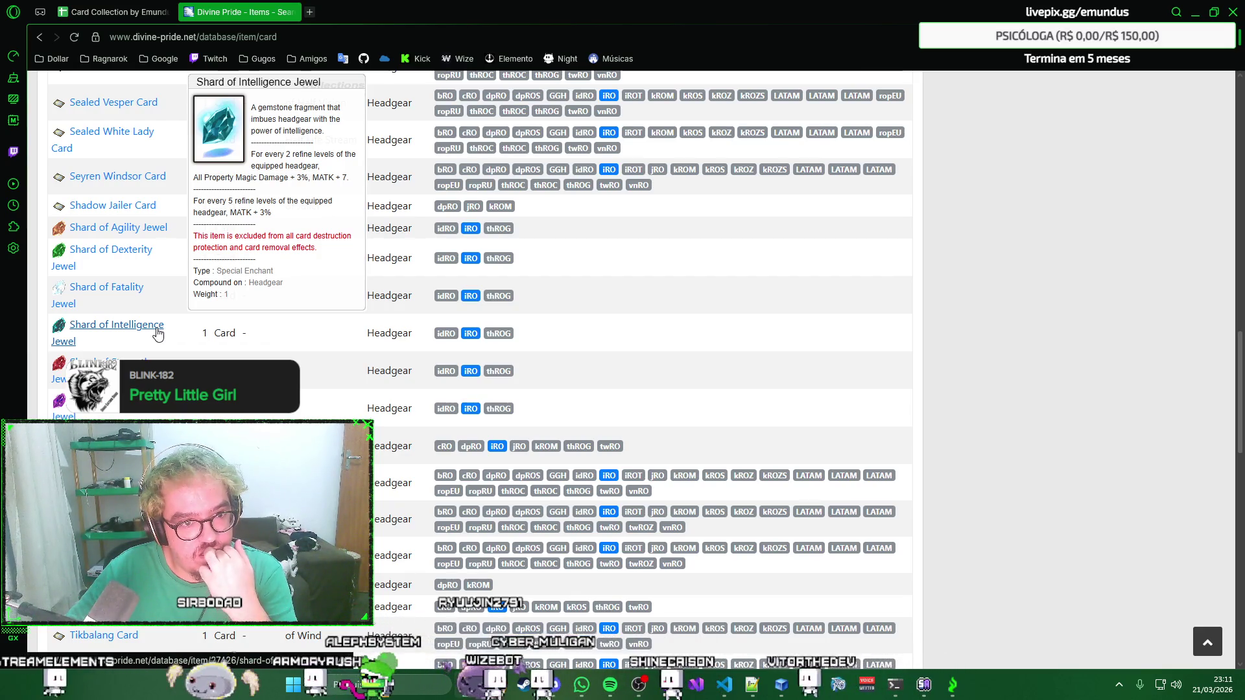
{"action": "scroll", "coordinate": [156, 333], "scroll_direction": "down", "scroll_amount": 3}
{"action": "scroll", "coordinate": [157, 333], "scroll_direction": "down", "scroll_amount": 2}
{"action": "scroll", "coordinate": [157, 333], "scroll_direction": "down", "scroll_amount": 2}
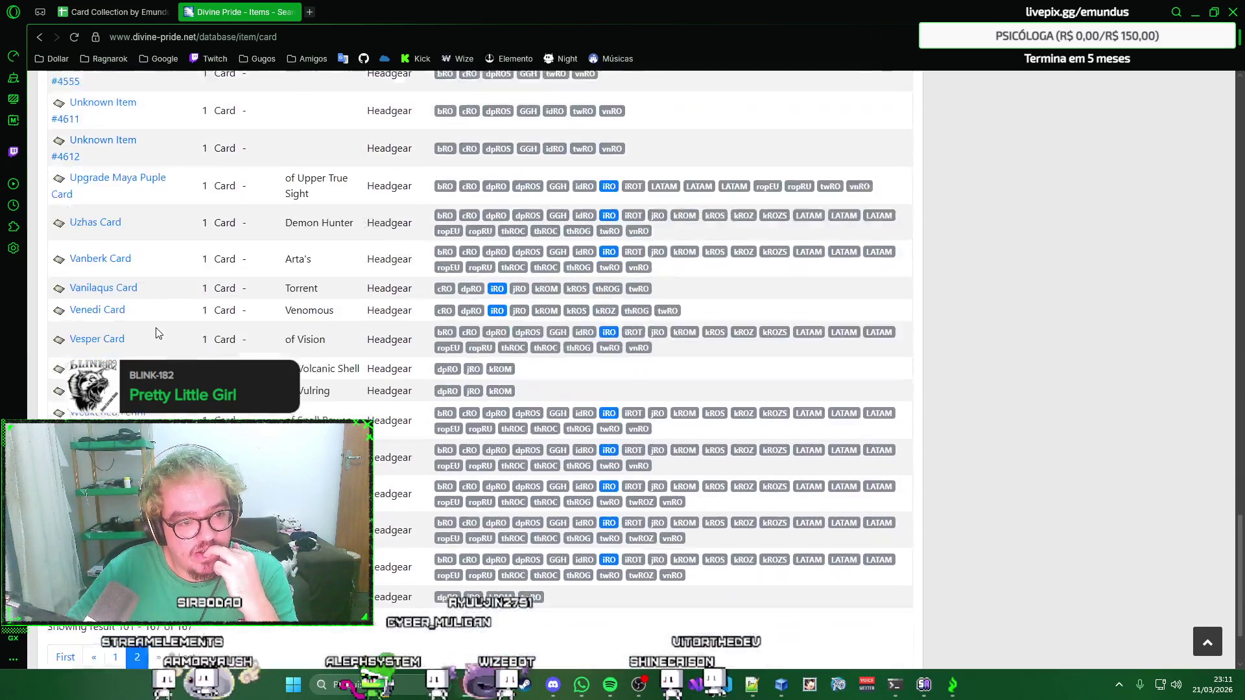
{"action": "scroll", "coordinate": [156, 334], "scroll_direction": "down", "scroll_amount": 1}
{"action": "scroll", "coordinate": [157, 334], "scroll_direction": "up", "scroll_amount": 3}
{"action": "scroll", "coordinate": [157, 334], "scroll_direction": "up", "scroll_amount": 3}
{"action": "scroll", "coordinate": [156, 333], "scroll_direction": "up", "scroll_amount": 3}
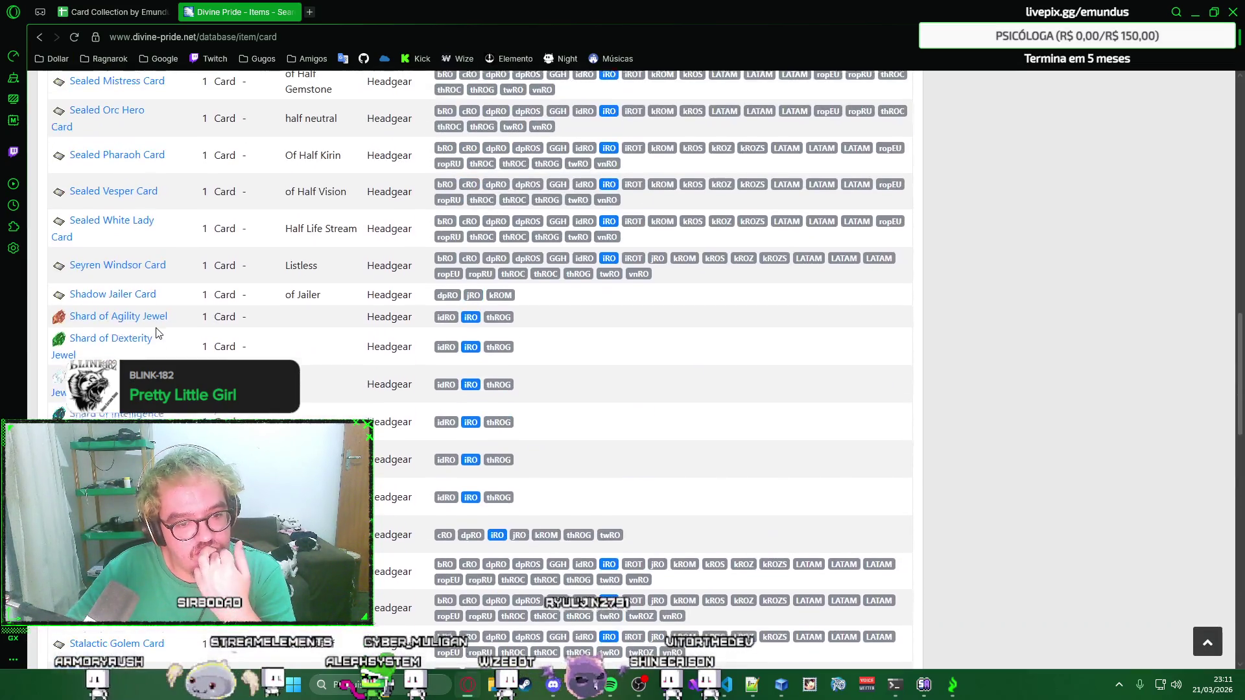
{"action": "scroll", "coordinate": [156, 334], "scroll_direction": "up", "scroll_amount": 3}
{"action": "scroll", "coordinate": [157, 333], "scroll_direction": "up", "scroll_amount": 3}
{"action": "scroll", "coordinate": [156, 334], "scroll_direction": "up", "scroll_amount": 3}
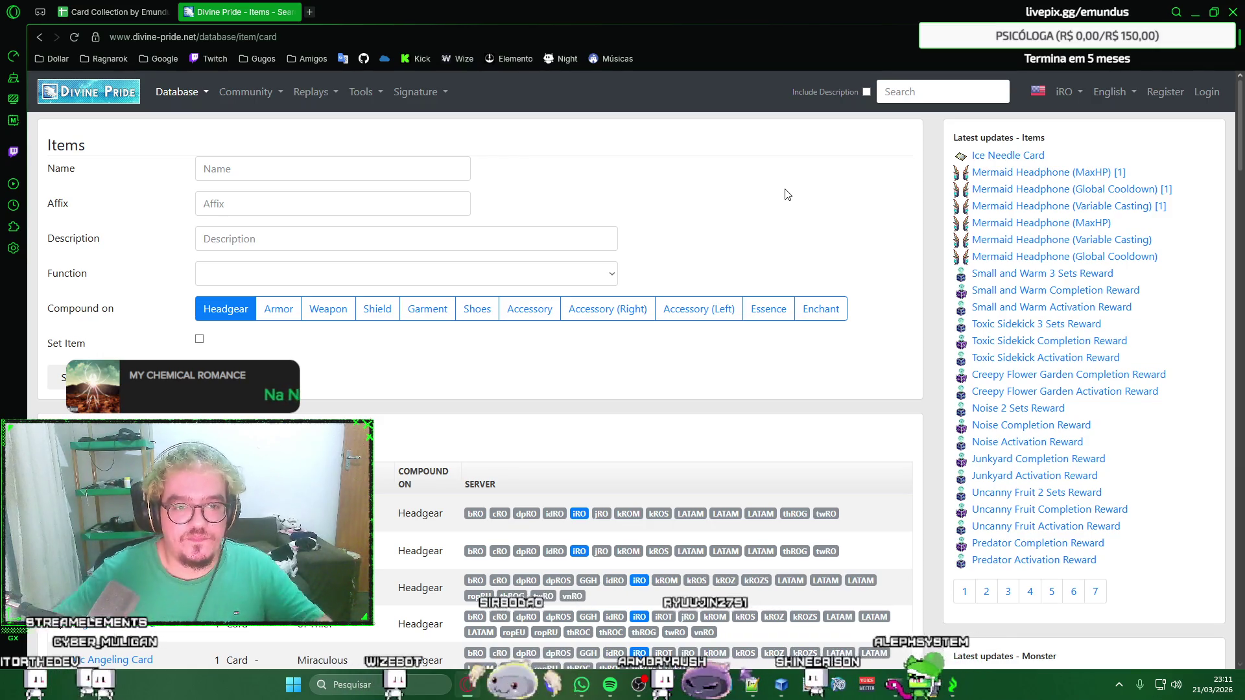
Load the RagnaPlace item page from bookmarks in a new browser tab.
{"action": "left_click", "coordinate": [309, 11]}
{"action": "left_click", "coordinate": [153, 59]}
{"action": "left_click", "coordinate": [145, 152]}
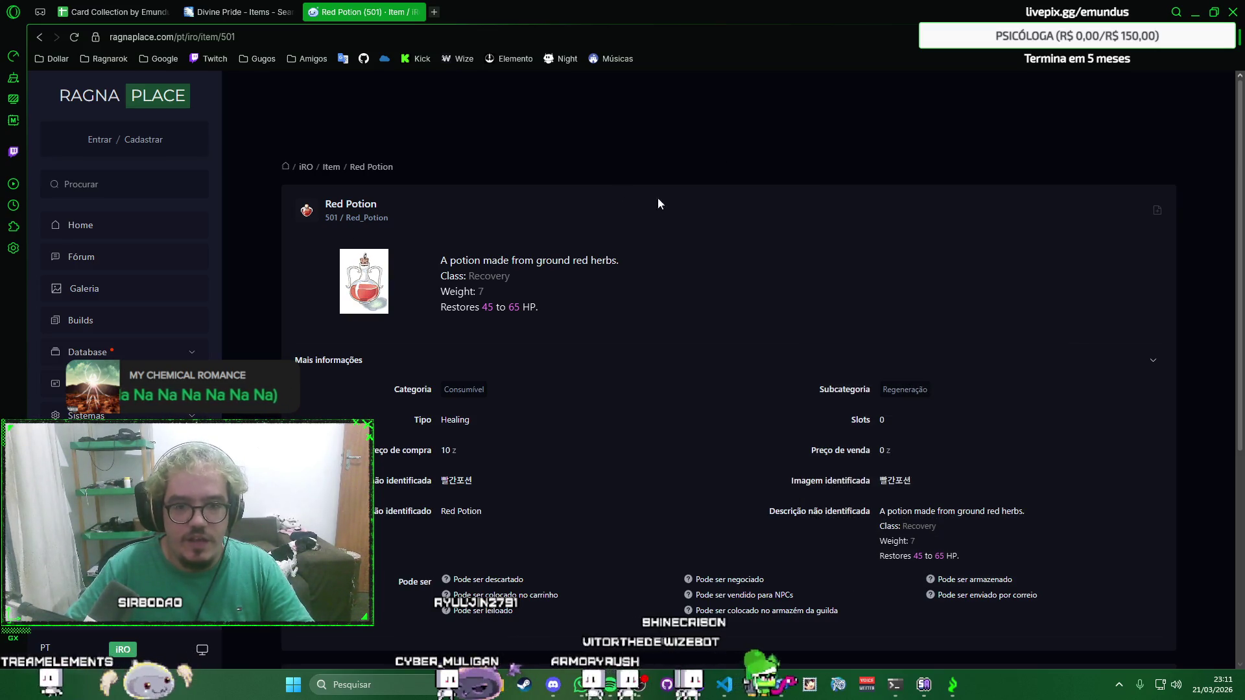
{"action": "left_click", "coordinate": [239, 11]}
{"action": "left_click", "coordinate": [360, 12]}
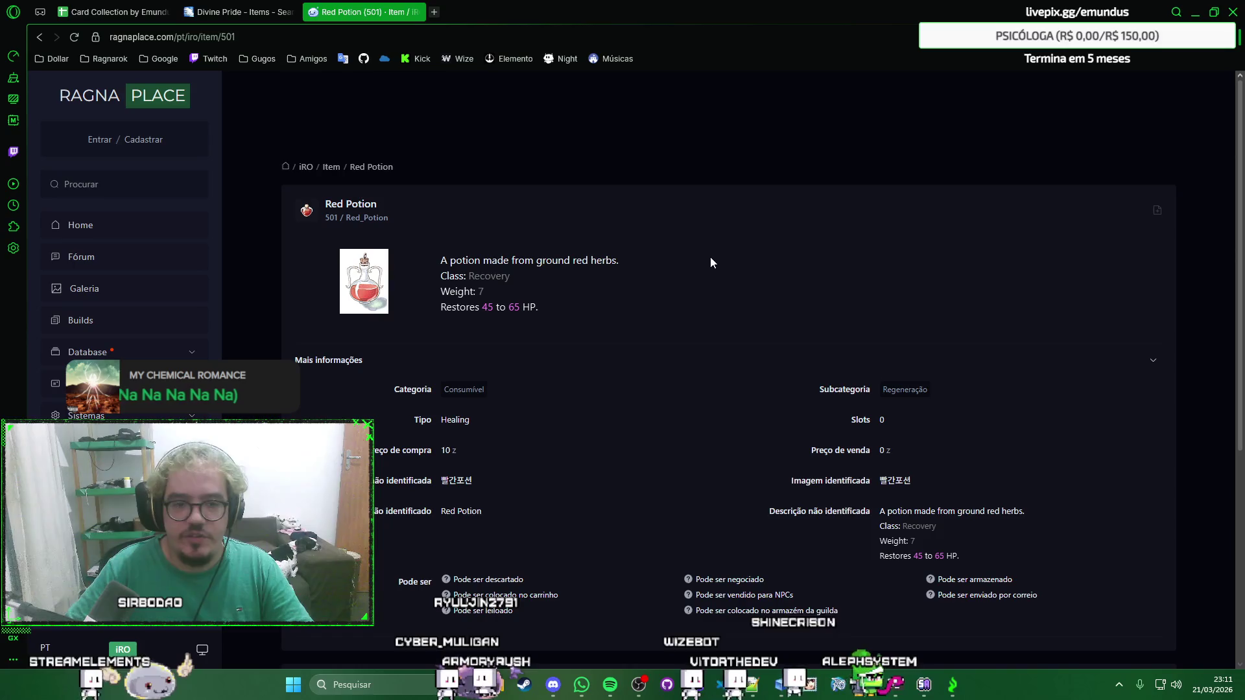
{"action": "key", "text": "ctrl+1"}
{"action": "key", "text": "ctrl+3"}
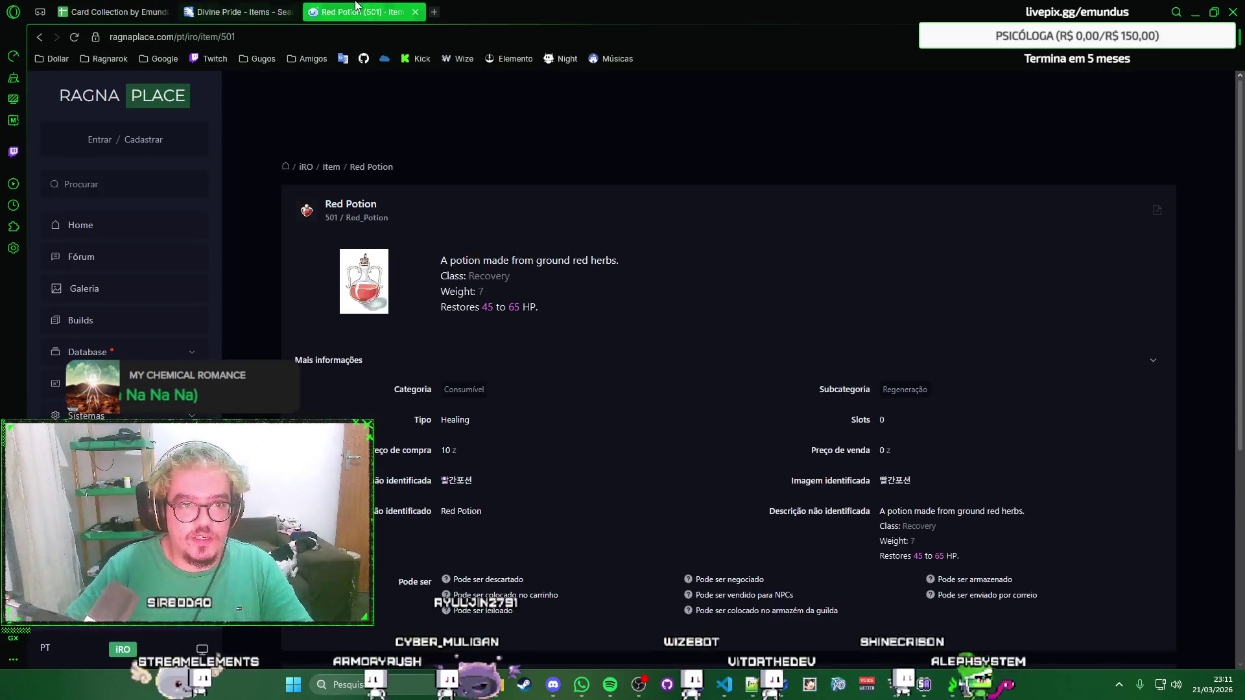
{"action": "right_click", "coordinate": [780, 273]}
{"action": "key", "text": "Escape"}
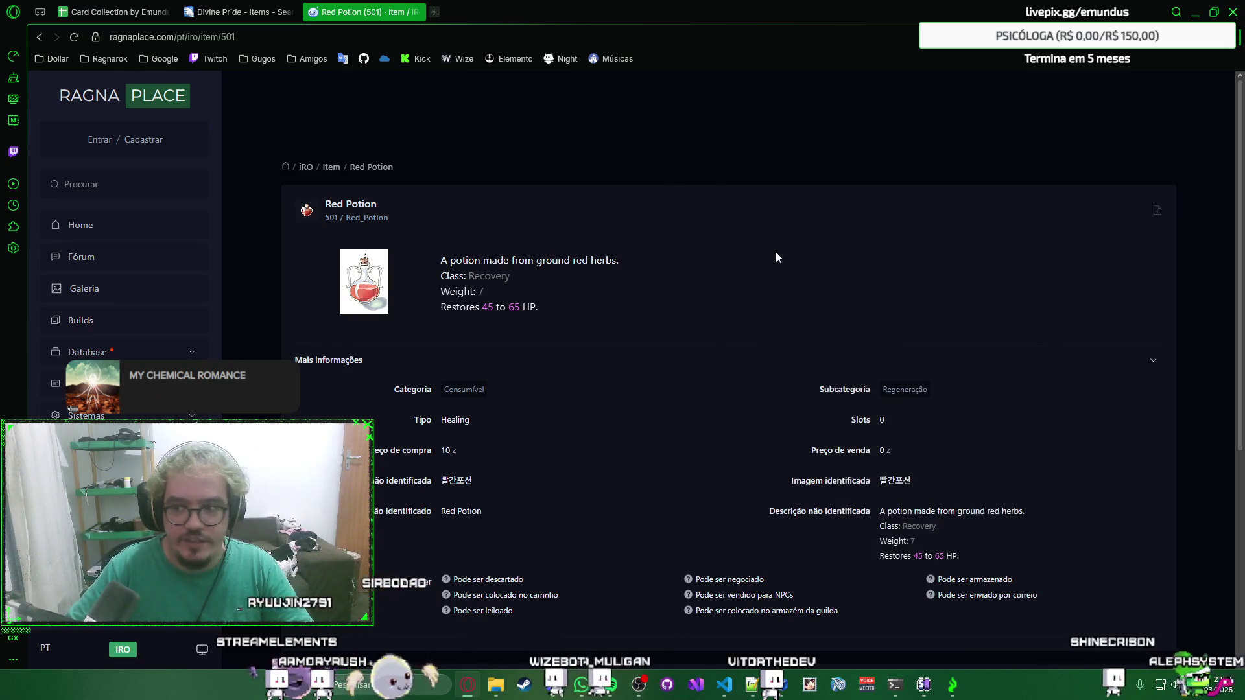
{"action": "right_click", "coordinate": [756, 252]}
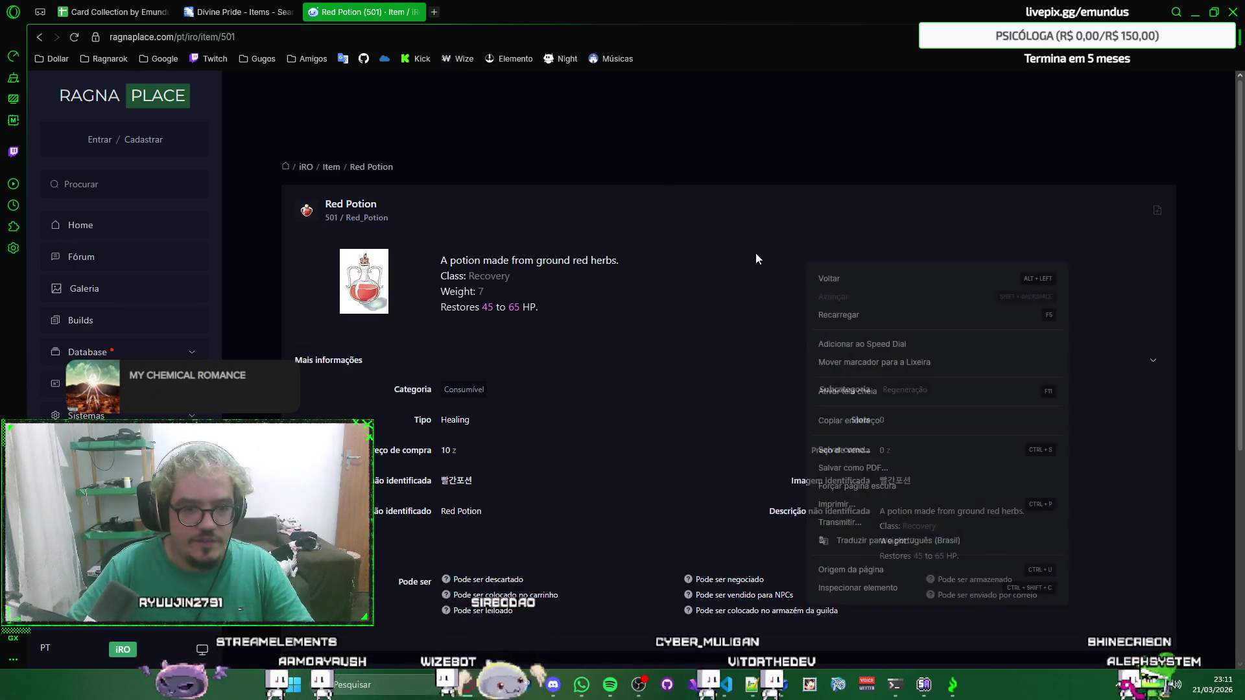
{"action": "key", "text": "Escape"}
Go to the full iRO item list and filter its category to Carta.
{"action": "left_click", "coordinate": [332, 168]}
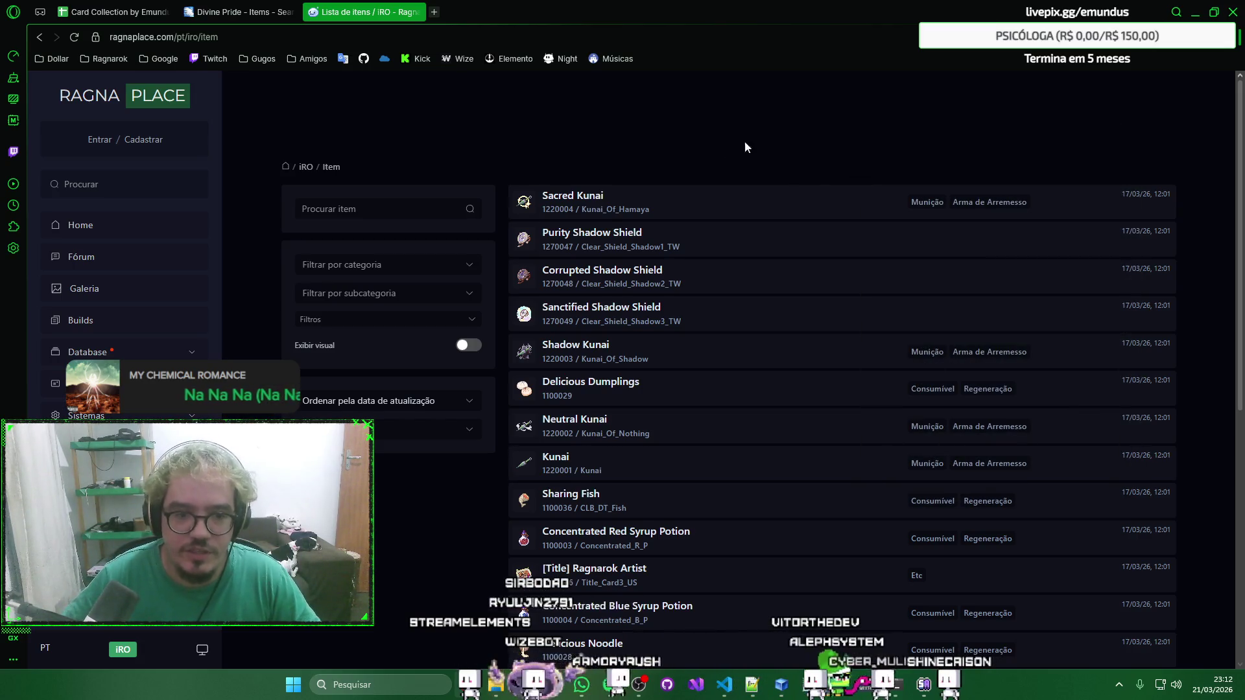
{"action": "scroll", "coordinate": [744, 146], "scroll_direction": "down", "scroll_amount": 1}
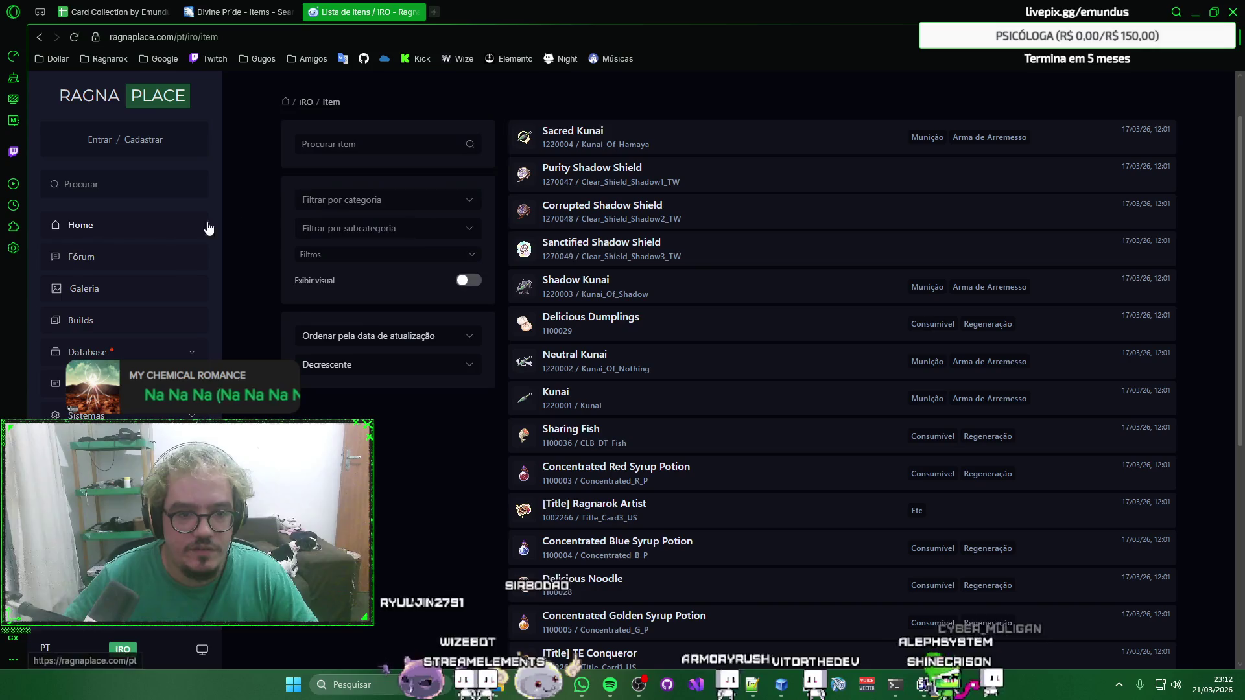
{"action": "left_click", "coordinate": [404, 200]}
{"action": "left_click", "coordinate": [386, 239]}
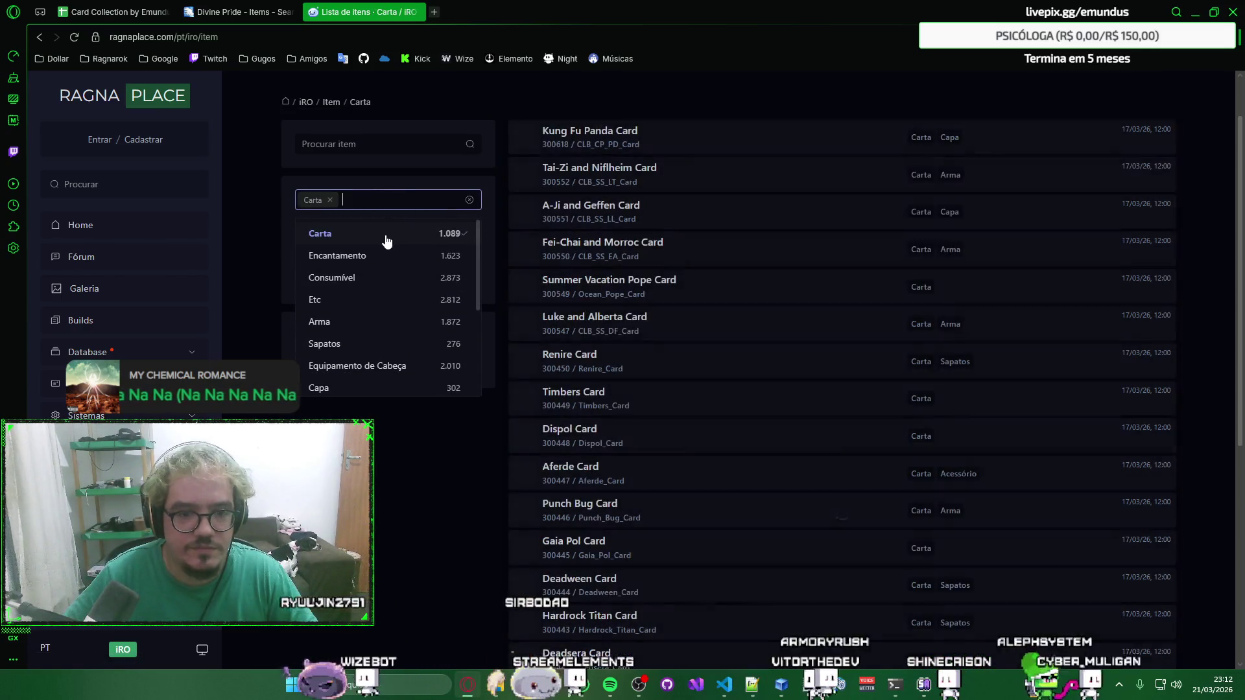
Browse the card subcategory and extra filter lists and screen-capture the subcategory list.
{"action": "left_click", "coordinate": [468, 225]}
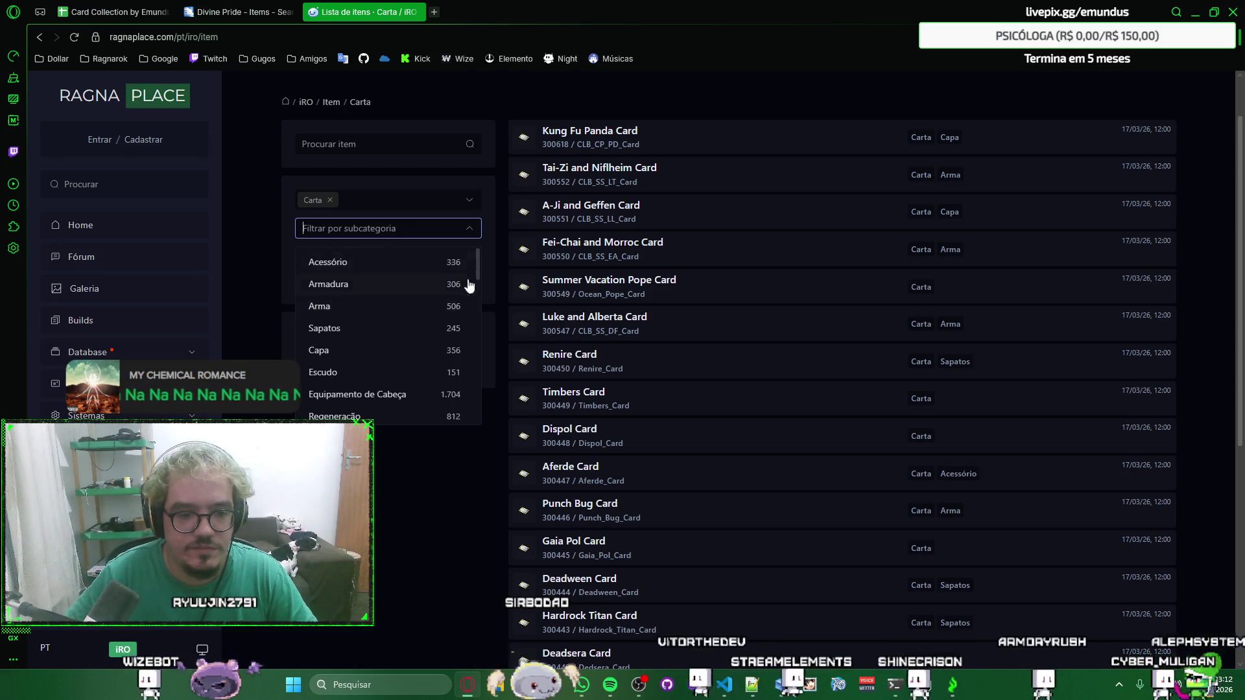
{"action": "left_click", "coordinate": [486, 229]}
{"action": "left_click", "coordinate": [464, 255]}
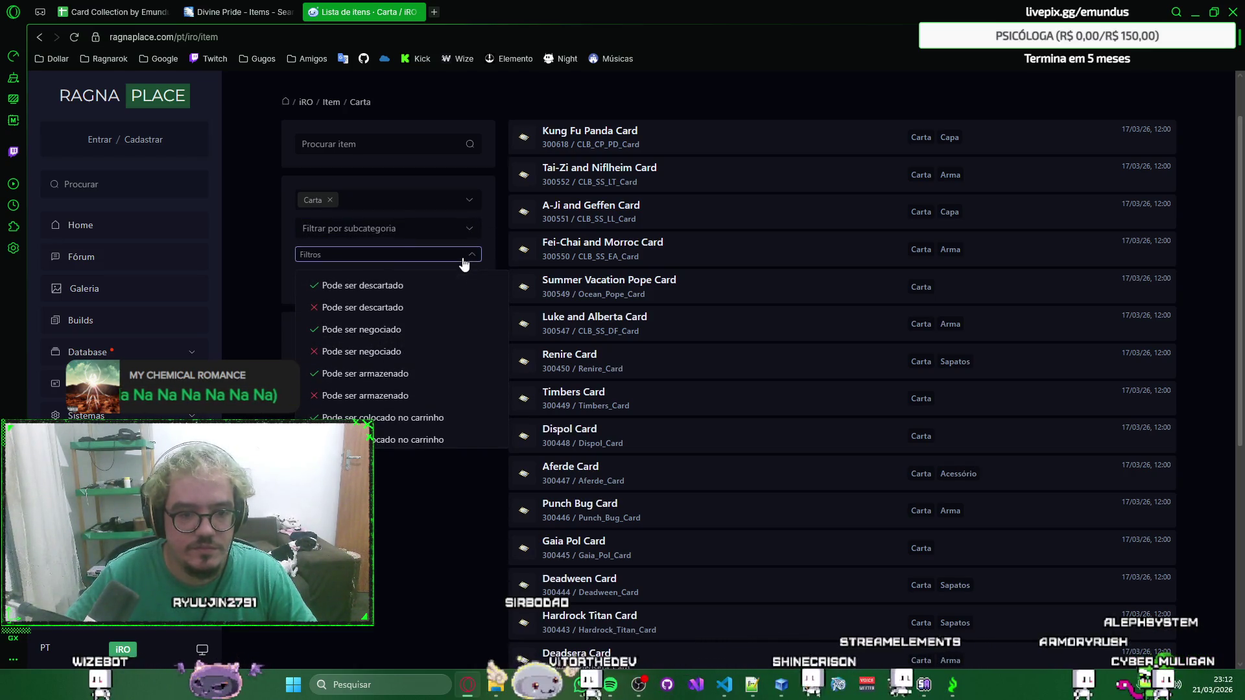
{"action": "left_click", "coordinate": [463, 259]}
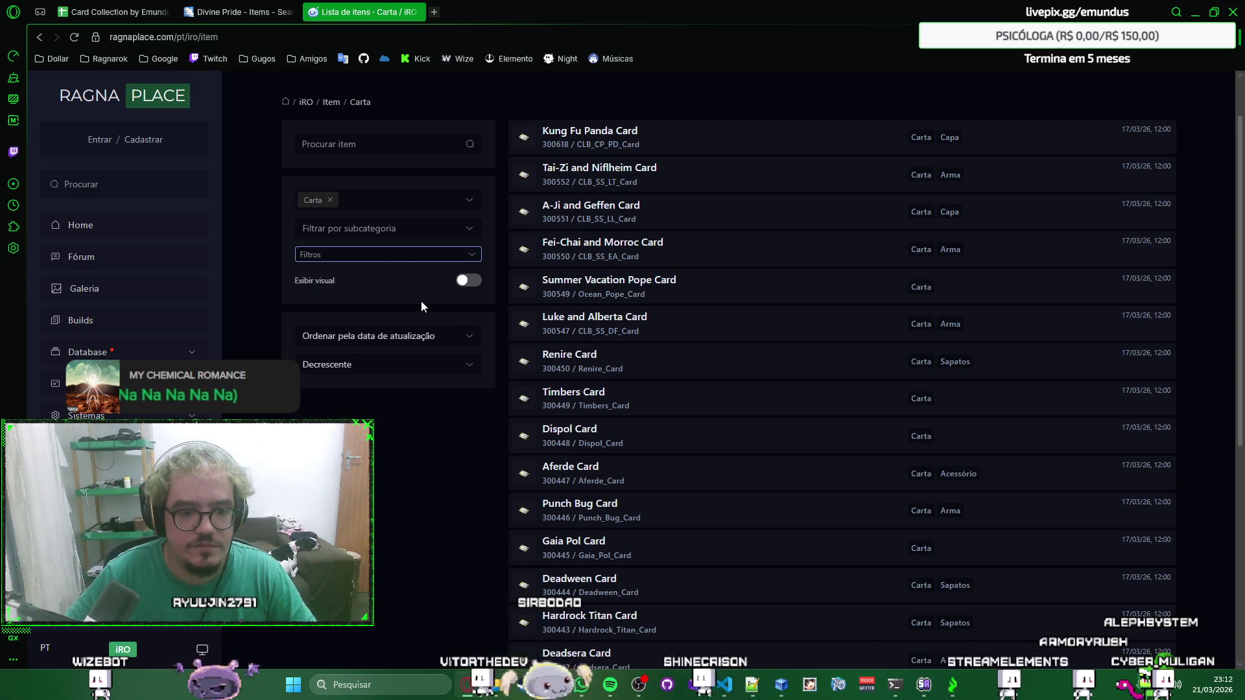
{"action": "scroll", "coordinate": [478, 276], "scroll_direction": "up", "scroll_amount": 1}
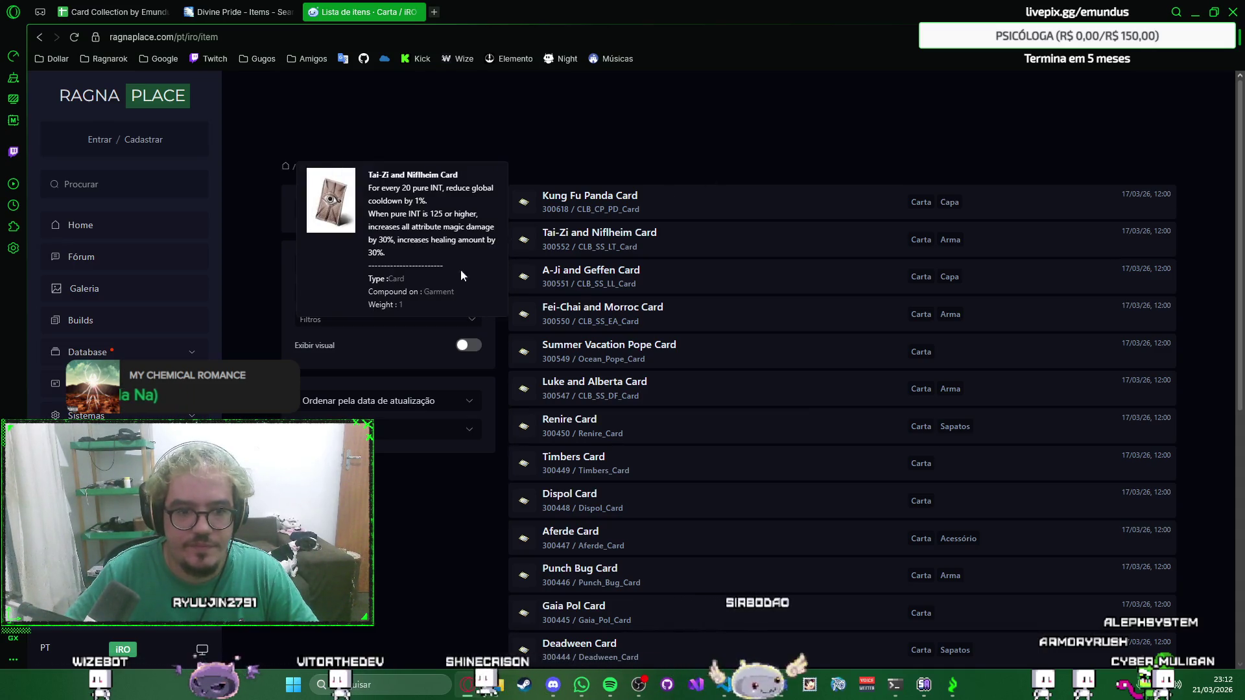
{"action": "left_click", "coordinate": [476, 292]}
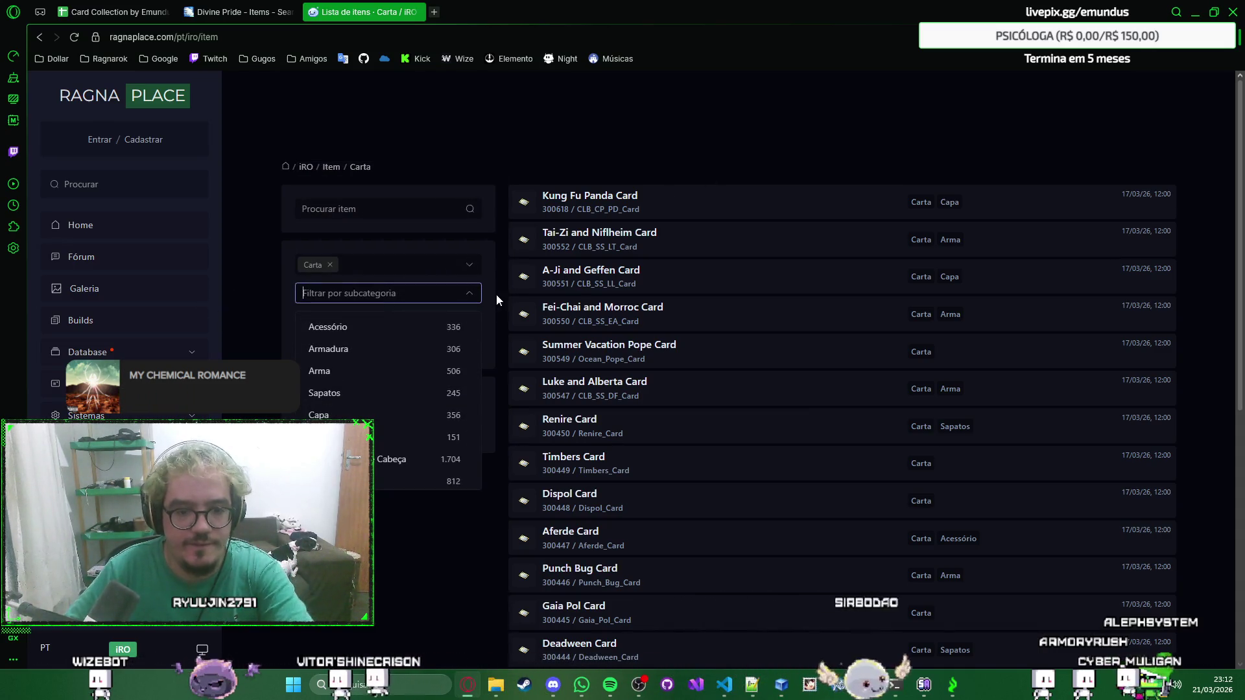
{"action": "key", "text": "super+shift+s"}
{"action": "left_click_drag", "start_coordinate": [493, 240], "coordinate": [289, 496]}
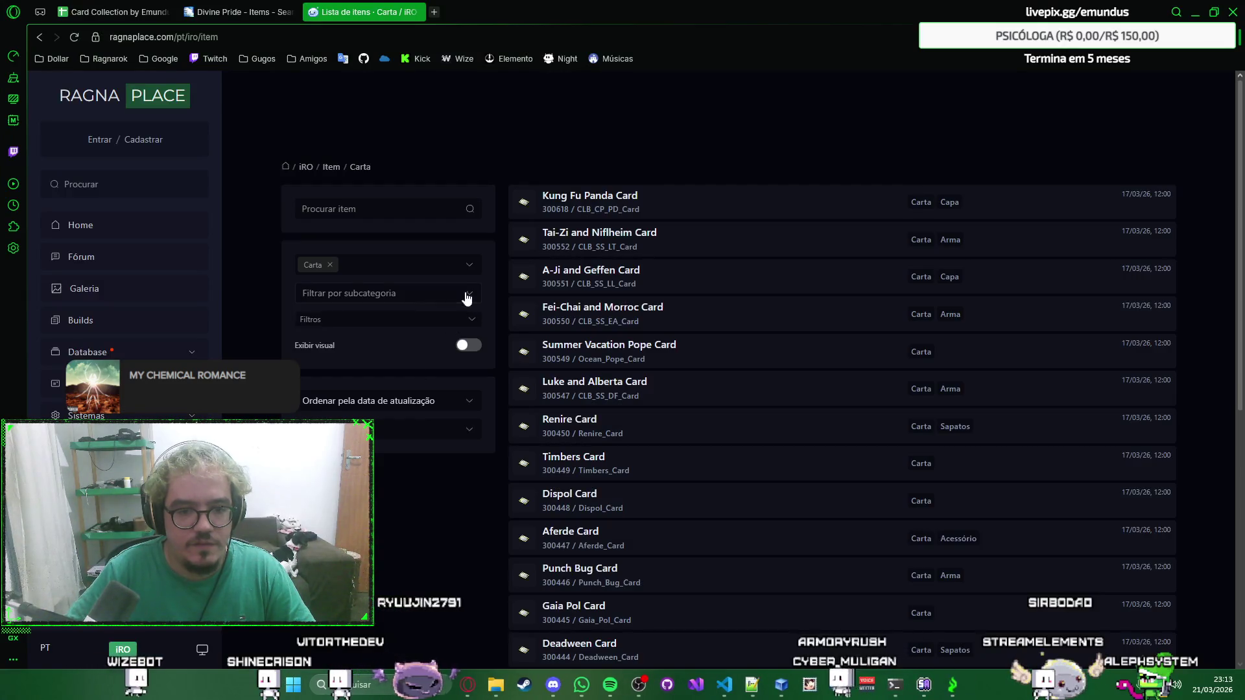
Try the Regeneração subcategory filter, dismiss the settings guide popup, then clear the filter.
{"action": "left_click", "coordinate": [468, 295]}
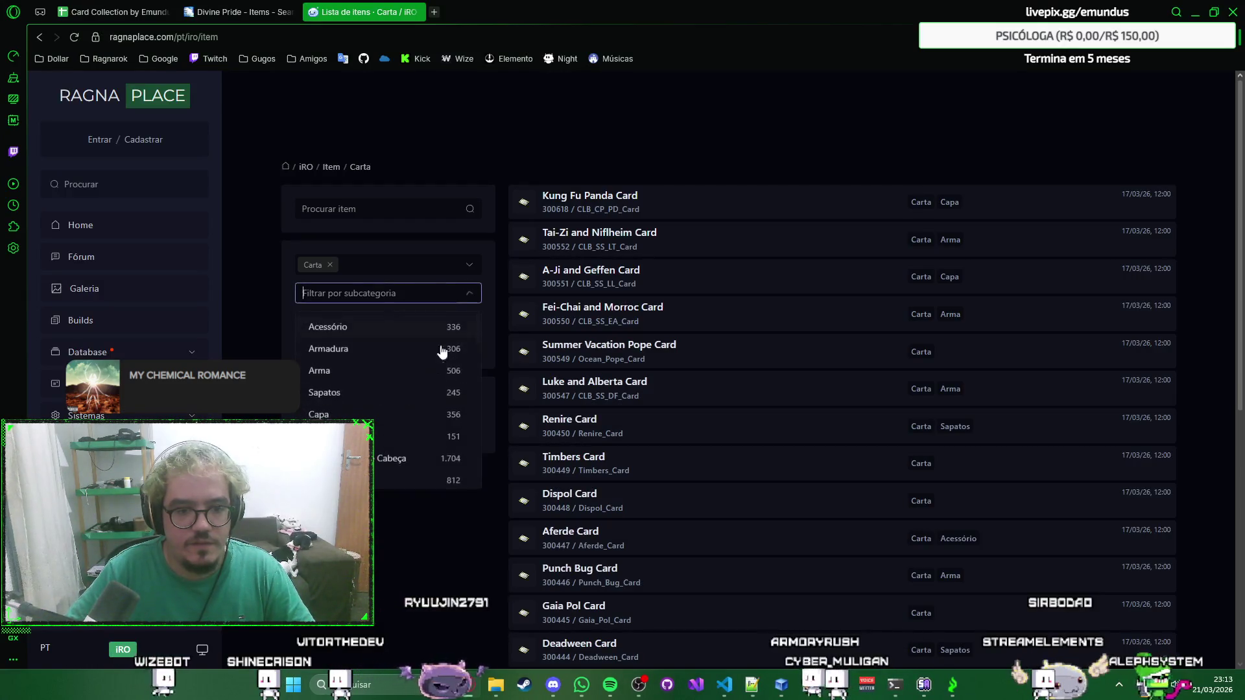
{"action": "left_click", "coordinate": [331, 481]}
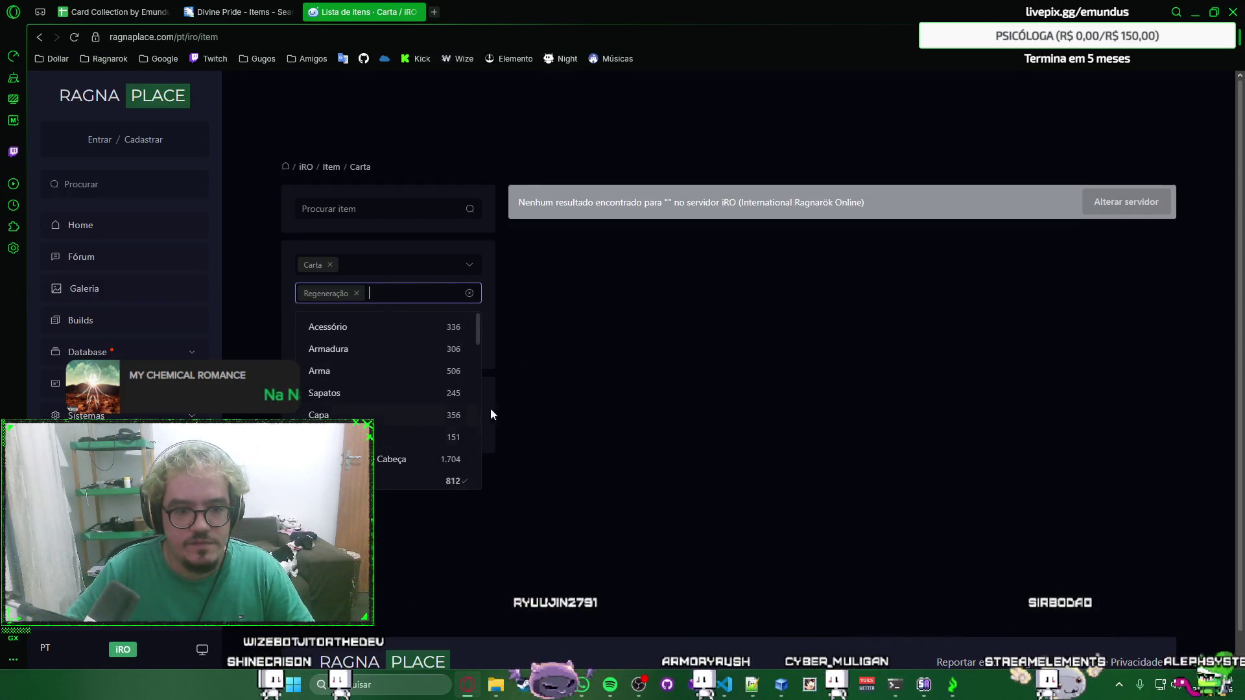
{"action": "left_click", "coordinate": [528, 351]}
{"action": "left_click", "coordinate": [470, 295]}
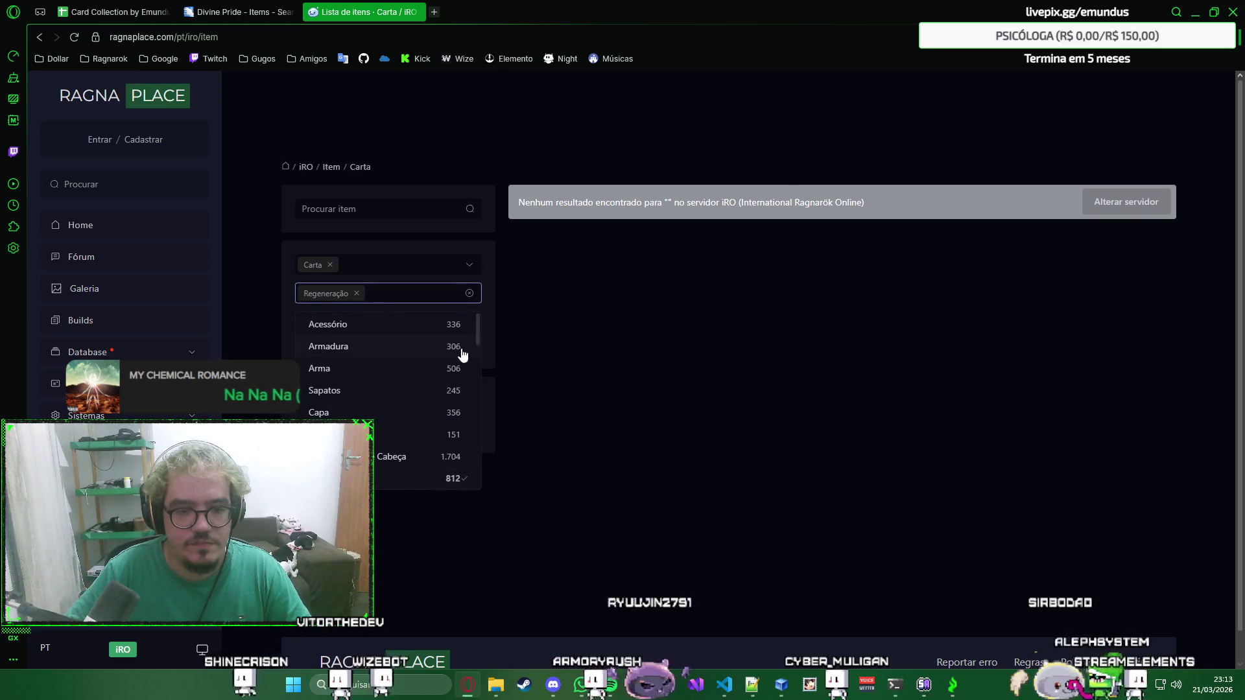
{"action": "left_click", "coordinate": [533, 312]}
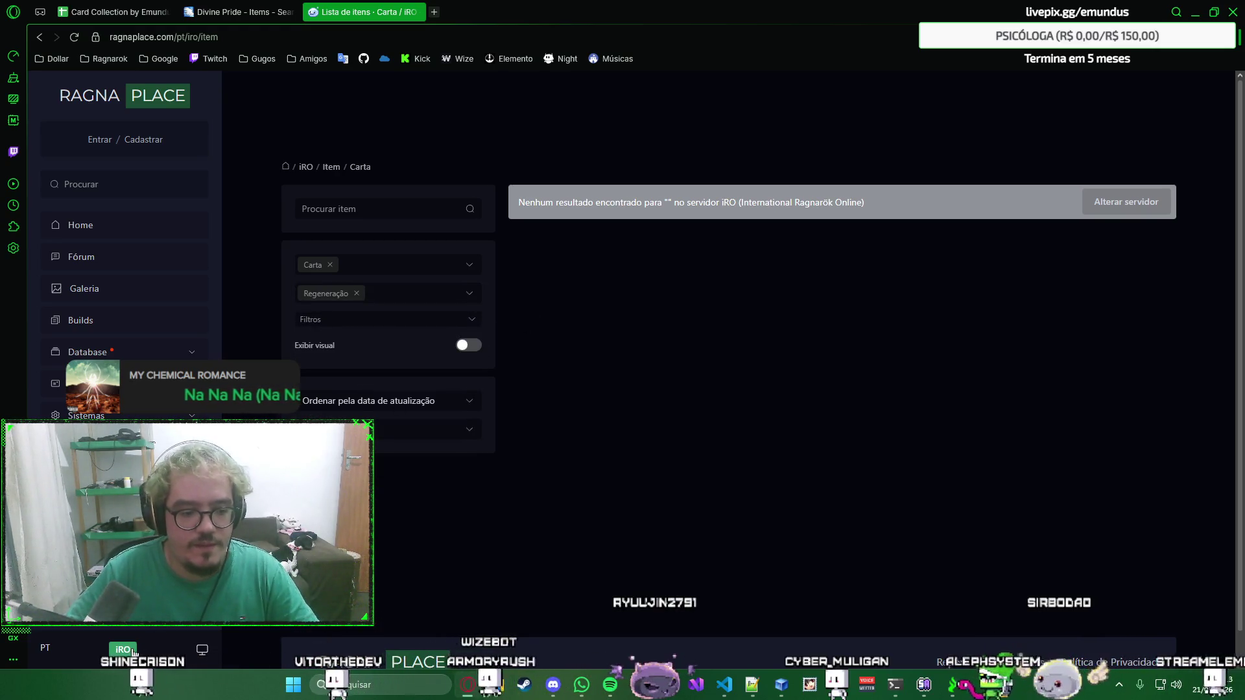
{"action": "left_click", "coordinate": [123, 648]}
{"action": "left_click", "coordinate": [560, 385]}
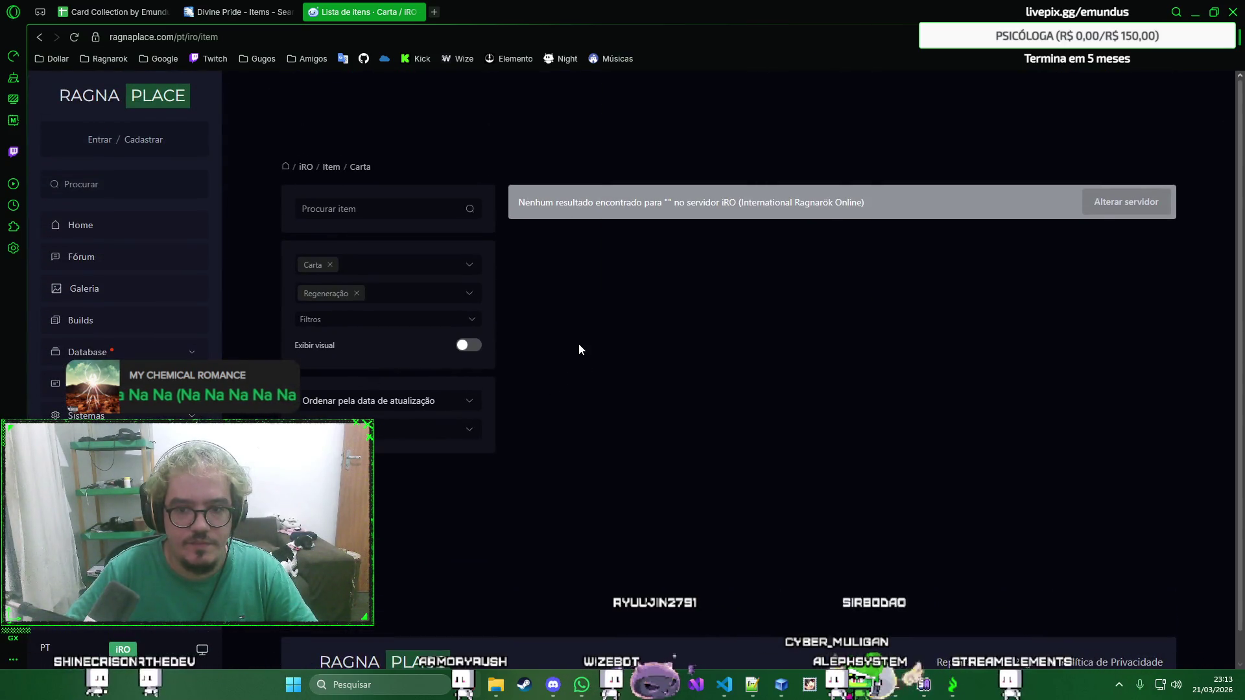
{"action": "left_click", "coordinate": [1150, 201]}
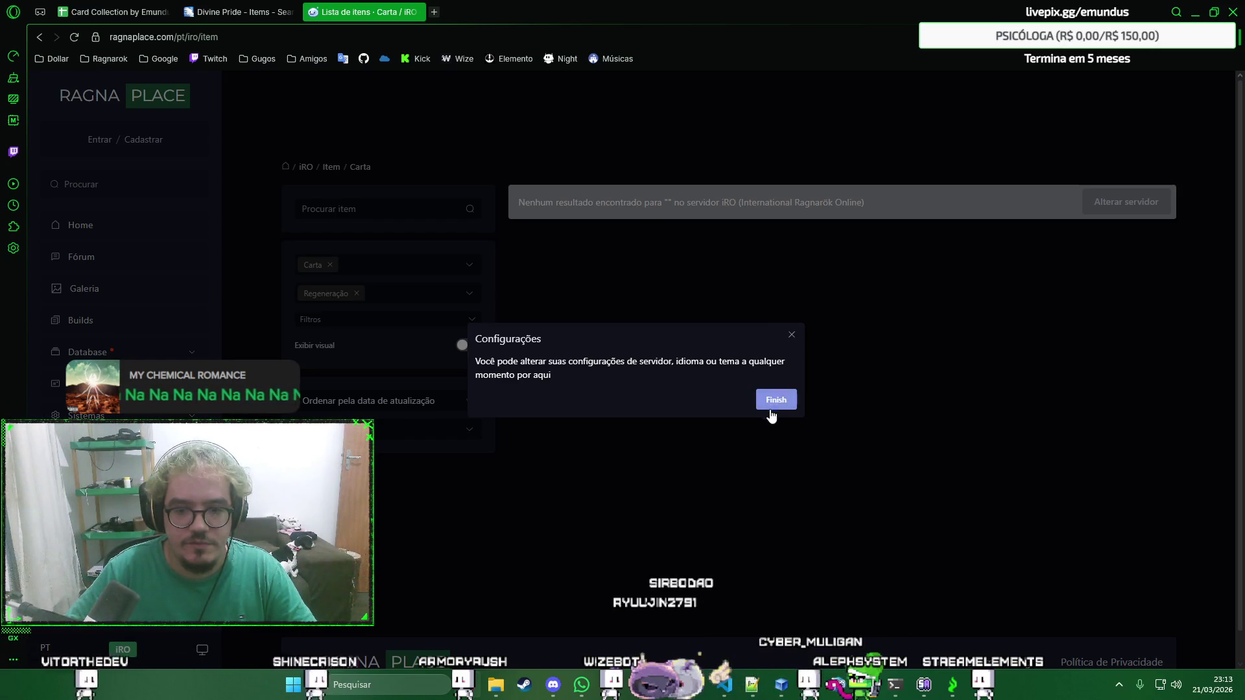
{"action": "left_click", "coordinate": [770, 406]}
{"action": "scroll", "coordinate": [772, 409], "scroll_direction": "down", "scroll_amount": 1}
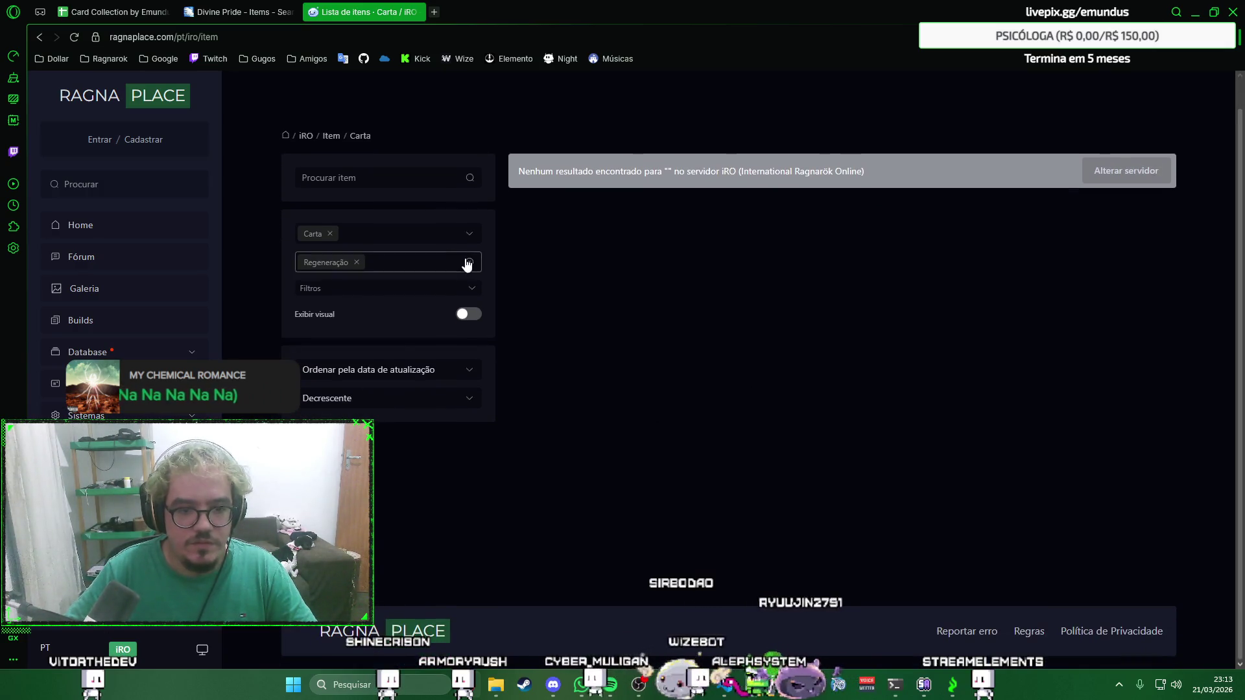
{"action": "left_click", "coordinate": [467, 266]}
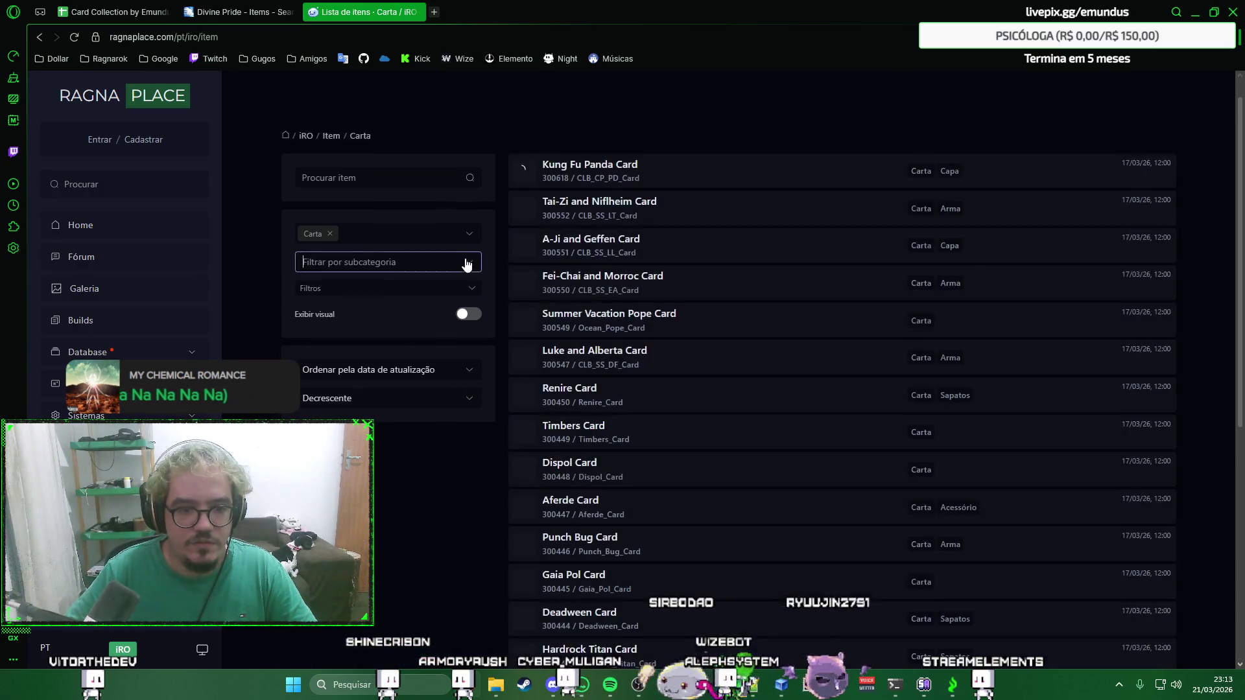
Try the Acessório and Armadura subcategories, then remove both tags so all cards list again.
{"action": "left_click", "coordinate": [433, 263]}
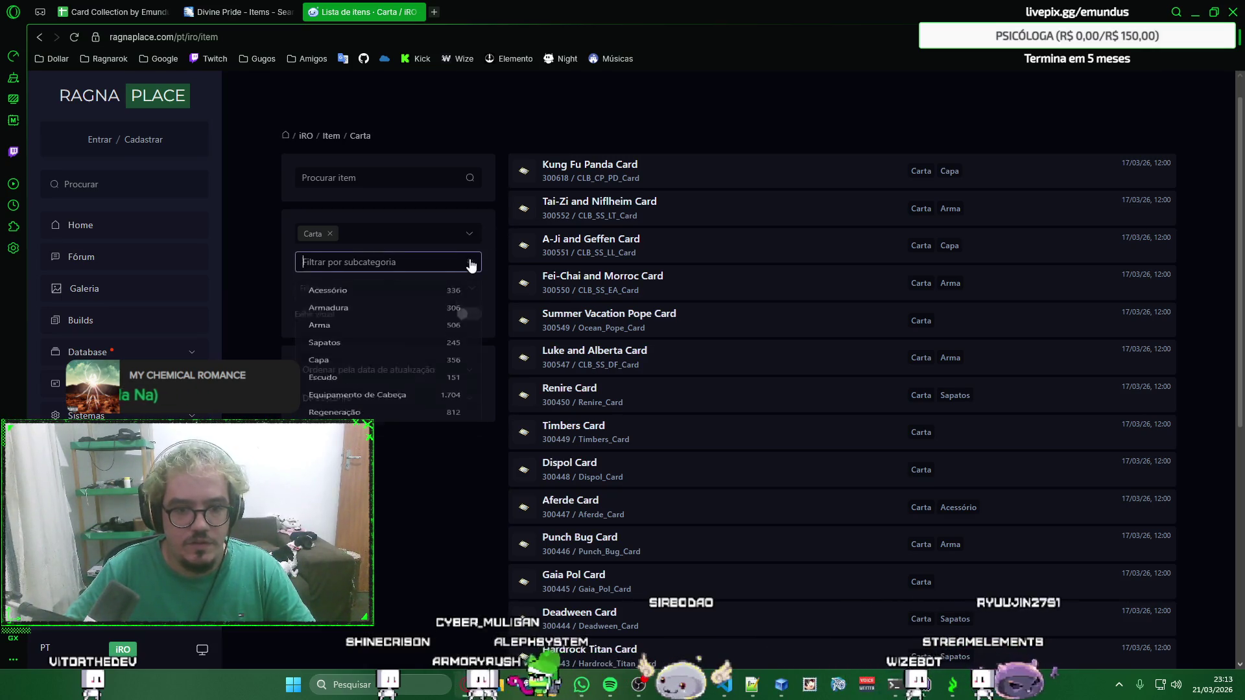
{"action": "left_click", "coordinate": [423, 295]}
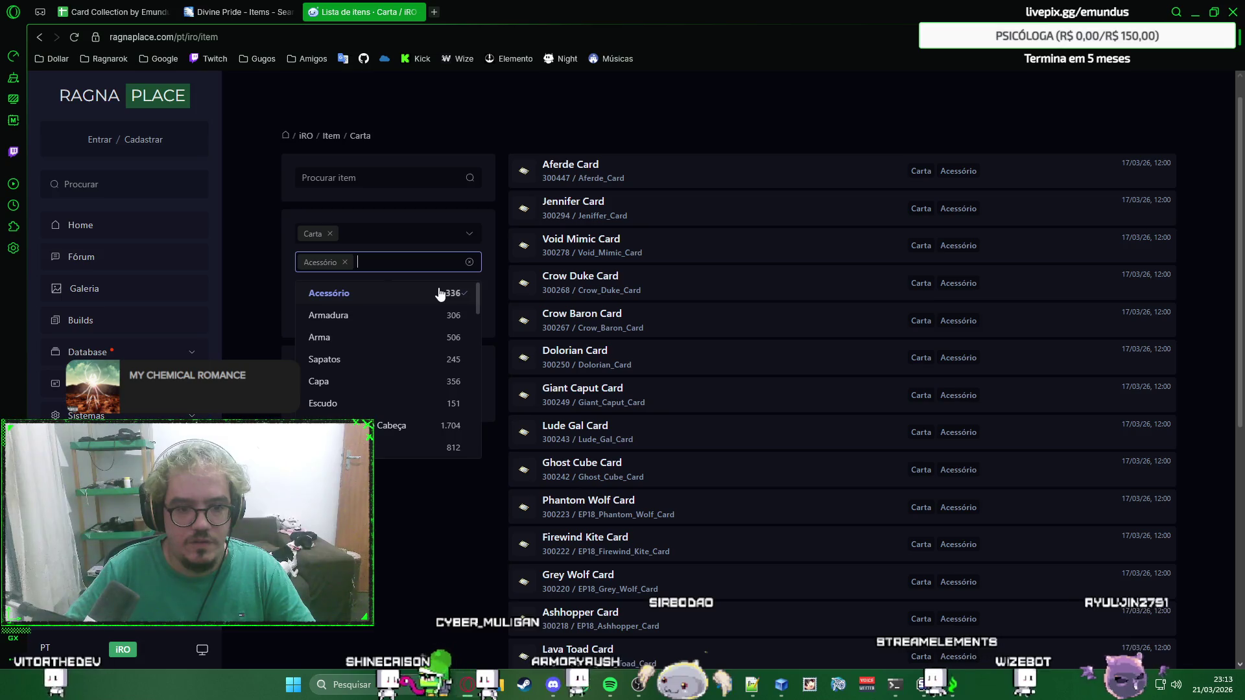
{"action": "left_click", "coordinate": [389, 317]}
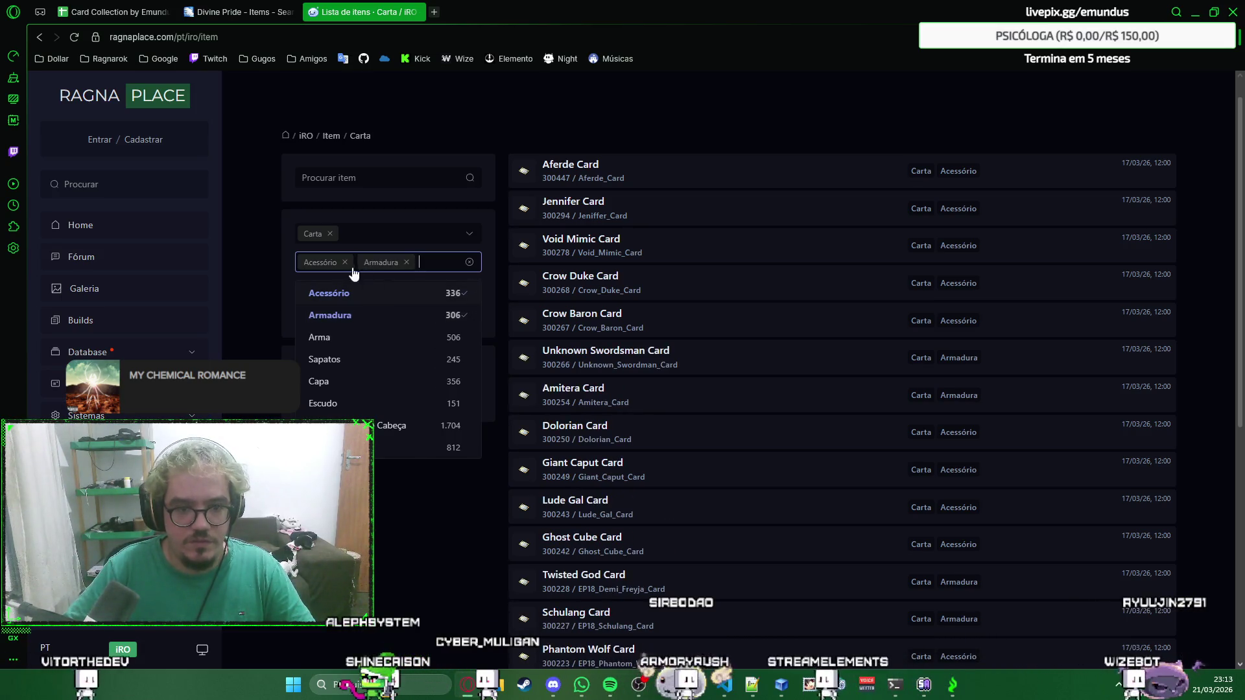
{"action": "left_click", "coordinate": [344, 263]}
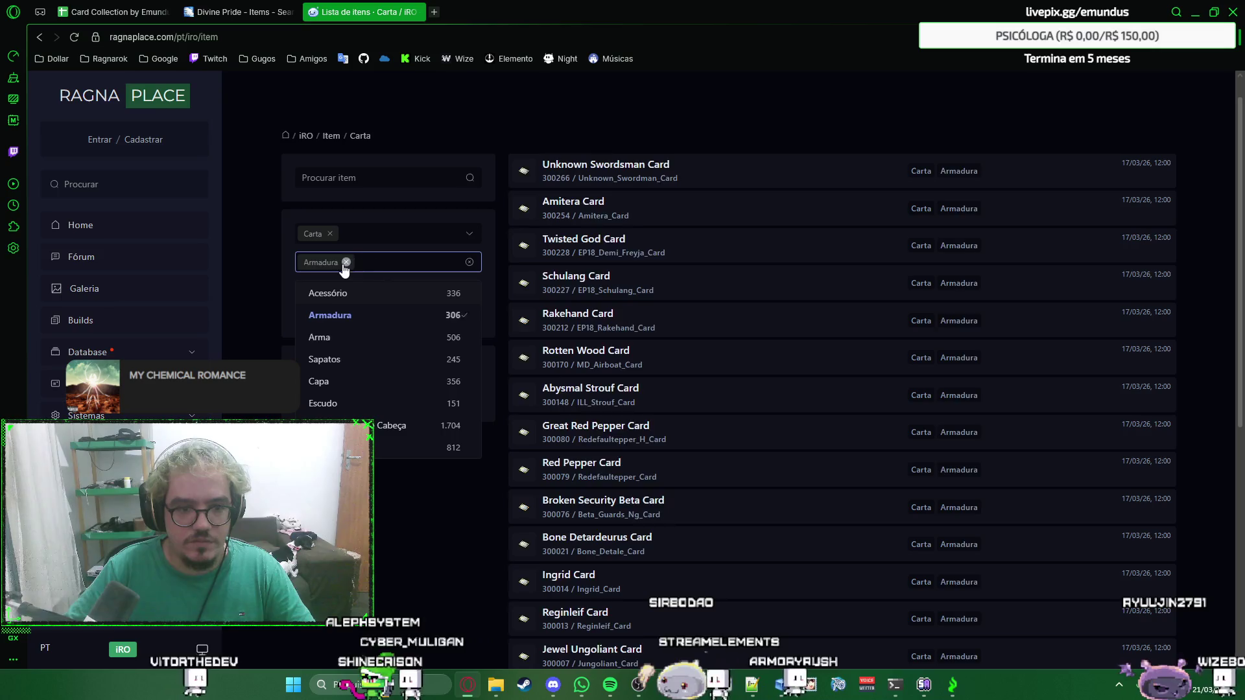
{"action": "left_click", "coordinate": [346, 263]}
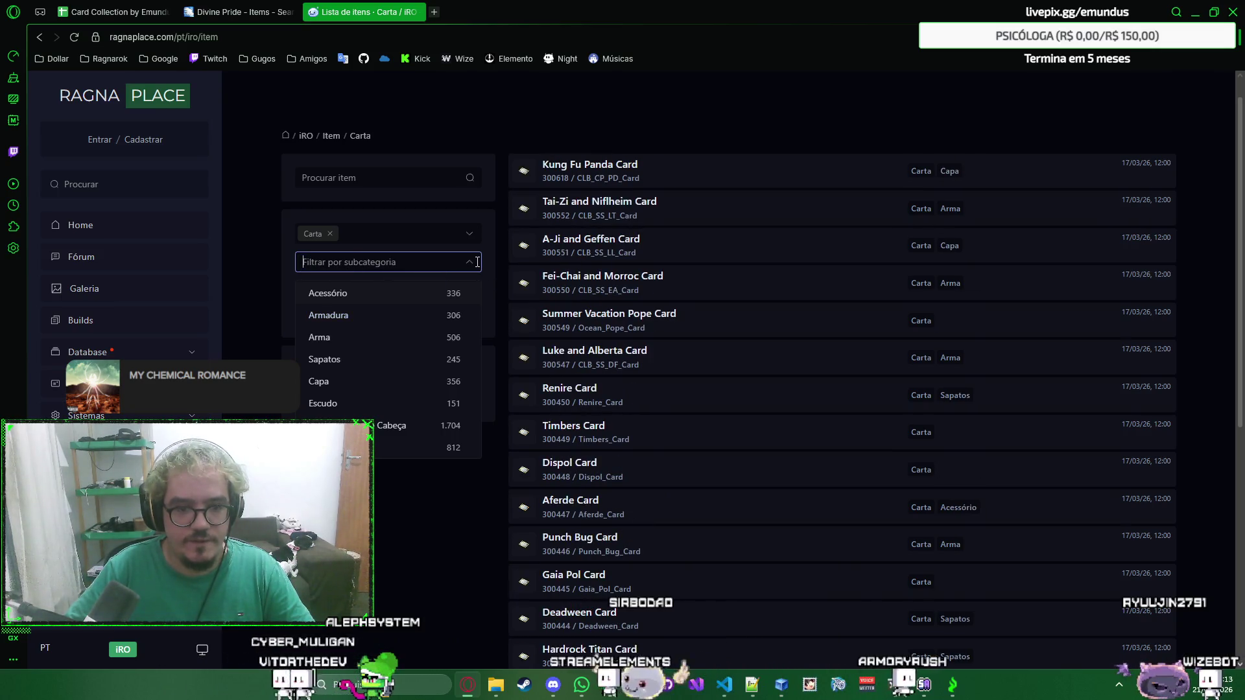
{"action": "key", "text": "super+shift+s"}
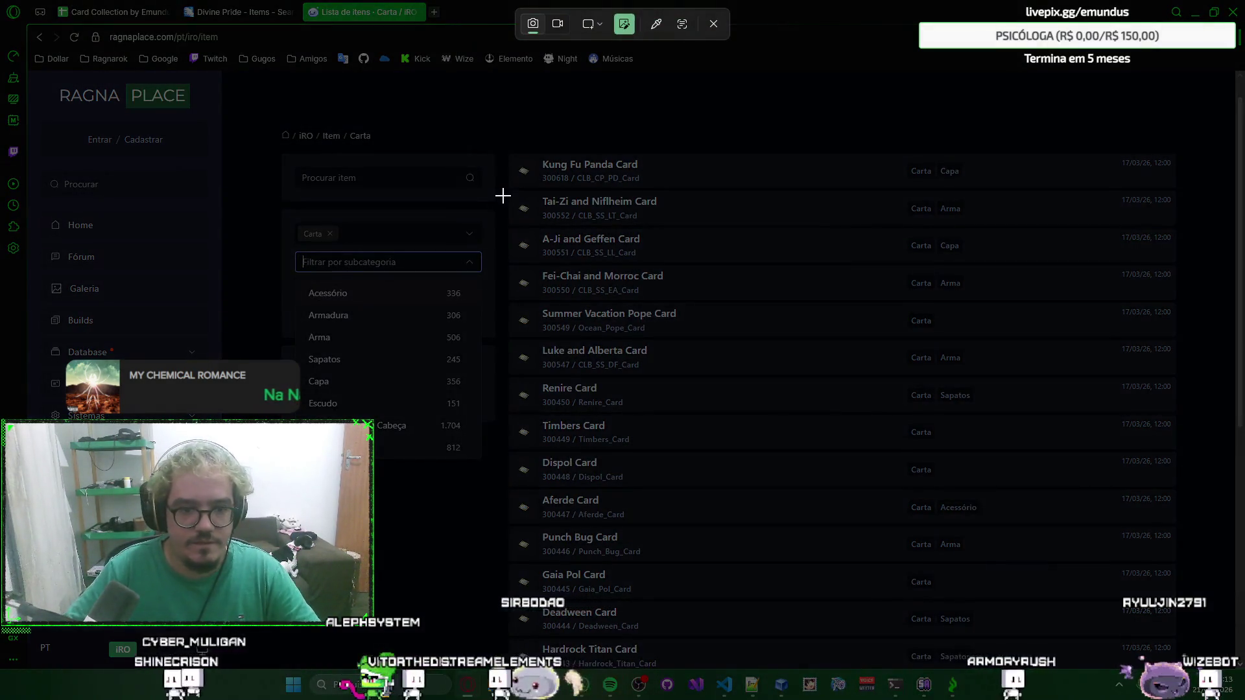
Capture the subcategory list, underline the Regeneração row with the red pen, then close the capture.
{"action": "left_click_drag", "start_coordinate": [503, 196], "coordinate": [276, 478]}
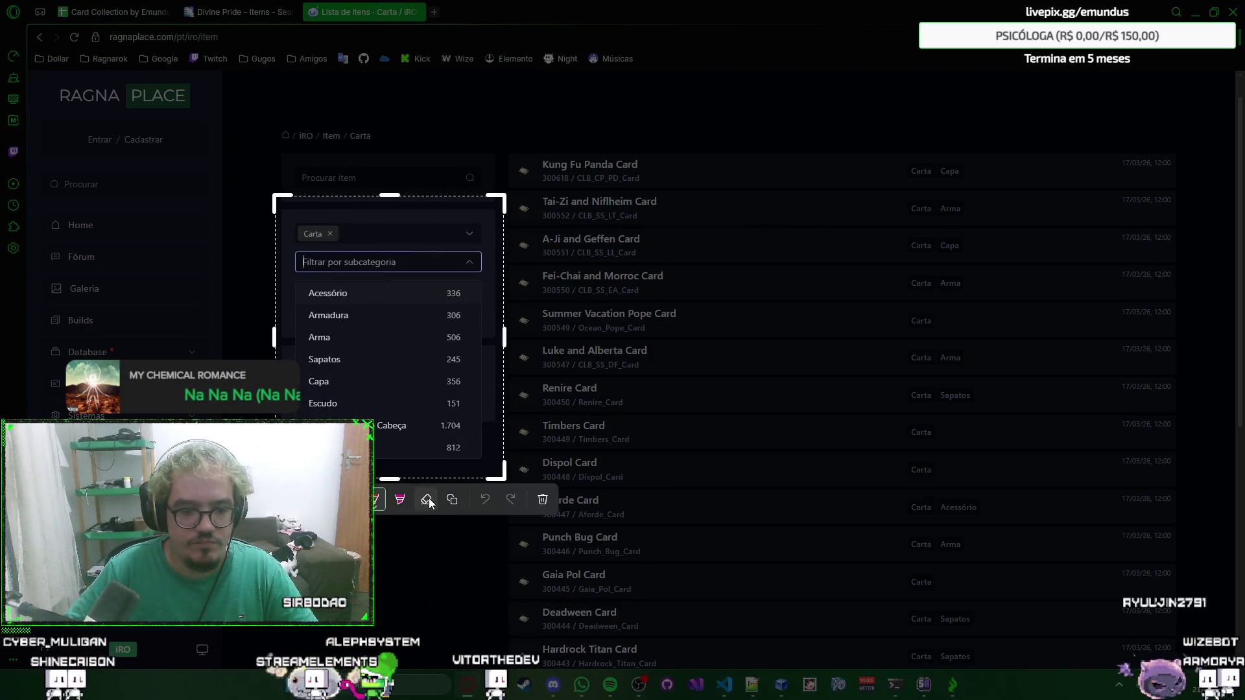
{"action": "left_click", "coordinate": [380, 500]}
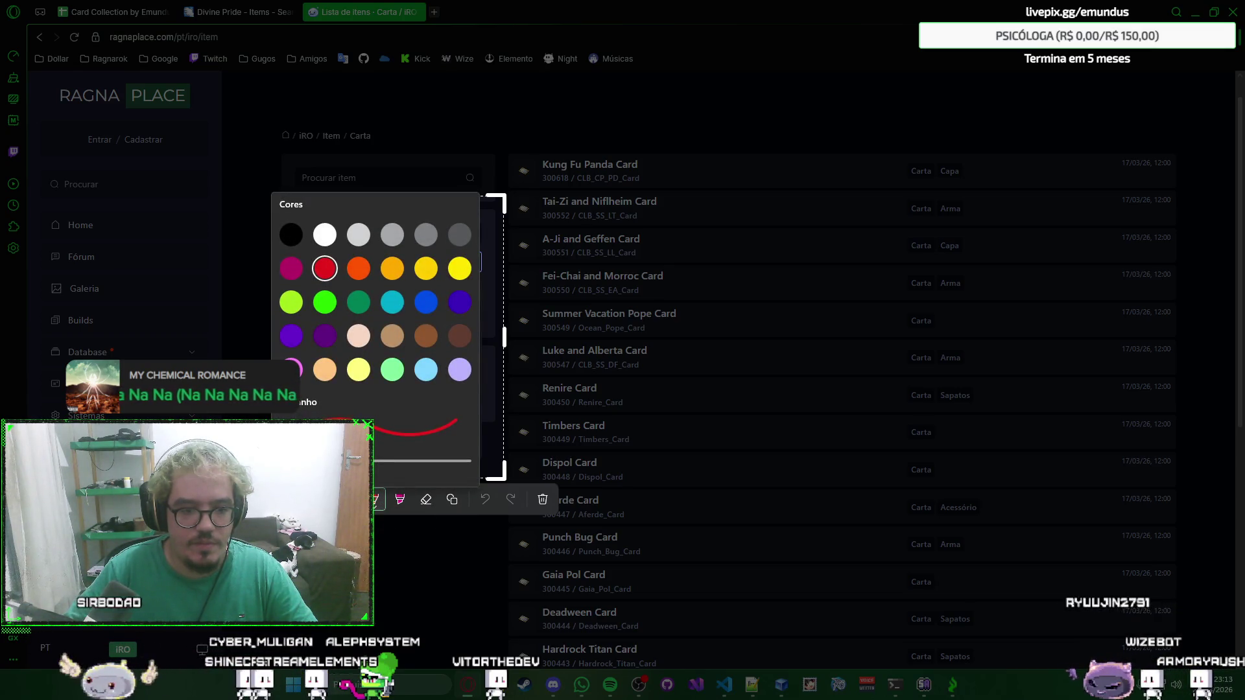
{"action": "left_click", "coordinate": [380, 499]}
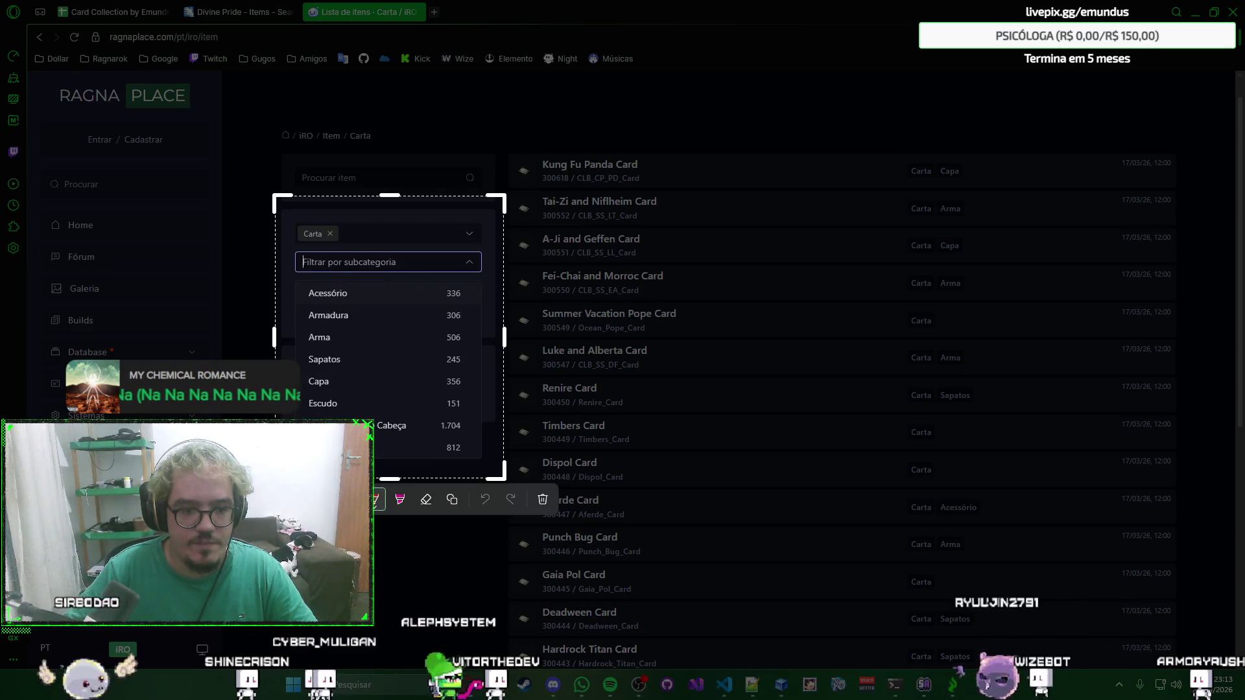
{"action": "left_click_drag", "start_coordinate": [378, 451], "coordinate": [446, 448]}
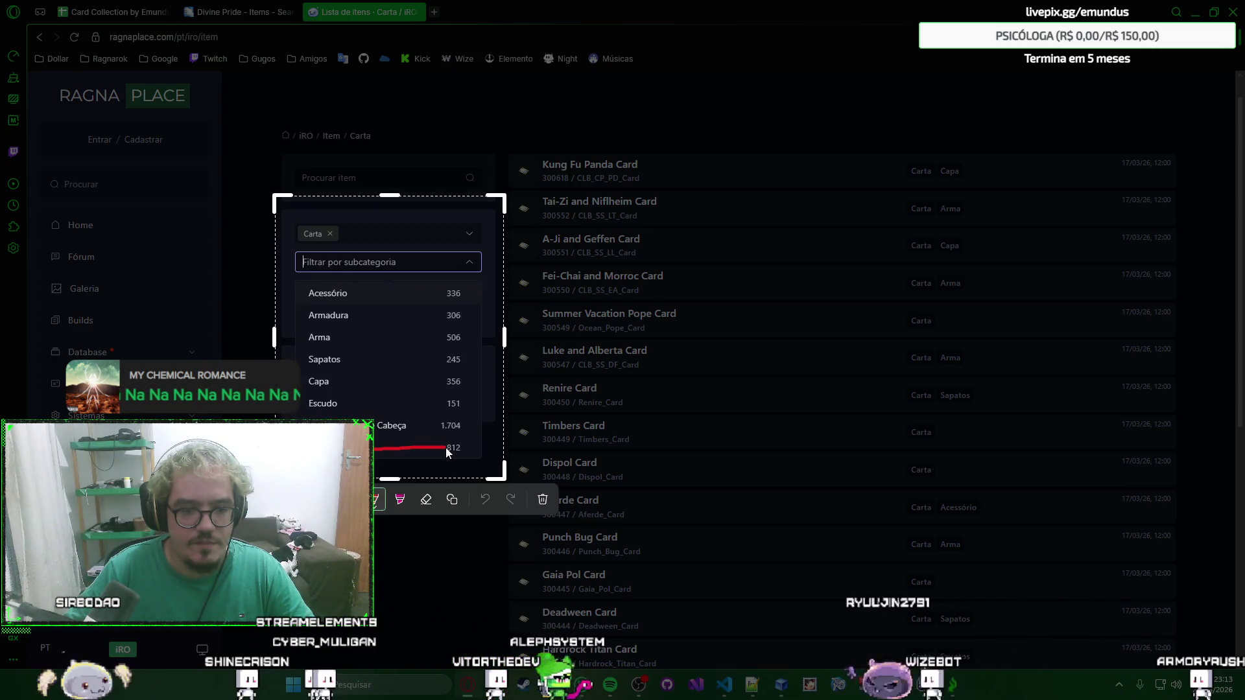
{"action": "key", "text": "Escape"}
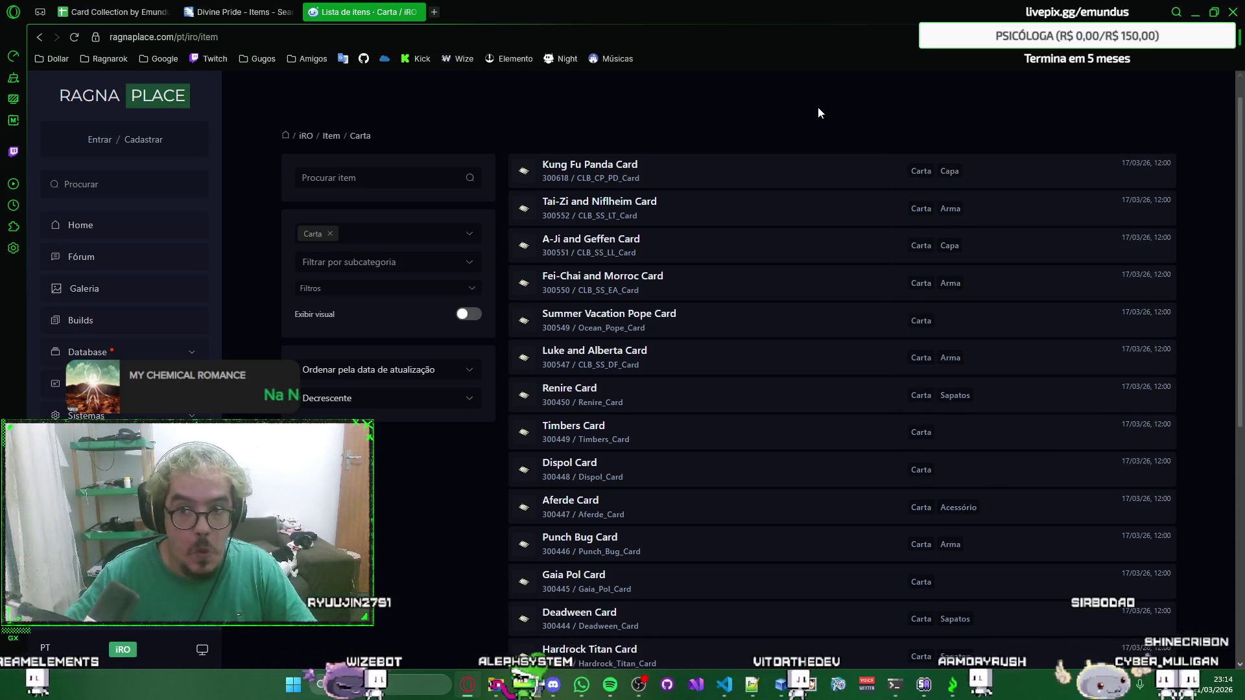
Filter the cards to the Escudo subcategory and show 100 per page.
{"action": "left_click", "coordinate": [469, 263]}
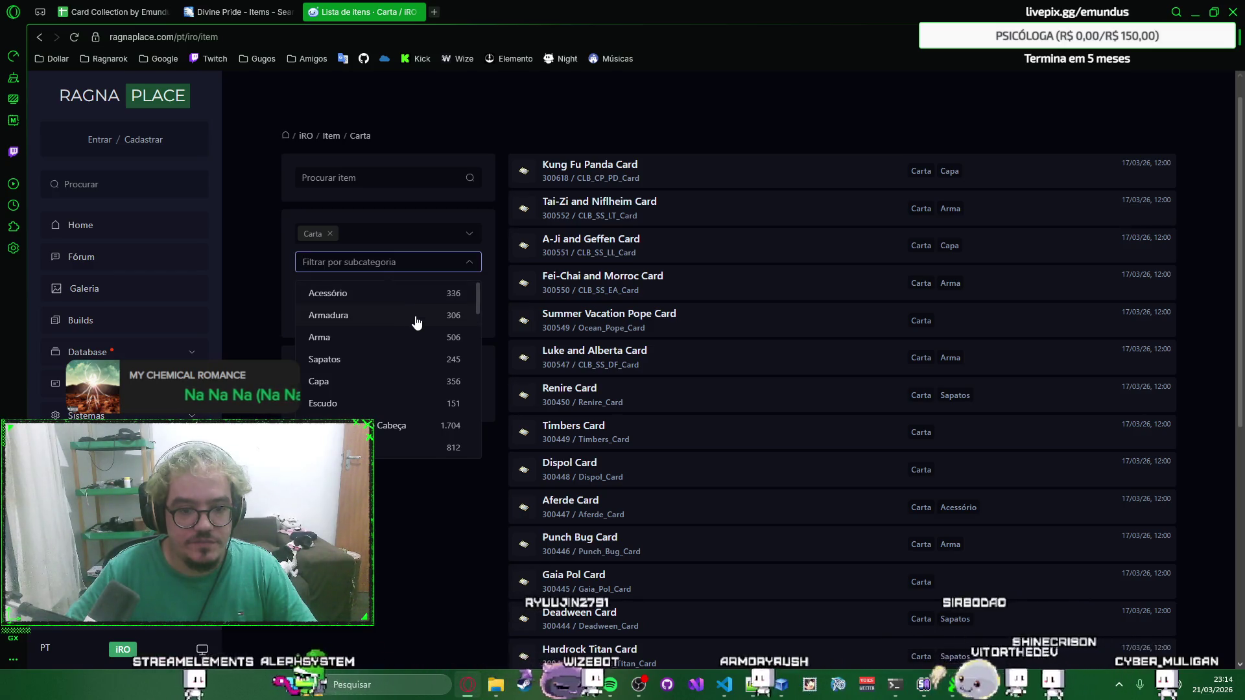
{"action": "left_click", "coordinate": [397, 404]}
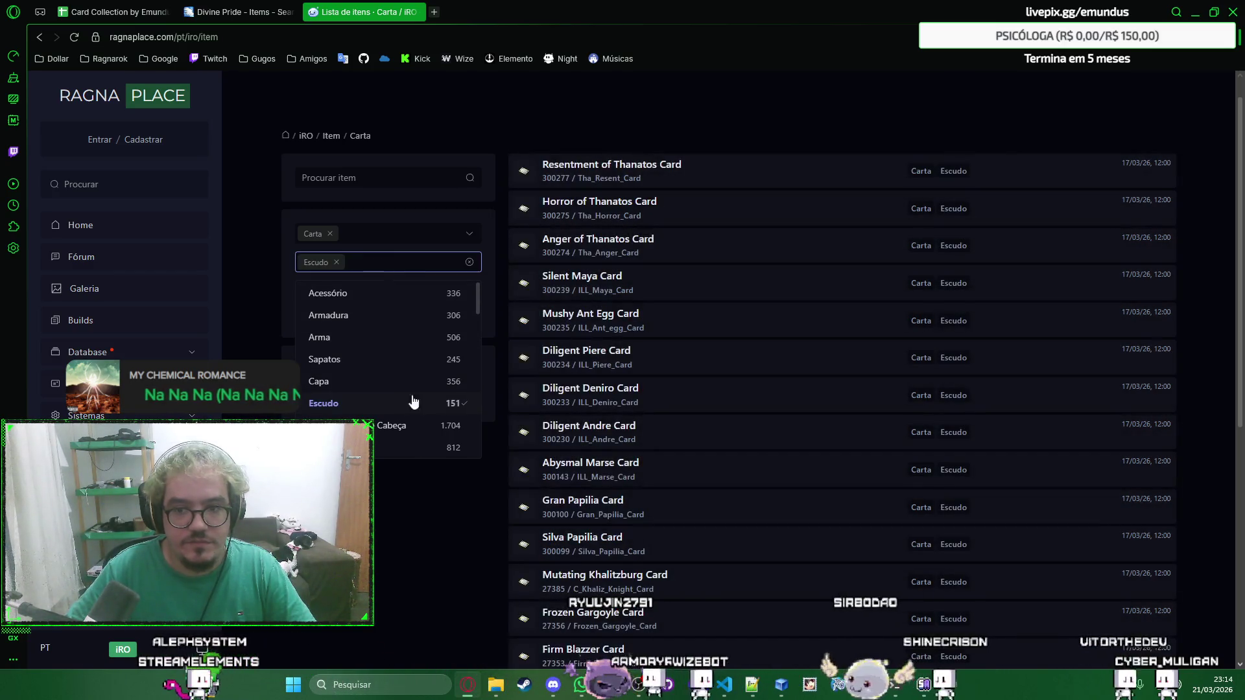
{"action": "left_click", "coordinate": [889, 125]}
{"action": "scroll", "coordinate": [850, 116], "scroll_direction": "down", "scroll_amount": 5}
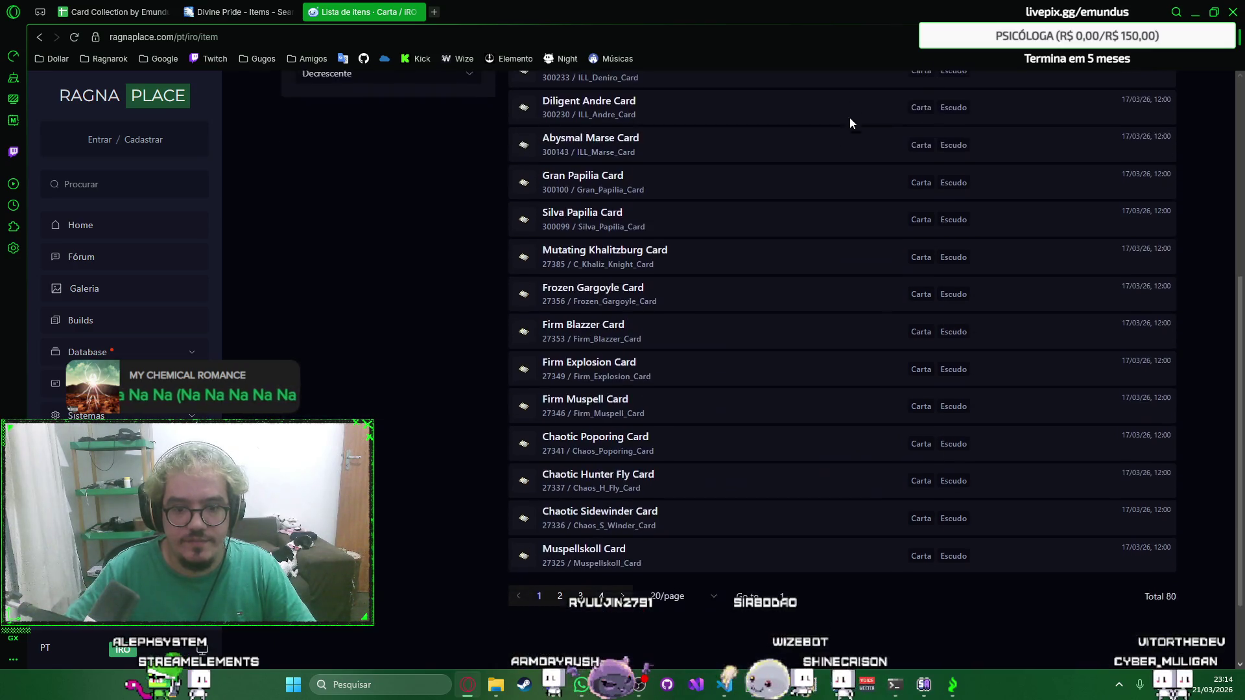
{"action": "scroll", "coordinate": [766, 312], "scroll_direction": "up", "scroll_amount": 3}
{"action": "scroll", "coordinate": [765, 311], "scroll_direction": "down", "scroll_amount": 2}
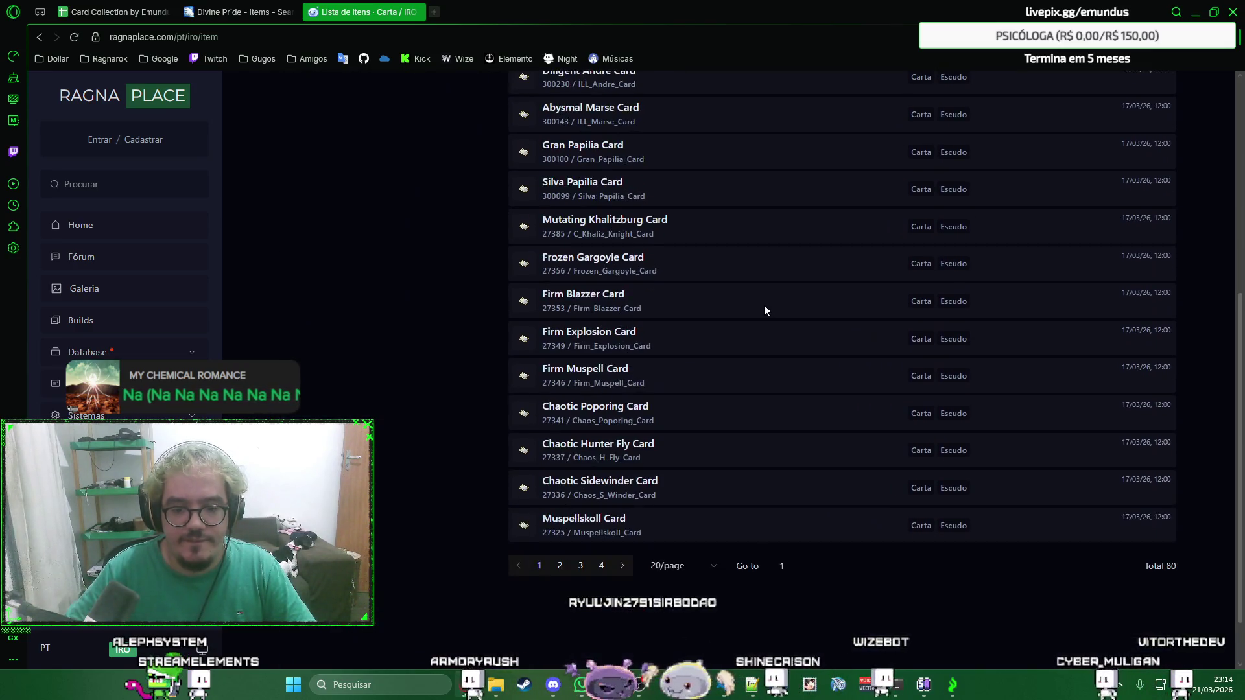
{"action": "left_click", "coordinate": [698, 567]}
{"action": "left_click", "coordinate": [707, 533]}
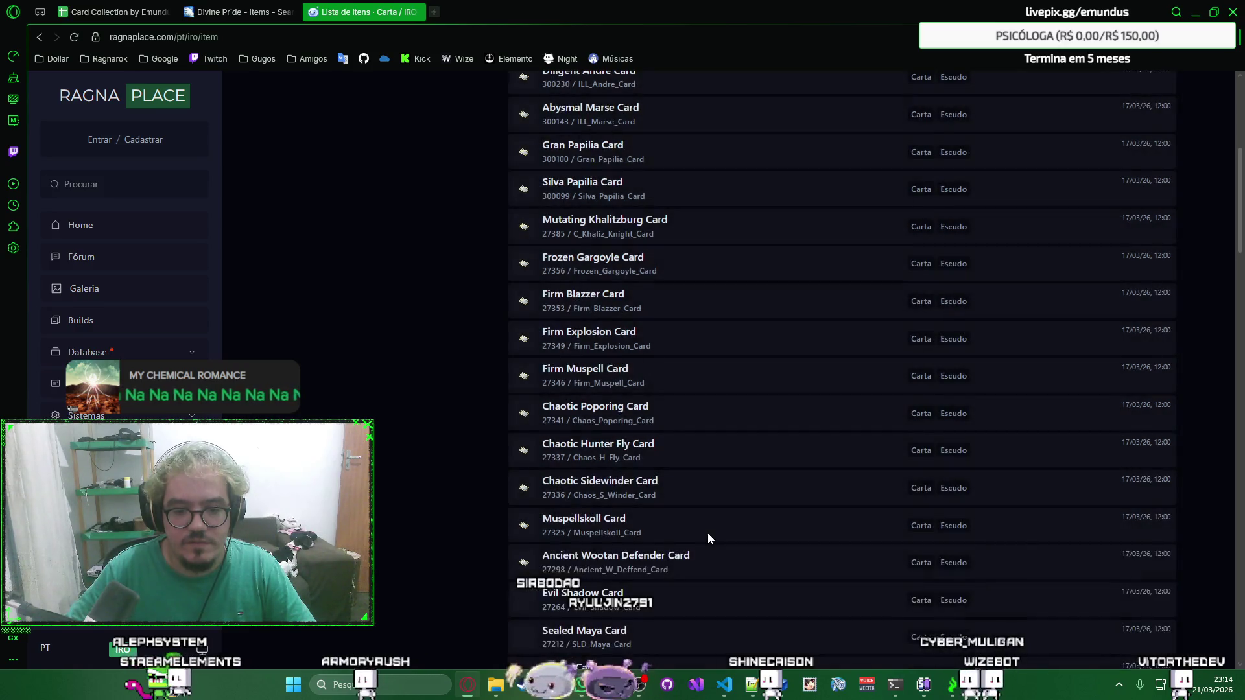
{"action": "scroll", "coordinate": [707, 533], "scroll_direction": "down", "scroll_amount": 5}
{"action": "scroll", "coordinate": [779, 296], "scroll_direction": "down", "scroll_amount": 4}
{"action": "scroll", "coordinate": [779, 296], "scroll_direction": "down", "scroll_amount": 4}
{"action": "scroll", "coordinate": [779, 297], "scroll_direction": "down", "scroll_amount": 4}
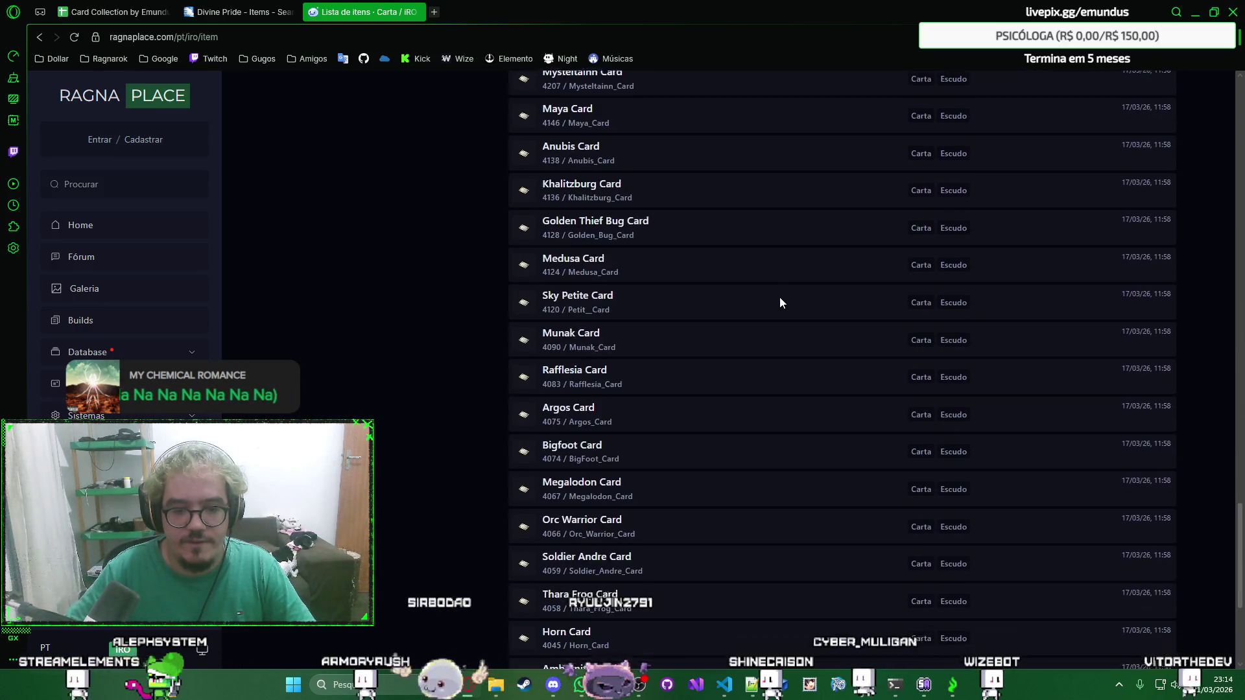
{"action": "scroll", "coordinate": [780, 298], "scroll_direction": "down", "scroll_amount": 3}
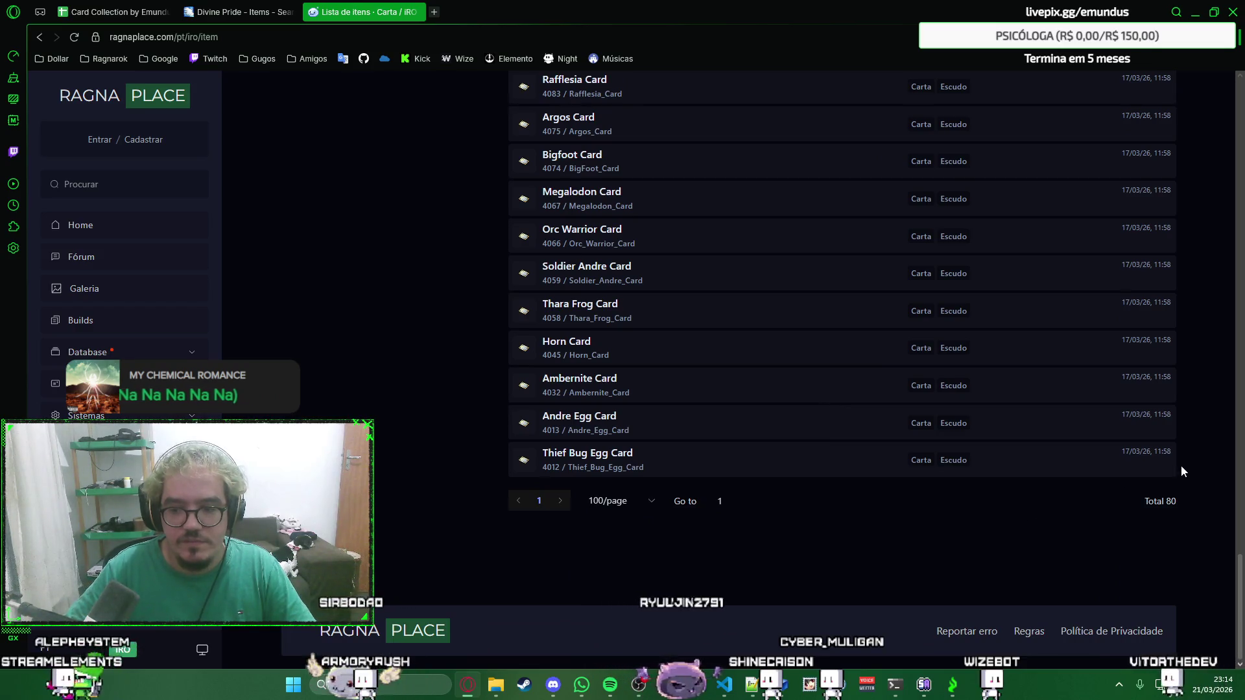
Scroll through the 80 shield cards, briefly selecting the last names and codes.
{"action": "right_click", "coordinate": [1182, 471]}
{"action": "left_click", "coordinate": [1085, 512]}
{"action": "mouse_move", "coordinate": [644, 471]}
{"action": "left_mouse_down"}
{"action": "mouse_move", "coordinate": [573, 442]}
{"action": "mouse_move", "coordinate": [551, 401]}
{"action": "mouse_move", "coordinate": [642, 457]}
{"action": "left_mouse_up"}
{"action": "left_click", "coordinate": [730, 456]}
{"action": "scroll", "coordinate": [746, 421], "scroll_direction": "up", "scroll_amount": 1}
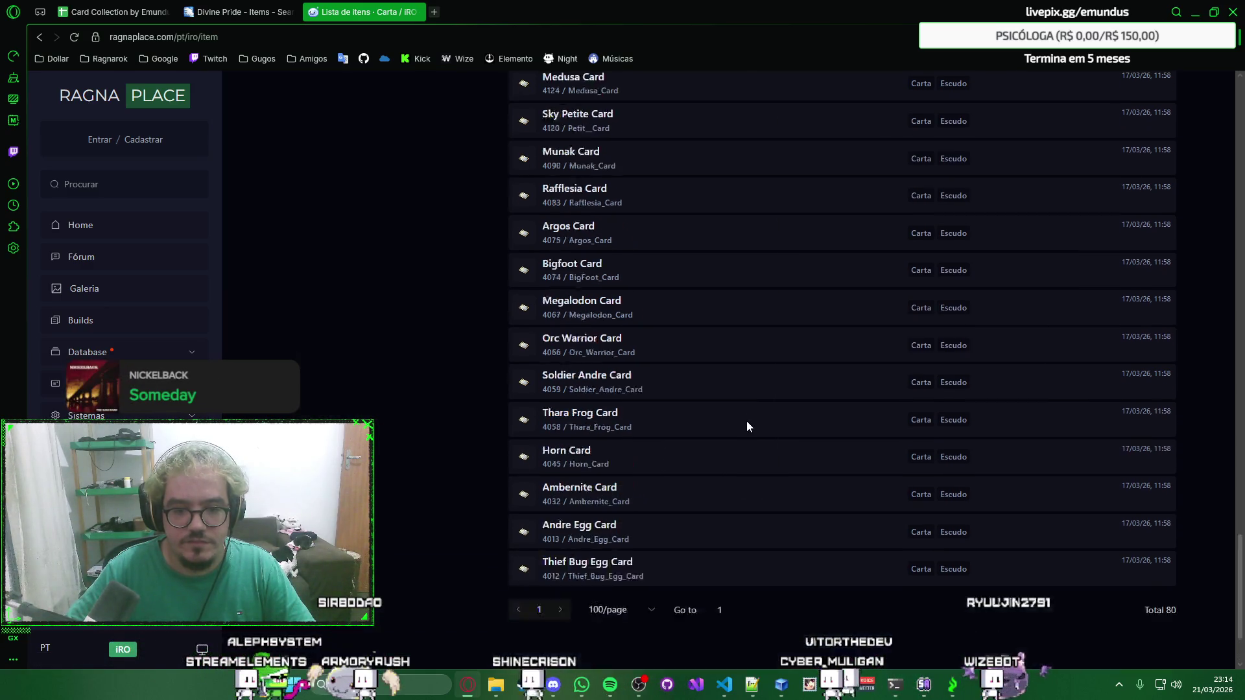
{"action": "scroll", "coordinate": [746, 421], "scroll_direction": "up", "scroll_amount": 3}
{"action": "scroll", "coordinate": [746, 422], "scroll_direction": "down", "scroll_amount": 4}
{"action": "right_click", "coordinate": [747, 422]}
{"action": "left_click", "coordinate": [605, 519]}
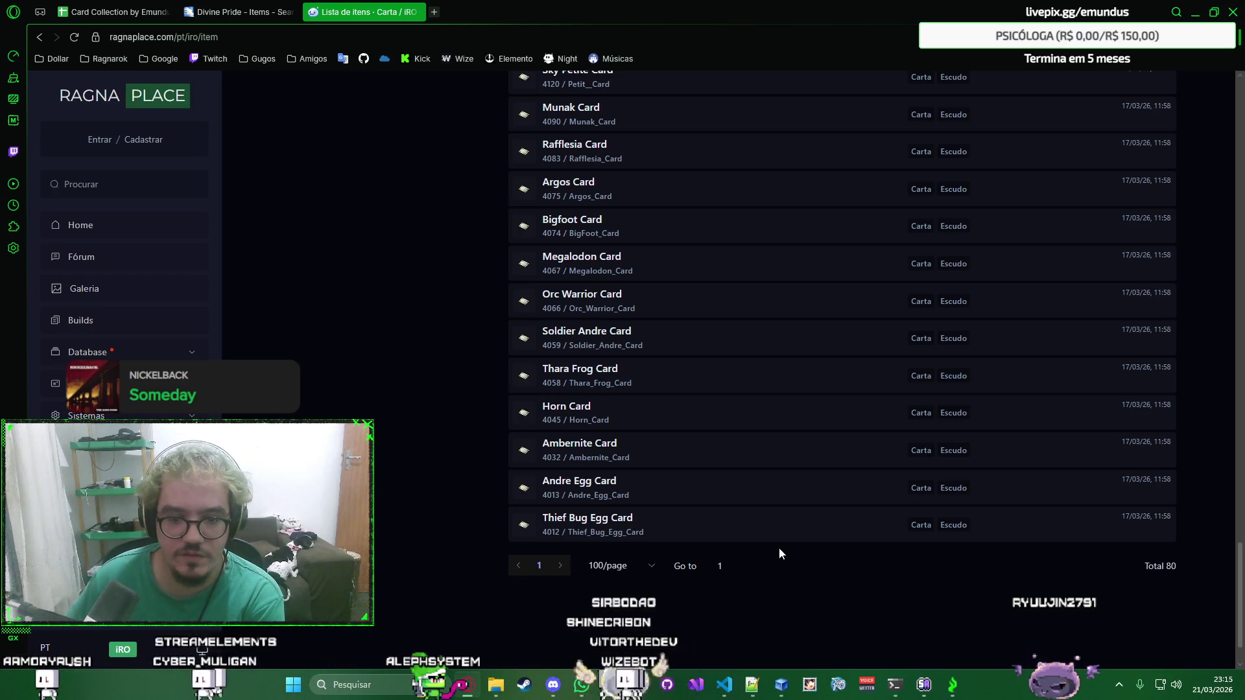
{"action": "scroll", "coordinate": [760, 483], "scroll_direction": "up", "scroll_amount": 3}
{"action": "scroll", "coordinate": [760, 408], "scroll_direction": "up", "scroll_amount": 5}
{"action": "scroll", "coordinate": [760, 407], "scroll_direction": "up", "scroll_amount": 4}
{"action": "scroll", "coordinate": [761, 408], "scroll_direction": "up", "scroll_amount": 5}
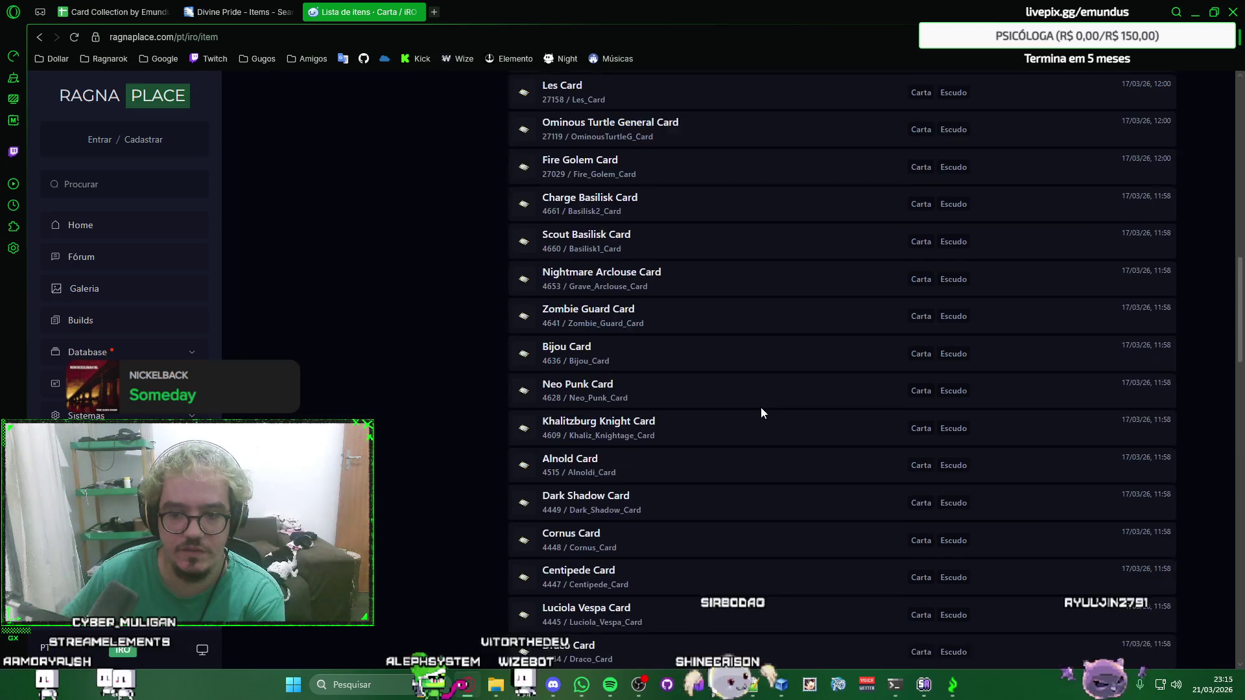
{"action": "scroll", "coordinate": [760, 407], "scroll_direction": "up", "scroll_amount": 4}
{"action": "scroll", "coordinate": [762, 408], "scroll_direction": "up", "scroll_amount": 3}
{"action": "scroll", "coordinate": [760, 407], "scroll_direction": "up", "scroll_amount": 3}
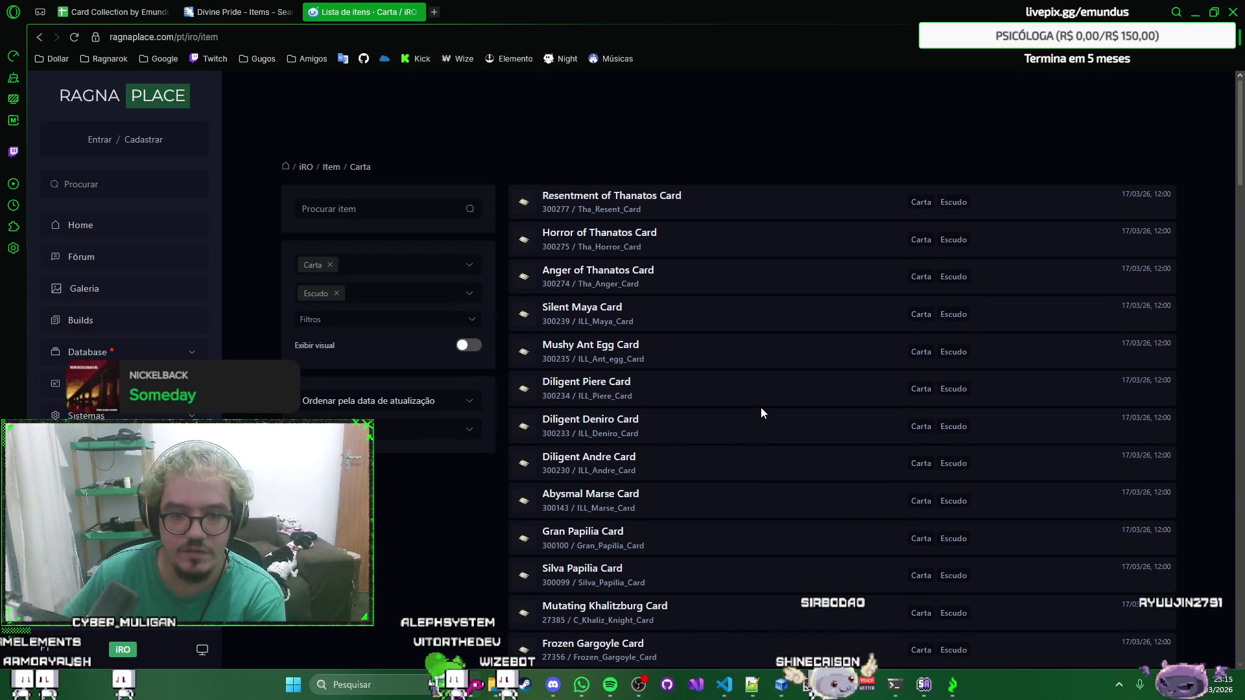
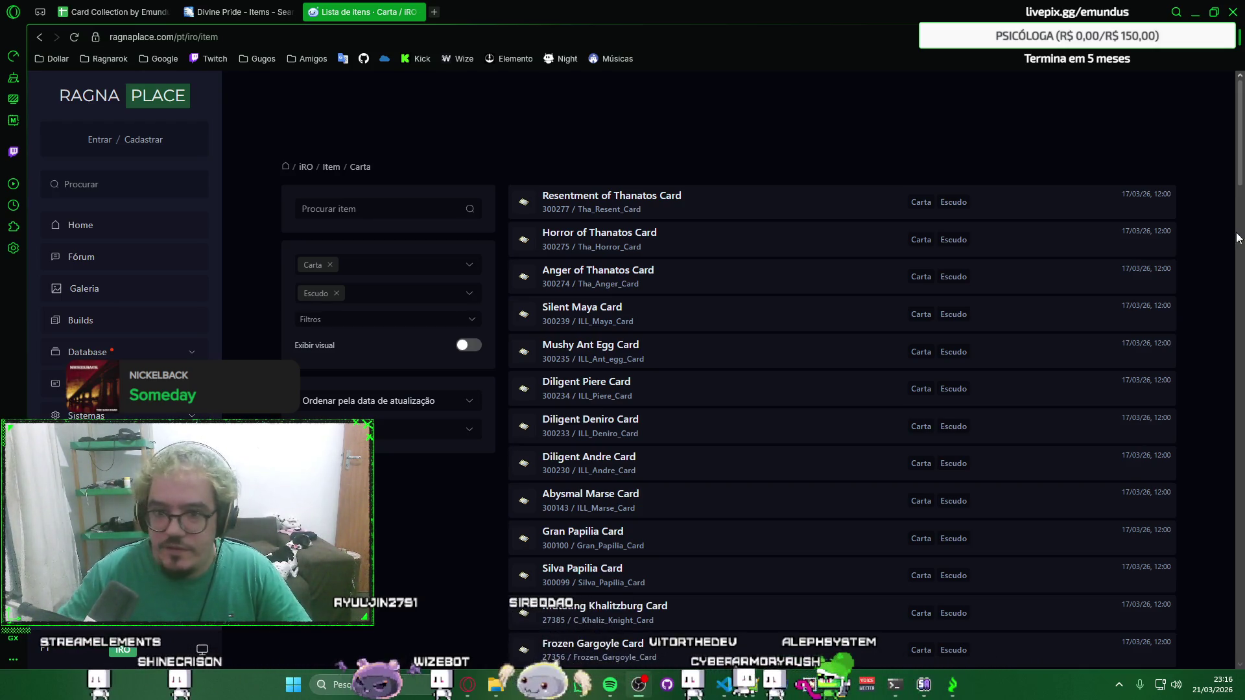
Sort the card list by ID in ascending order via the Ordenar dropdown.
{"action": "left_click", "coordinate": [436, 401]}
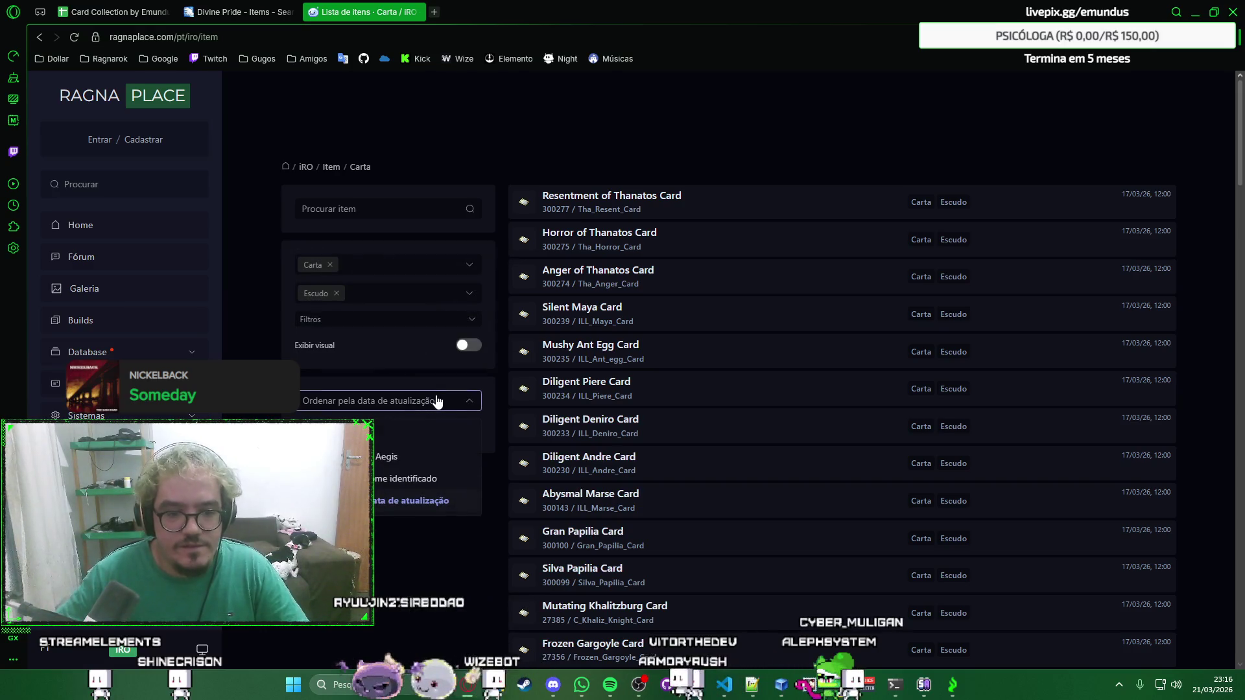
{"action": "left_click", "coordinate": [445, 437]}
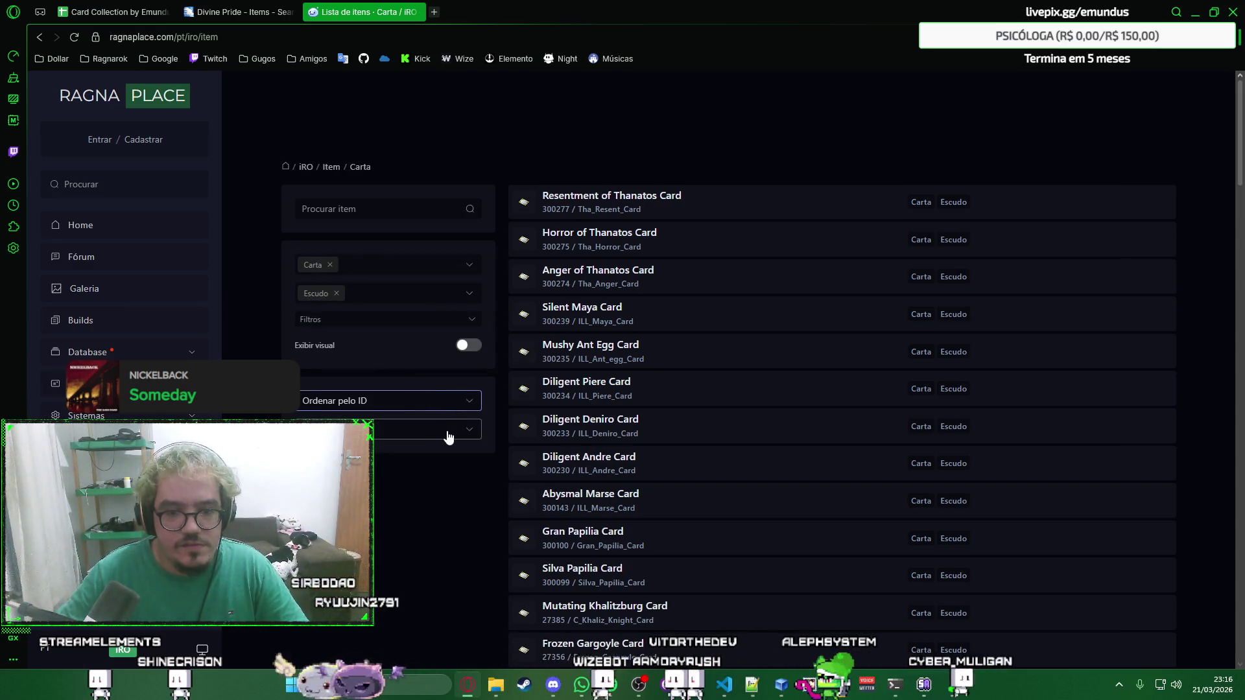
{"action": "left_click", "coordinate": [446, 442]}
{"action": "left_click", "coordinate": [433, 457]}
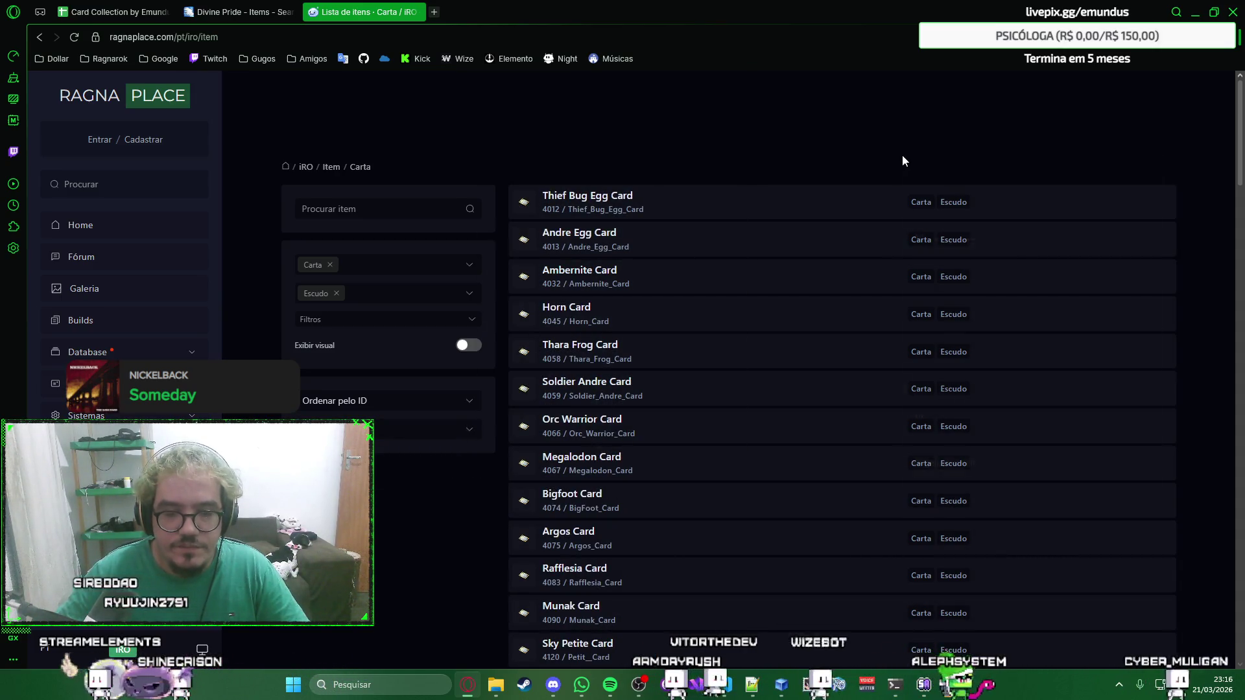
{"action": "scroll", "coordinate": [872, 142], "scroll_direction": "down", "scroll_amount": 2}
{"action": "scroll", "coordinate": [872, 143], "scroll_direction": "down", "scroll_amount": 2}
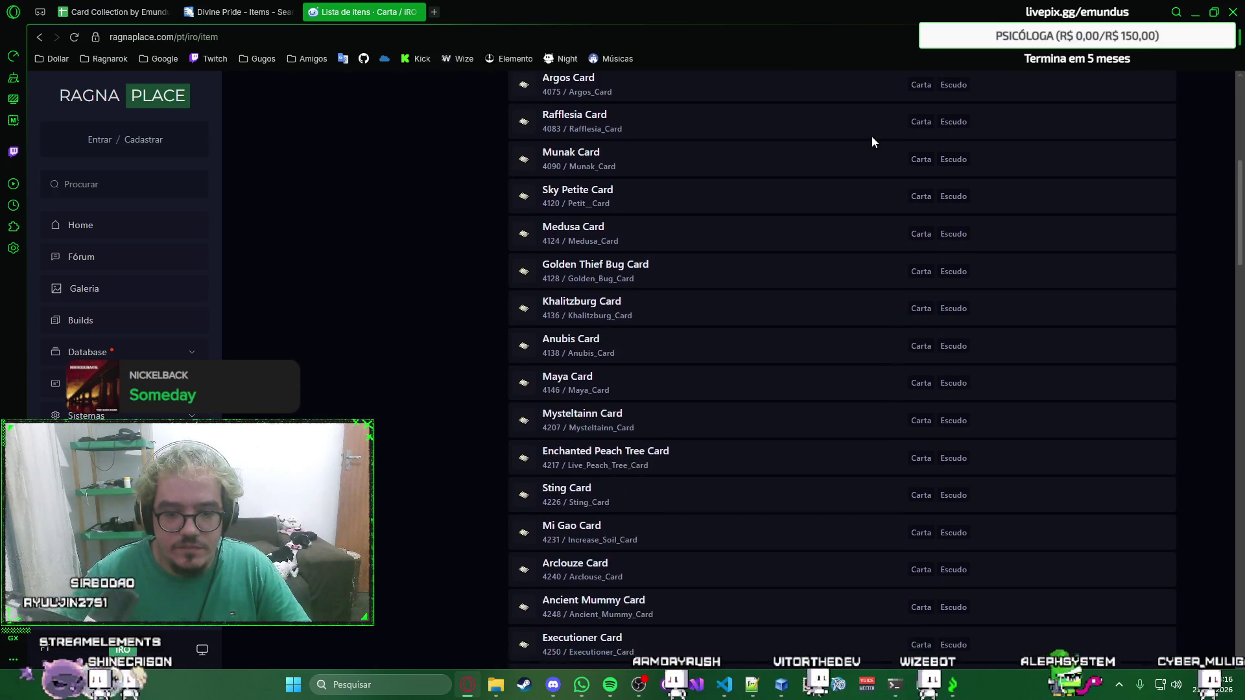
{"action": "scroll", "coordinate": [872, 143], "scroll_direction": "down", "scroll_amount": 2}
{"action": "scroll", "coordinate": [872, 142], "scroll_direction": "down", "scroll_amount": 3}
{"action": "scroll", "coordinate": [862, 151], "scroll_direction": "down", "scroll_amount": 3}
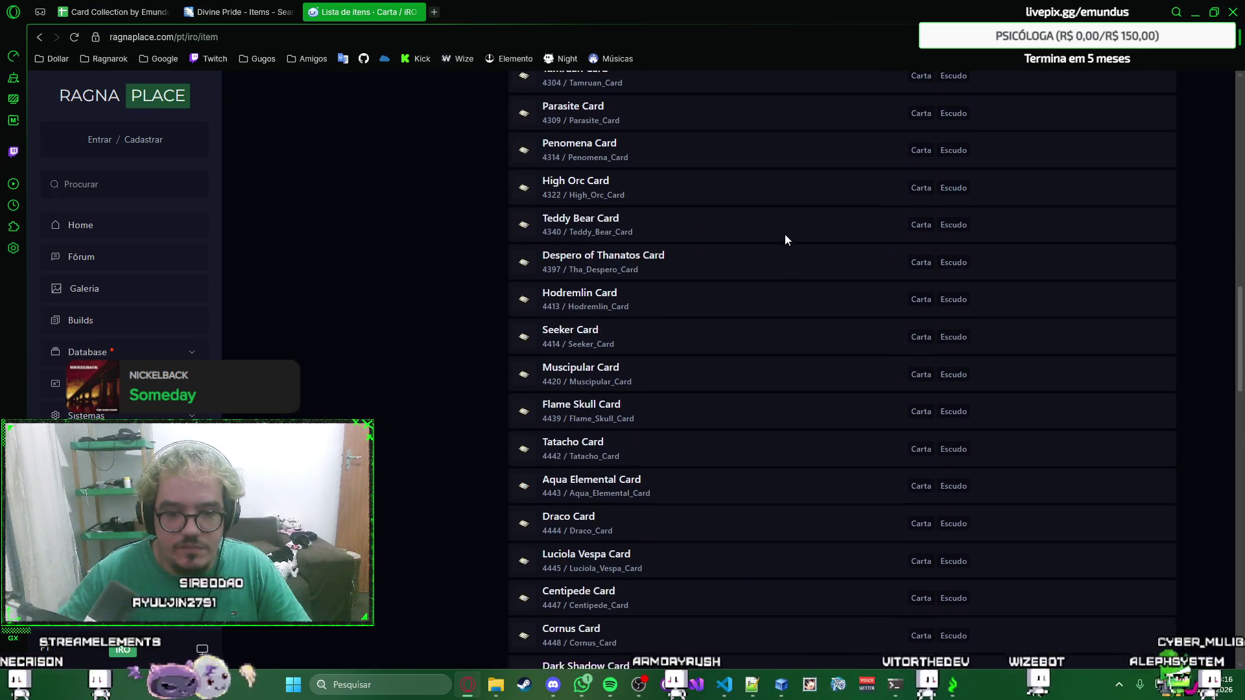
{"action": "scroll", "coordinate": [785, 238], "scroll_direction": "down", "scroll_amount": 2}
{"action": "scroll", "coordinate": [784, 240], "scroll_direction": "down", "scroll_amount": 5}
{"action": "scroll", "coordinate": [784, 240], "scroll_direction": "down", "scroll_amount": 4}
{"action": "scroll", "coordinate": [784, 241], "scroll_direction": "down", "scroll_amount": 4}
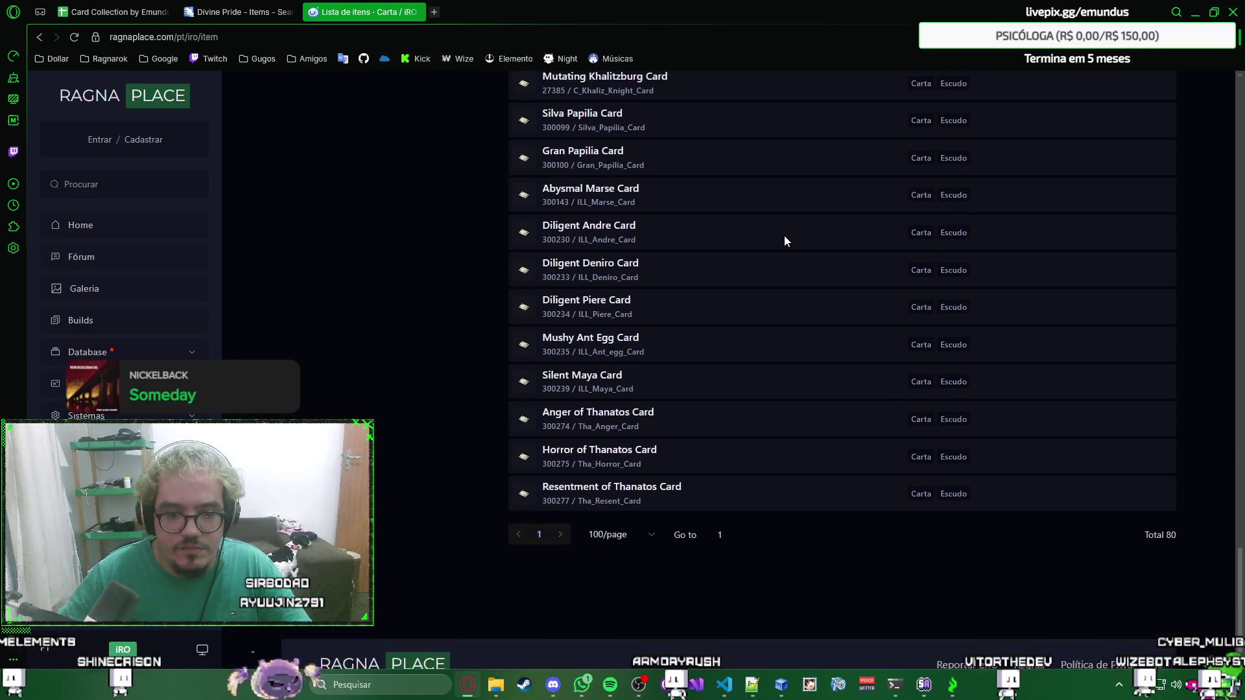
{"action": "scroll", "coordinate": [784, 236], "scroll_direction": "up", "scroll_amount": 4}
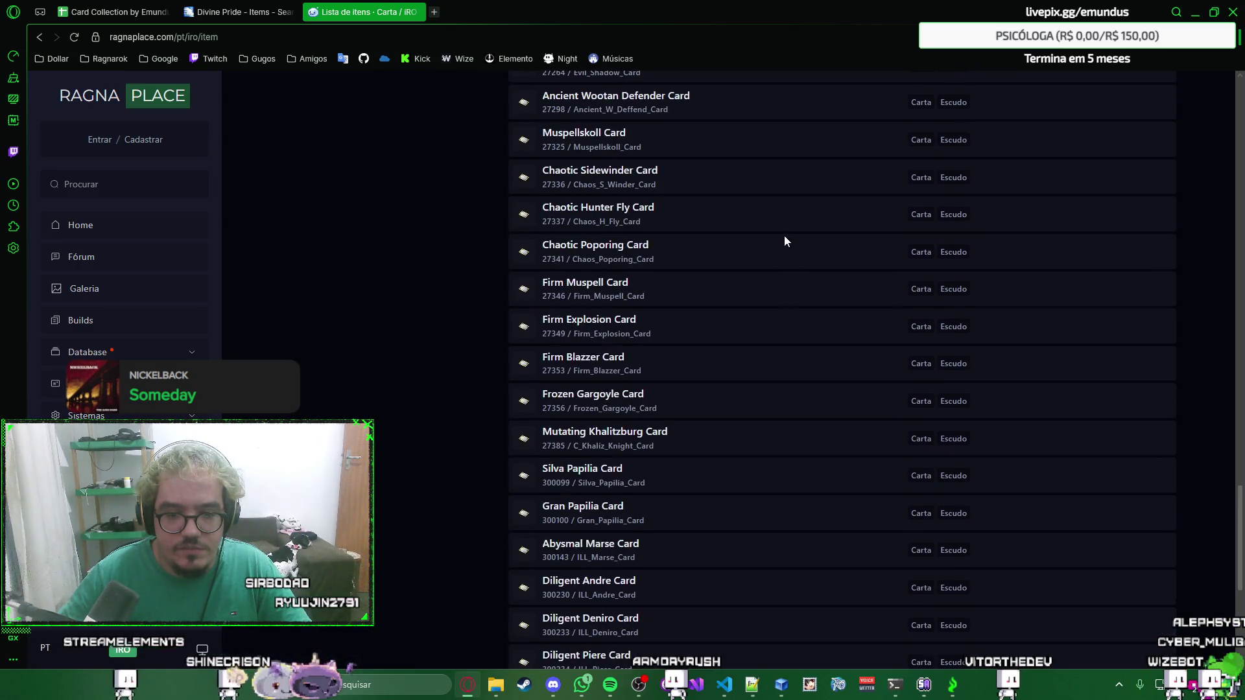
{"action": "scroll", "coordinate": [785, 235], "scroll_direction": "up", "scroll_amount": 1}
{"action": "scroll", "coordinate": [784, 236], "scroll_direction": "up", "scroll_amount": 5}
{"action": "scroll", "coordinate": [785, 235], "scroll_direction": "up", "scroll_amount": 3}
{"action": "scroll", "coordinate": [784, 236], "scroll_direction": "up", "scroll_amount": 3}
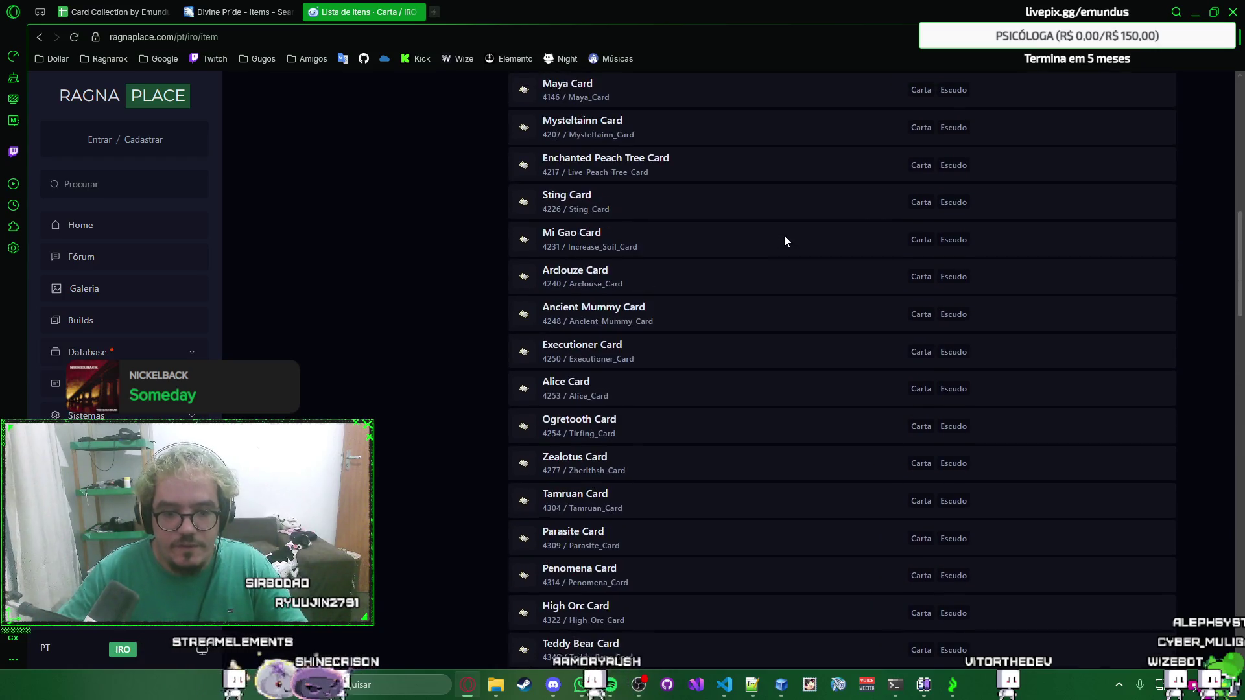
{"action": "scroll", "coordinate": [785, 236], "scroll_direction": "up", "scroll_amount": 3}
{"action": "scroll", "coordinate": [784, 235], "scroll_direction": "up", "scroll_amount": 3}
{"action": "scroll", "coordinate": [784, 235], "scroll_direction": "up", "scroll_amount": 1}
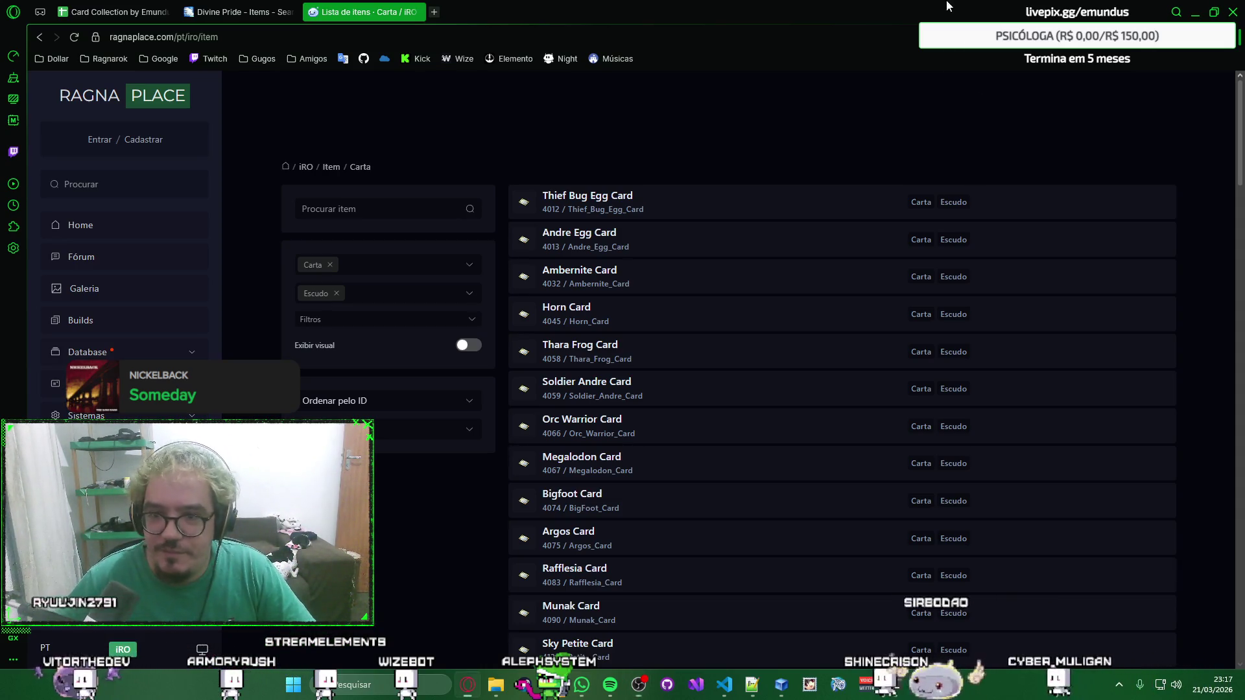
{"action": "right_click", "coordinate": [818, 160]}
{"action": "left_click", "coordinate": [769, 114]}
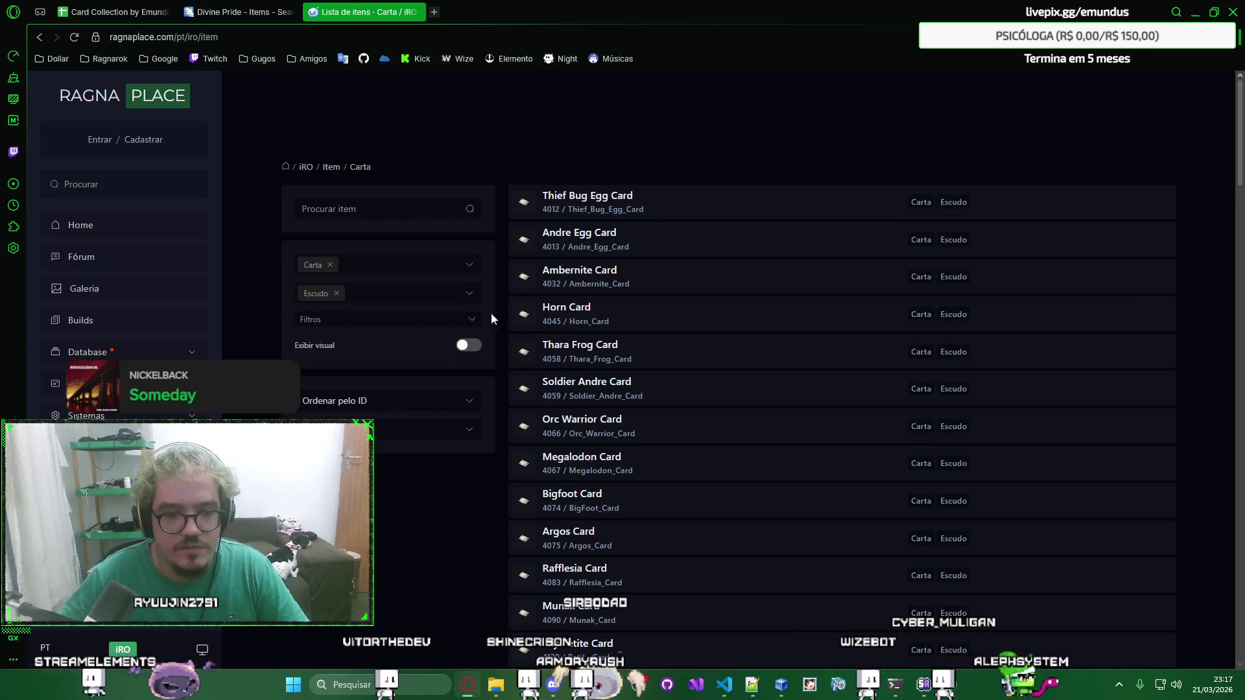
Toggle the Exibir visual display and make a first partial selection of card names, then return to the top.
{"action": "left_click", "coordinate": [460, 326]}
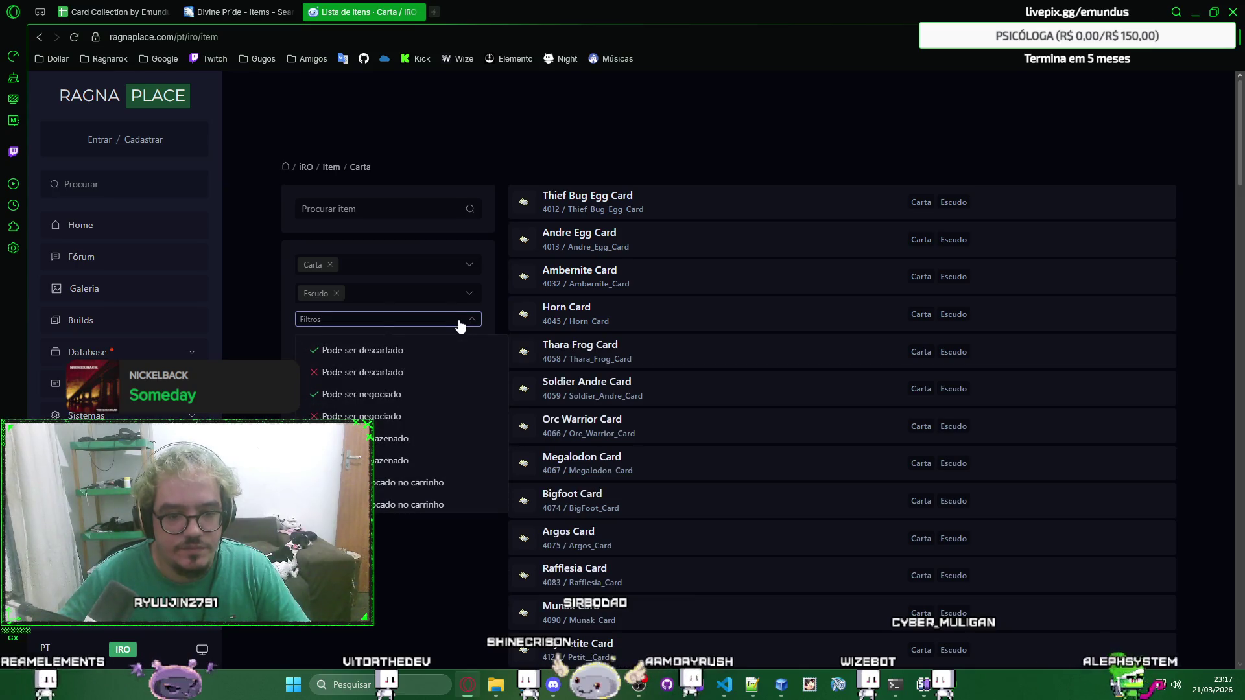
{"action": "left_click", "coordinate": [457, 326]}
{"action": "left_click", "coordinate": [464, 346]}
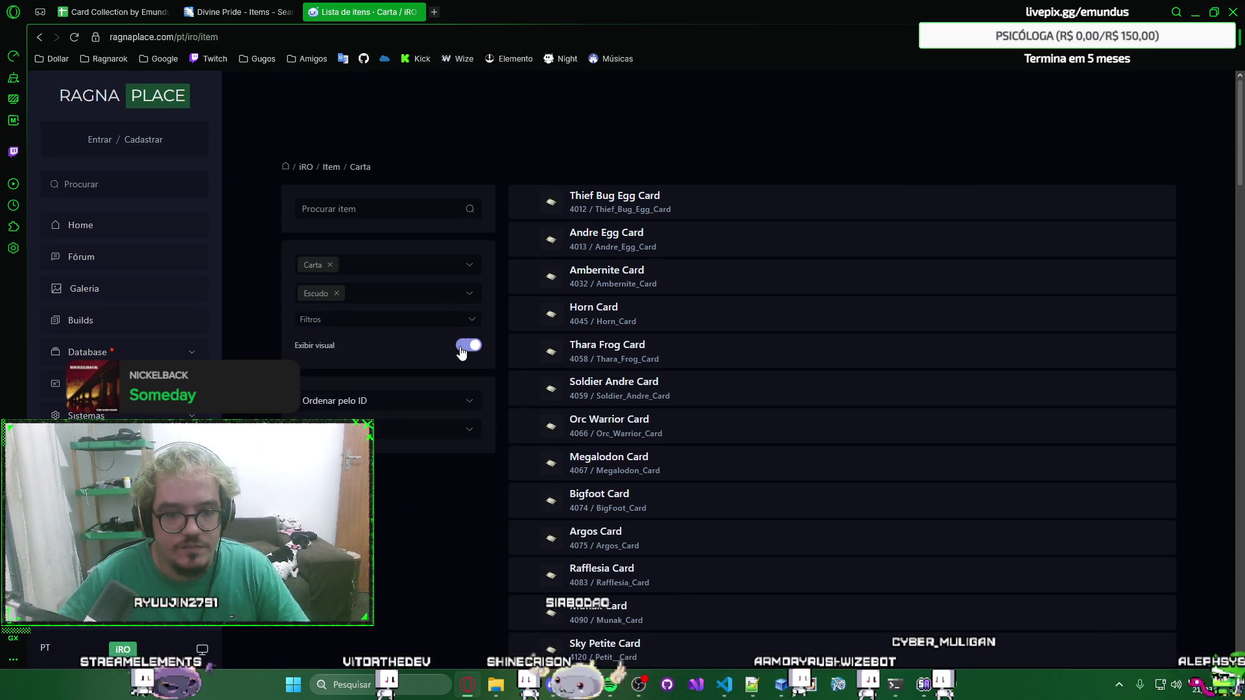
{"action": "left_click", "coordinate": [462, 348]}
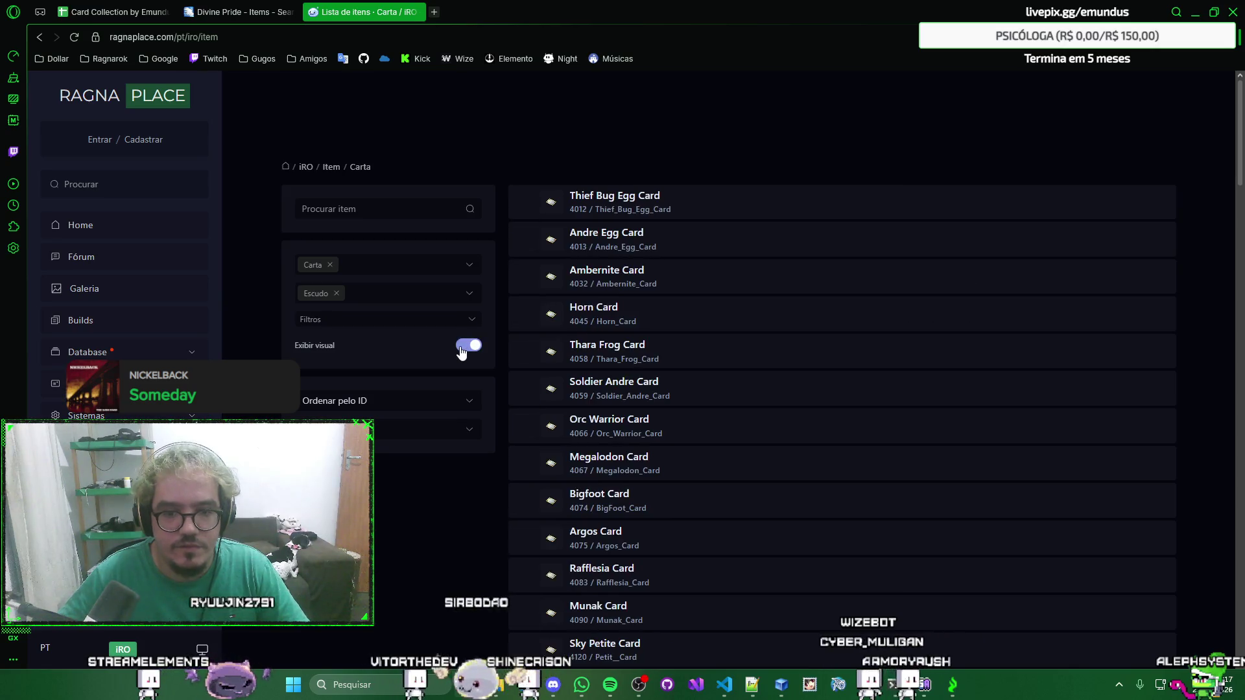
{"action": "mouse_move", "coordinate": [642, 325]}
{"action": "left_mouse_down"}
{"action": "mouse_move", "coordinate": [590, 224]}
{"action": "mouse_move", "coordinate": [595, 158]}
{"action": "left_mouse_up"}
{"action": "left_click", "coordinate": [594, 163]}
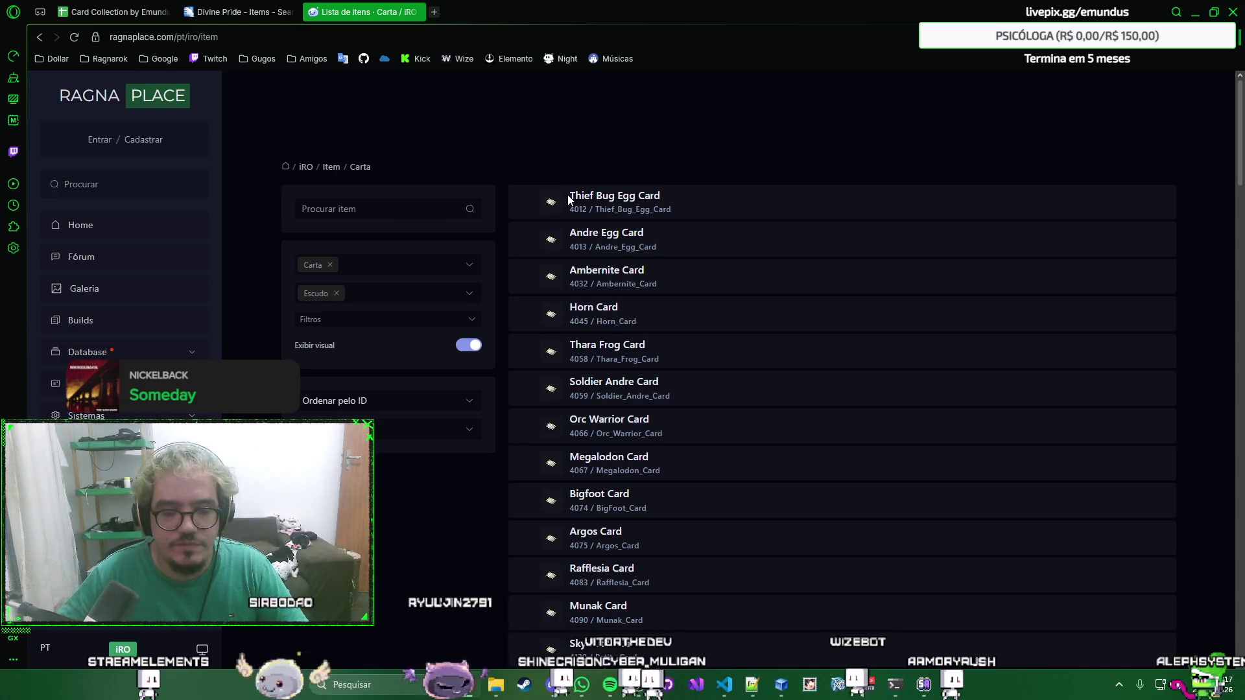
{"action": "scroll", "coordinate": [568, 200], "scroll_direction": "down", "scroll_amount": 4}
{"action": "scroll", "coordinate": [568, 200], "scroll_direction": "down", "scroll_amount": 7}
{"action": "scroll", "coordinate": [568, 200], "scroll_direction": "down", "scroll_amount": 7}
{"action": "scroll", "coordinate": [569, 200], "scroll_direction": "down", "scroll_amount": 7}
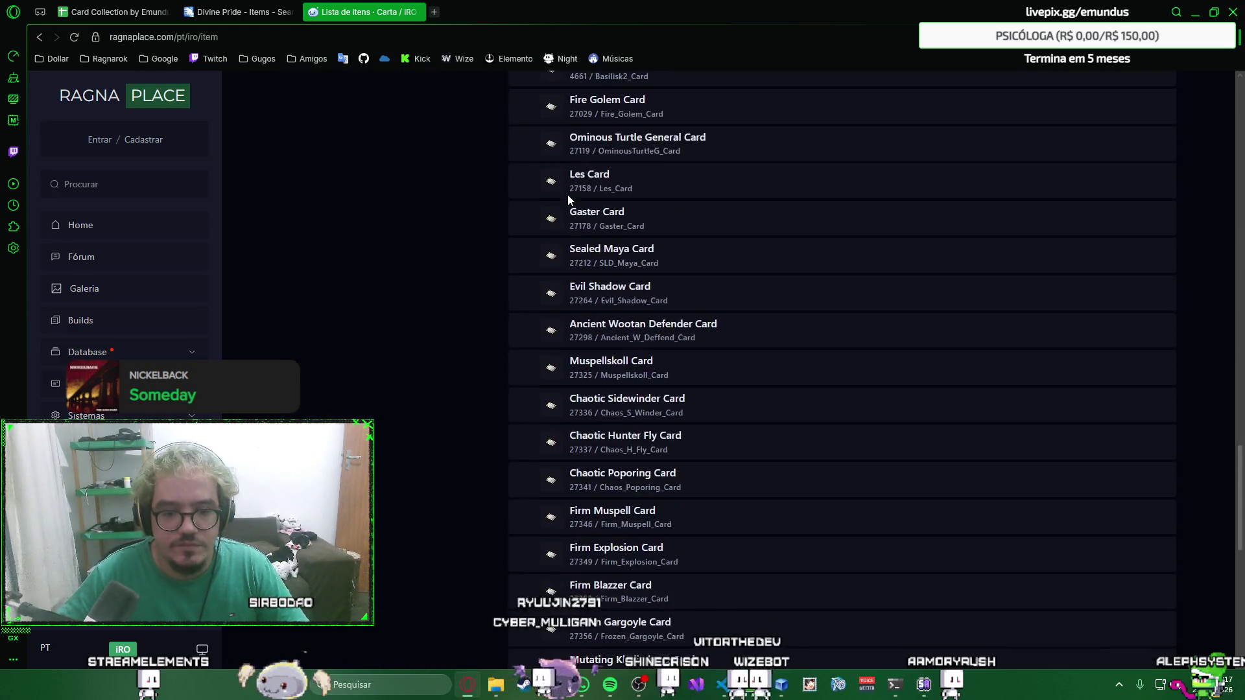
{"action": "scroll", "coordinate": [569, 199], "scroll_direction": "down", "scroll_amount": 3}
{"action": "scroll", "coordinate": [568, 200], "scroll_direction": "down", "scroll_amount": 3}
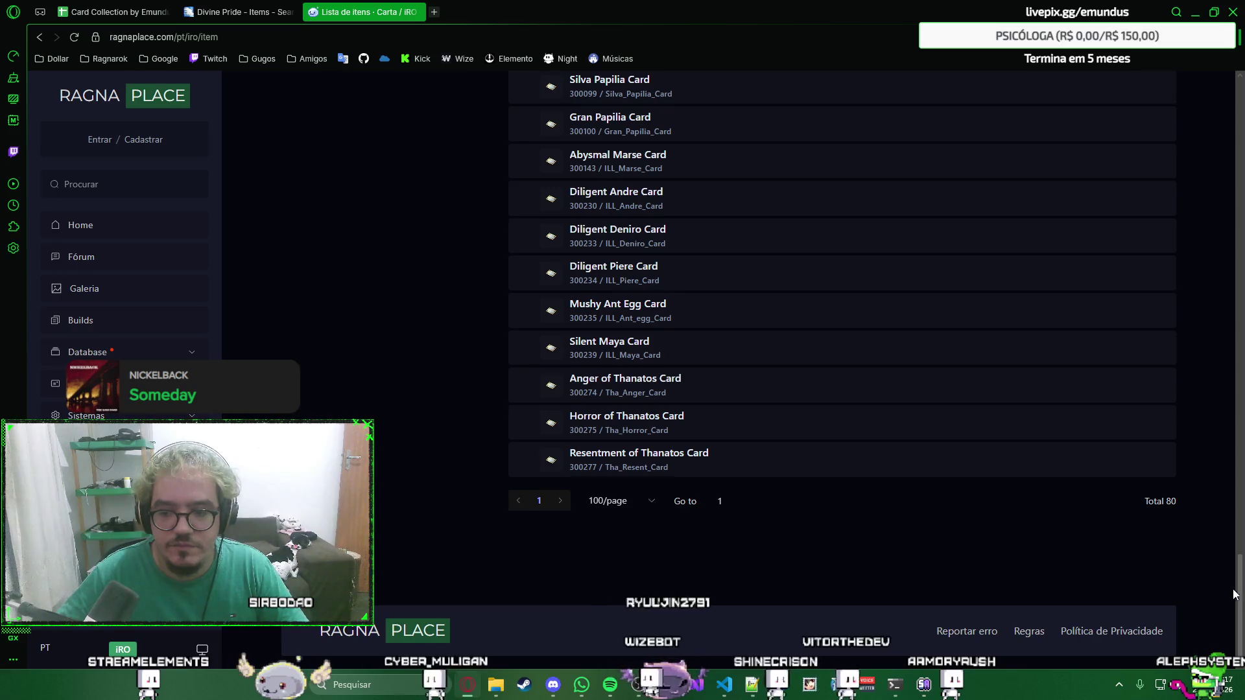
{"action": "left_click_drag", "start_coordinate": [1234, 594], "coordinate": [1180, 55]}
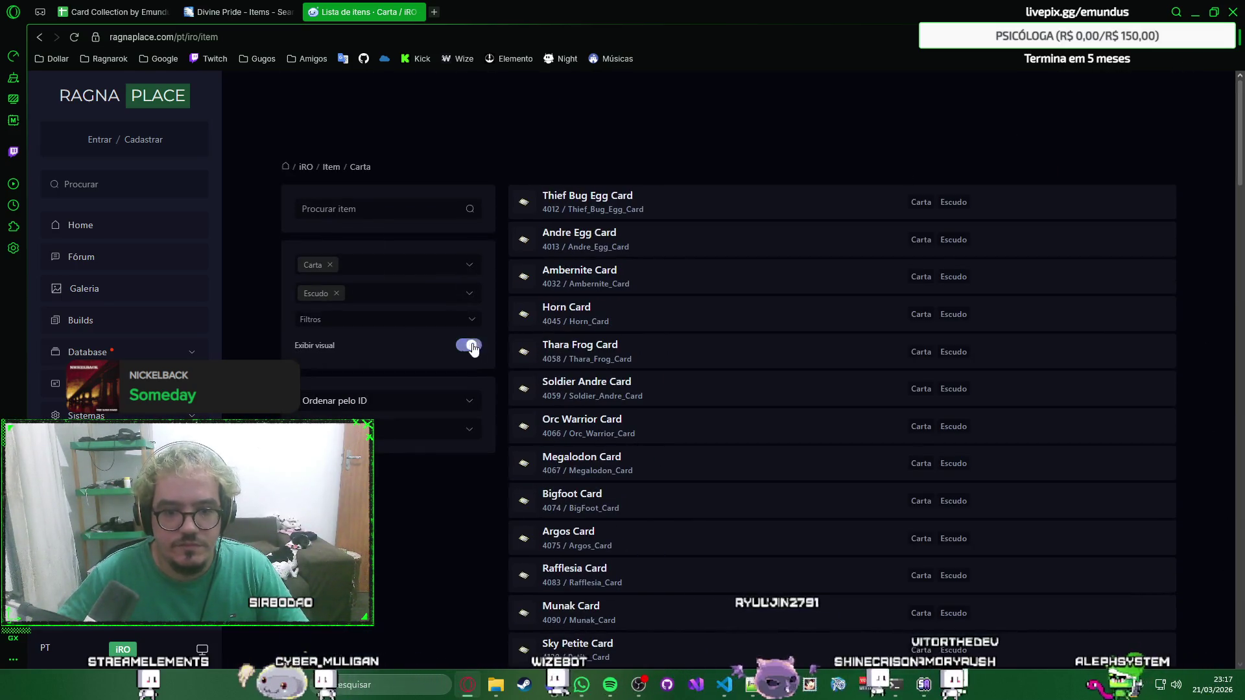
{"action": "scroll", "coordinate": [940, 178], "scroll_direction": "down", "scroll_amount": 3}
{"action": "scroll", "coordinate": [941, 177], "scroll_direction": "down", "scroll_amount": 5}
{"action": "scroll", "coordinate": [933, 178], "scroll_direction": "down", "scroll_amount": 5}
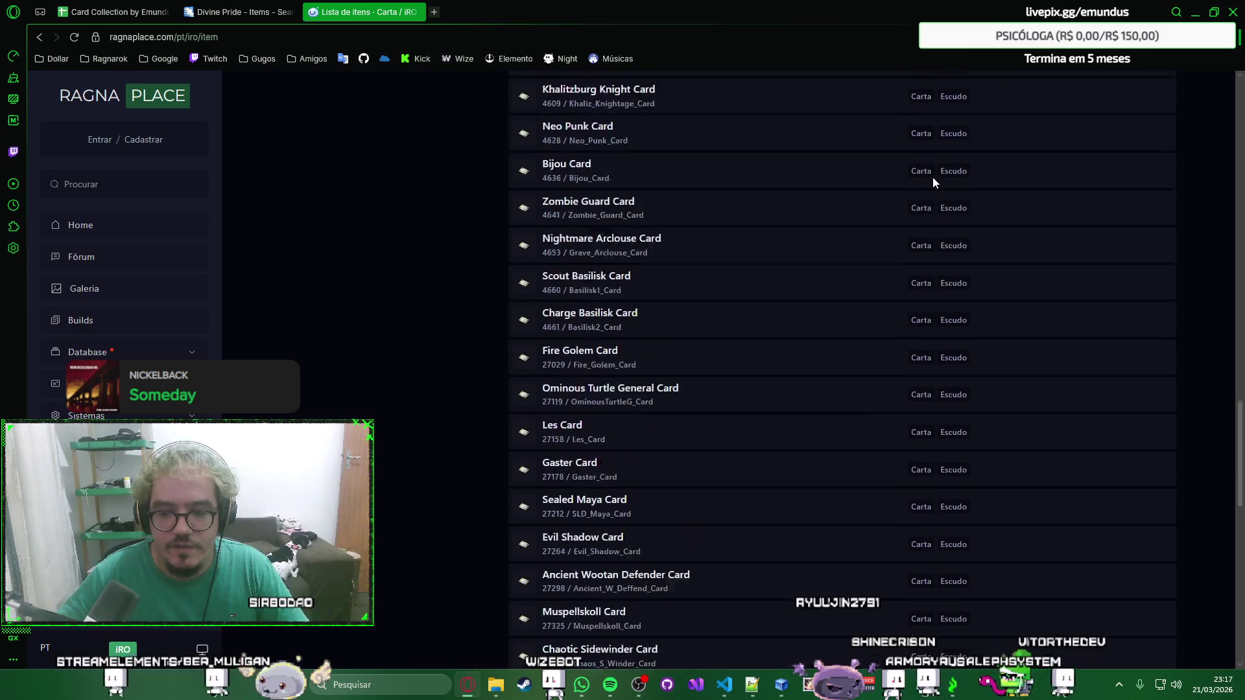
{"action": "scroll", "coordinate": [933, 177], "scroll_direction": "down", "scroll_amount": 5}
{"action": "scroll", "coordinate": [932, 178], "scroll_direction": "down", "scroll_amount": 3}
{"action": "key", "text": "Home"}
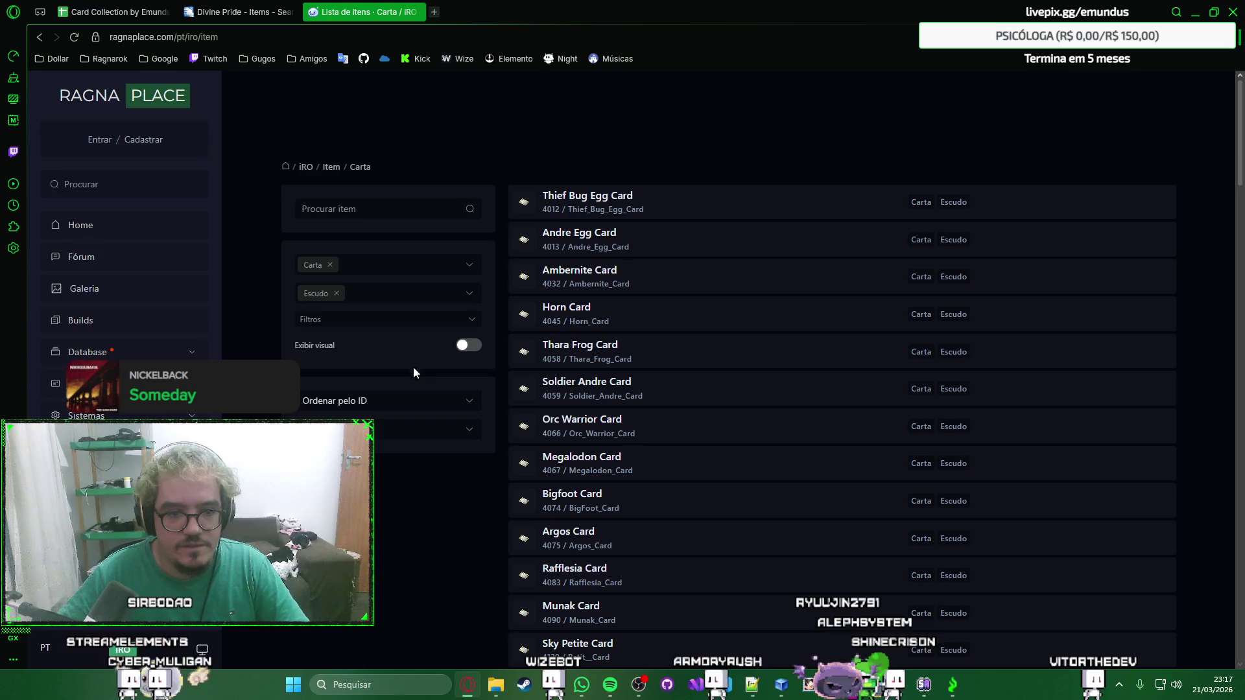
With the visual display on, select and copy all 80 card entries, then go to the Card Collection spreadsheet.
{"action": "left_click", "coordinate": [471, 321]}
{"action": "left_click", "coordinate": [471, 322]}
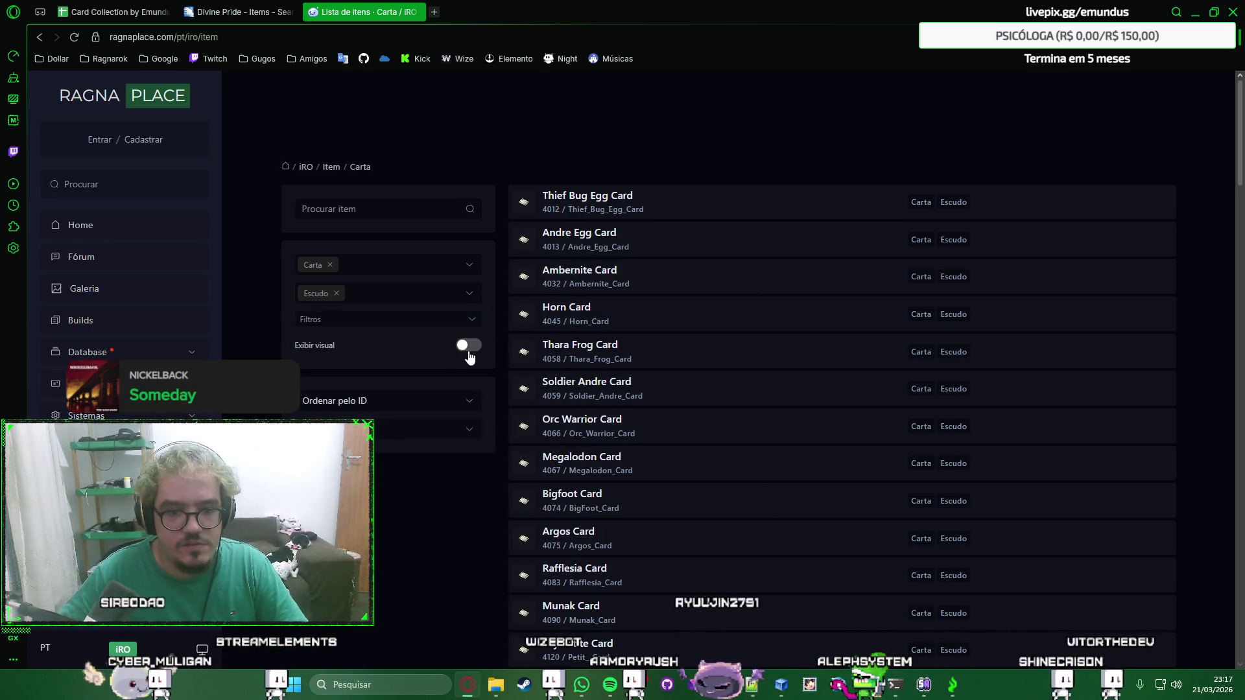
{"action": "left_click", "coordinate": [469, 348]}
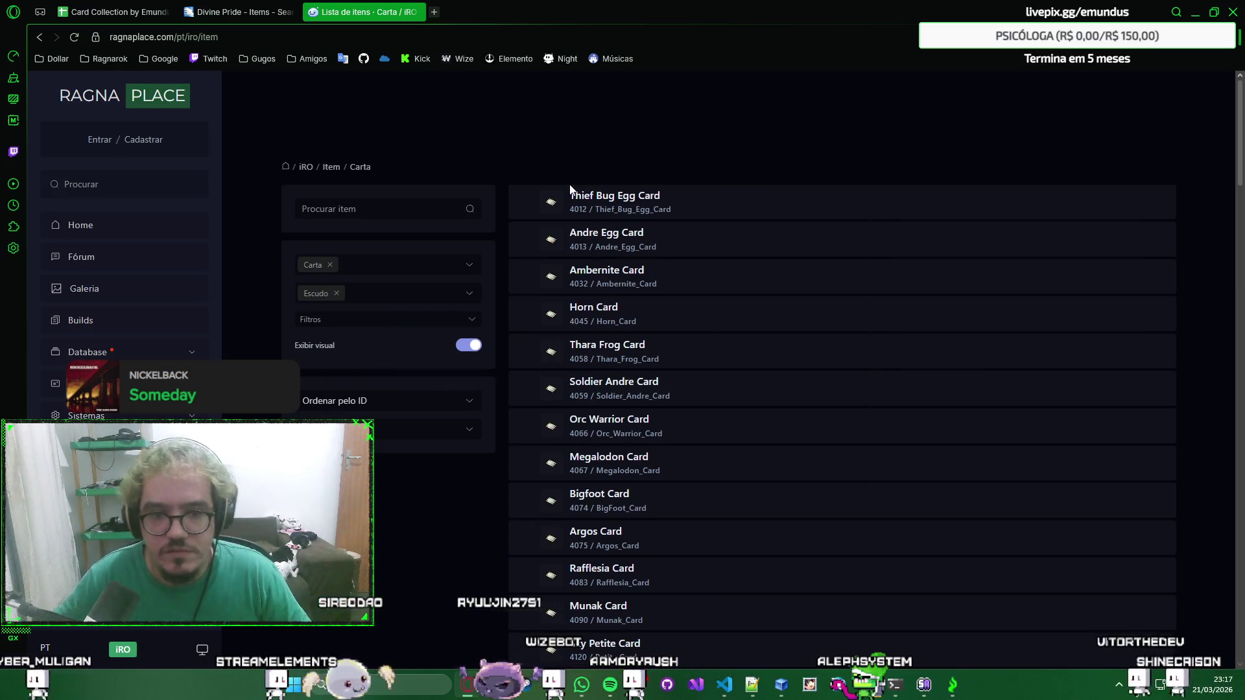
{"action": "left_click_drag", "start_coordinate": [571, 190], "coordinate": [669, 349]}
{"action": "scroll", "coordinate": [748, 304], "scroll_direction": "down", "scroll_amount": 5}
{"action": "scroll", "coordinate": [764, 310], "scroll_direction": "down", "scroll_amount": 4}
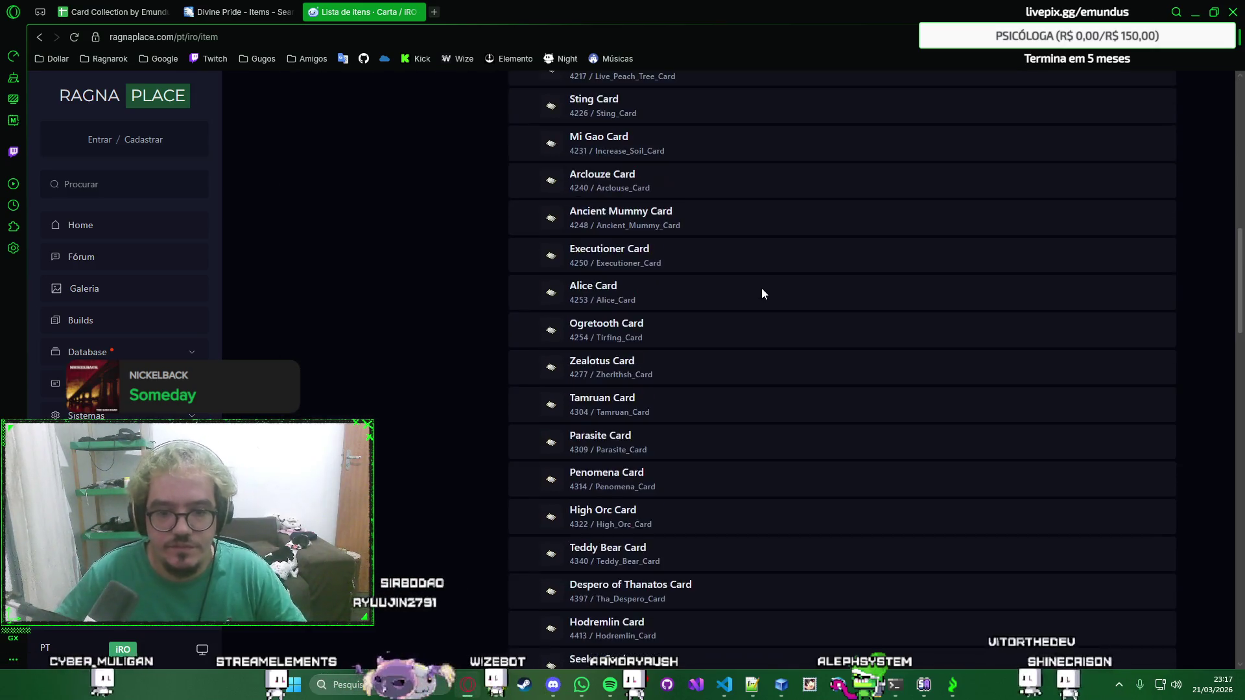
{"action": "scroll", "coordinate": [761, 289], "scroll_direction": "down", "scroll_amount": 4}
{"action": "scroll", "coordinate": [762, 289], "scroll_direction": "down", "scroll_amount": 4}
{"action": "scroll", "coordinate": [747, 341], "scroll_direction": "down", "scroll_amount": 4}
{"action": "scroll", "coordinate": [749, 380], "scroll_direction": "down", "scroll_amount": 3}
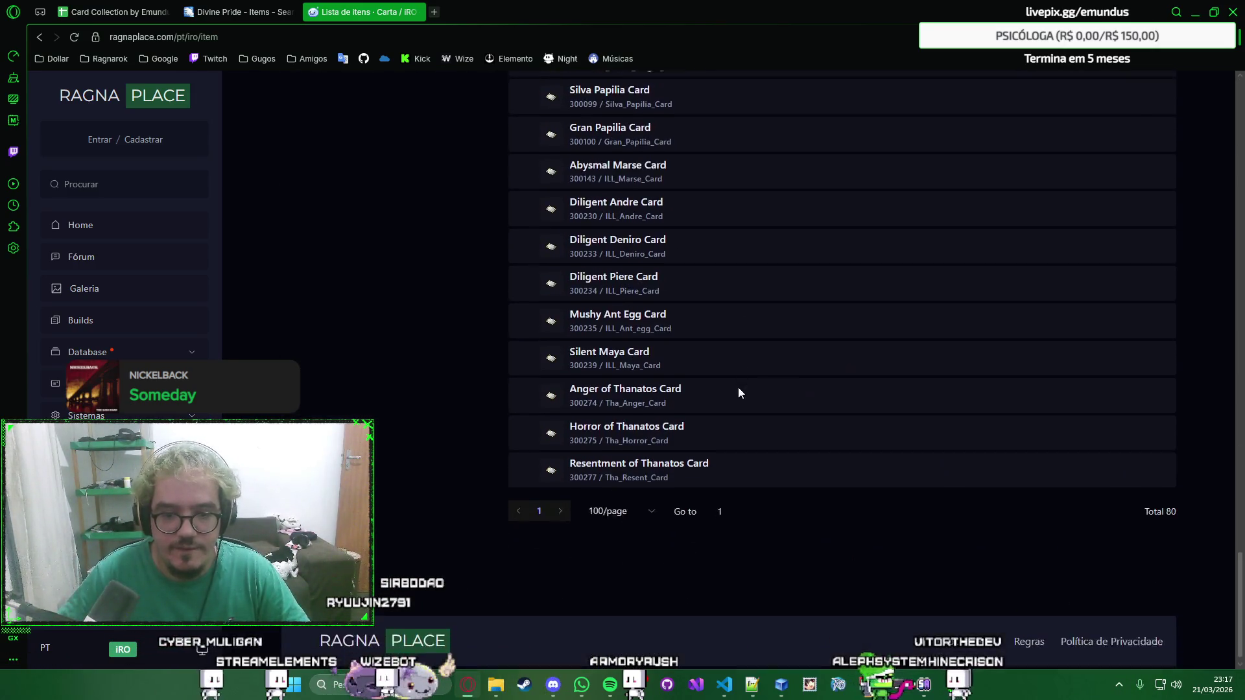
{"action": "left_click_drag", "start_coordinate": [687, 479], "coordinate": [579, 6]}
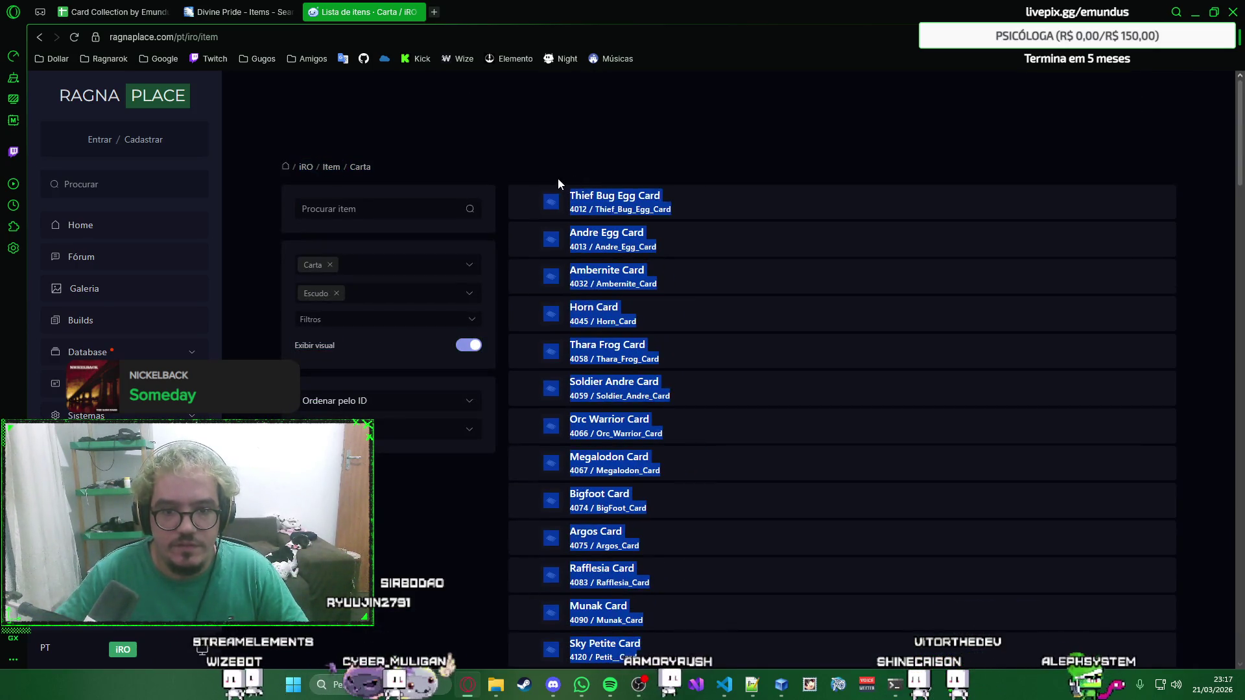
{"action": "left_click", "coordinate": [673, 144]}
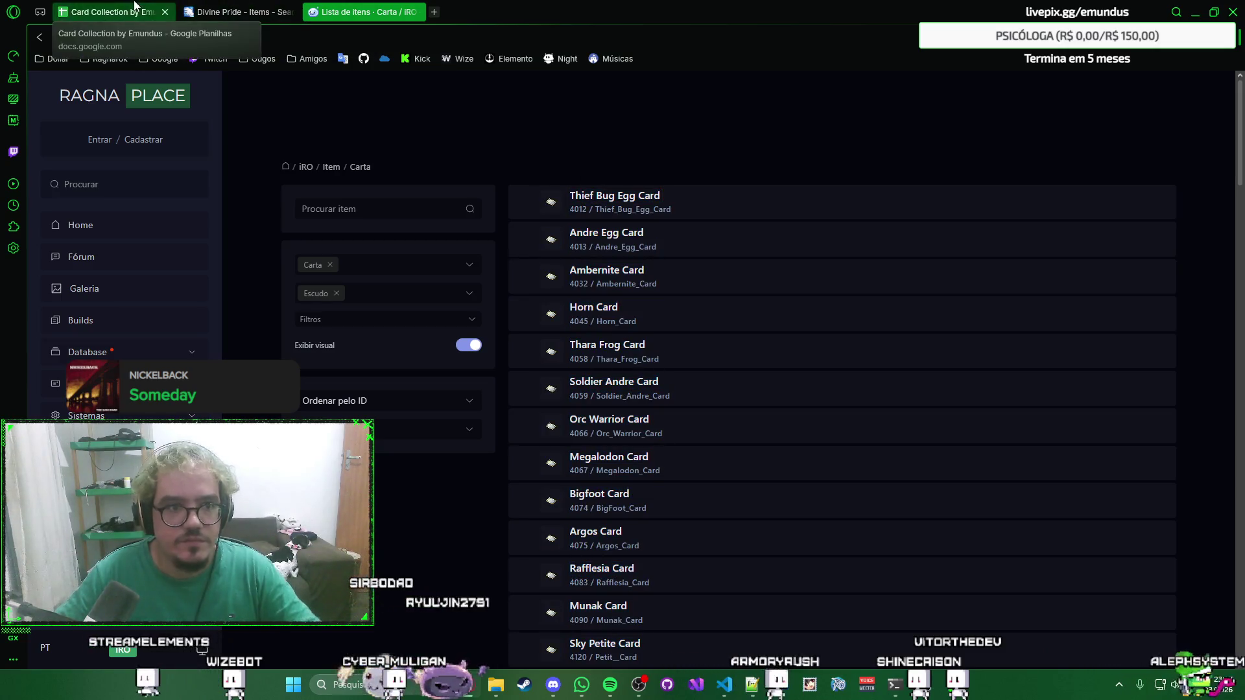
{"action": "left_click", "coordinate": [113, 11]}
Add a new sheet and rename it 'Cartas'.
{"action": "right_click", "coordinate": [487, 235]}
{"action": "left_click", "coordinate": [476, 238]}
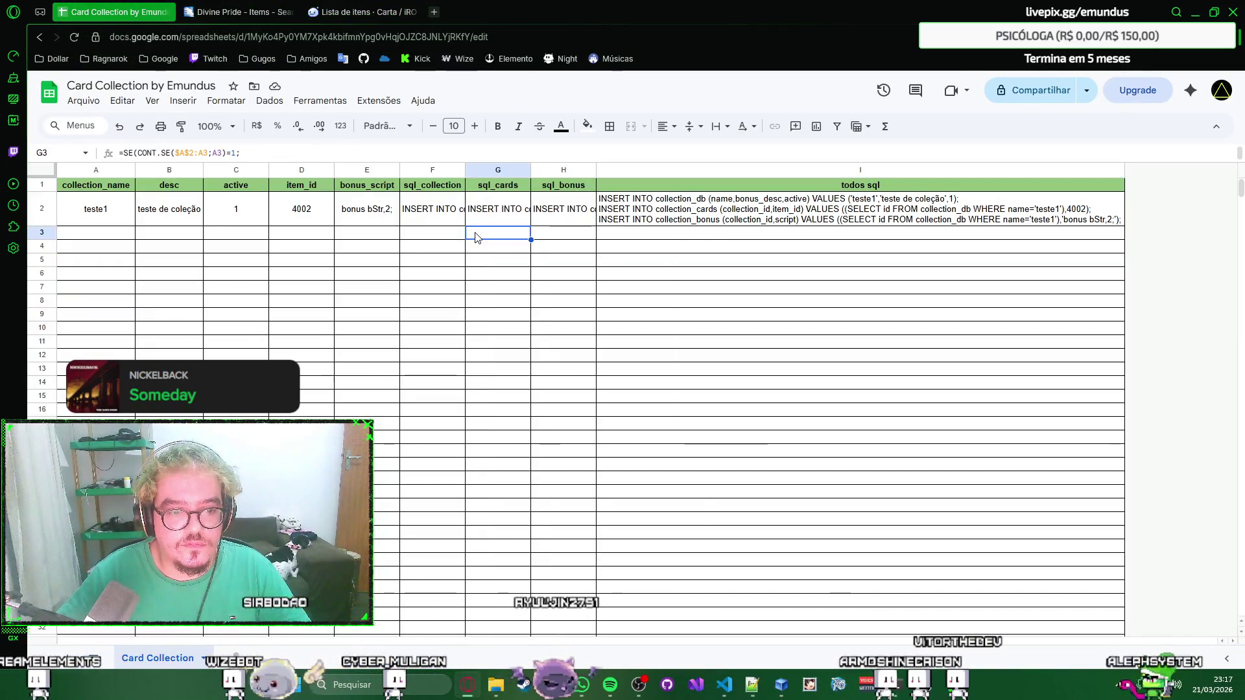
{"action": "left_click", "coordinate": [59, 658]}
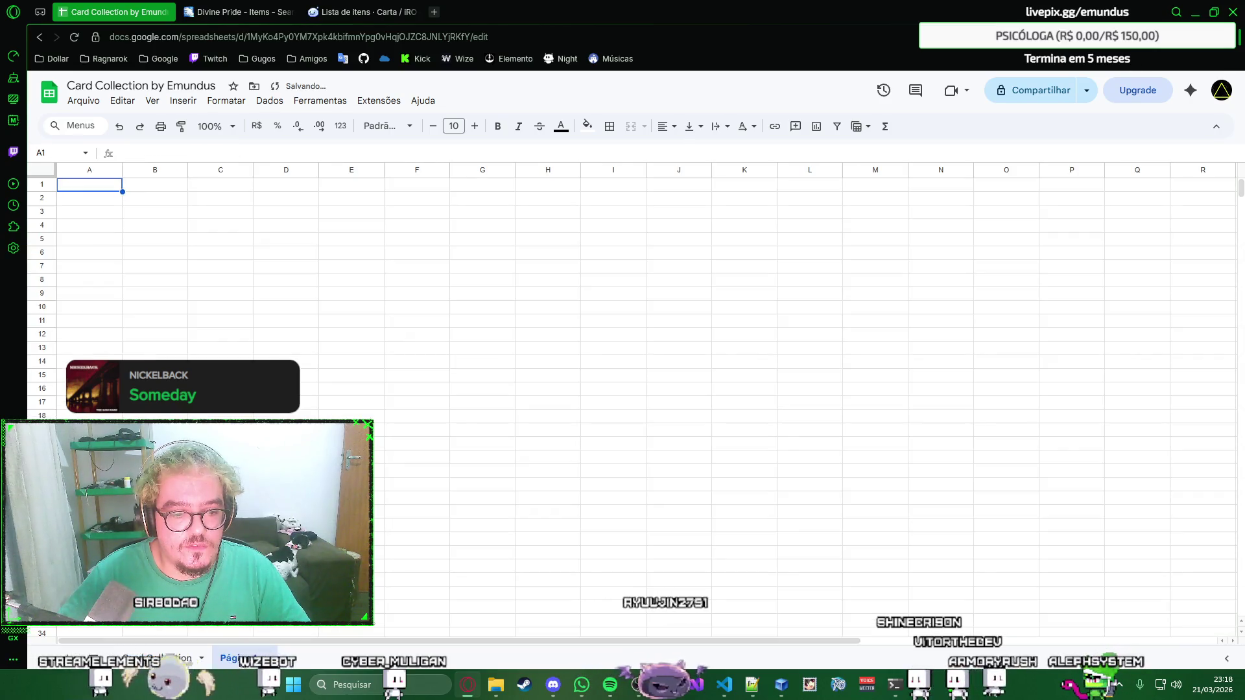
{"action": "right_click", "coordinate": [250, 653]}
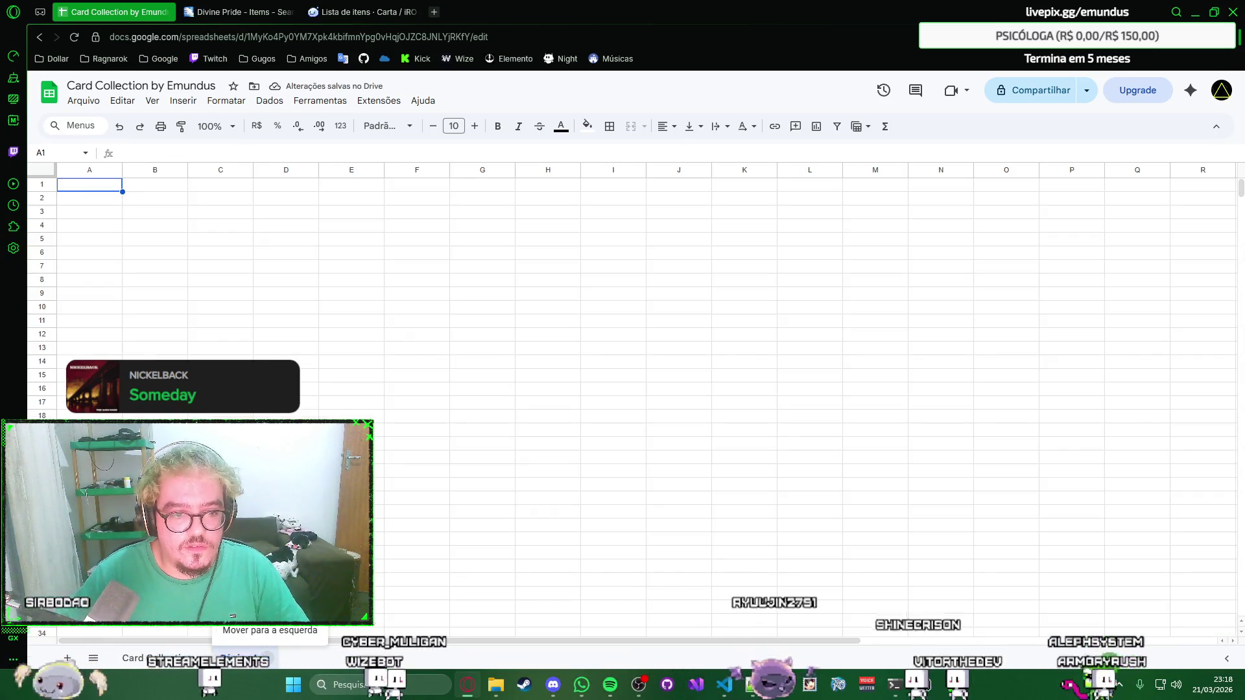
{"action": "left_click", "coordinate": [292, 486]}
{"action": "type", "text": "Cartas"}
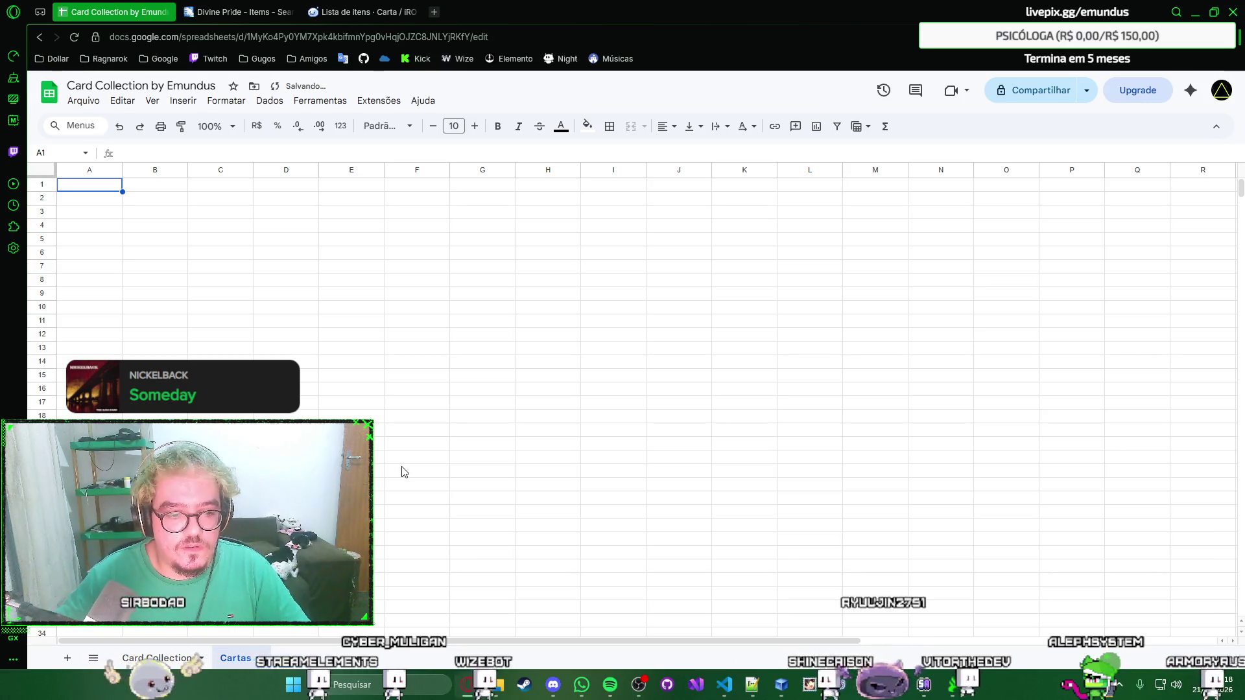
{"action": "key", "text": "Return"}
Paste the 80 linked card entries into column A, check the A1 link, undo and re-paste.
{"action": "key", "text": "ctrl+v"}
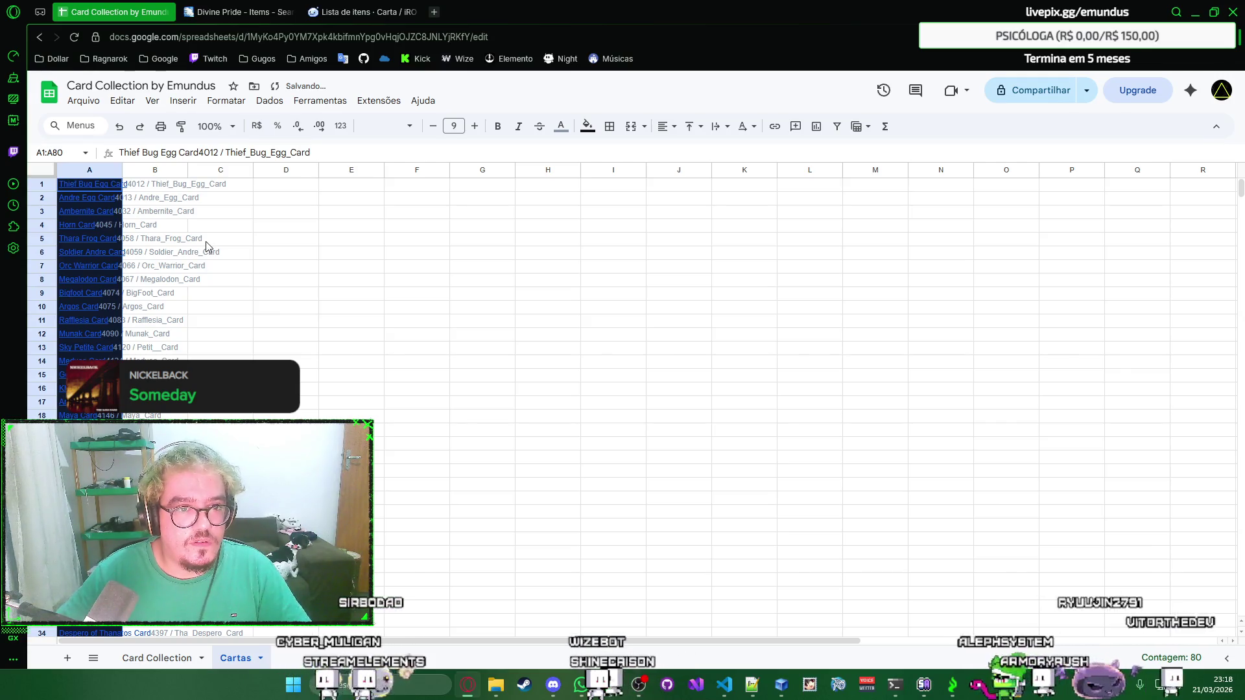
{"action": "left_click", "coordinate": [156, 189]}
{"action": "left_click", "coordinate": [89, 185]}
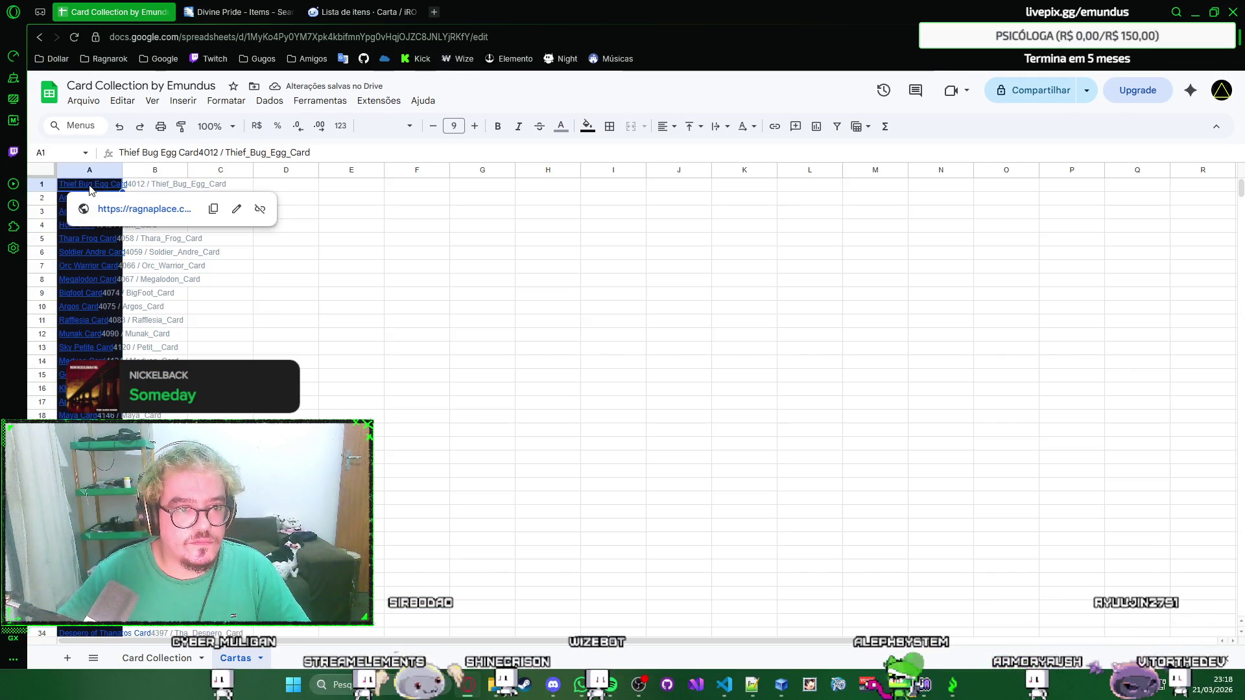
{"action": "key", "text": "ctrl+z"}
{"action": "key", "text": "ctrl+v"}
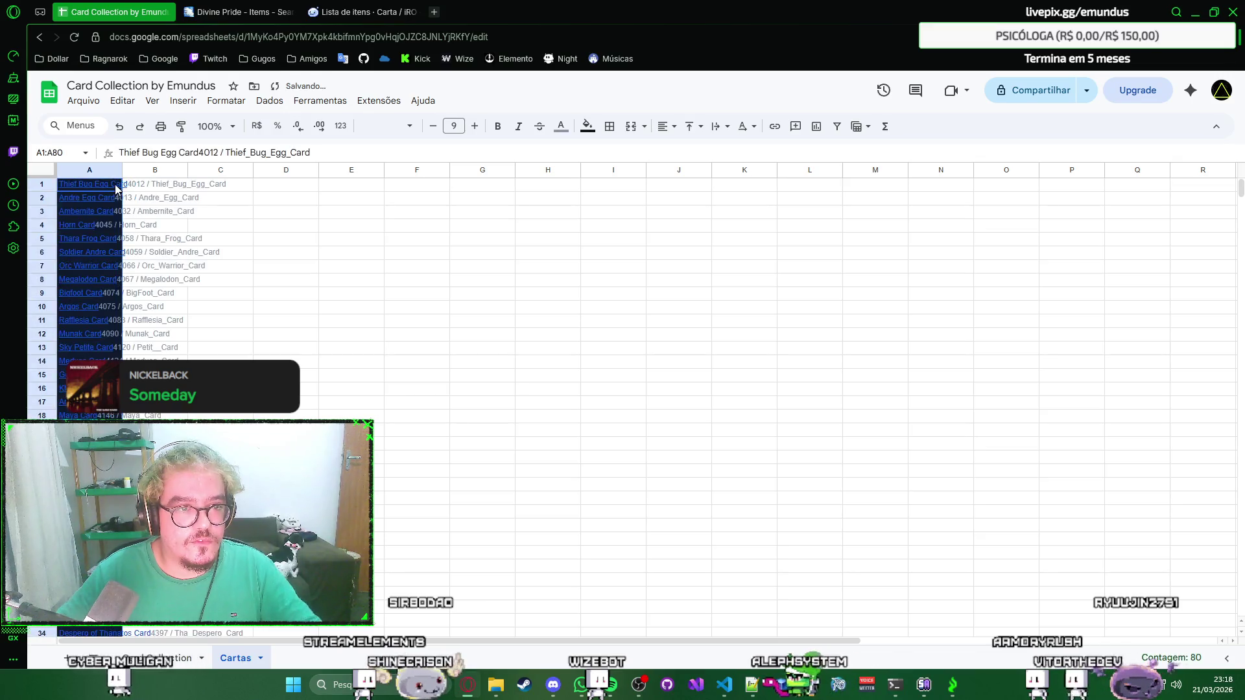